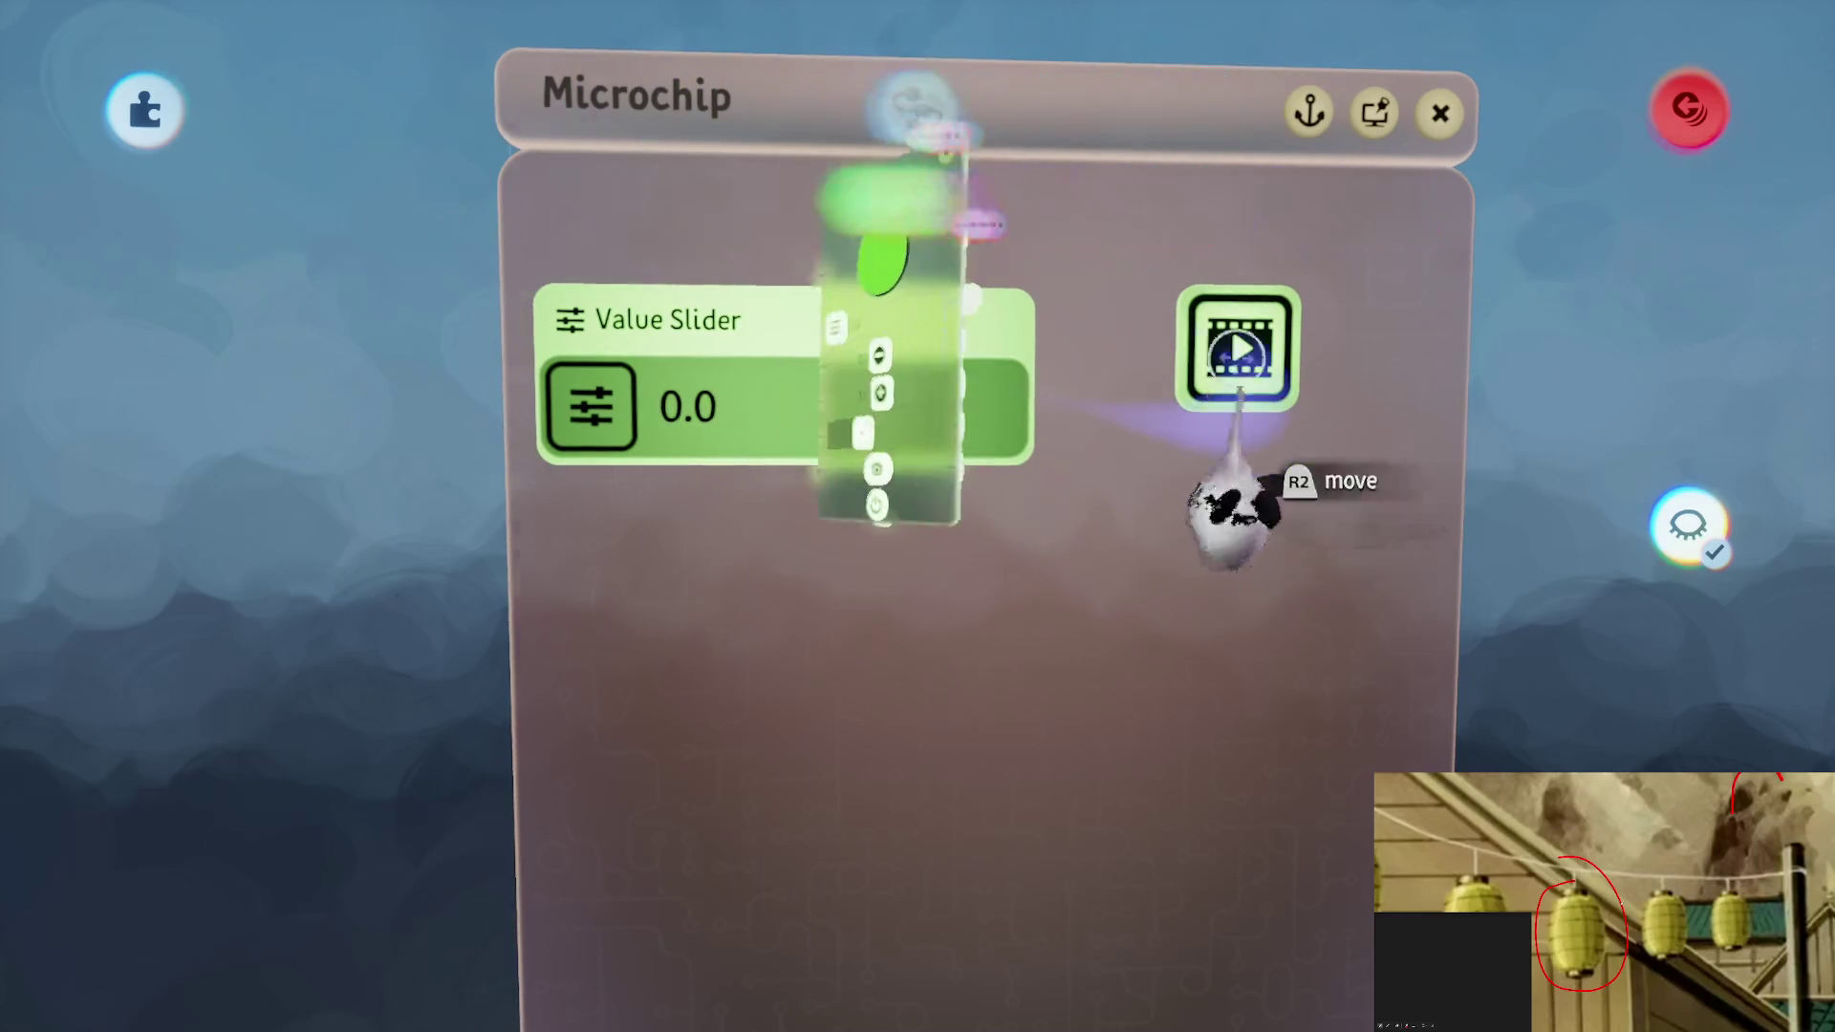
Name the microchip's value slider 'Wind Intensity' and close its tweak menu
type("W")
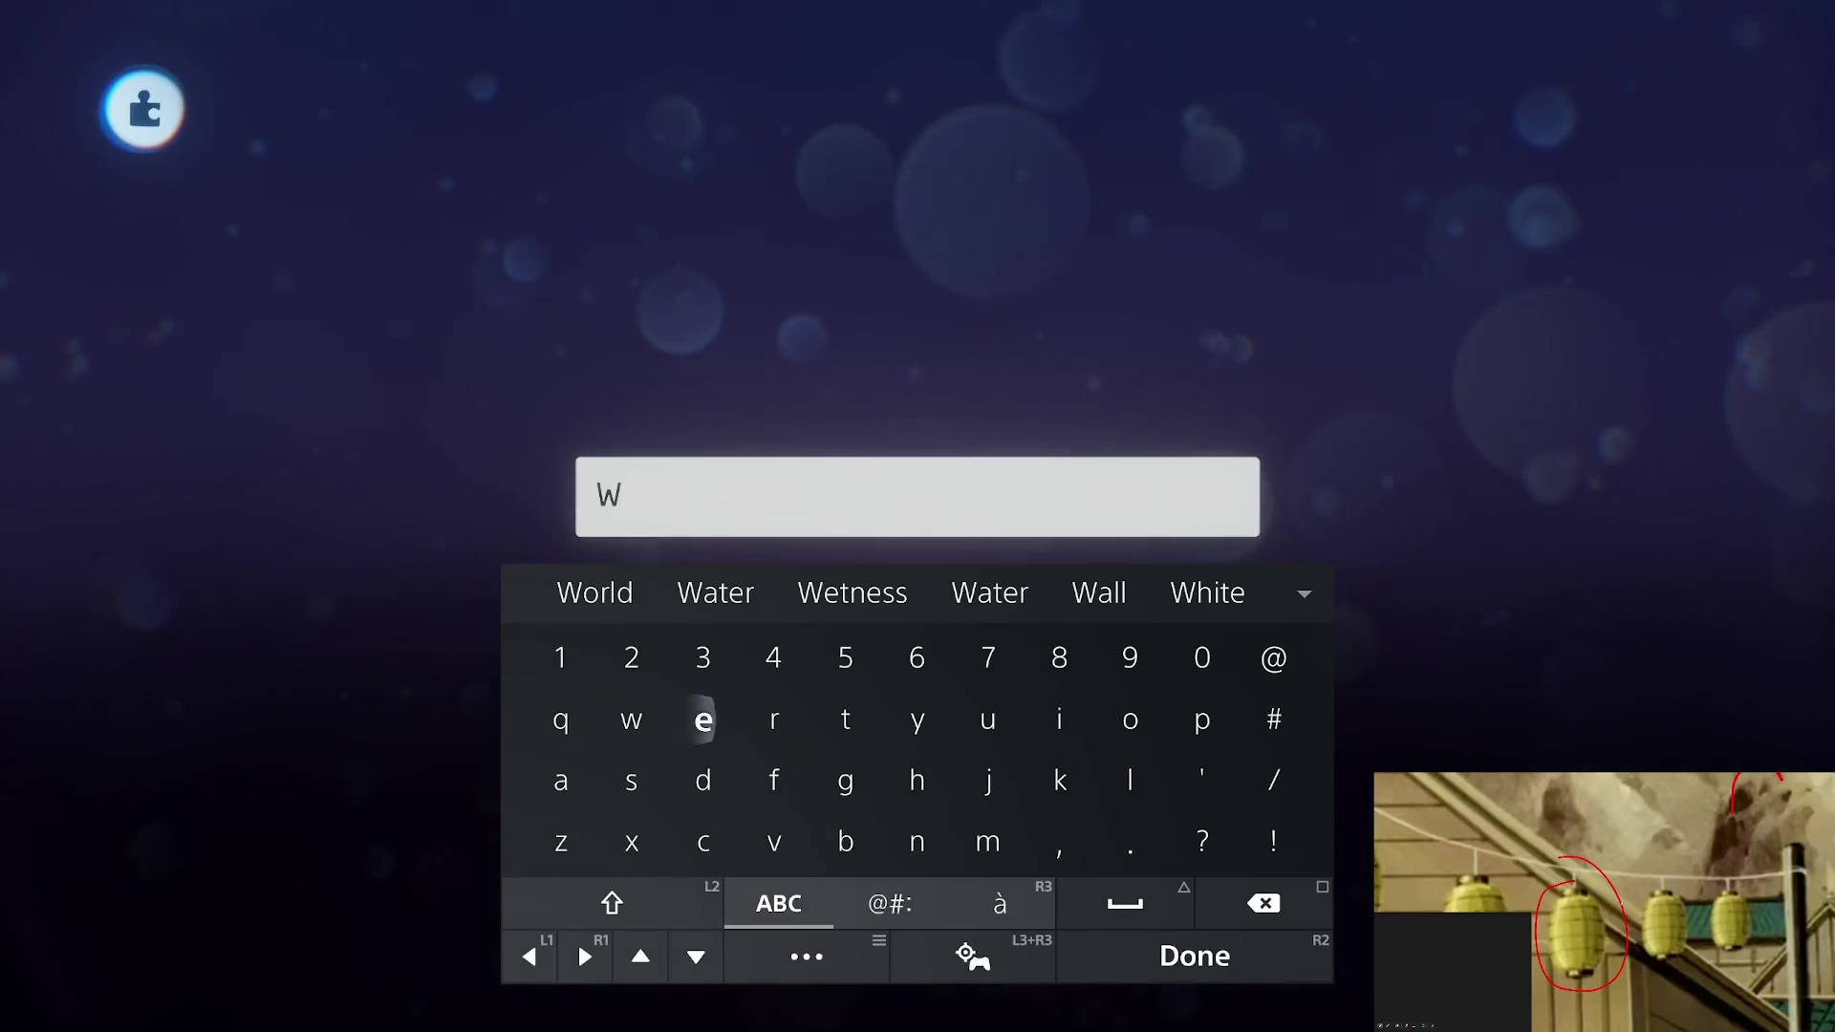
type("in")
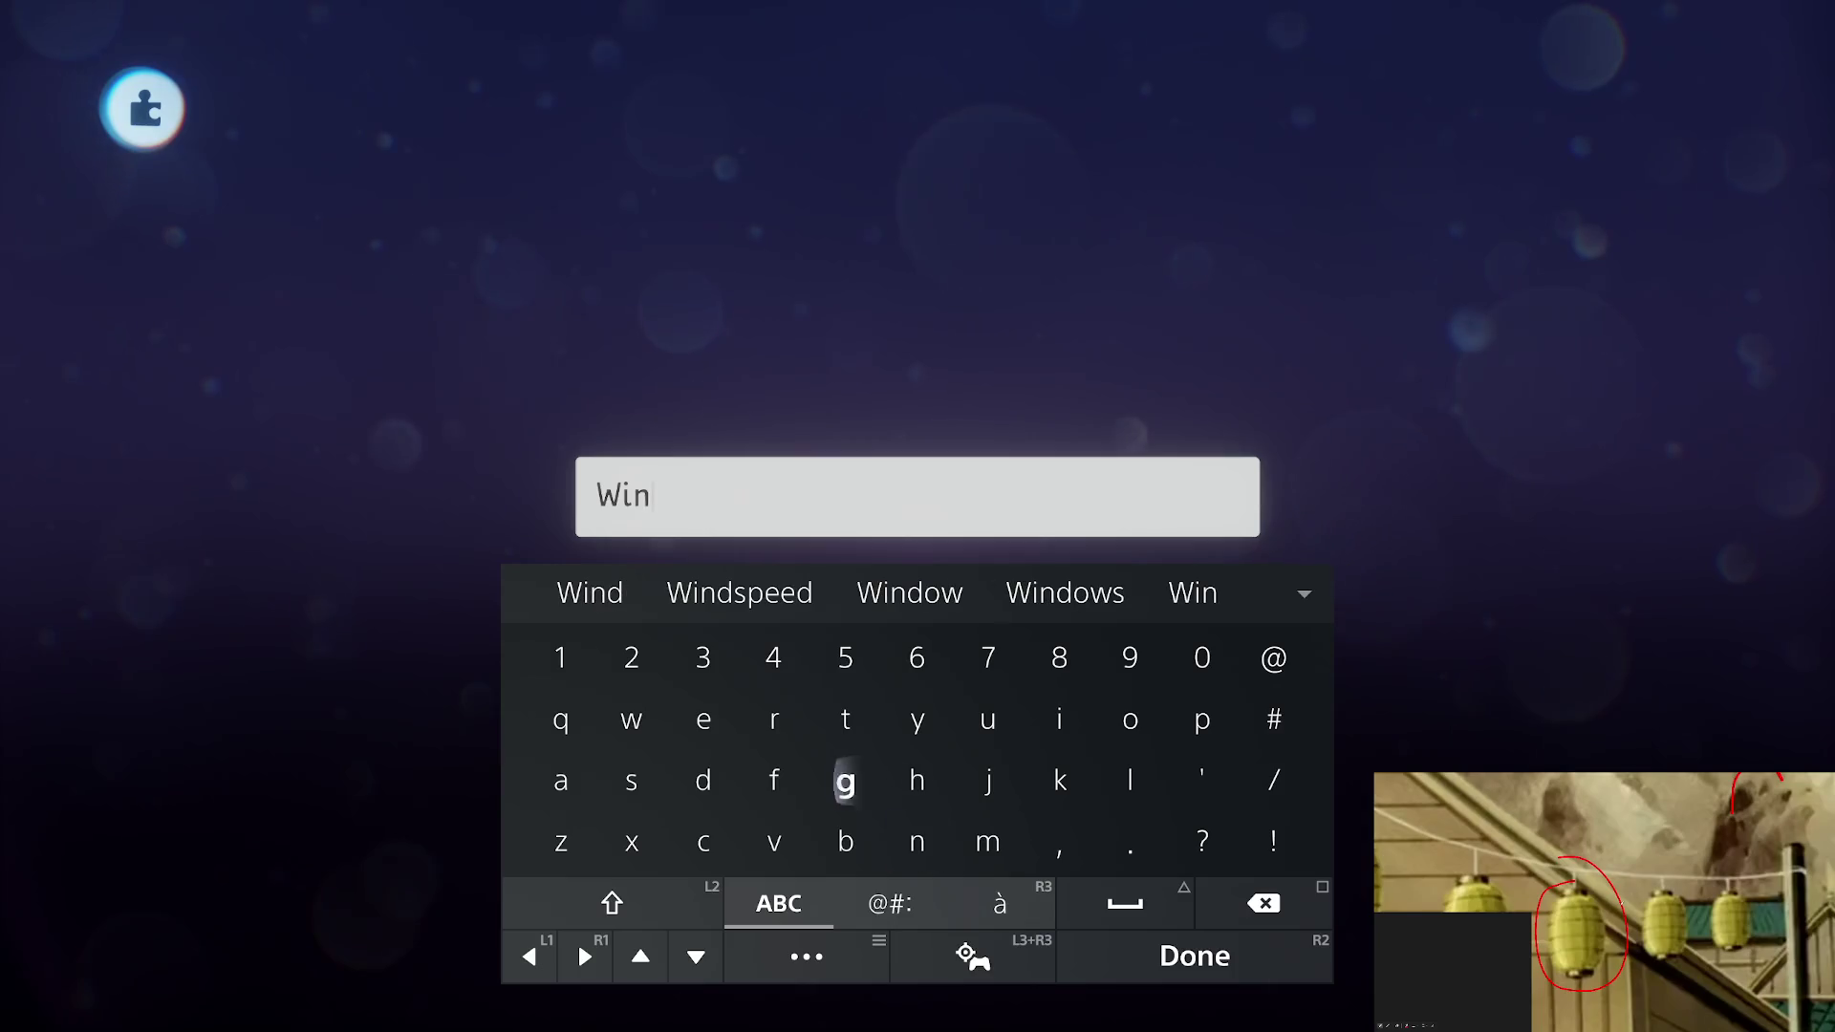
type("d ")
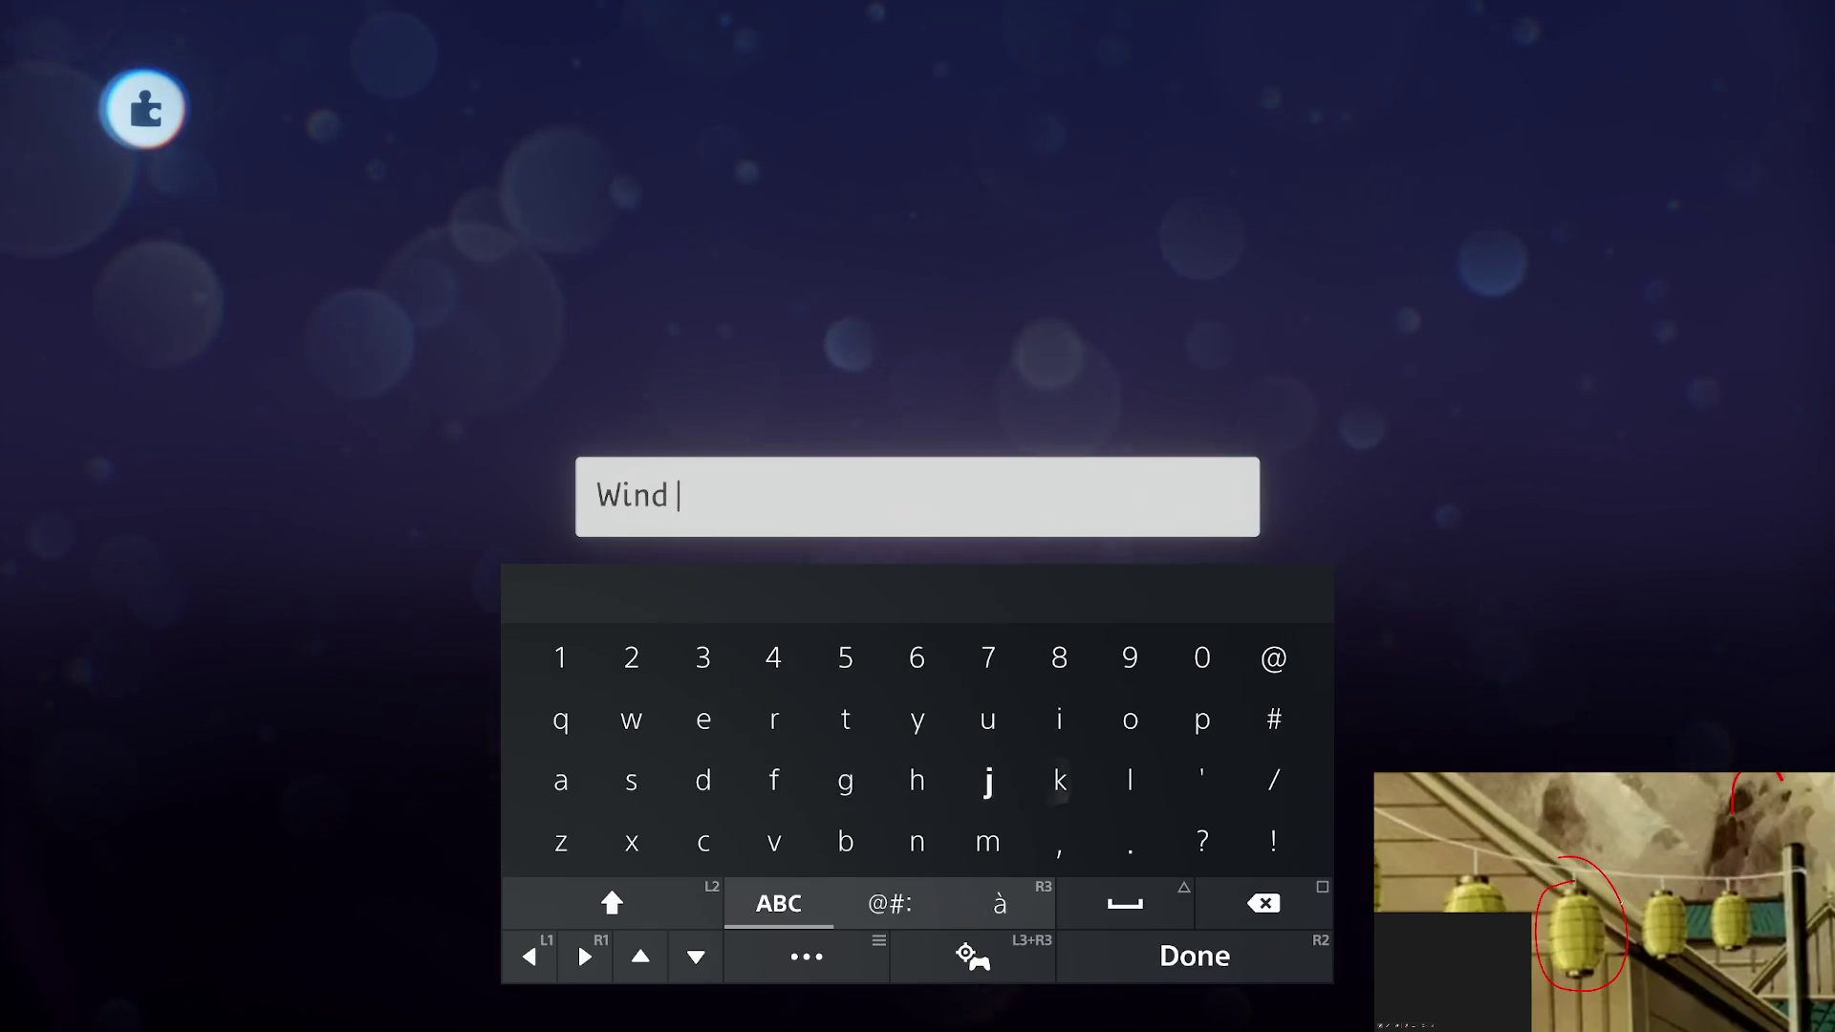
type("Inten")
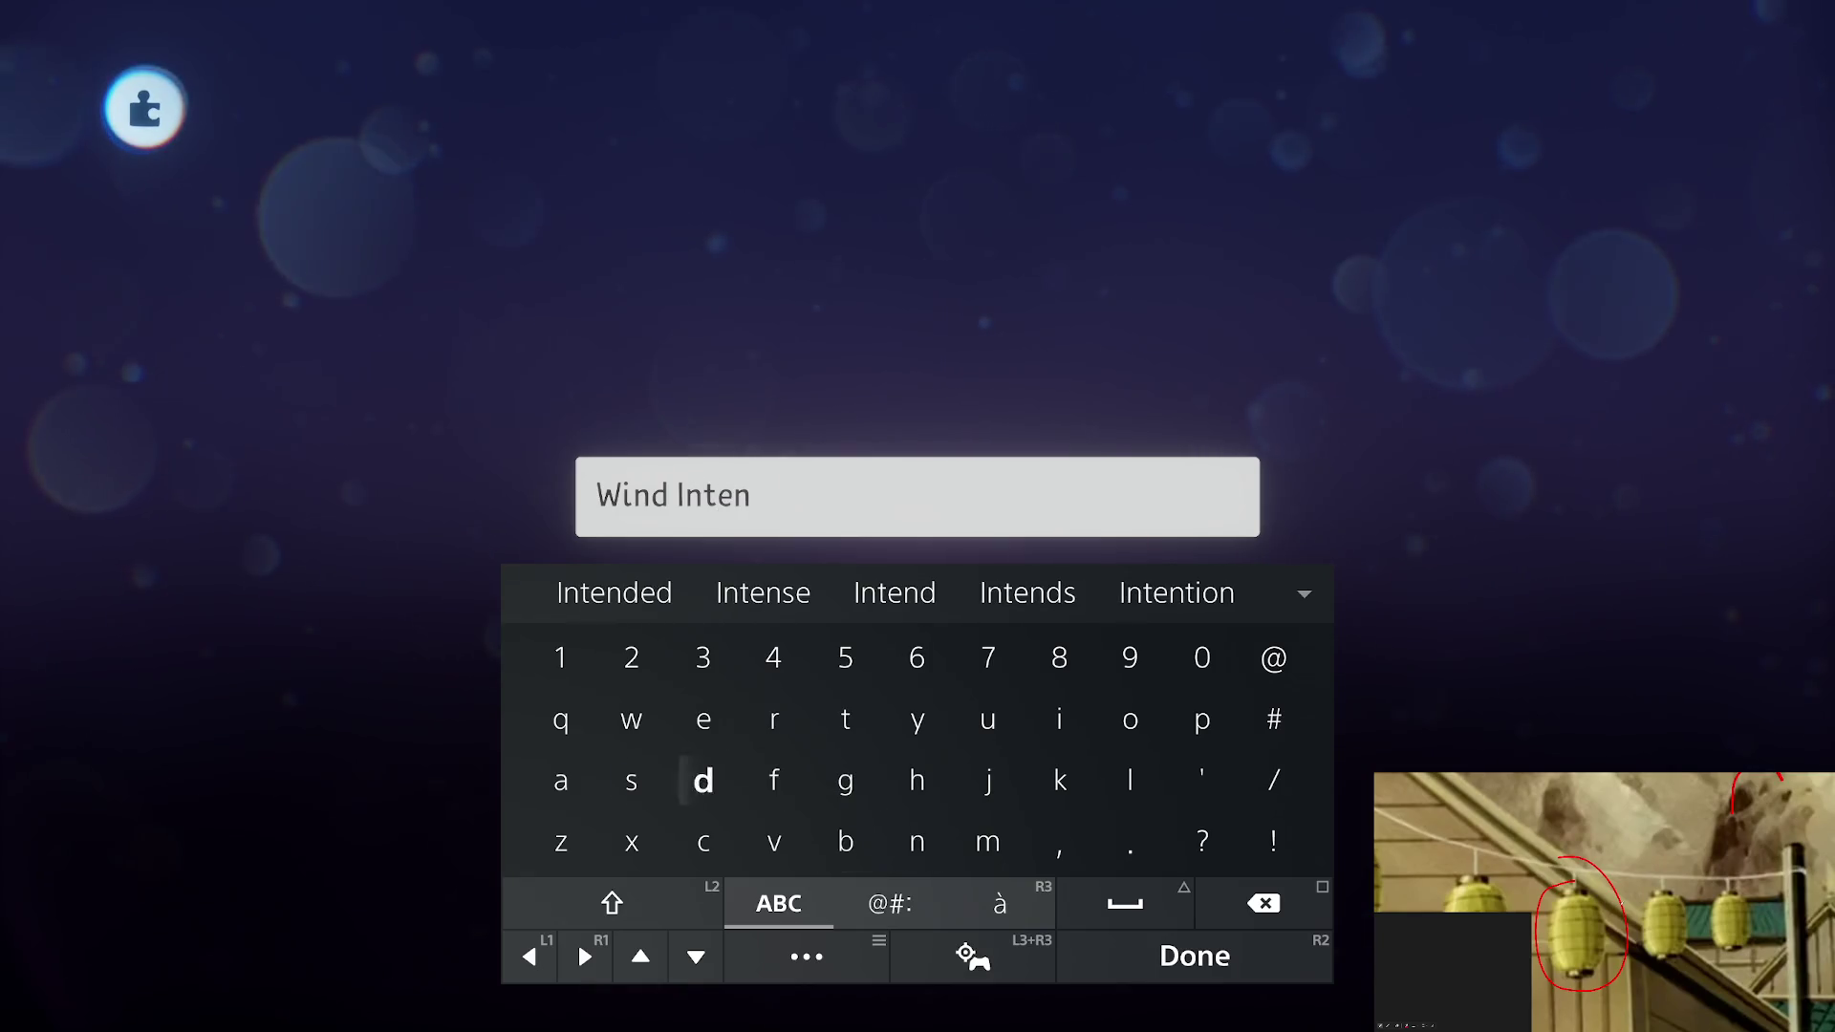
type("s")
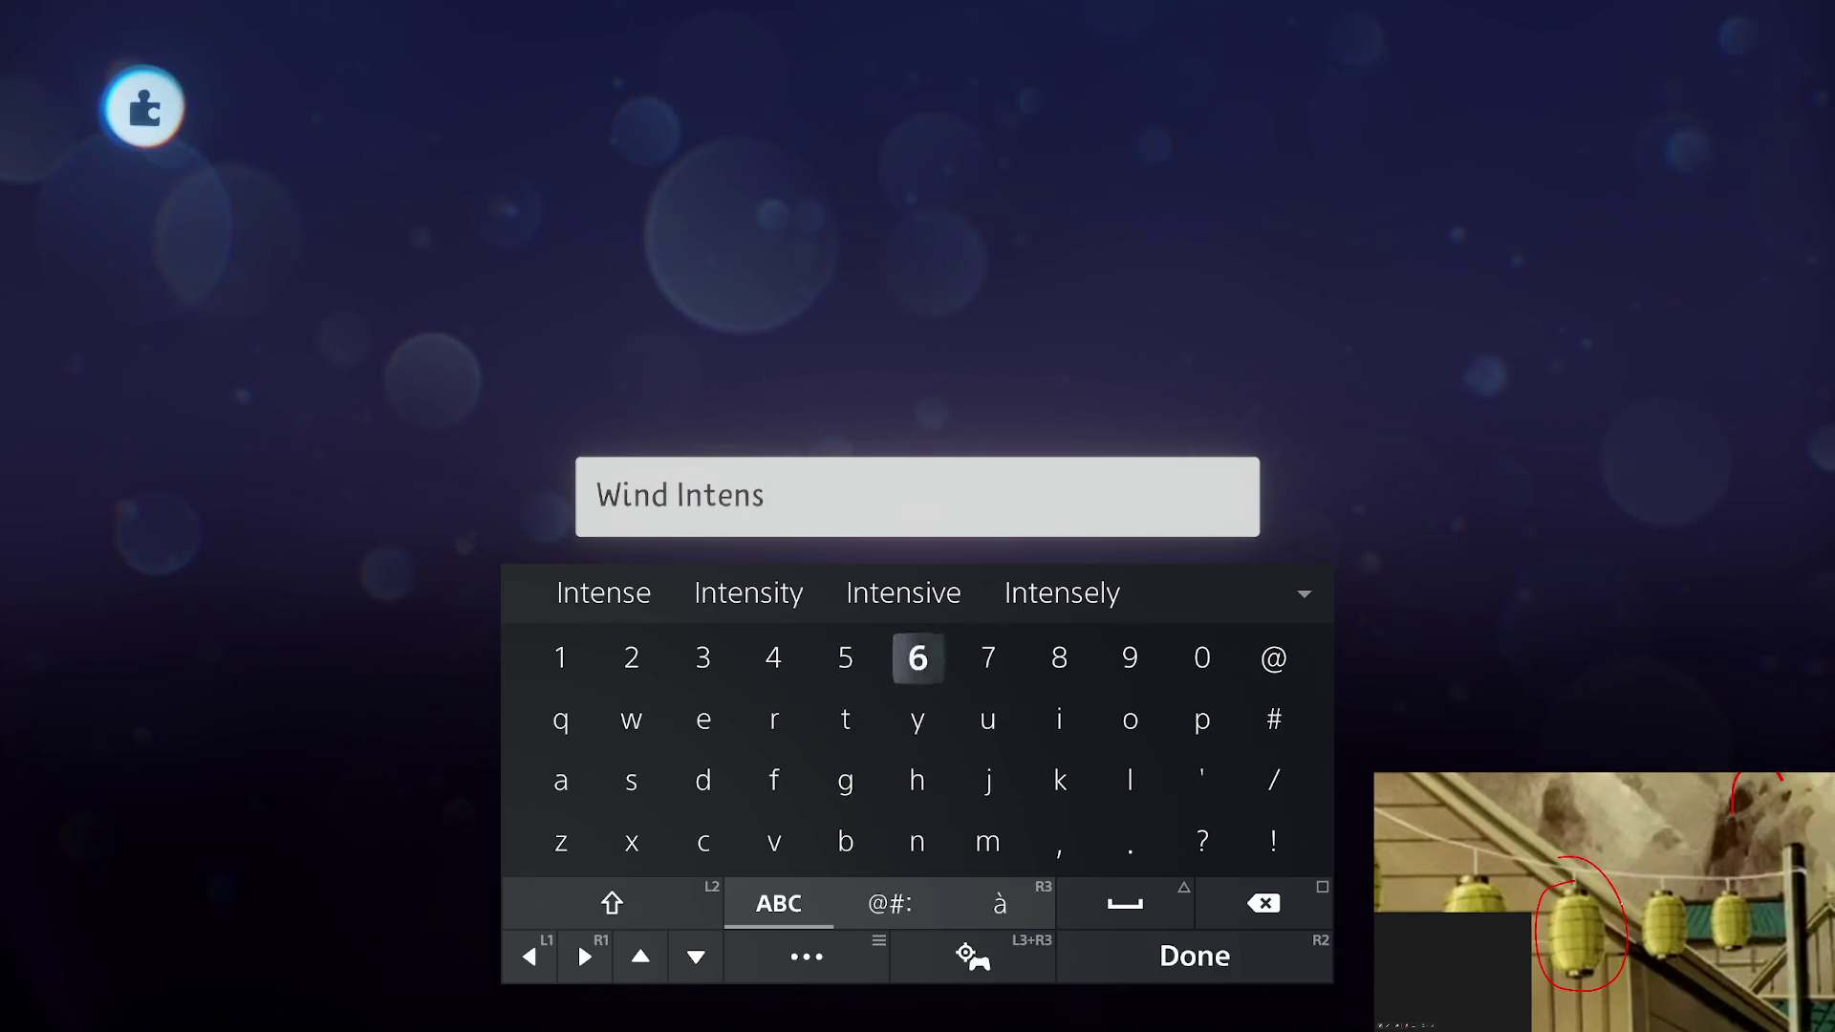
type("ity")
key("Return")
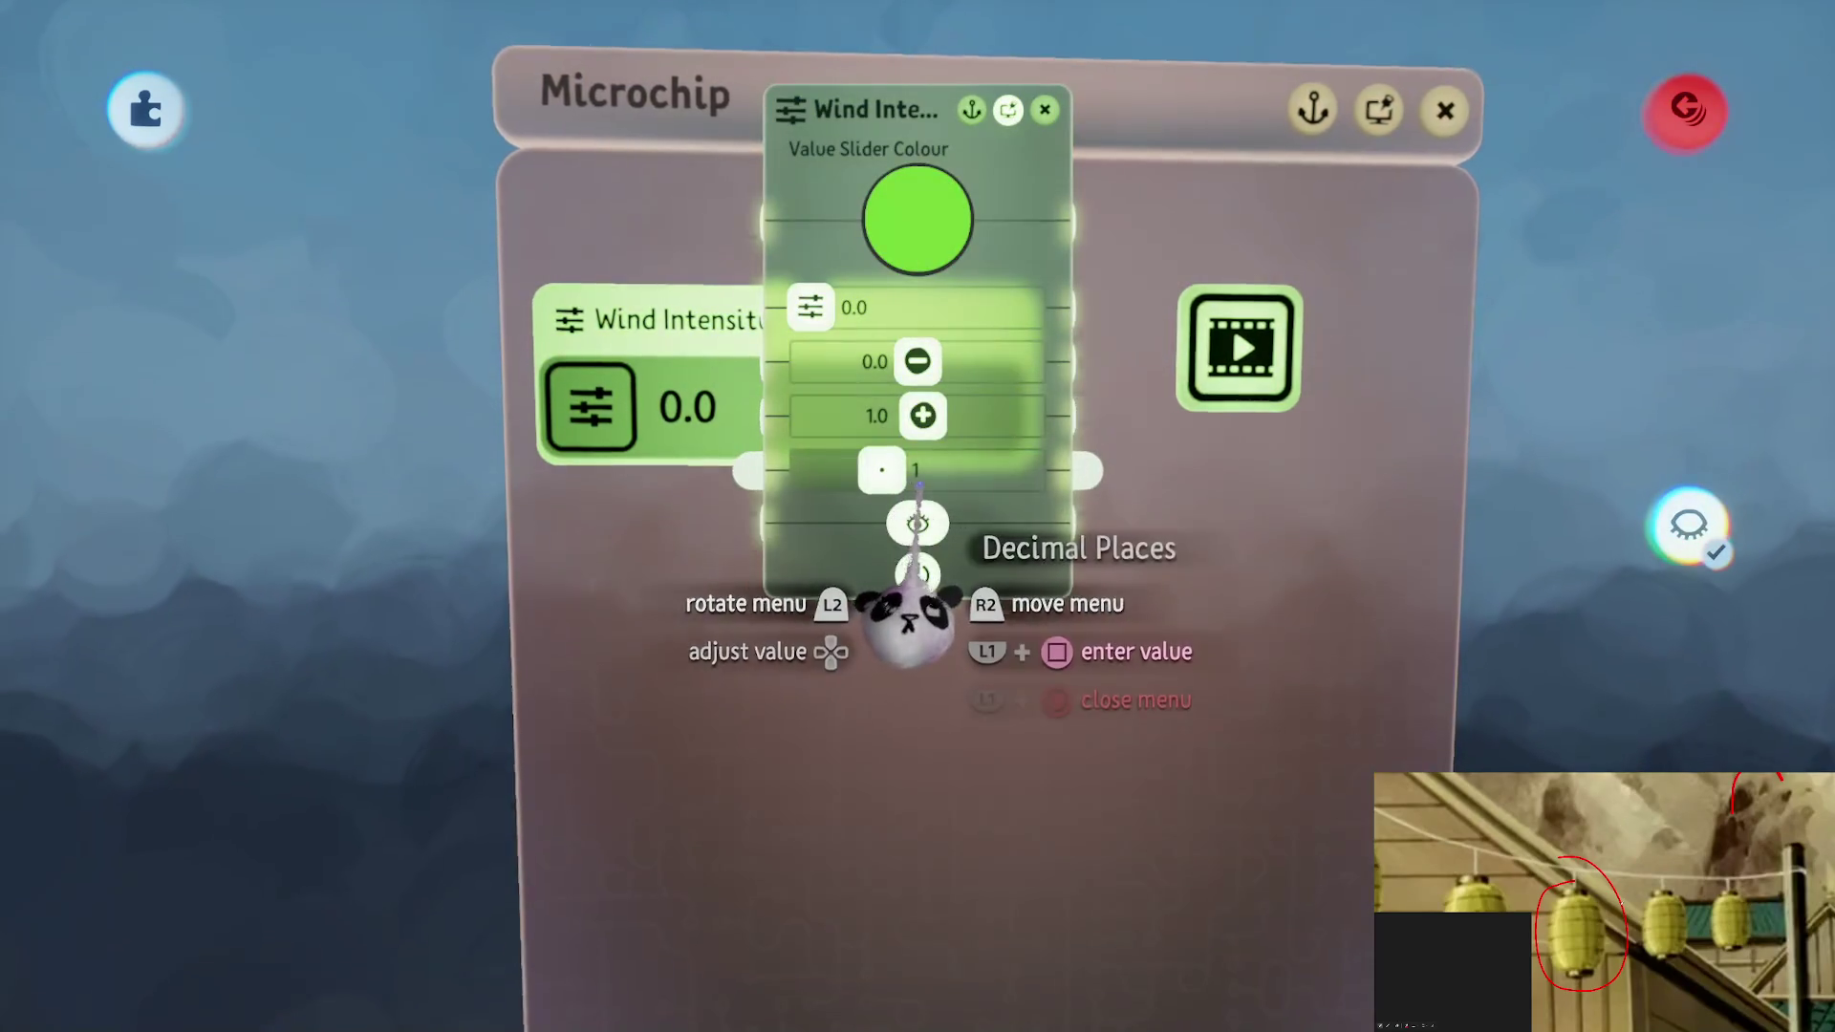
key("Escape")
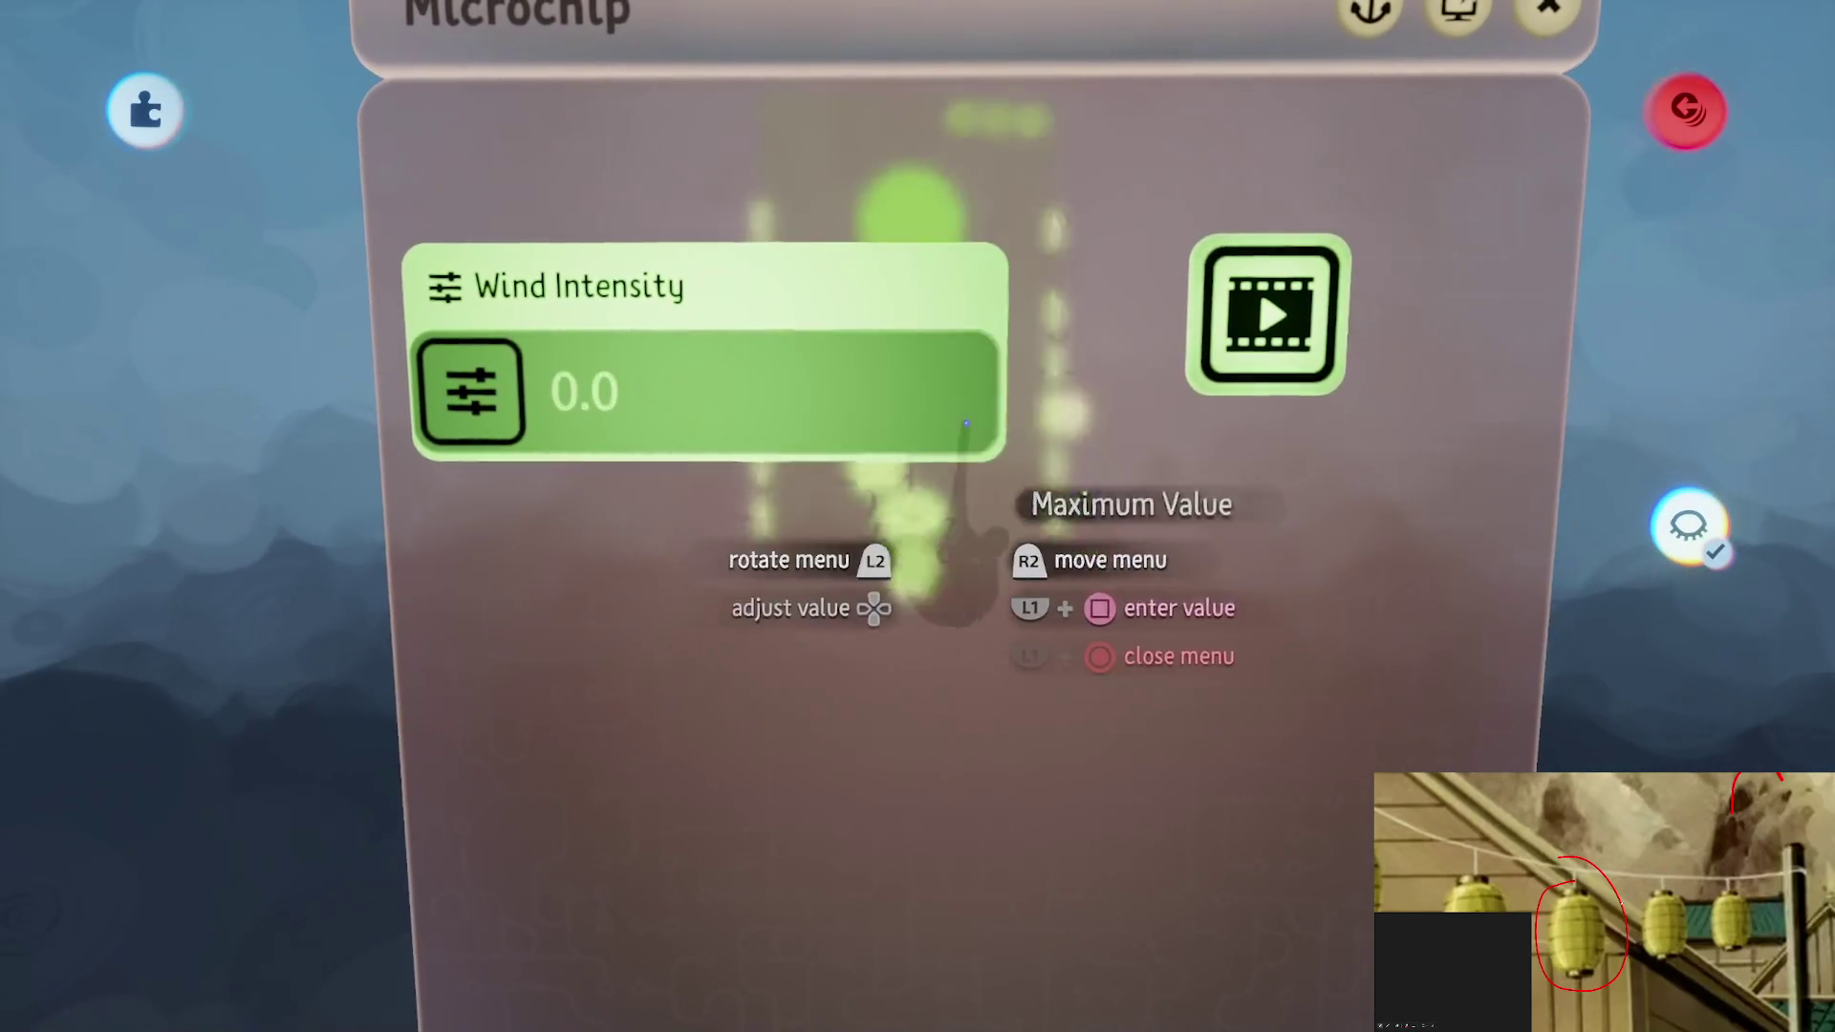
key("s")
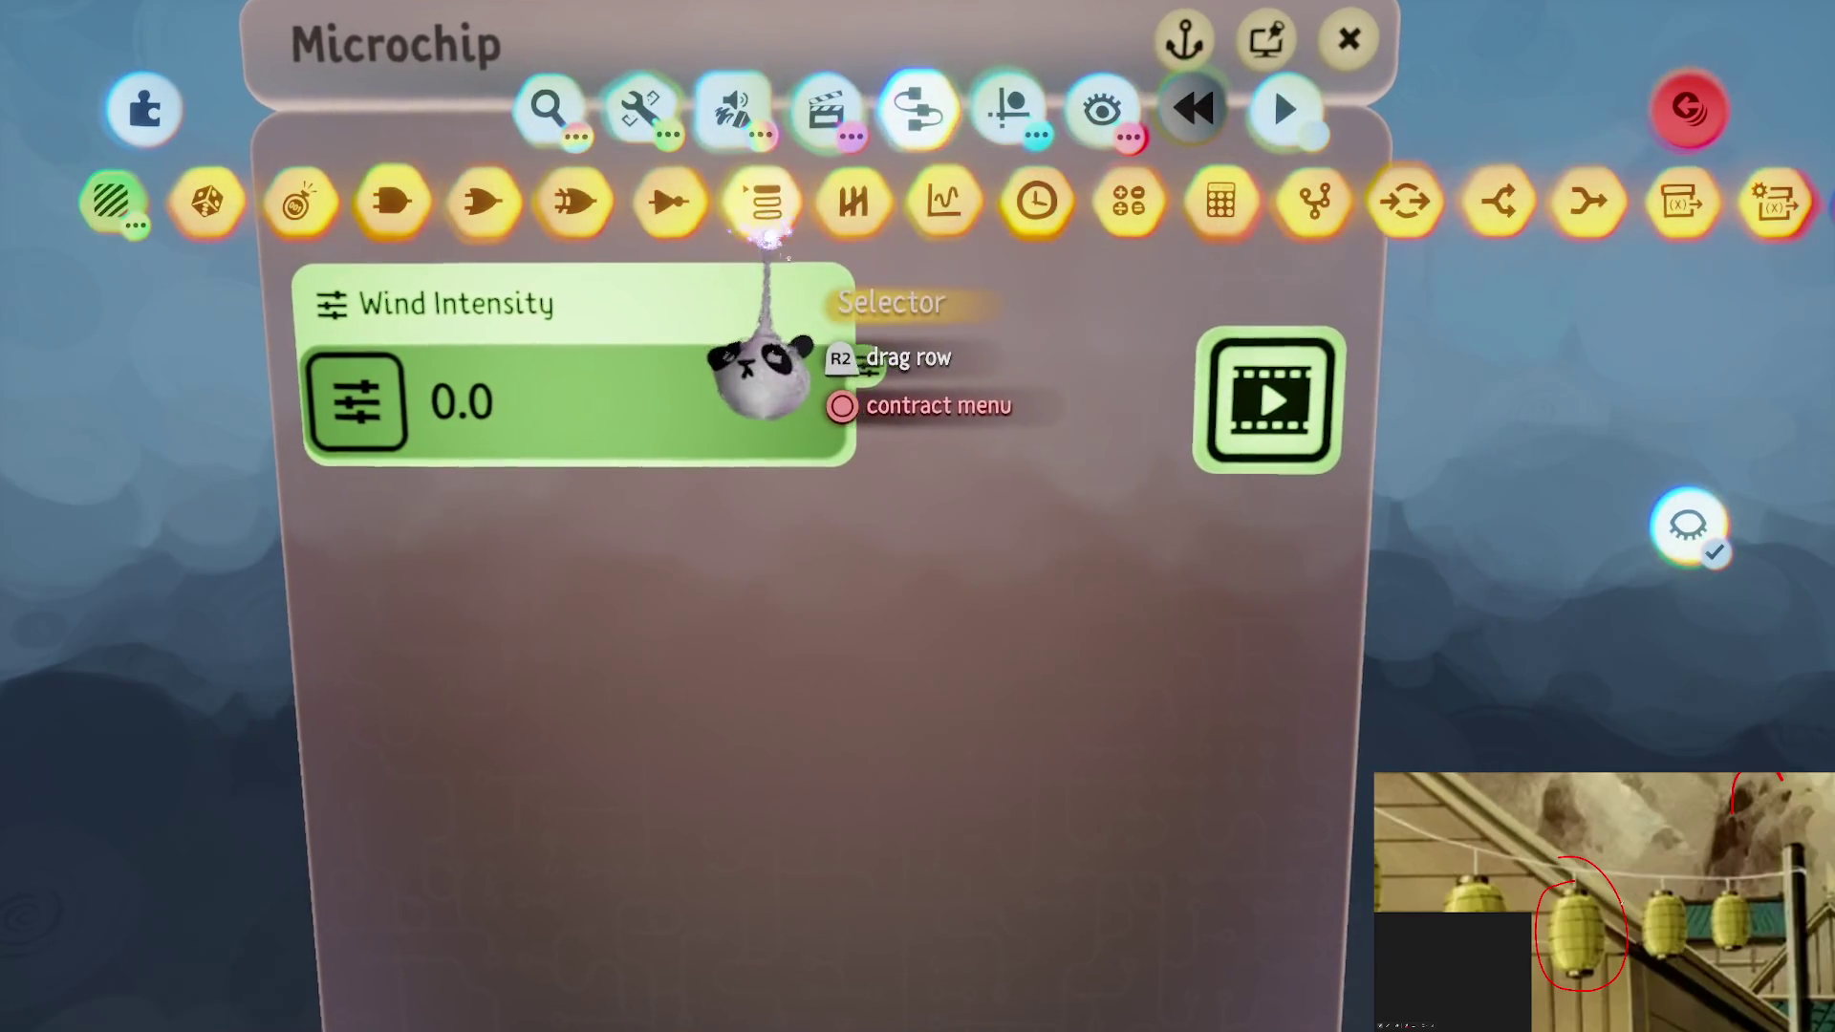
Place a Calculator gadget beside Wind Intensity and switch it from add to multiply
left_click(1113, 197)
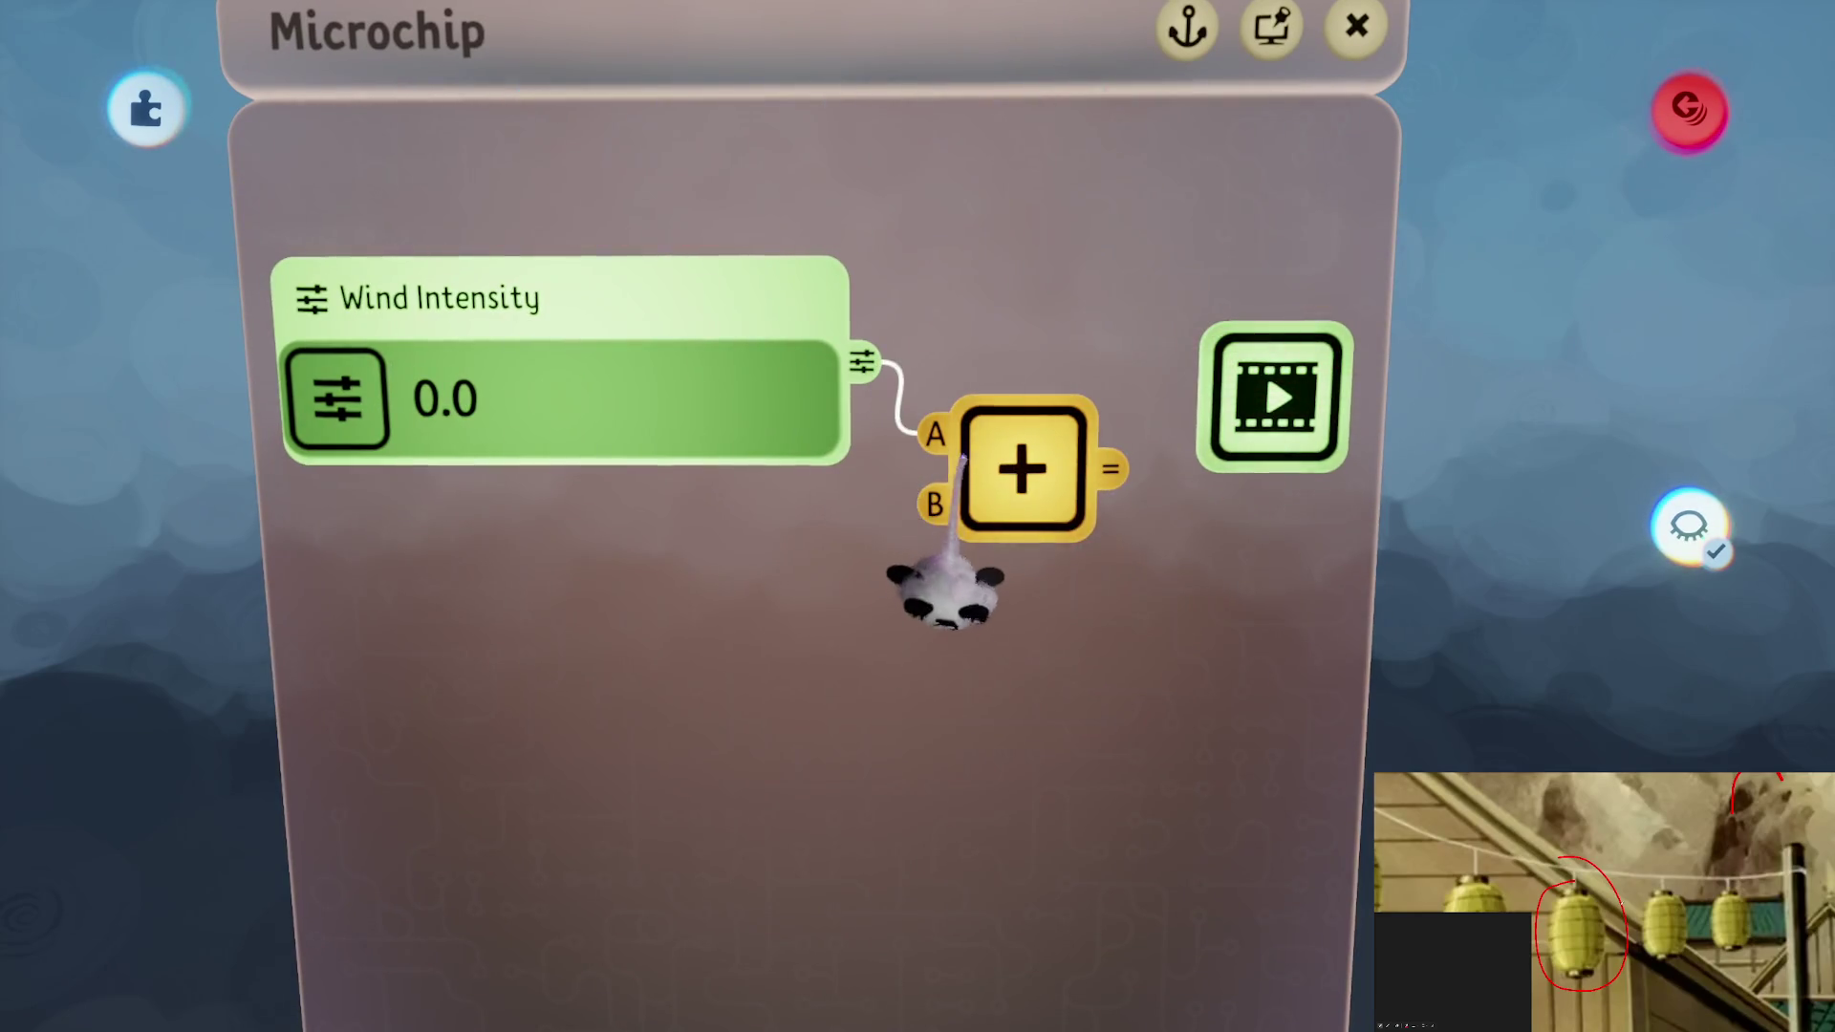
left_click(961, 459)
left_click(730, 410)
key("Escape")
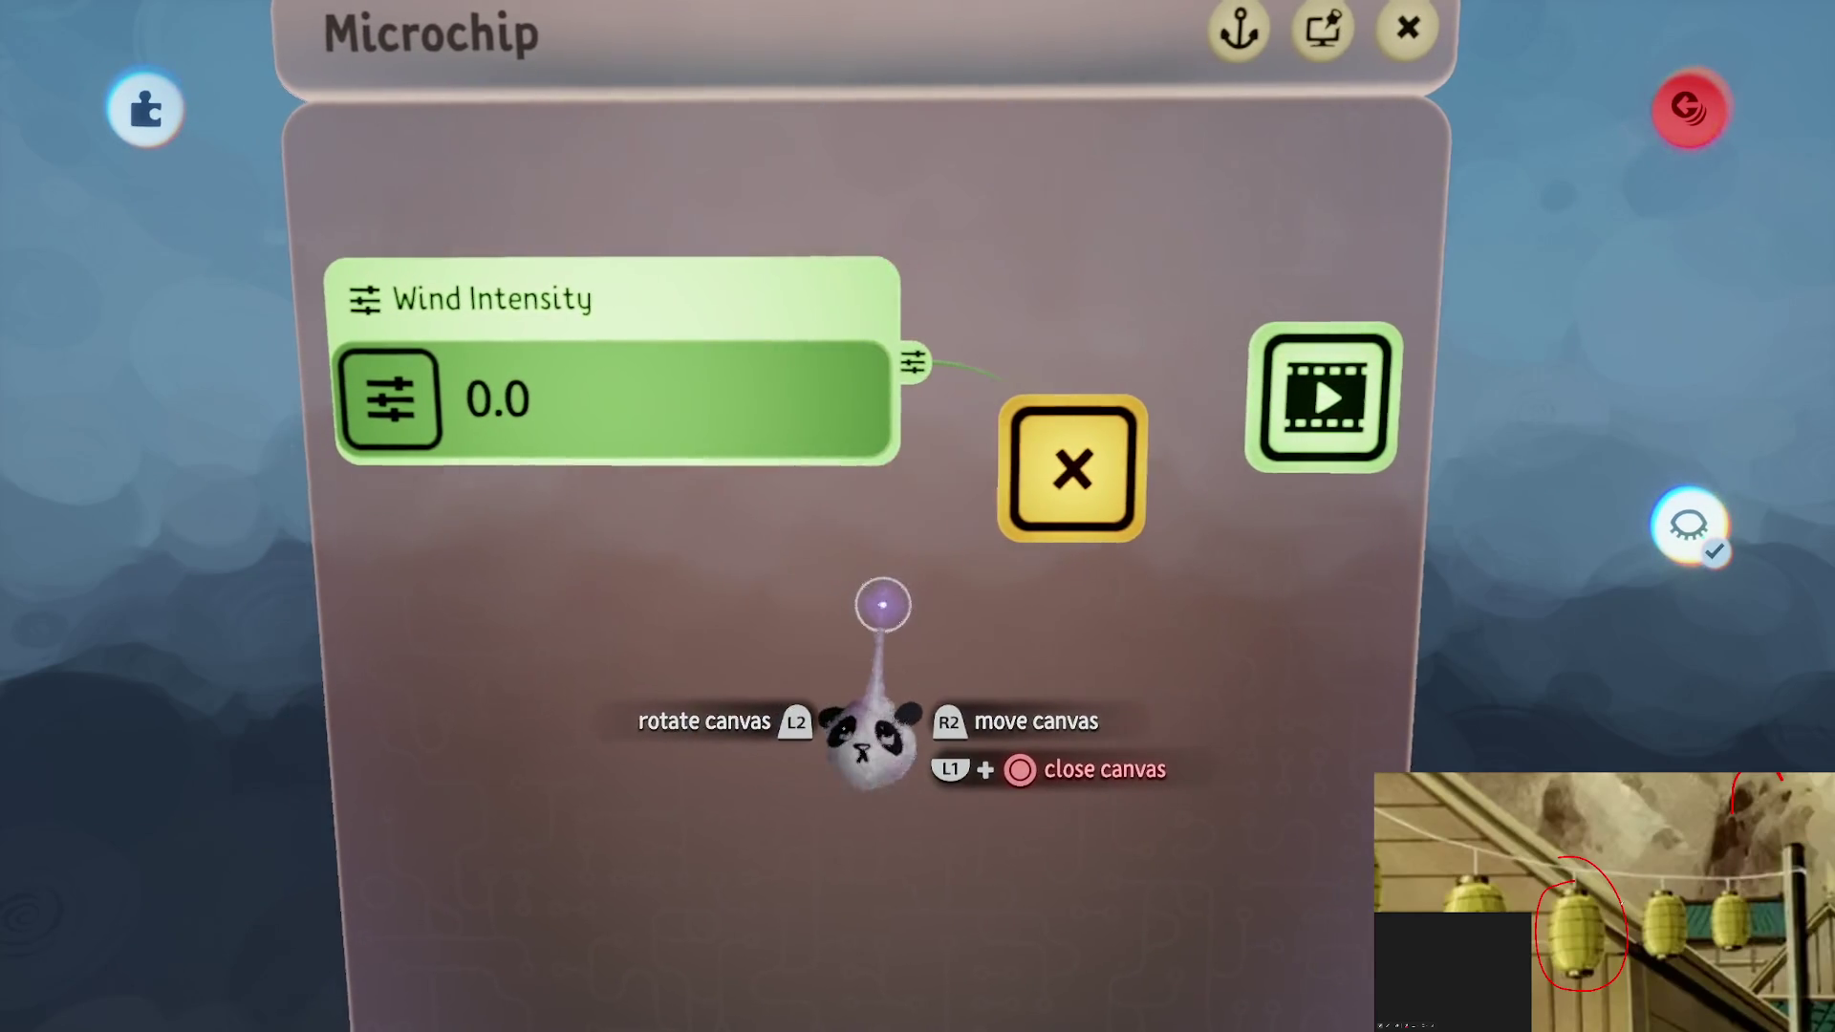
Feed the multiply output into the Action Recorder and clone the Wind Intensity slider below it
left_click(1314, 292)
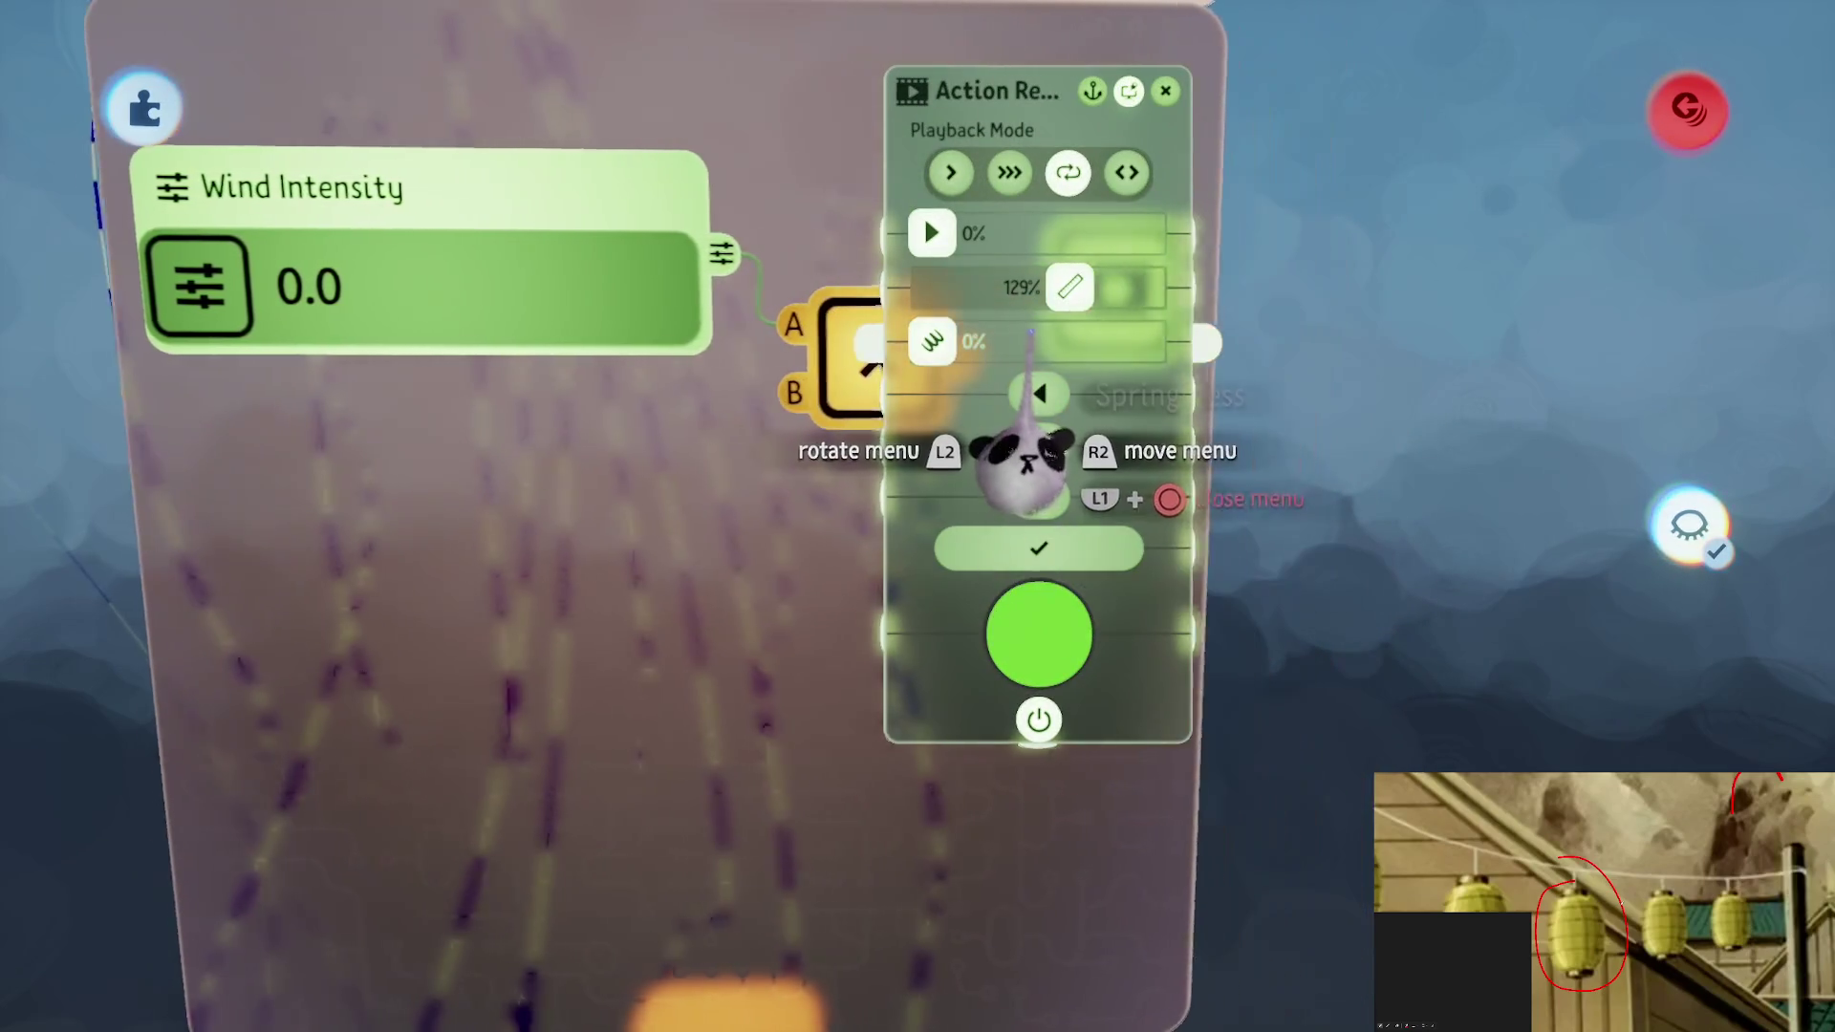
key("Escape")
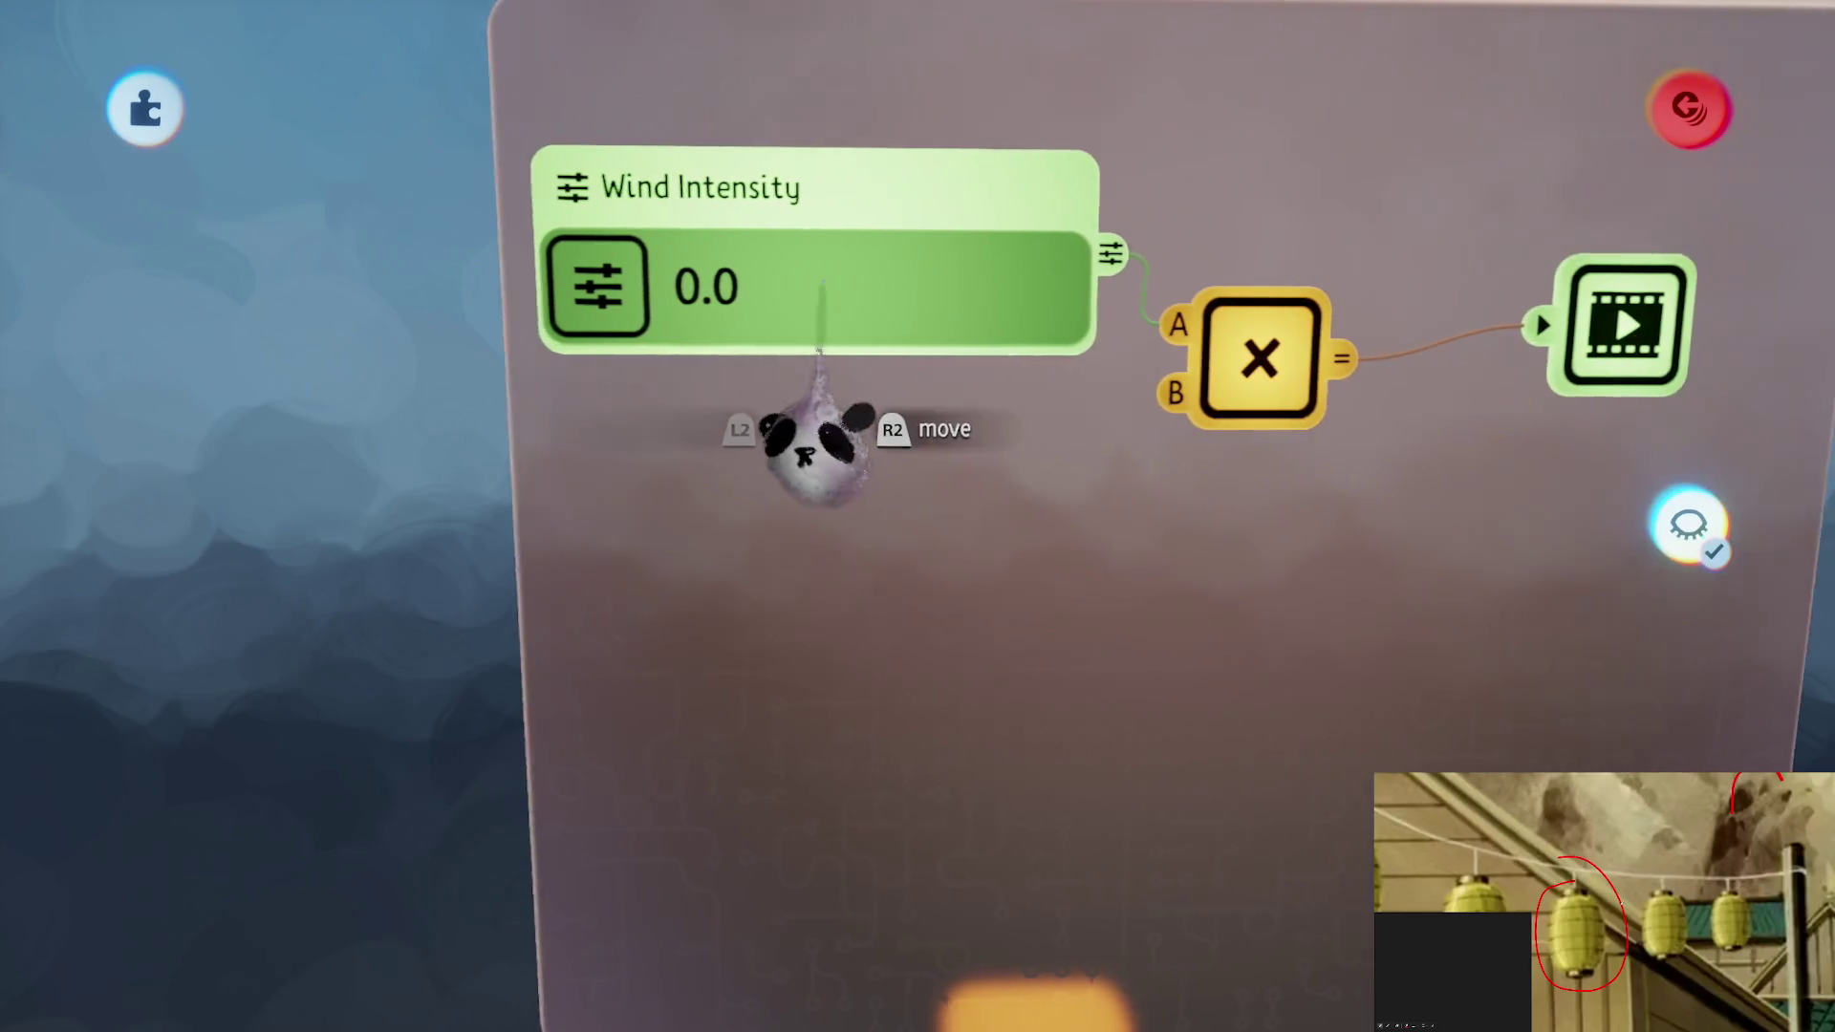
left_click_drag(819, 420, 832, 631)
left_click(873, 592)
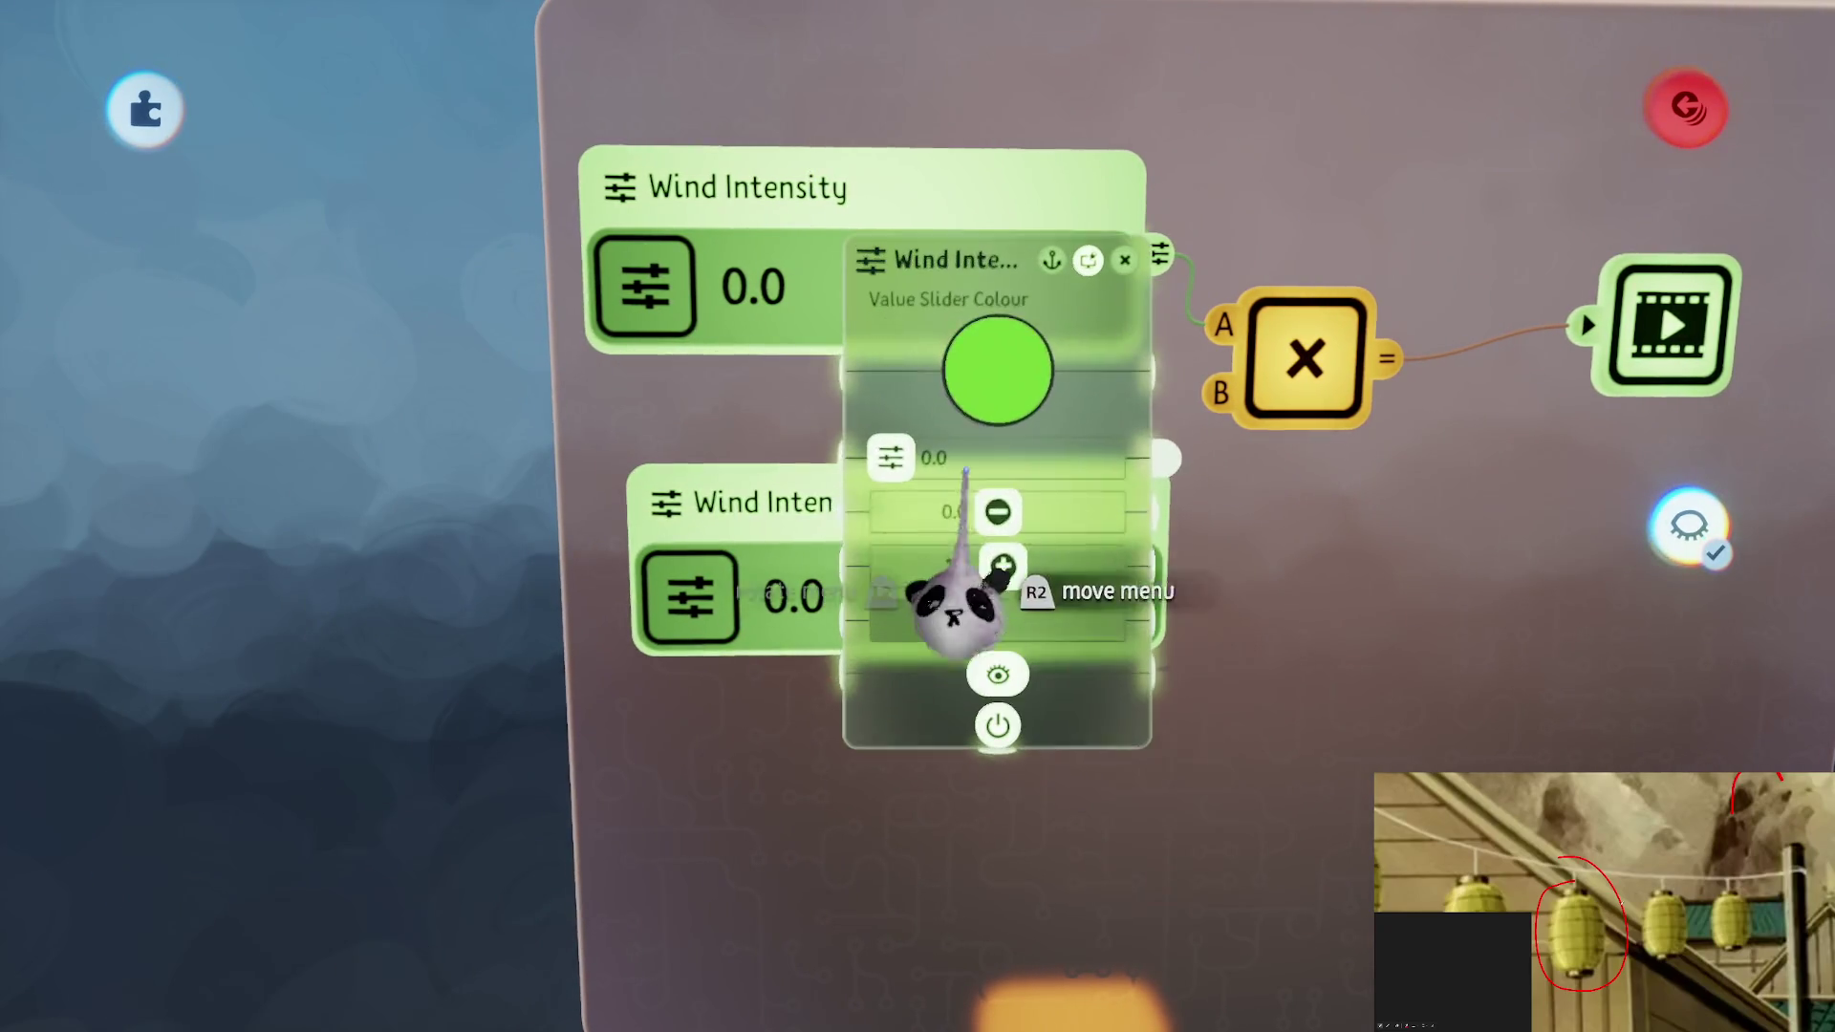
Rename the copied slider 'Storm Intensity' and wire it into the multiply node's B input
key("Return")
type("Sto")
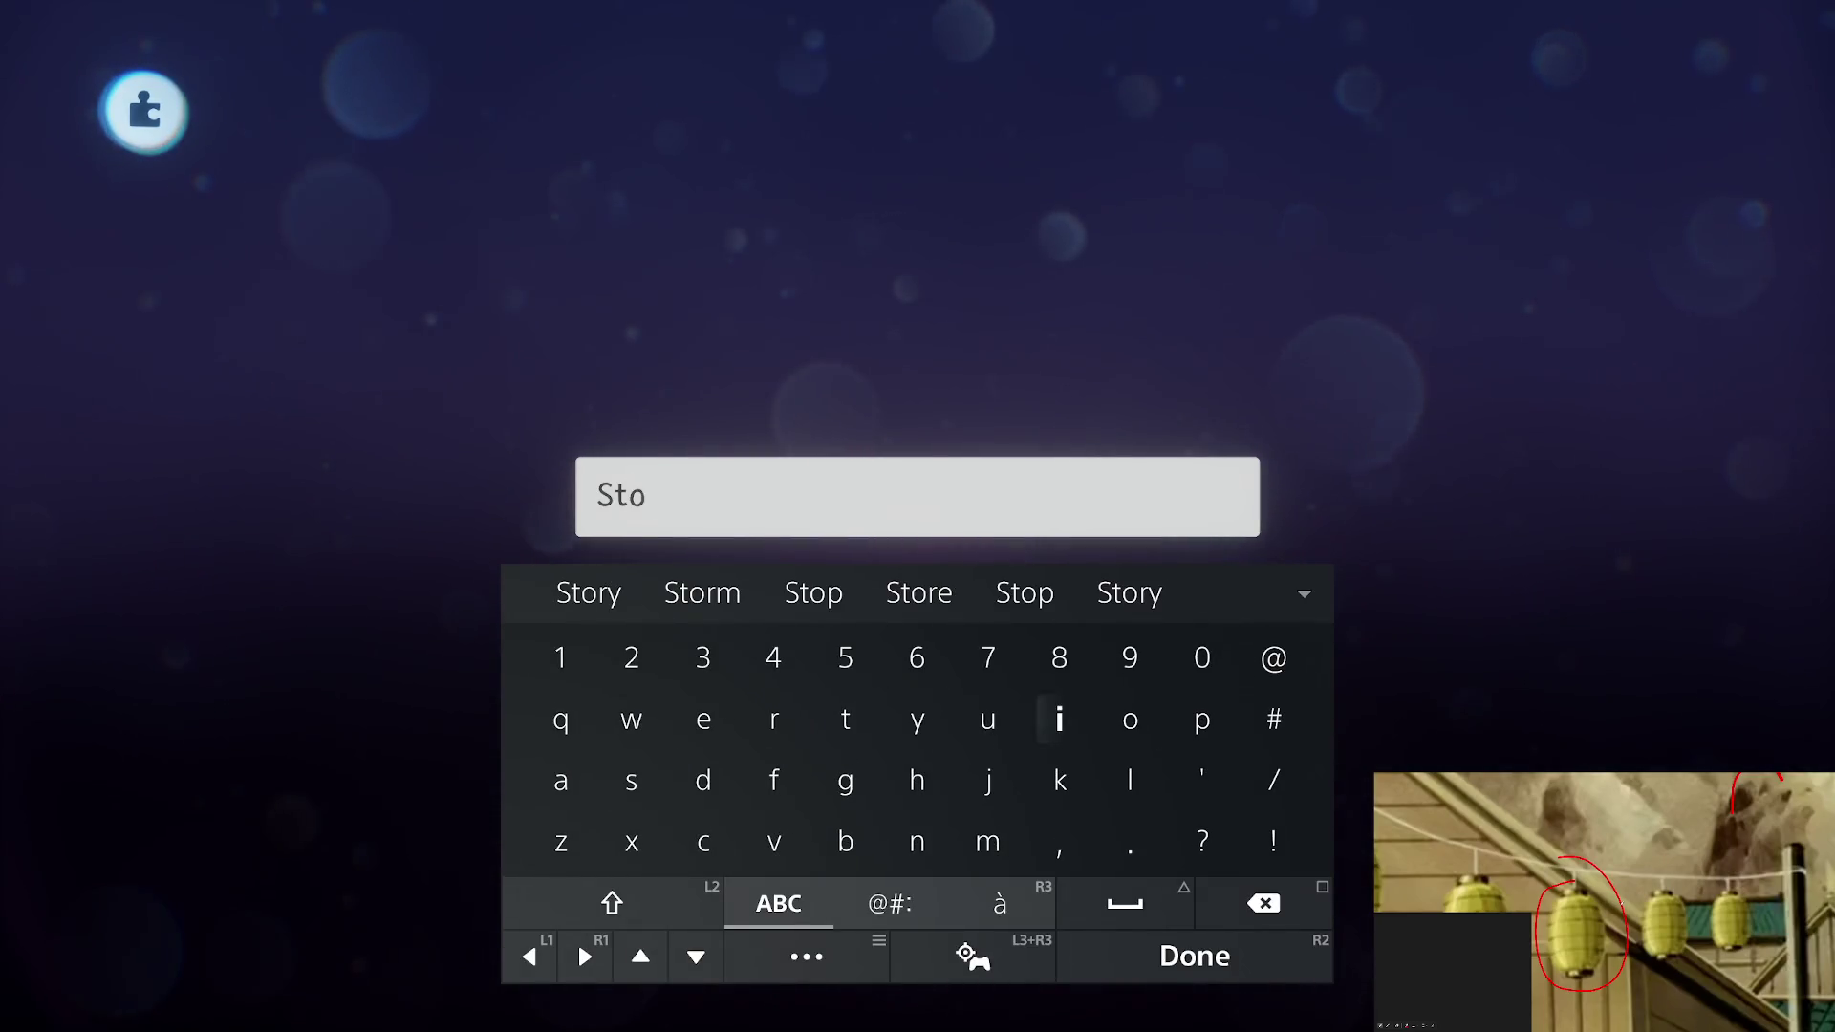
type("rm")
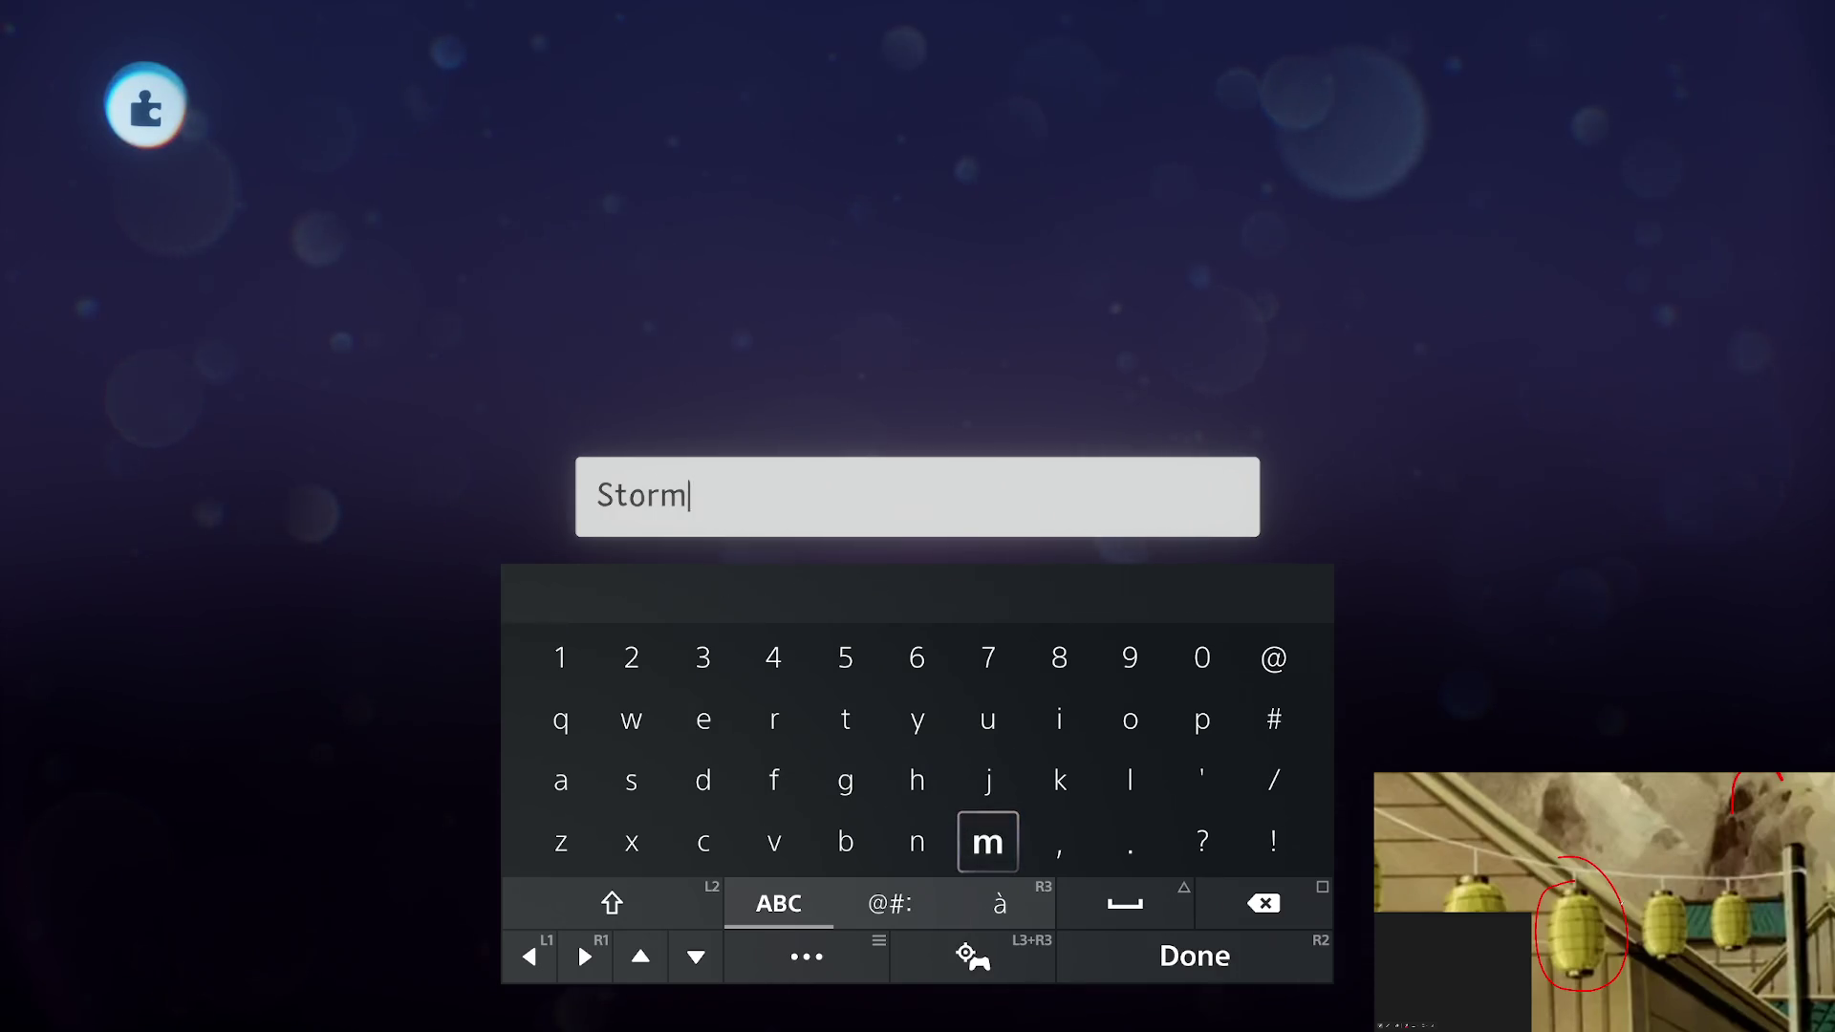
type(" In")
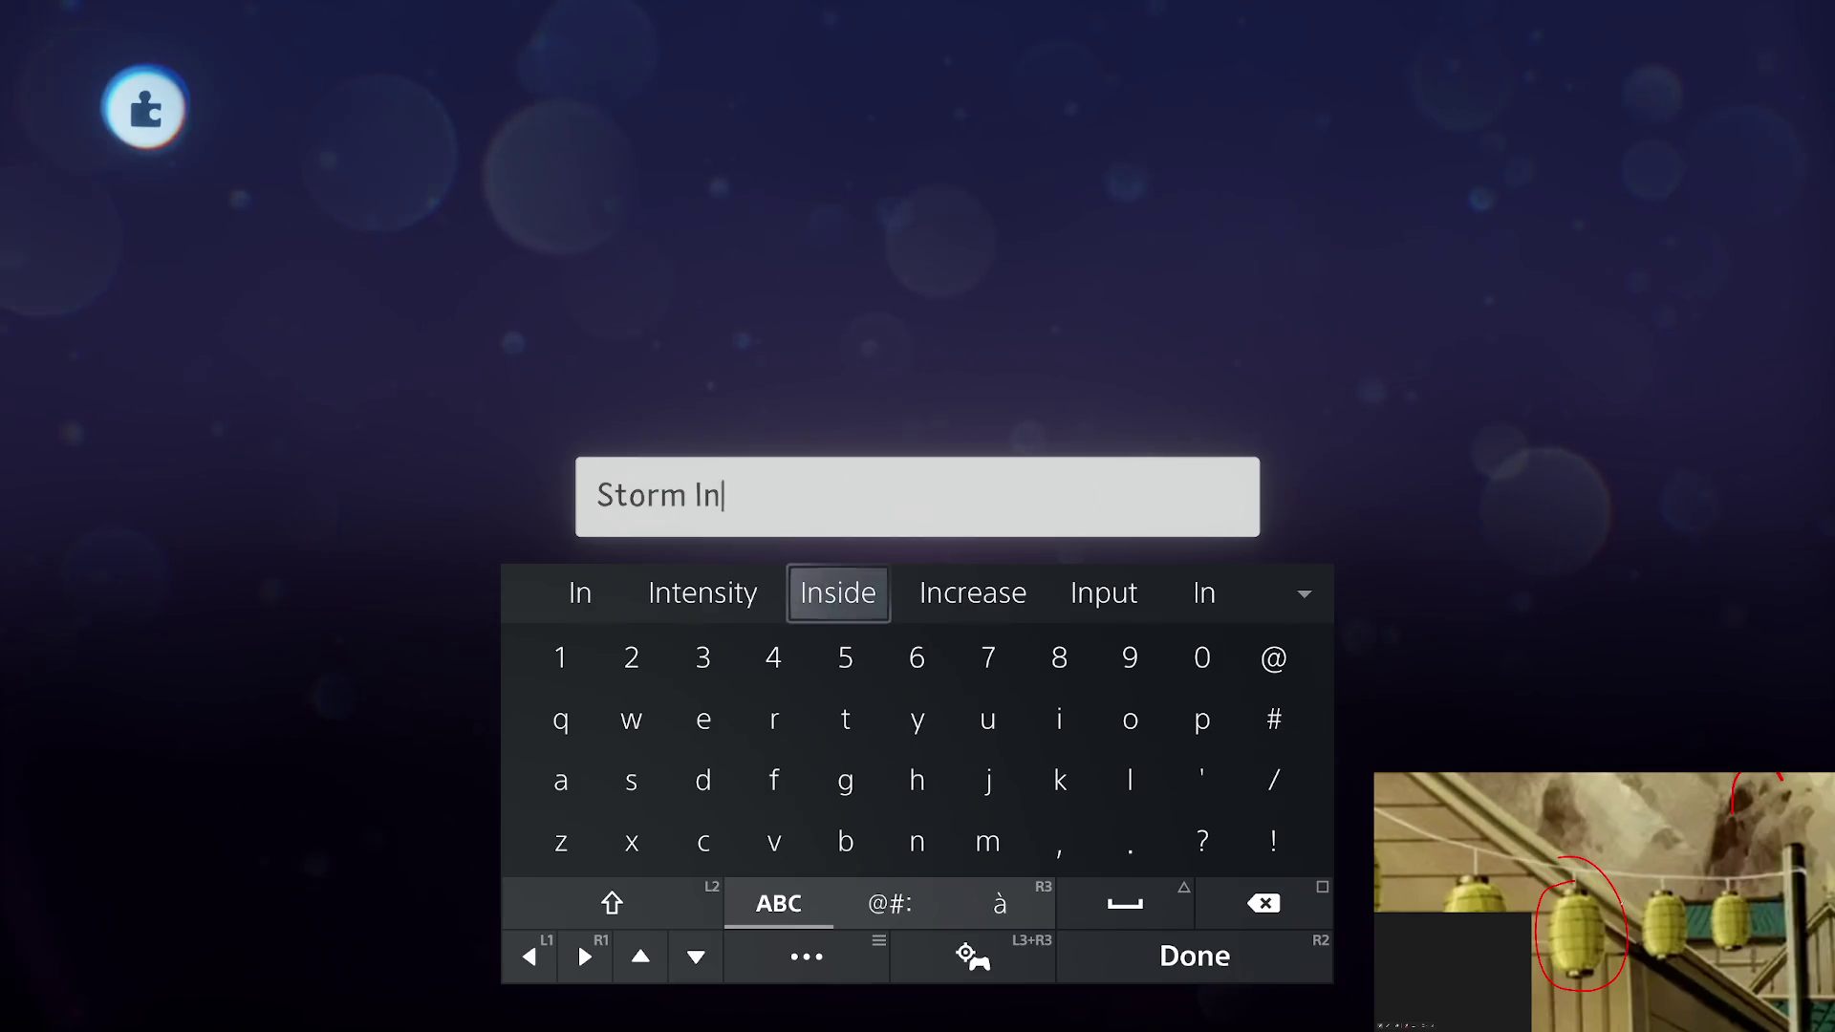
type("tensity")
key("Return")
key("Escape")
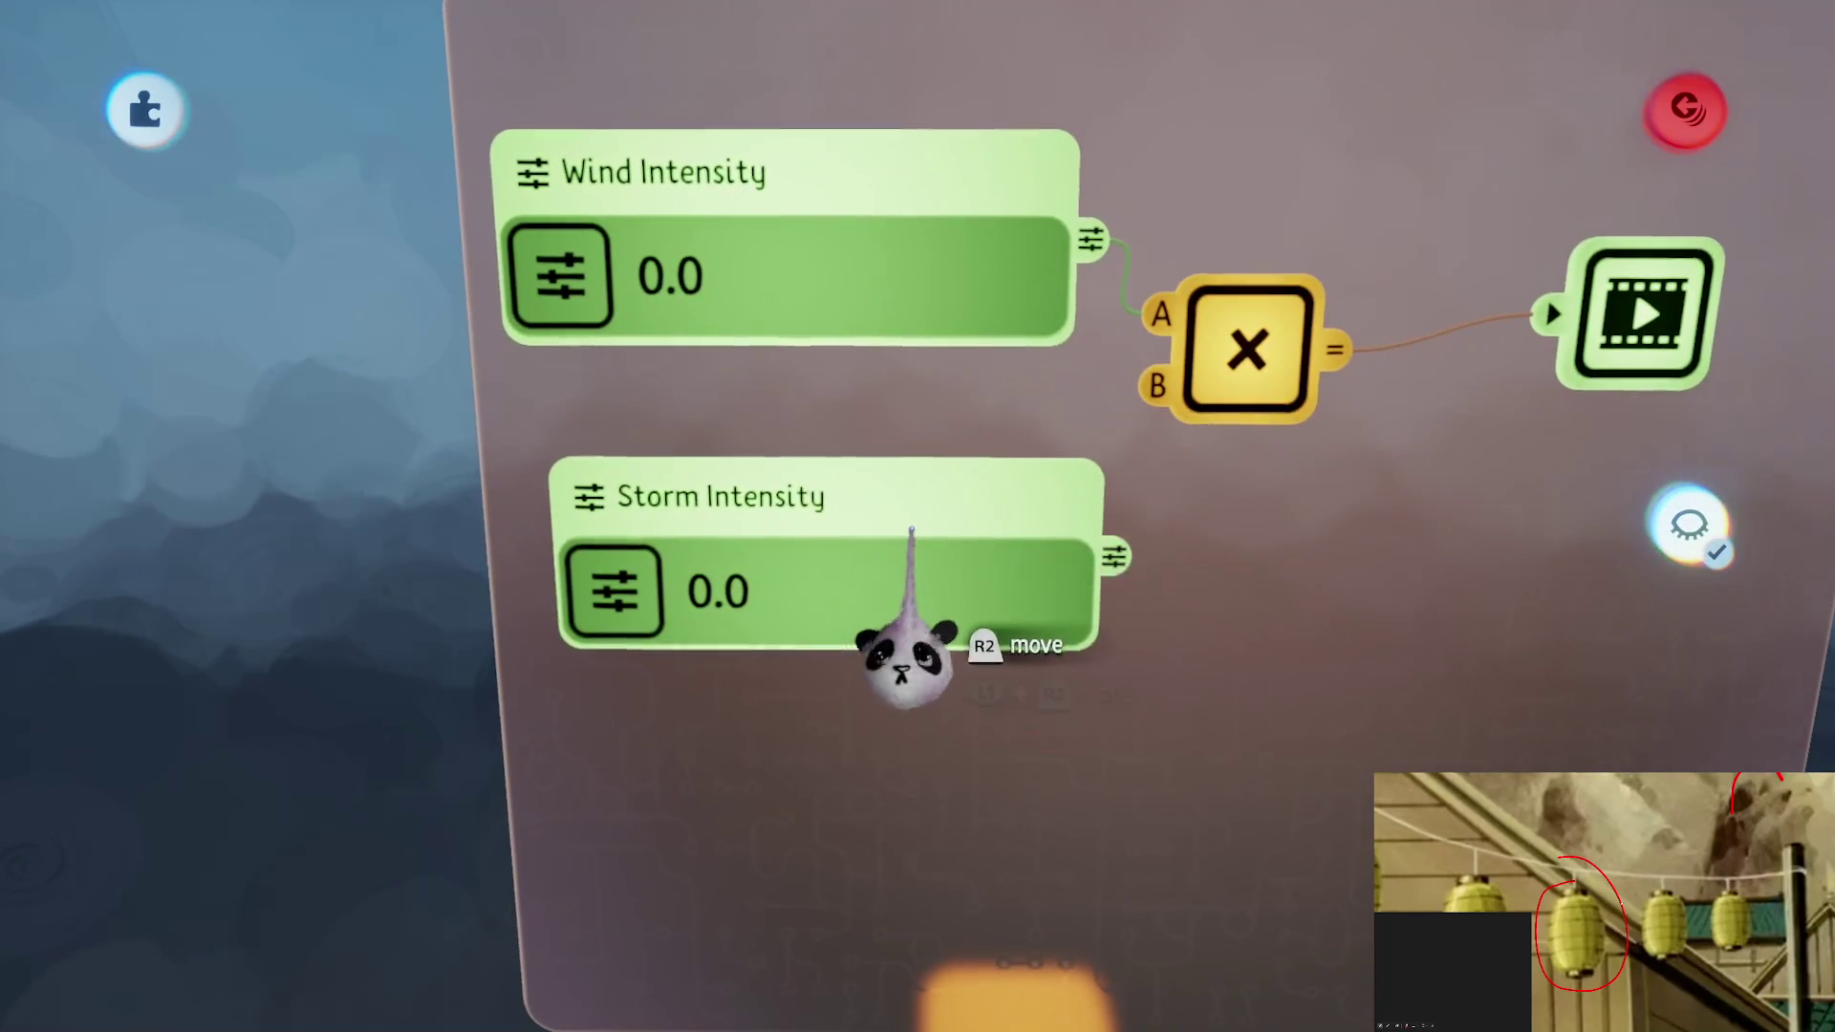
mouse_move(998, 509)
left_mouse_down()
mouse_move(1061, 407)
mouse_move(926, 382)
left_mouse_up()
scroll(980, 560, "down", 5)
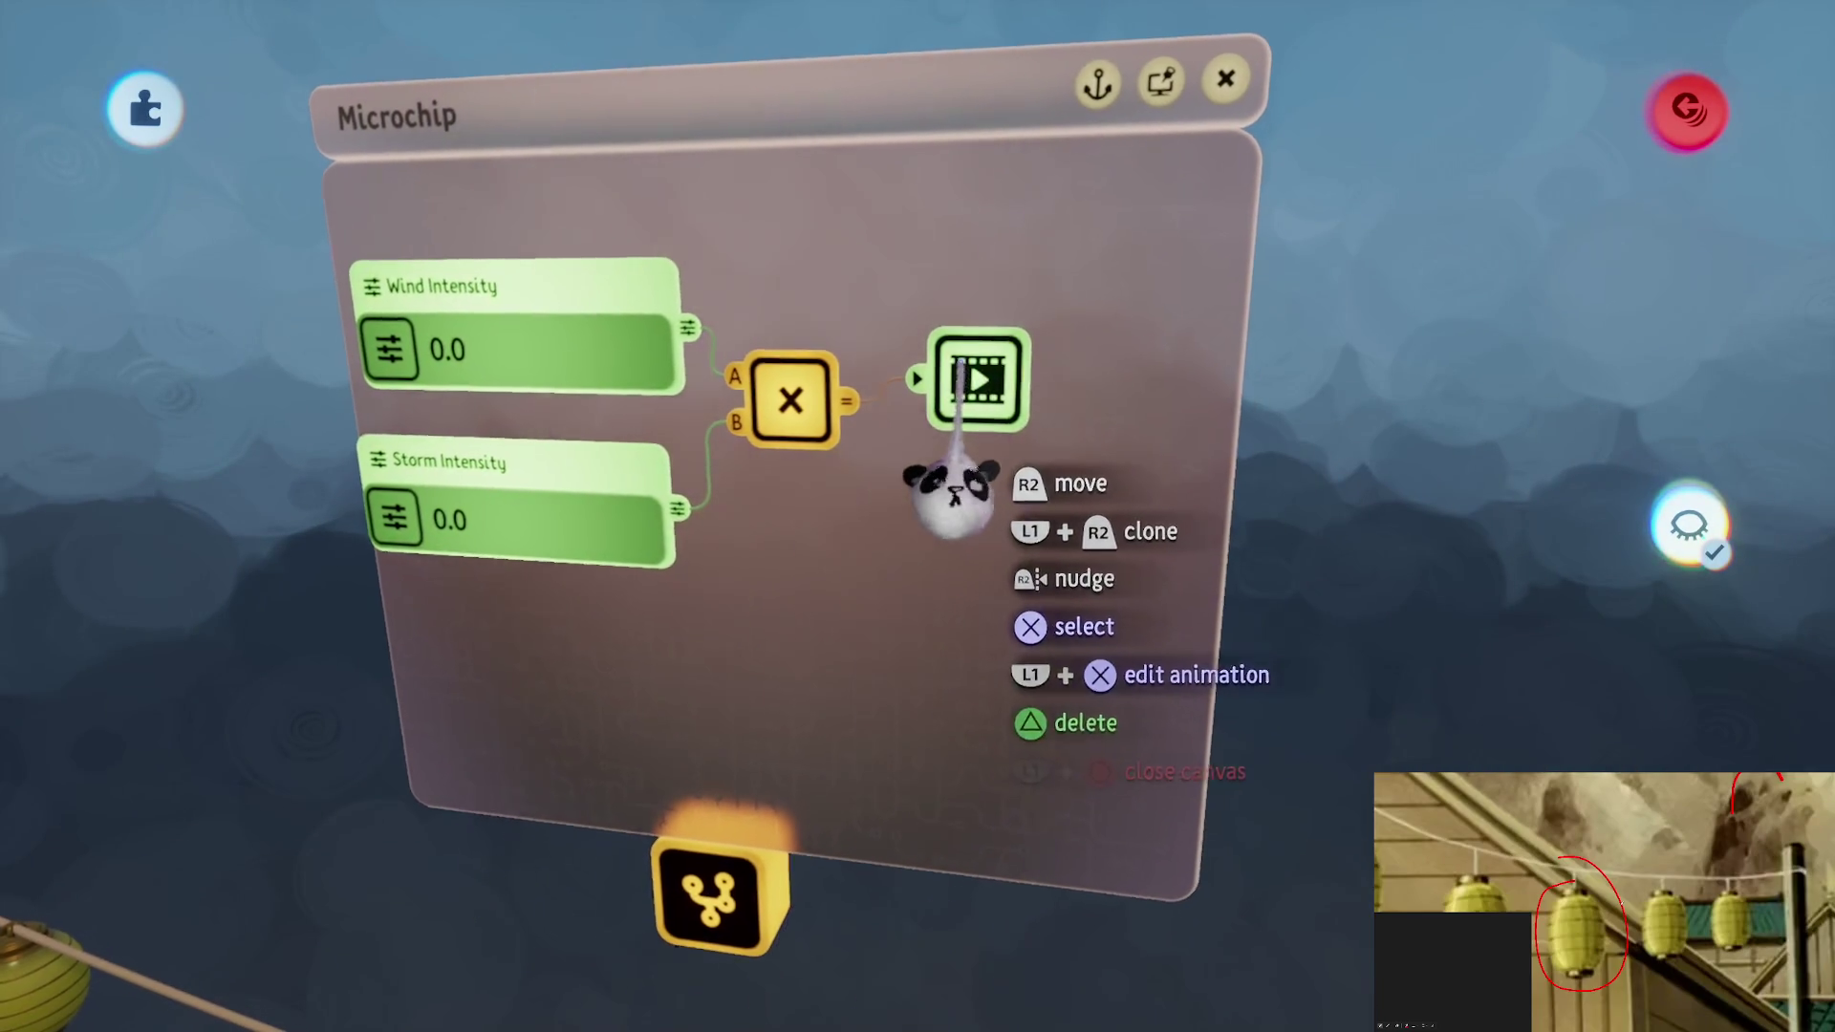
Wire Storm Intensity's output into the Action Recorder
mouse_move(807, 525)
left_mouse_down()
mouse_move(819, 650)
mouse_move(1123, 524)
mouse_move(1045, 615)
mouse_move(803, 459)
mouse_move(815, 377)
mouse_move(832, 516)
mouse_move(922, 656)
mouse_move(934, 606)
mouse_move(840, 491)
mouse_move(1073, 565)
mouse_move(1098, 491)
mouse_move(717, 478)
mouse_move(678, 497)
left_mouse_up()
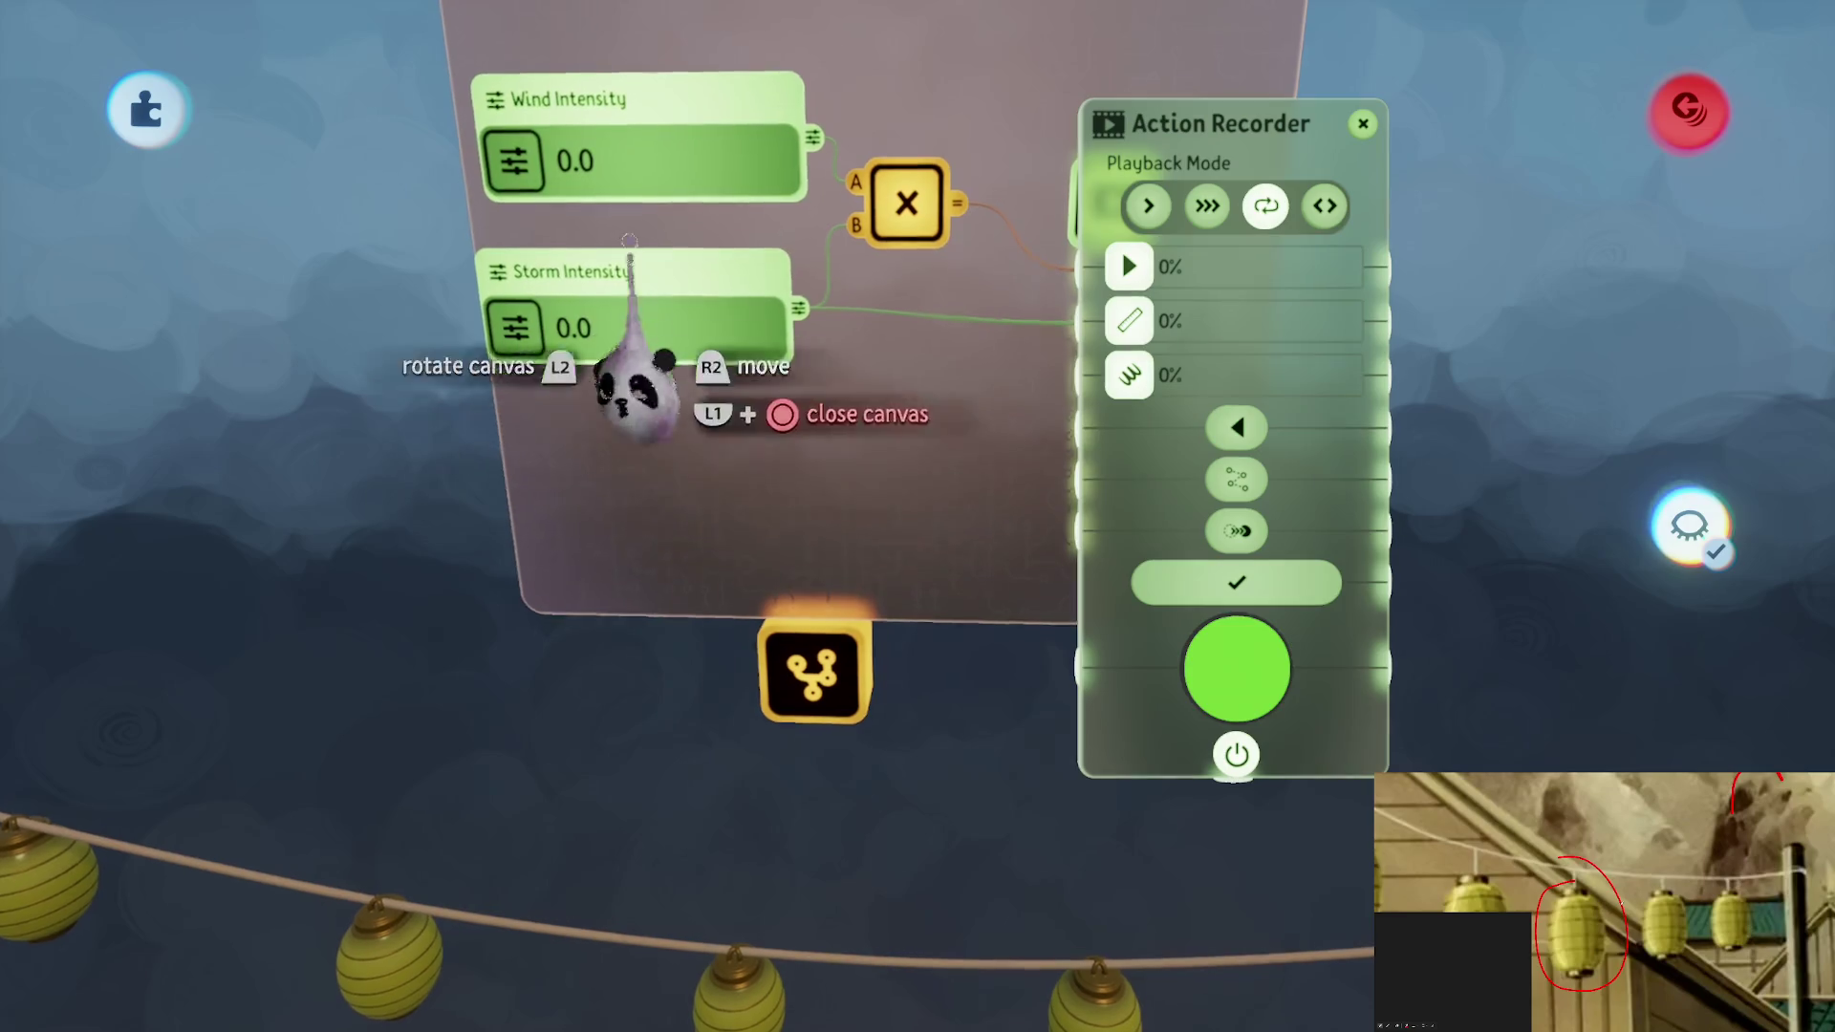
mouse_move(635, 391)
left_mouse_down()
mouse_move(1137, 469)
mouse_move(635, 409)
mouse_move(458, 411)
left_mouse_up()
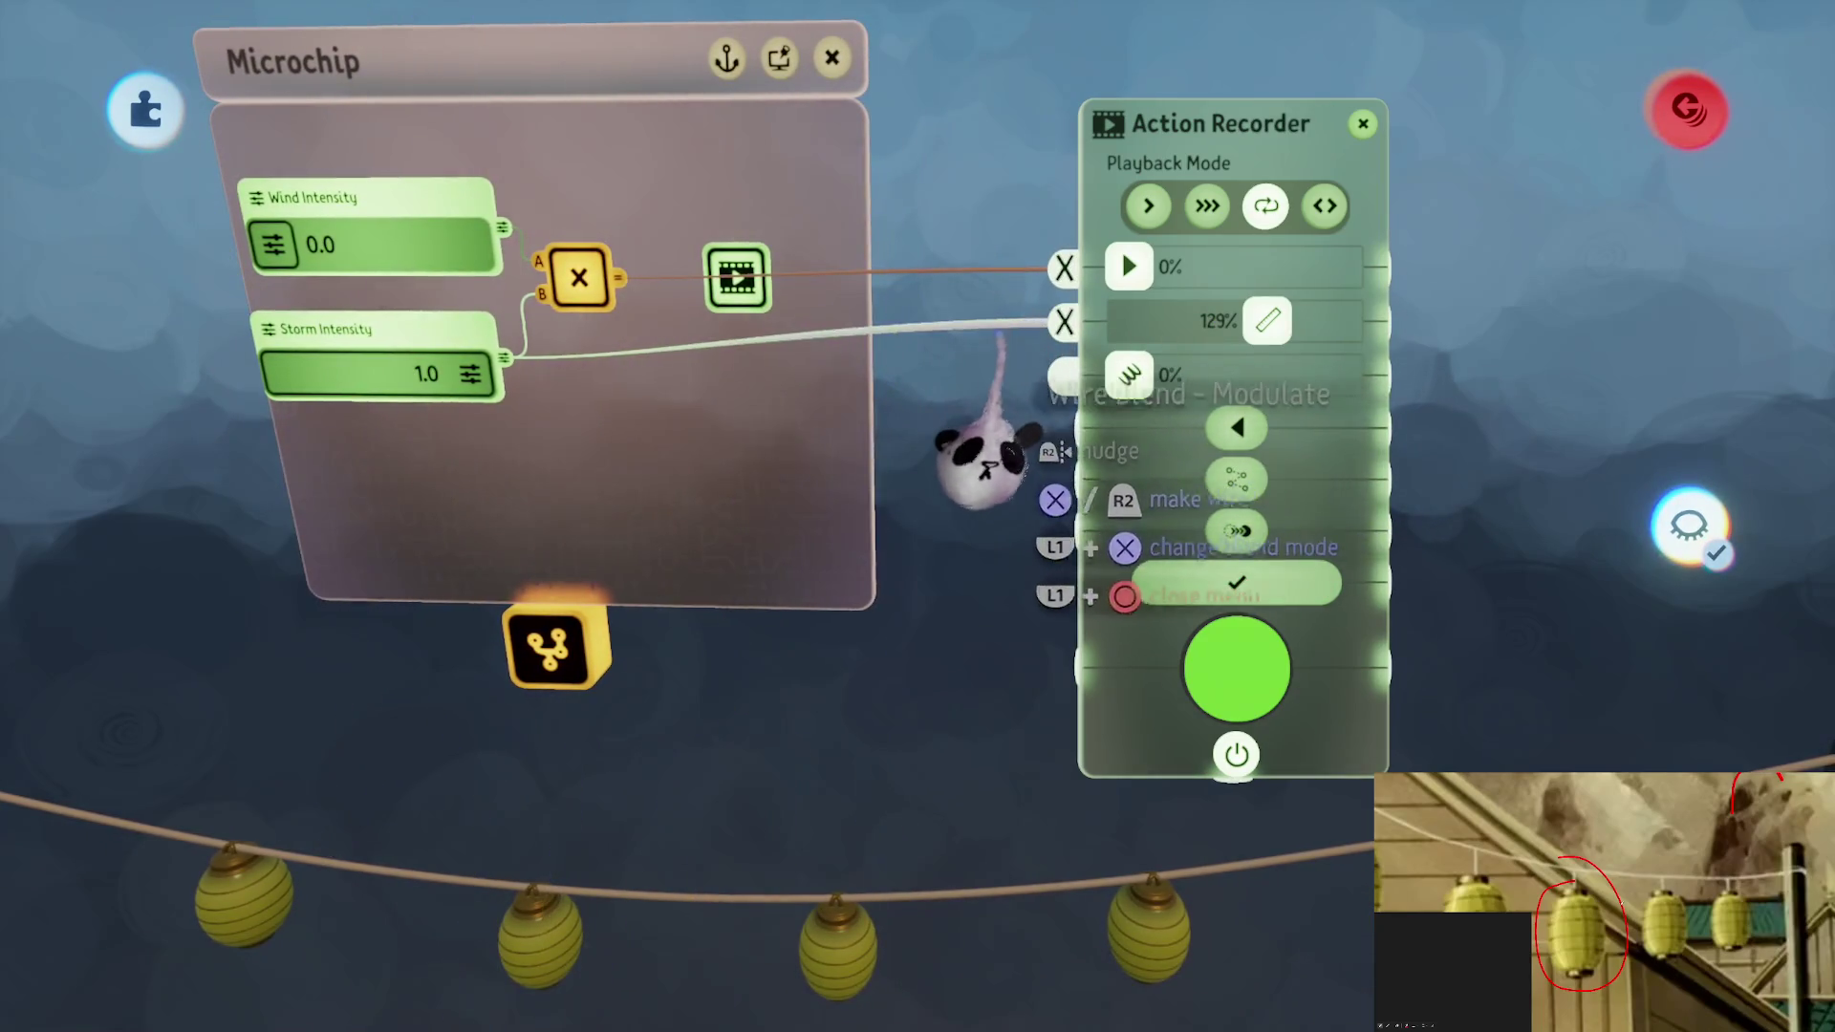
left_click(984, 459)
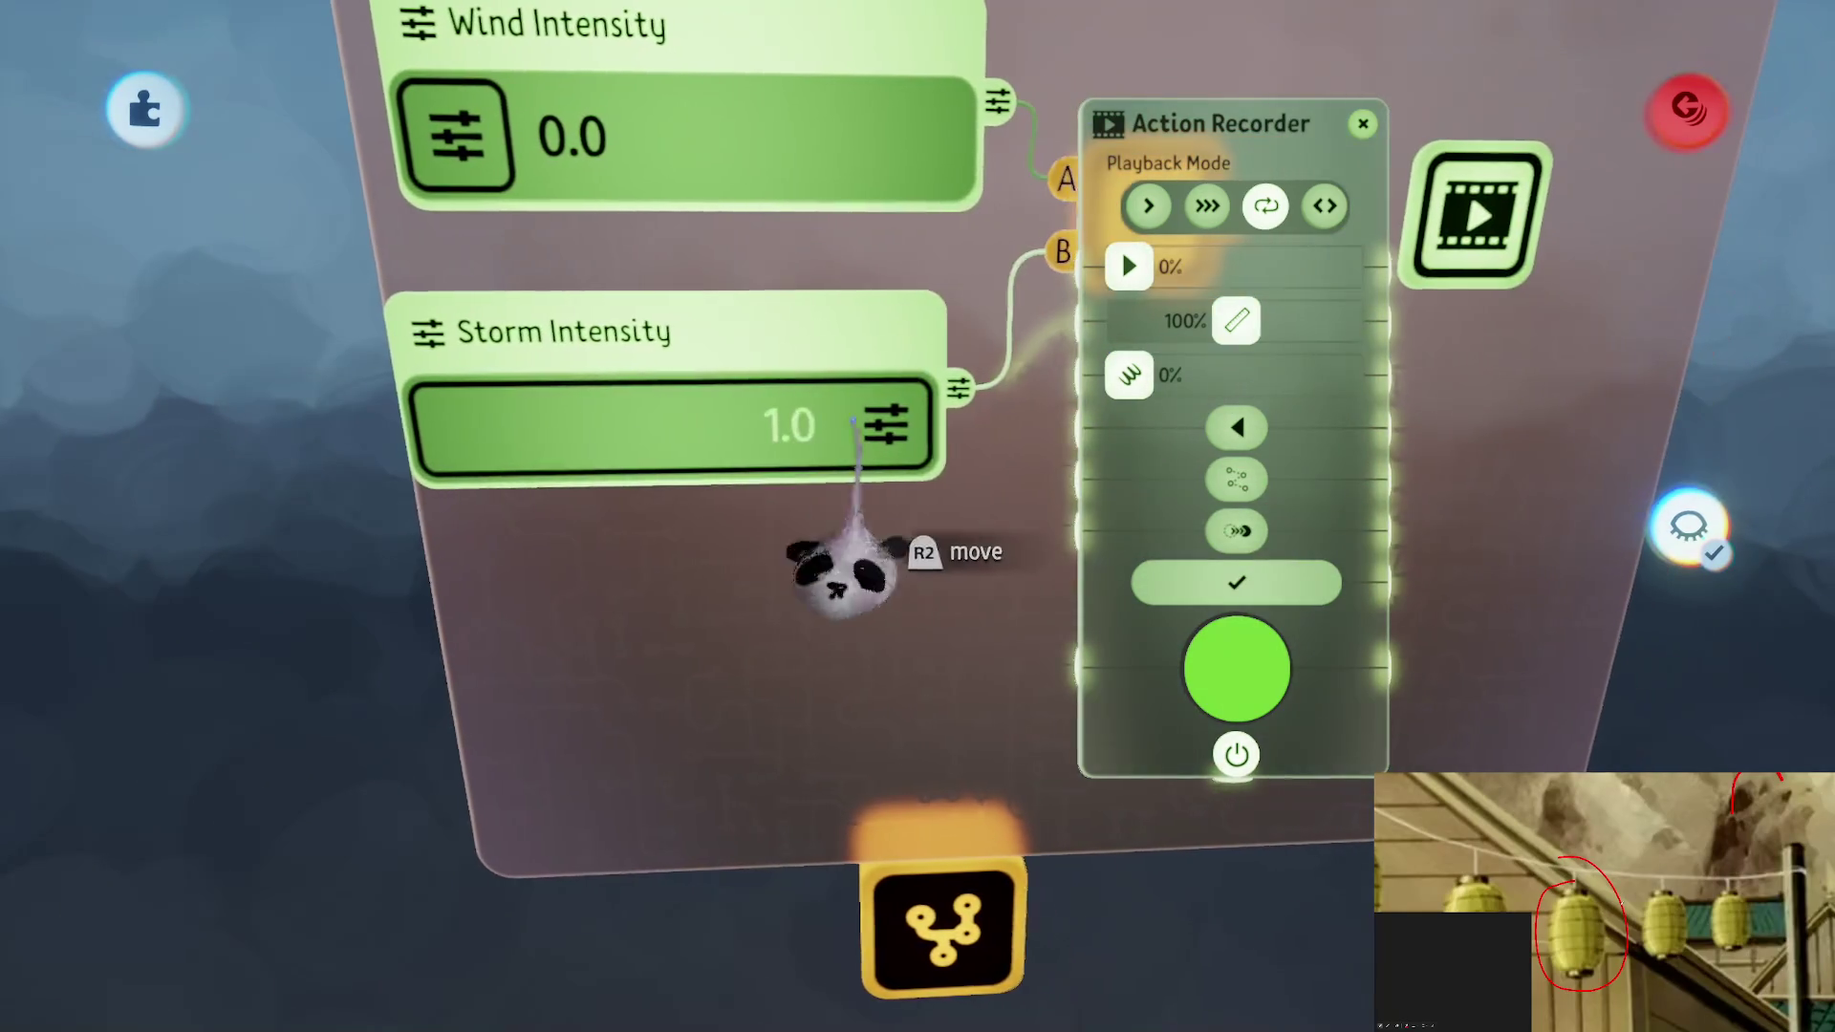
Give Storm Intensity a maximum value of 10 so it reads 1, then close the menus
left_click(854, 426)
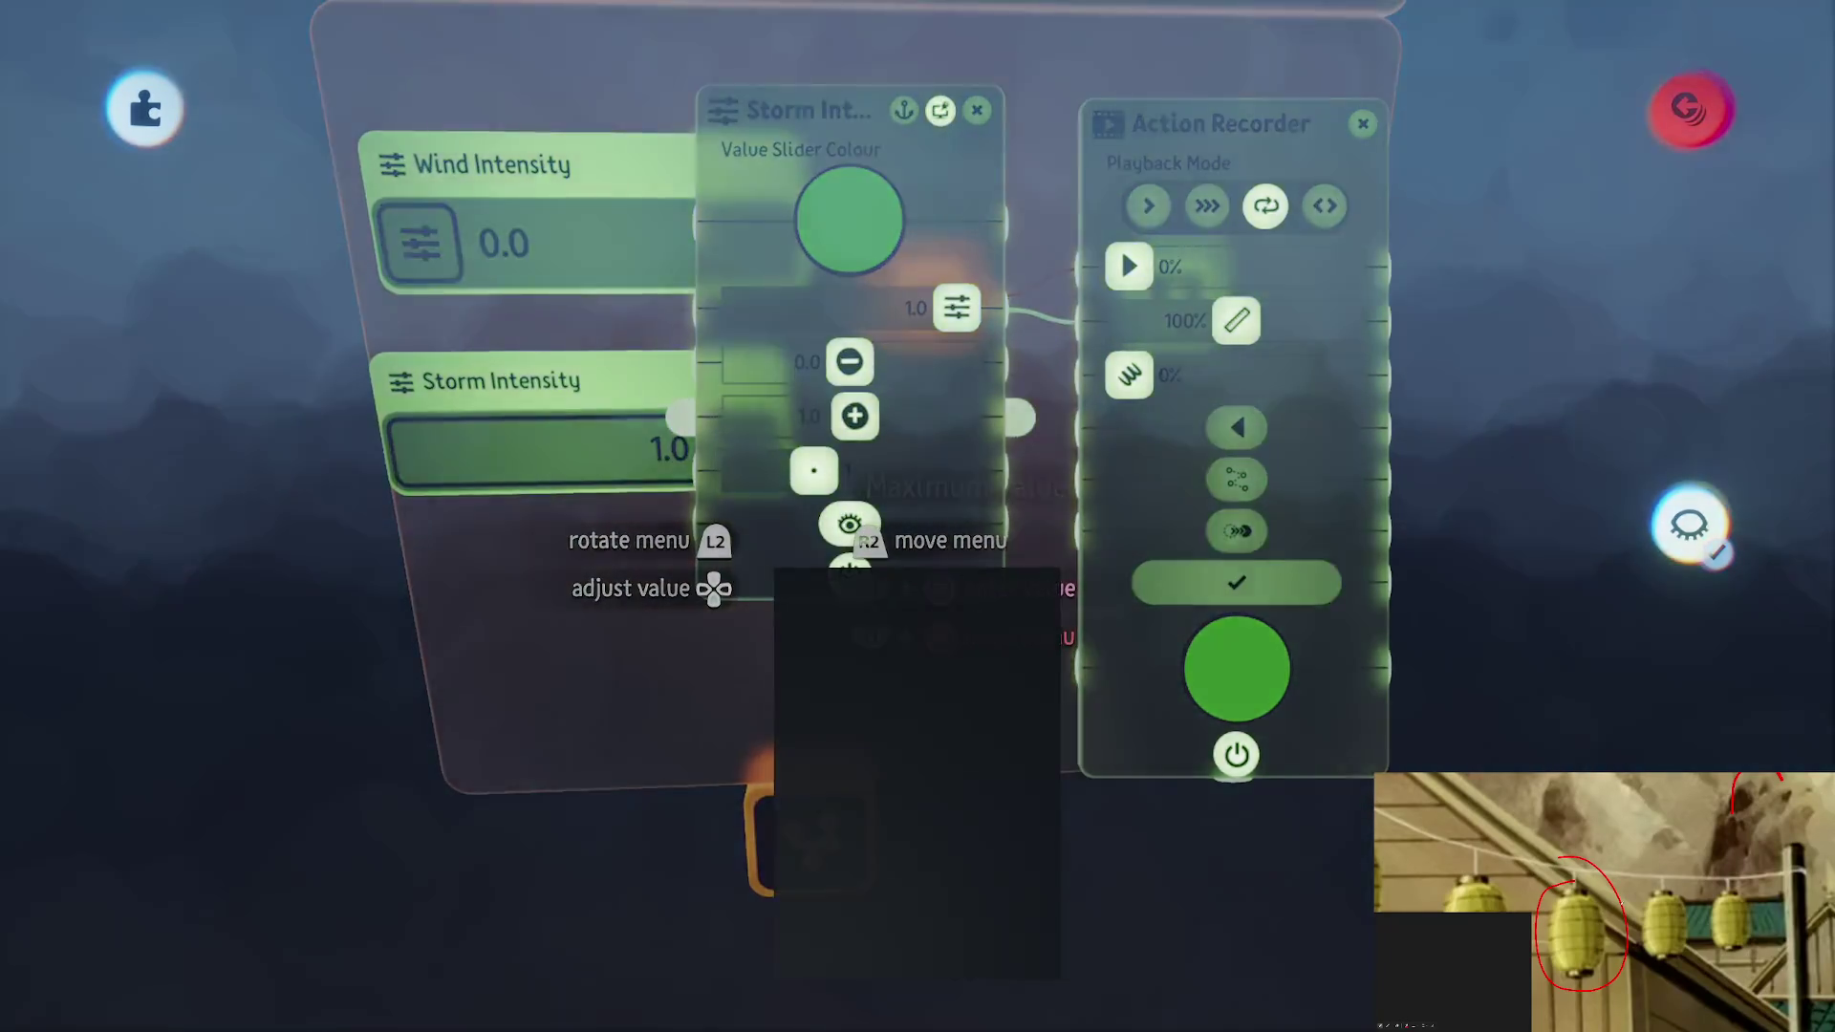
type("10")
key("Return")
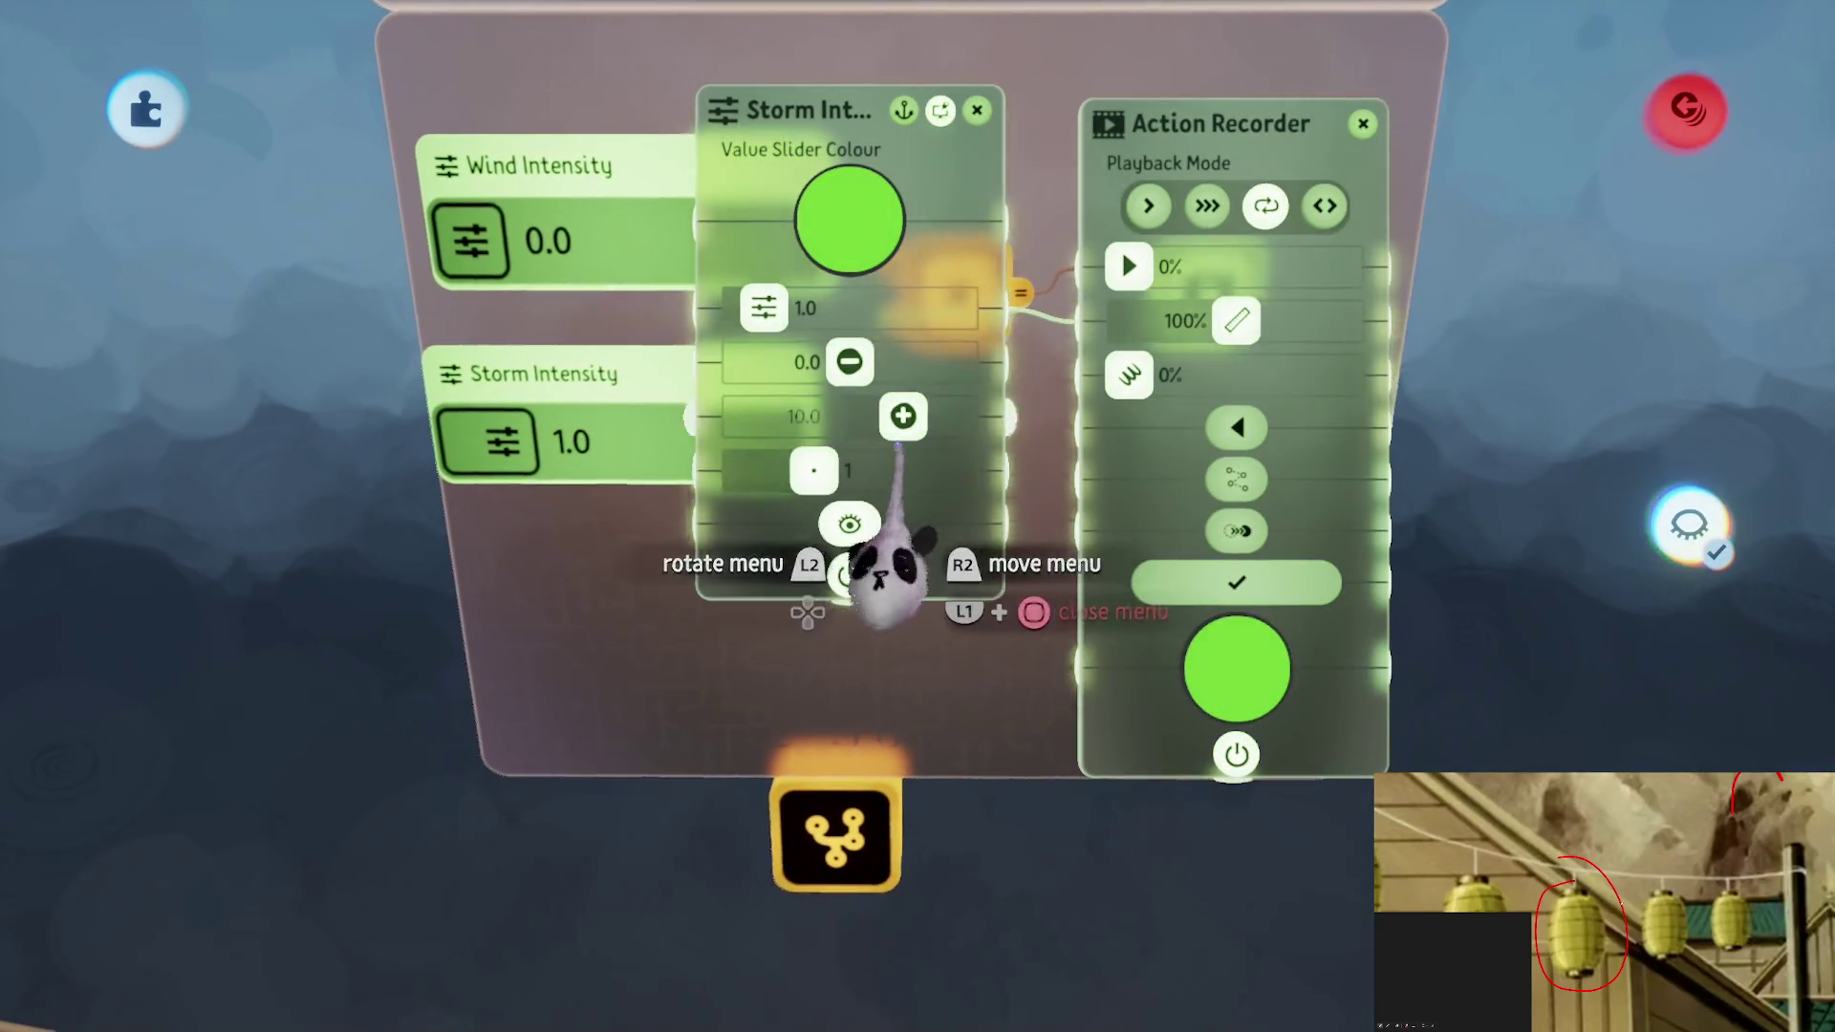
key("Escape")
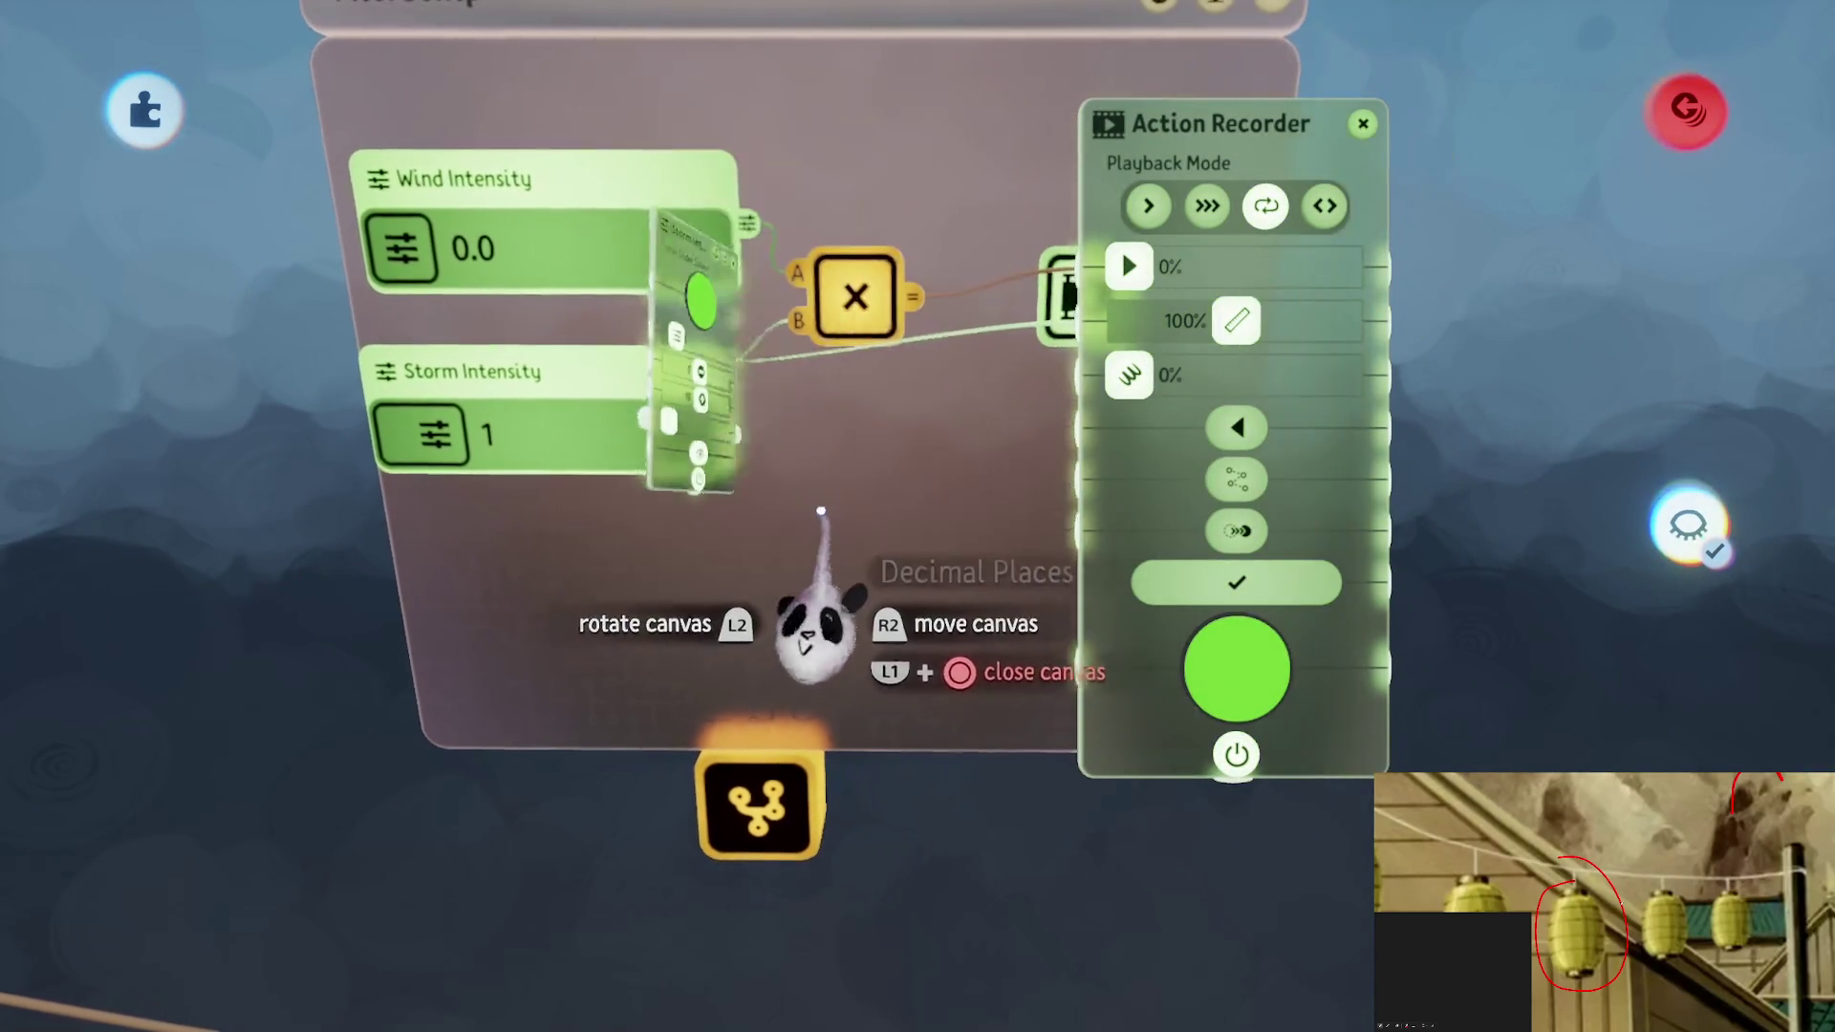
scroll(793, 660, "down", 3)
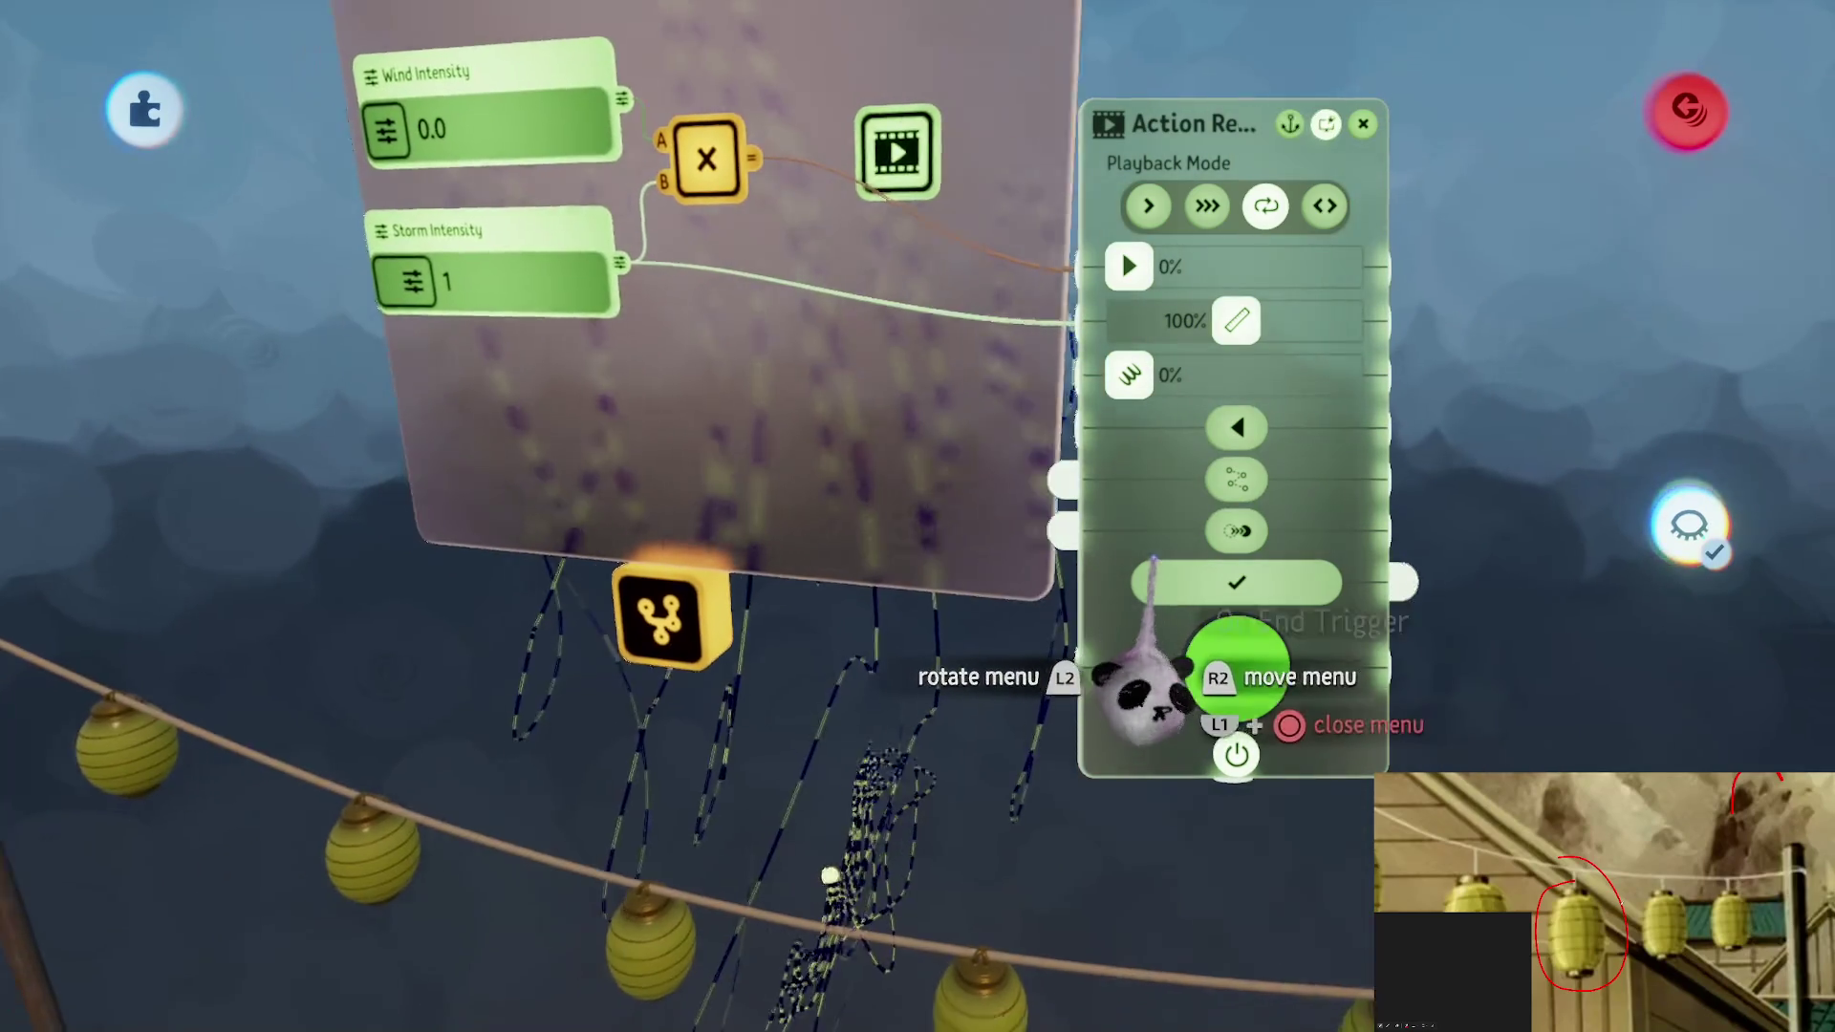
key("Escape")
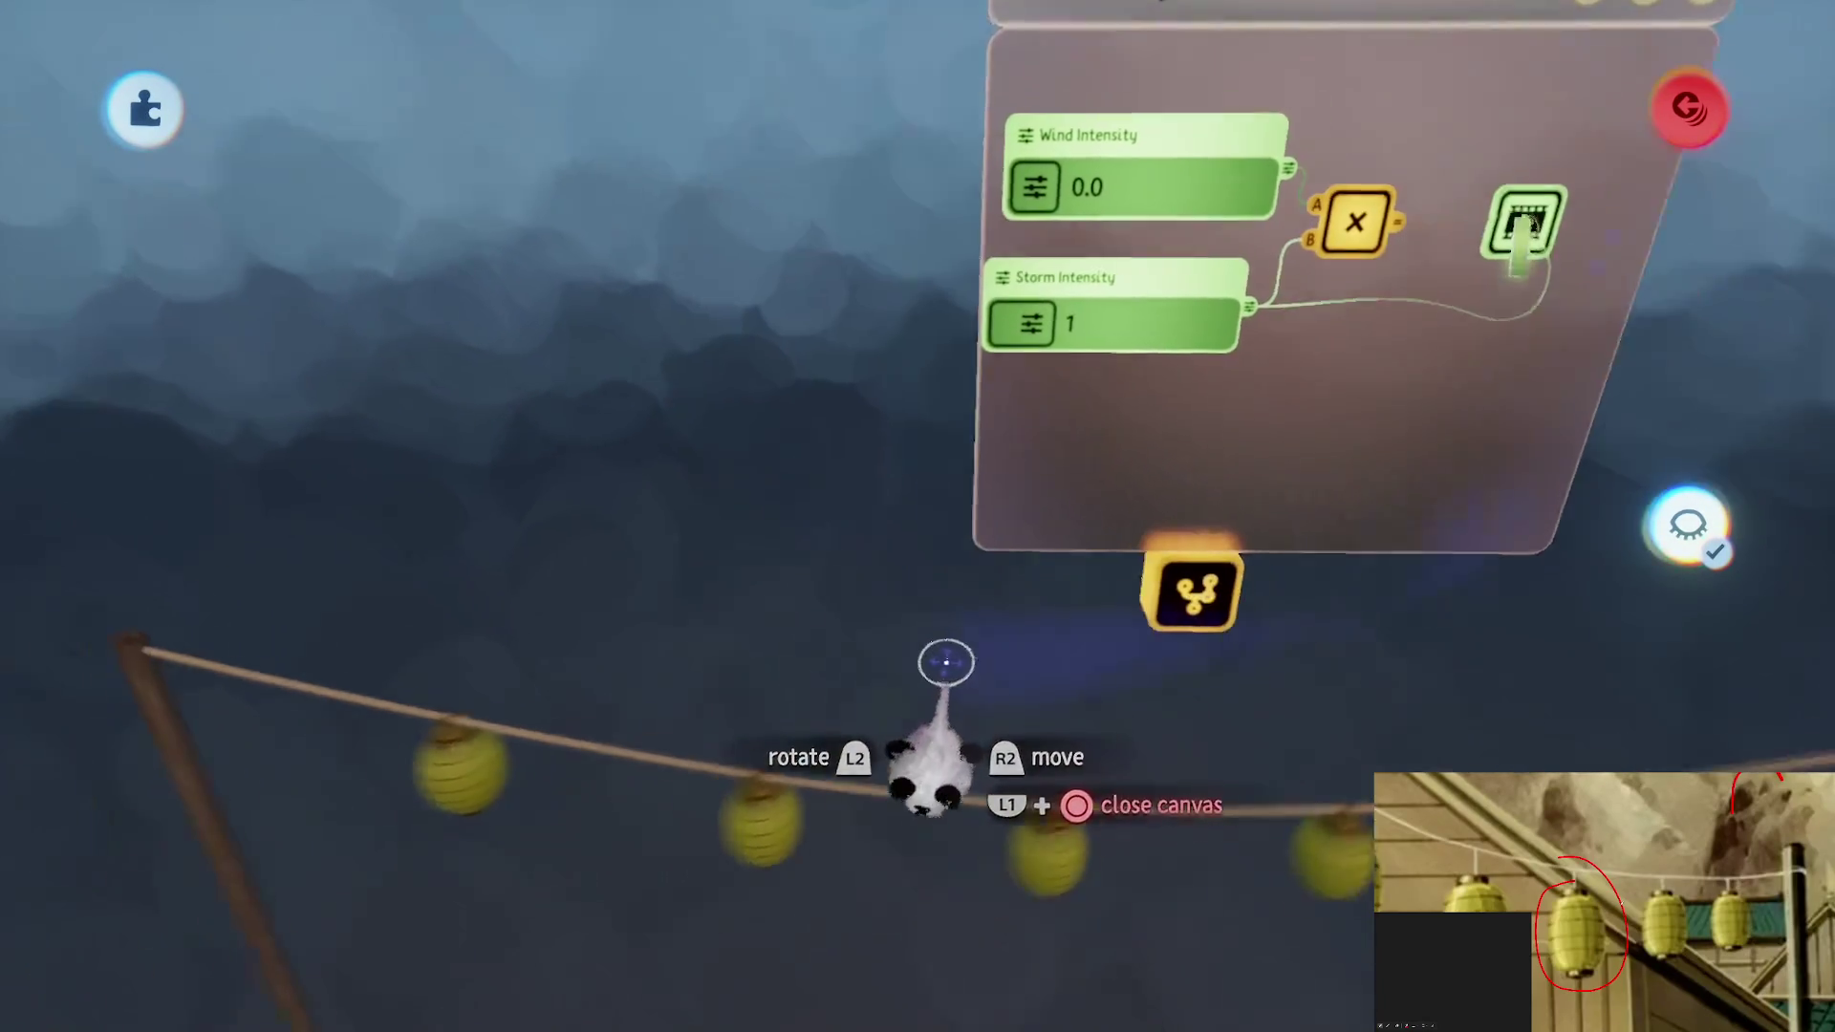
Raise Wind Intensity from 0.0 to 1.0 within its 0.0–1.0 range
scroll(985, 608, "up", 5)
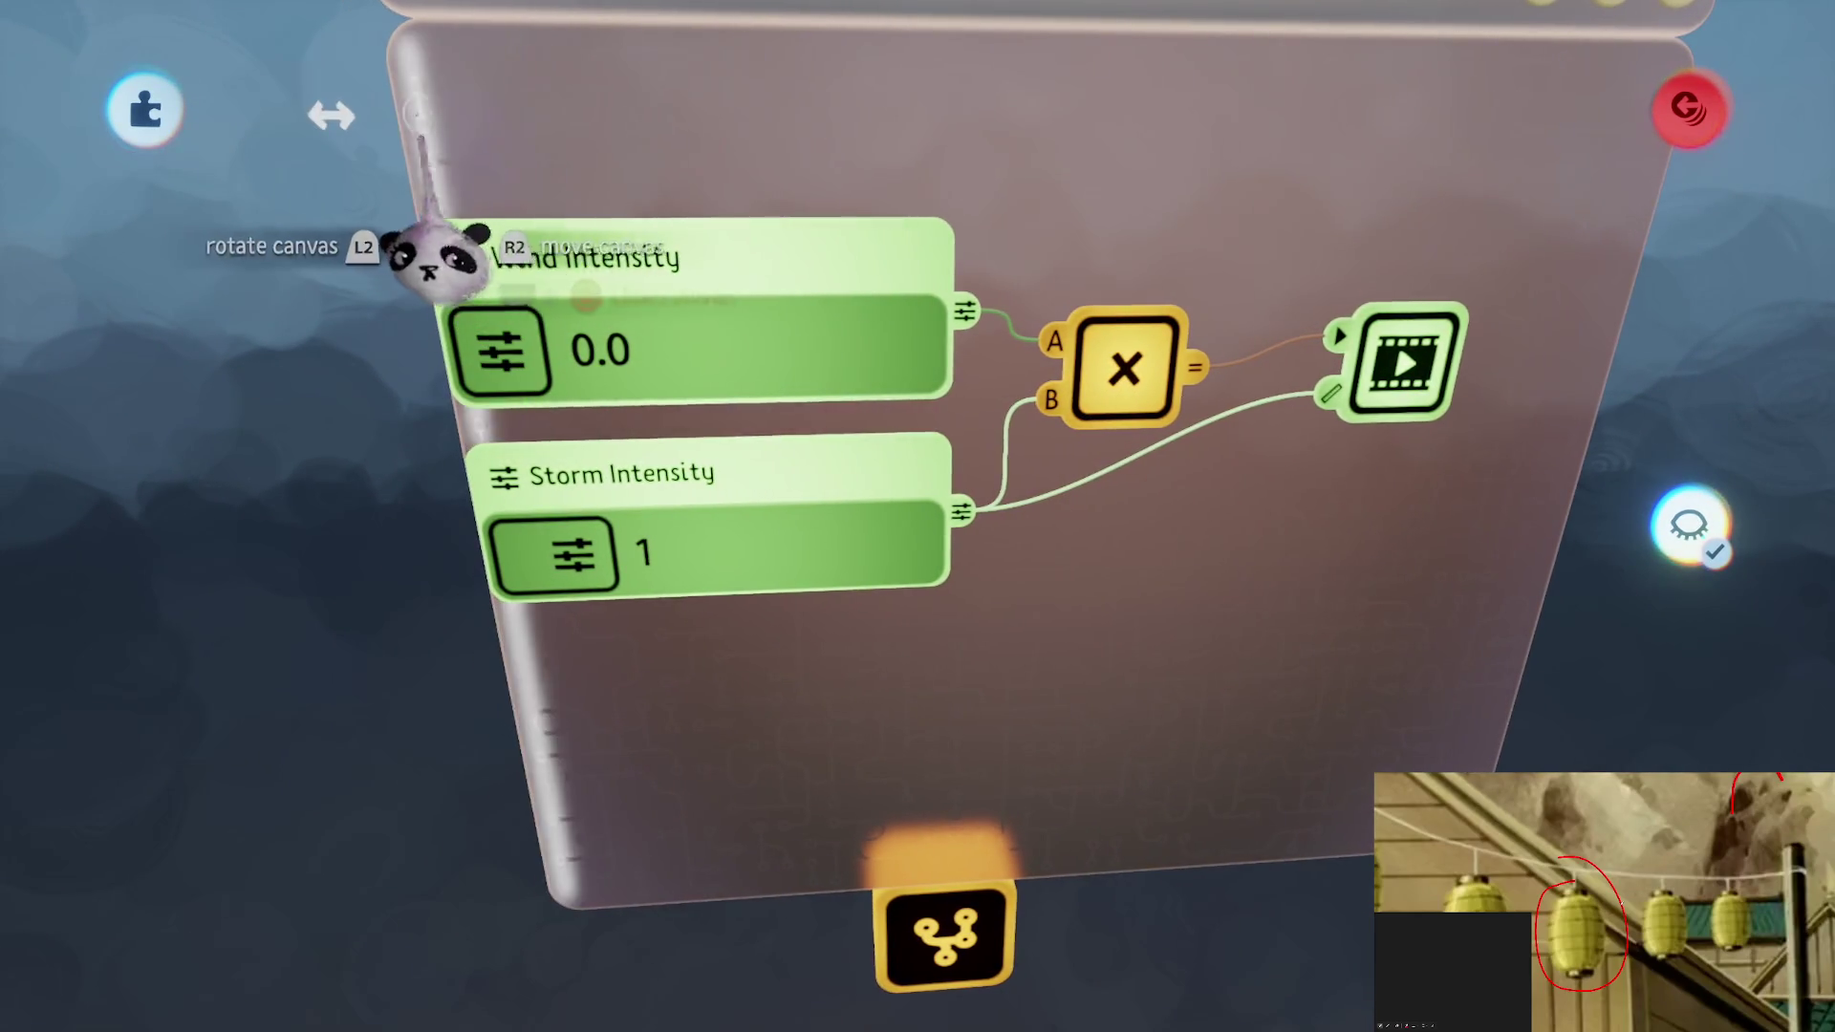
left_click(648, 267)
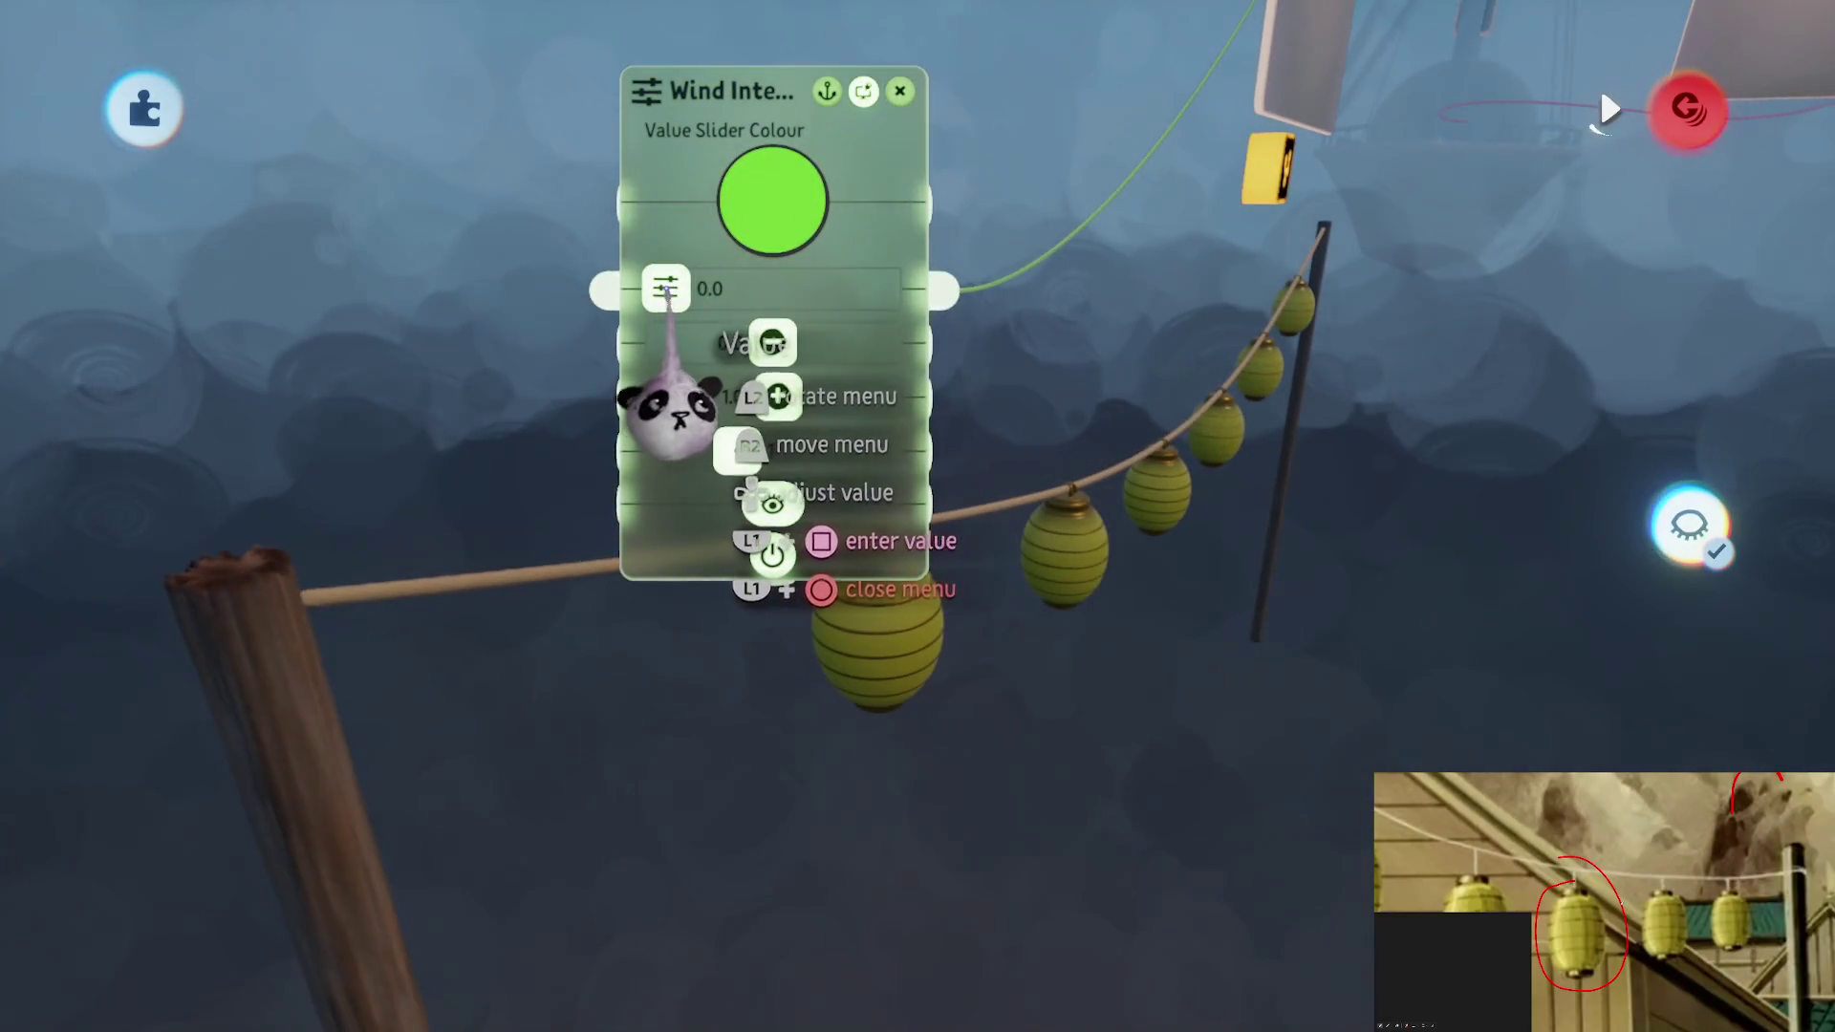
left_click_drag(675, 418, 727, 416)
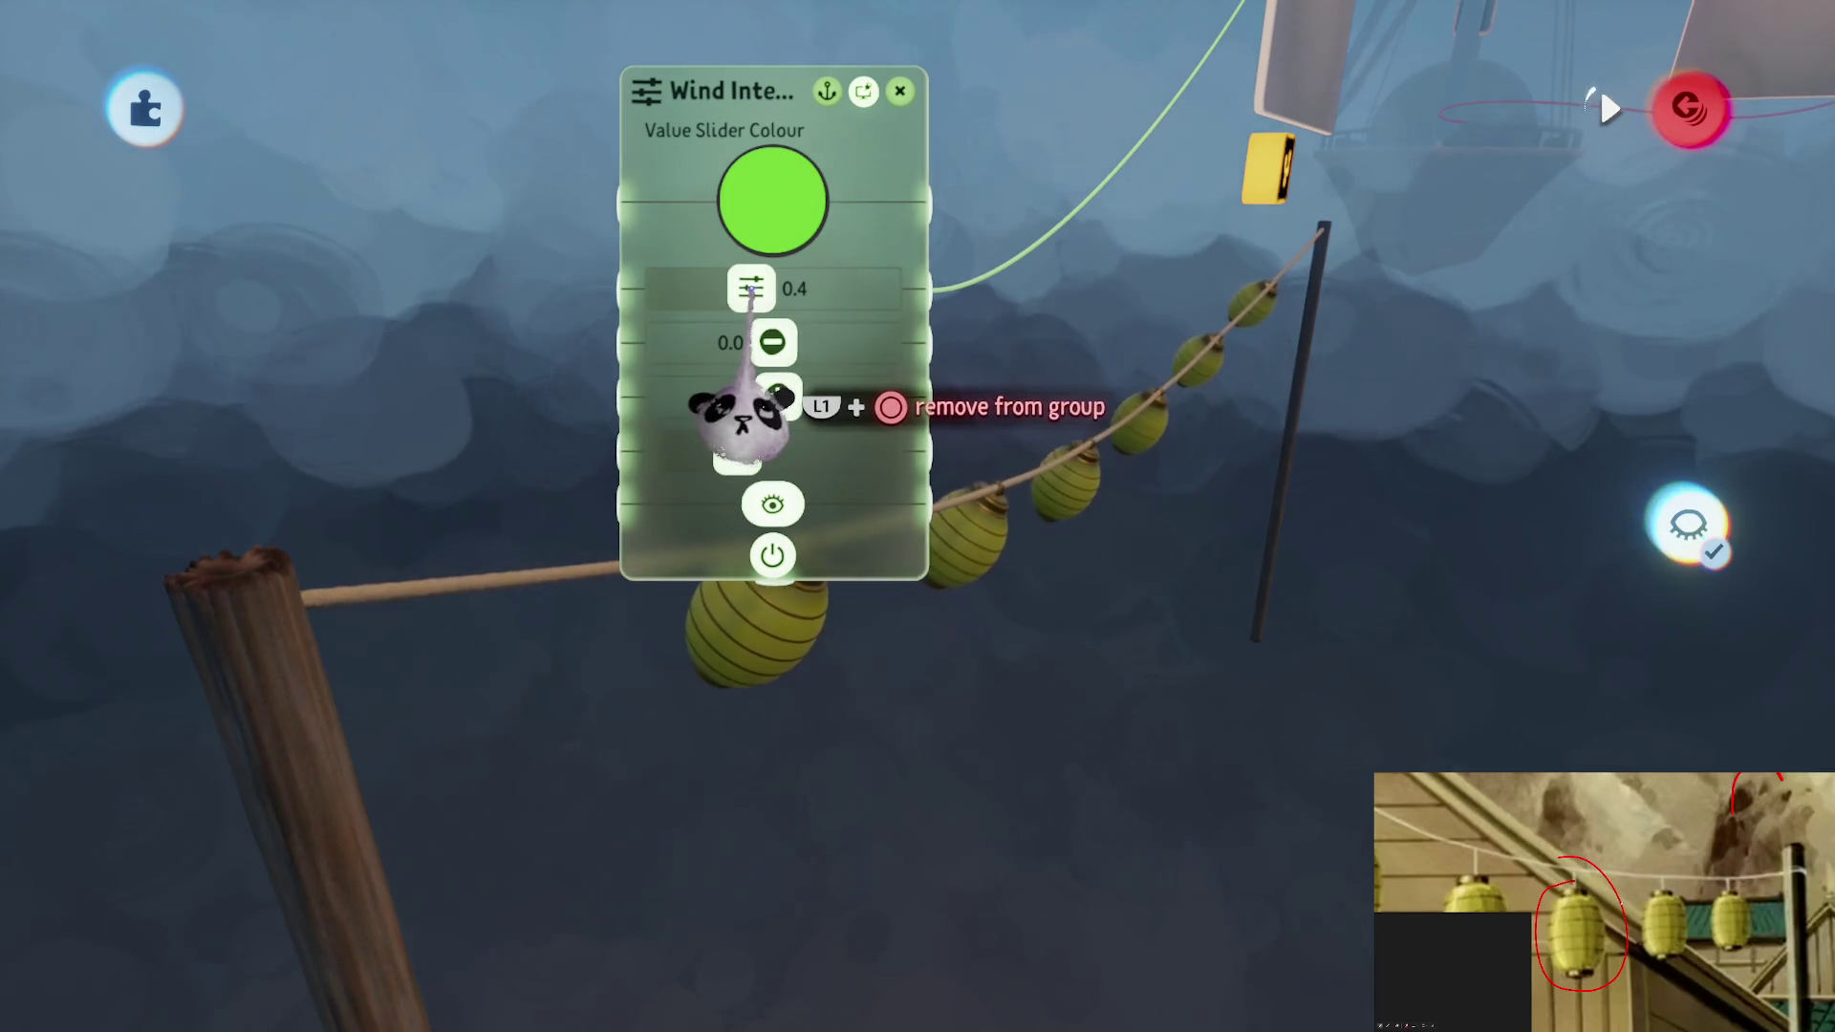
mouse_move(762, 418)
left_mouse_down()
mouse_move(819, 410)
mouse_move(881, 448)
left_mouse_up()
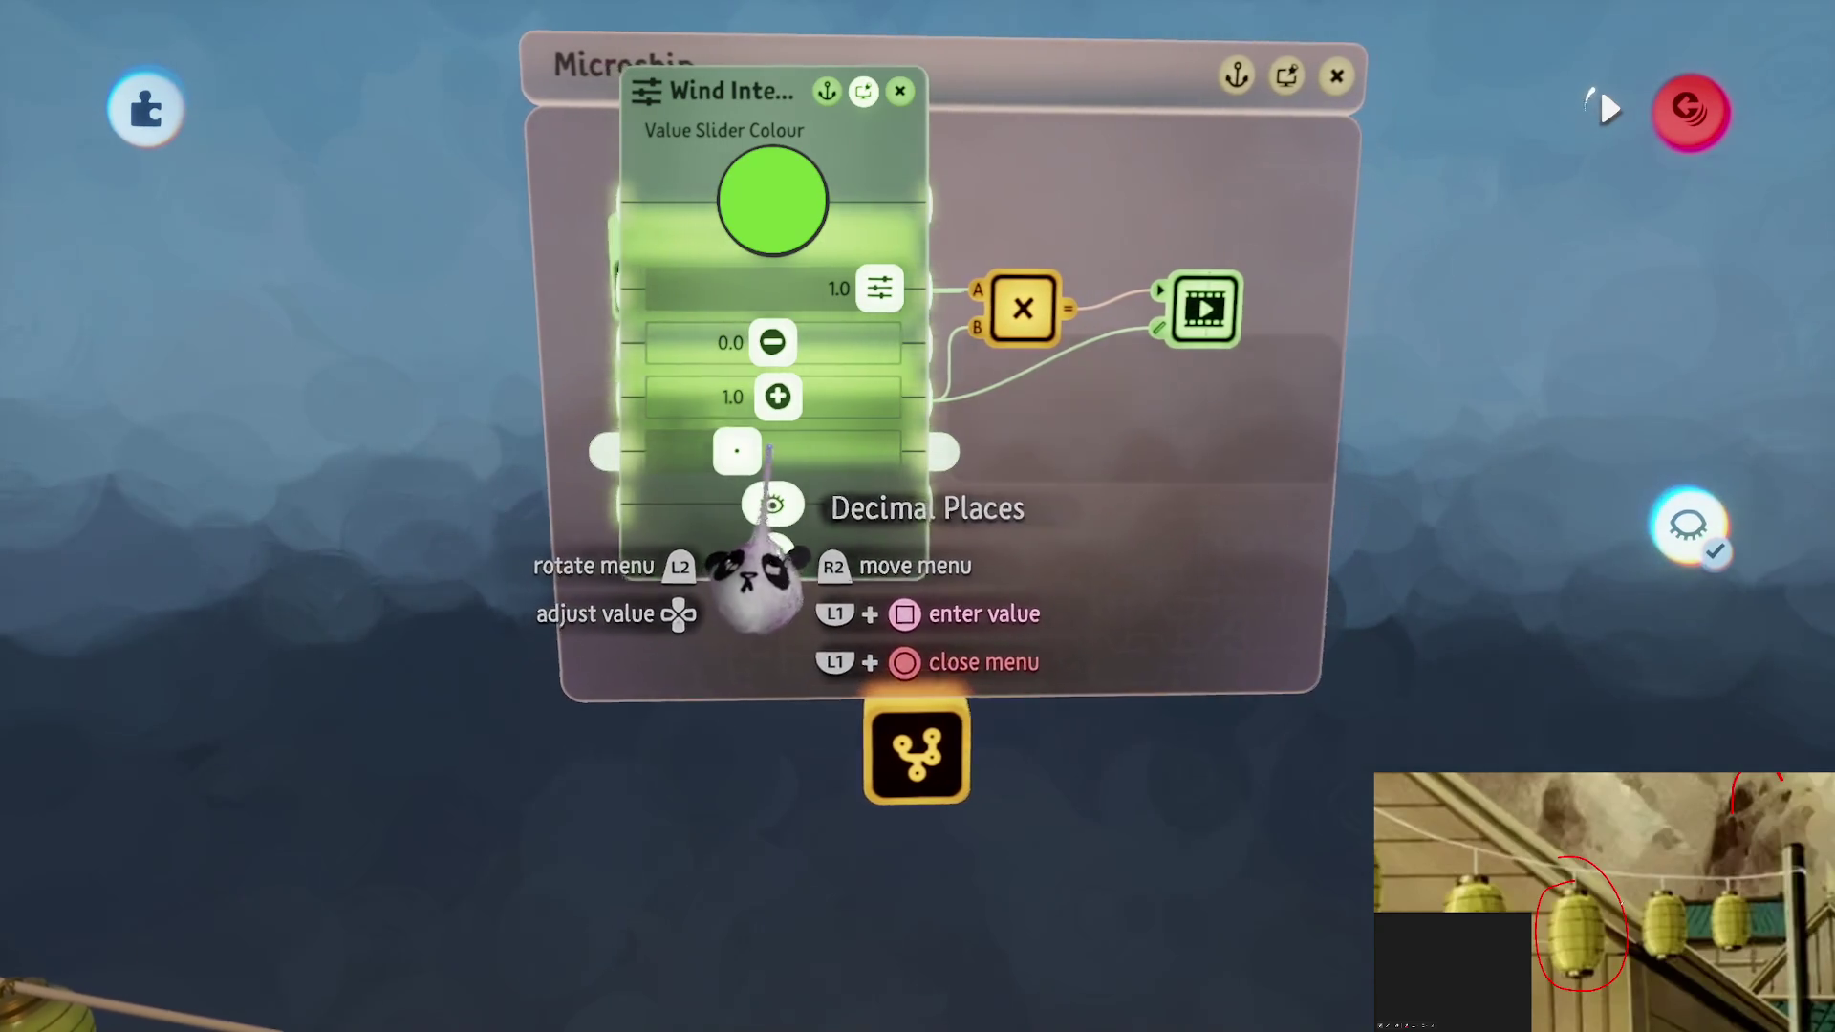
key("Escape")
Lower Wind Intensity to 0.2 so the Action Recorder runs at 20% speed, checking the lanterns
left_click(960, 301)
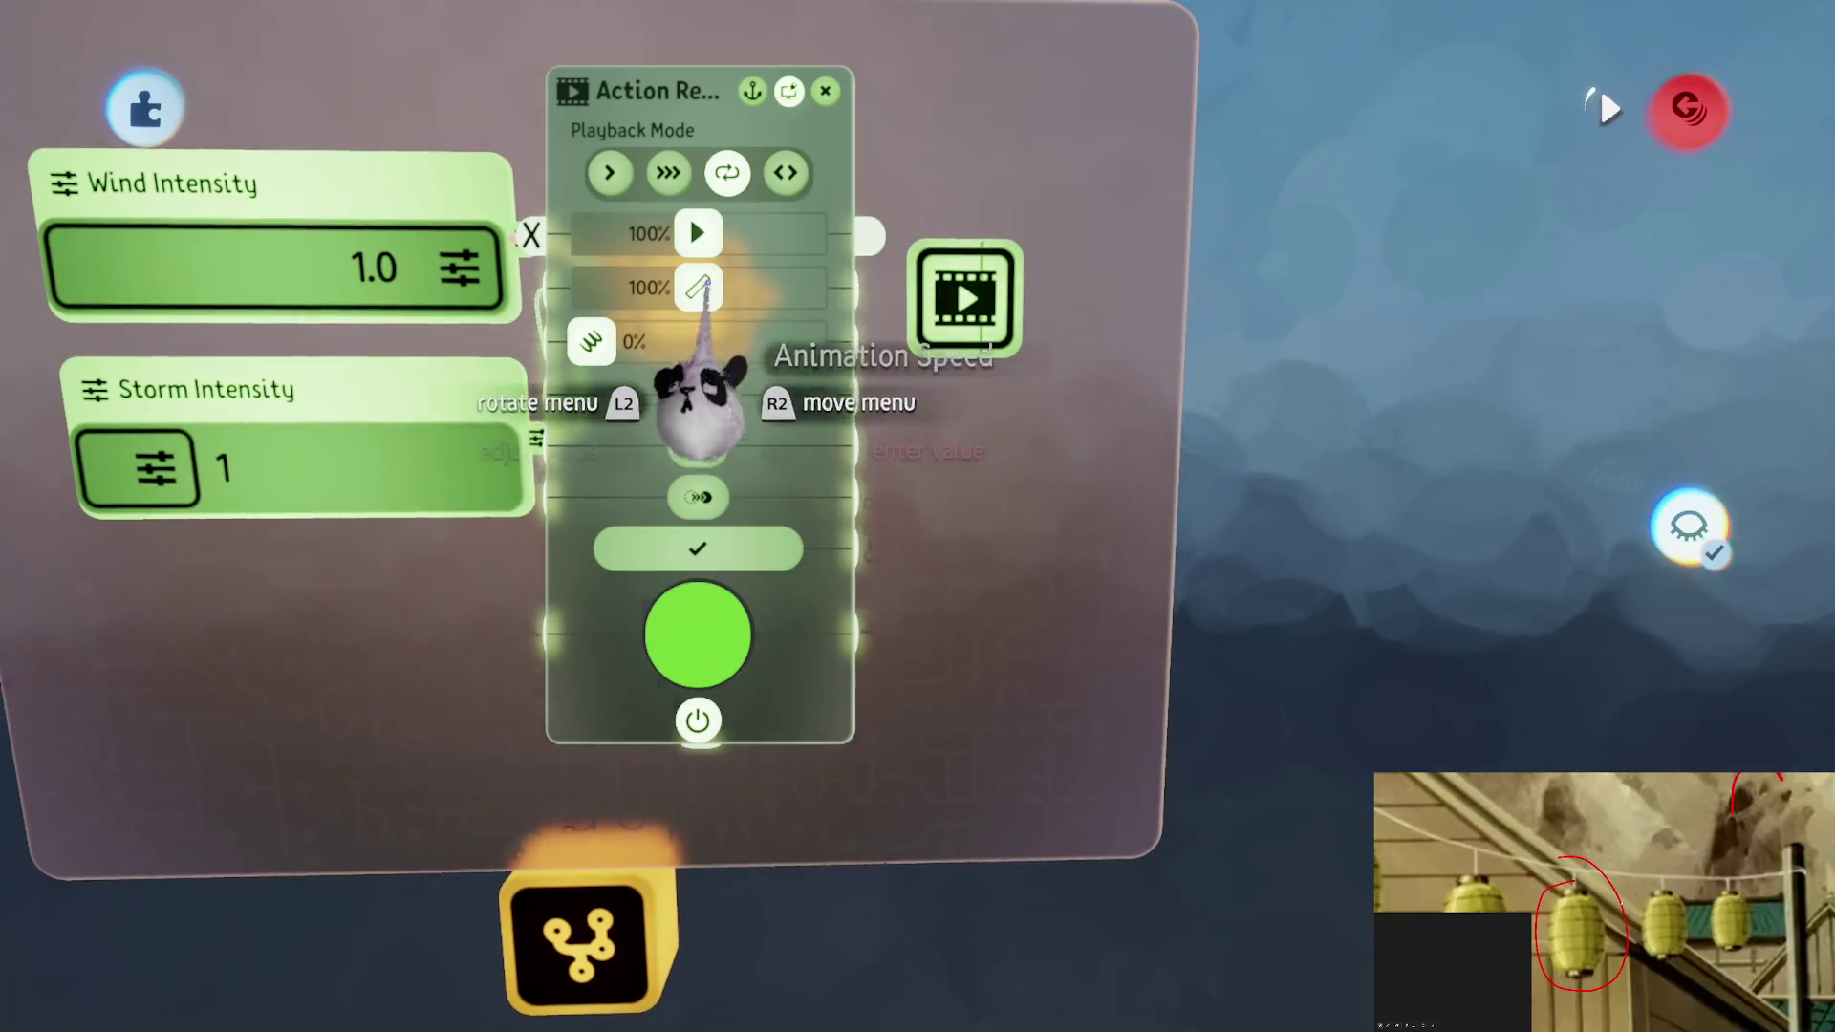
key("Escape")
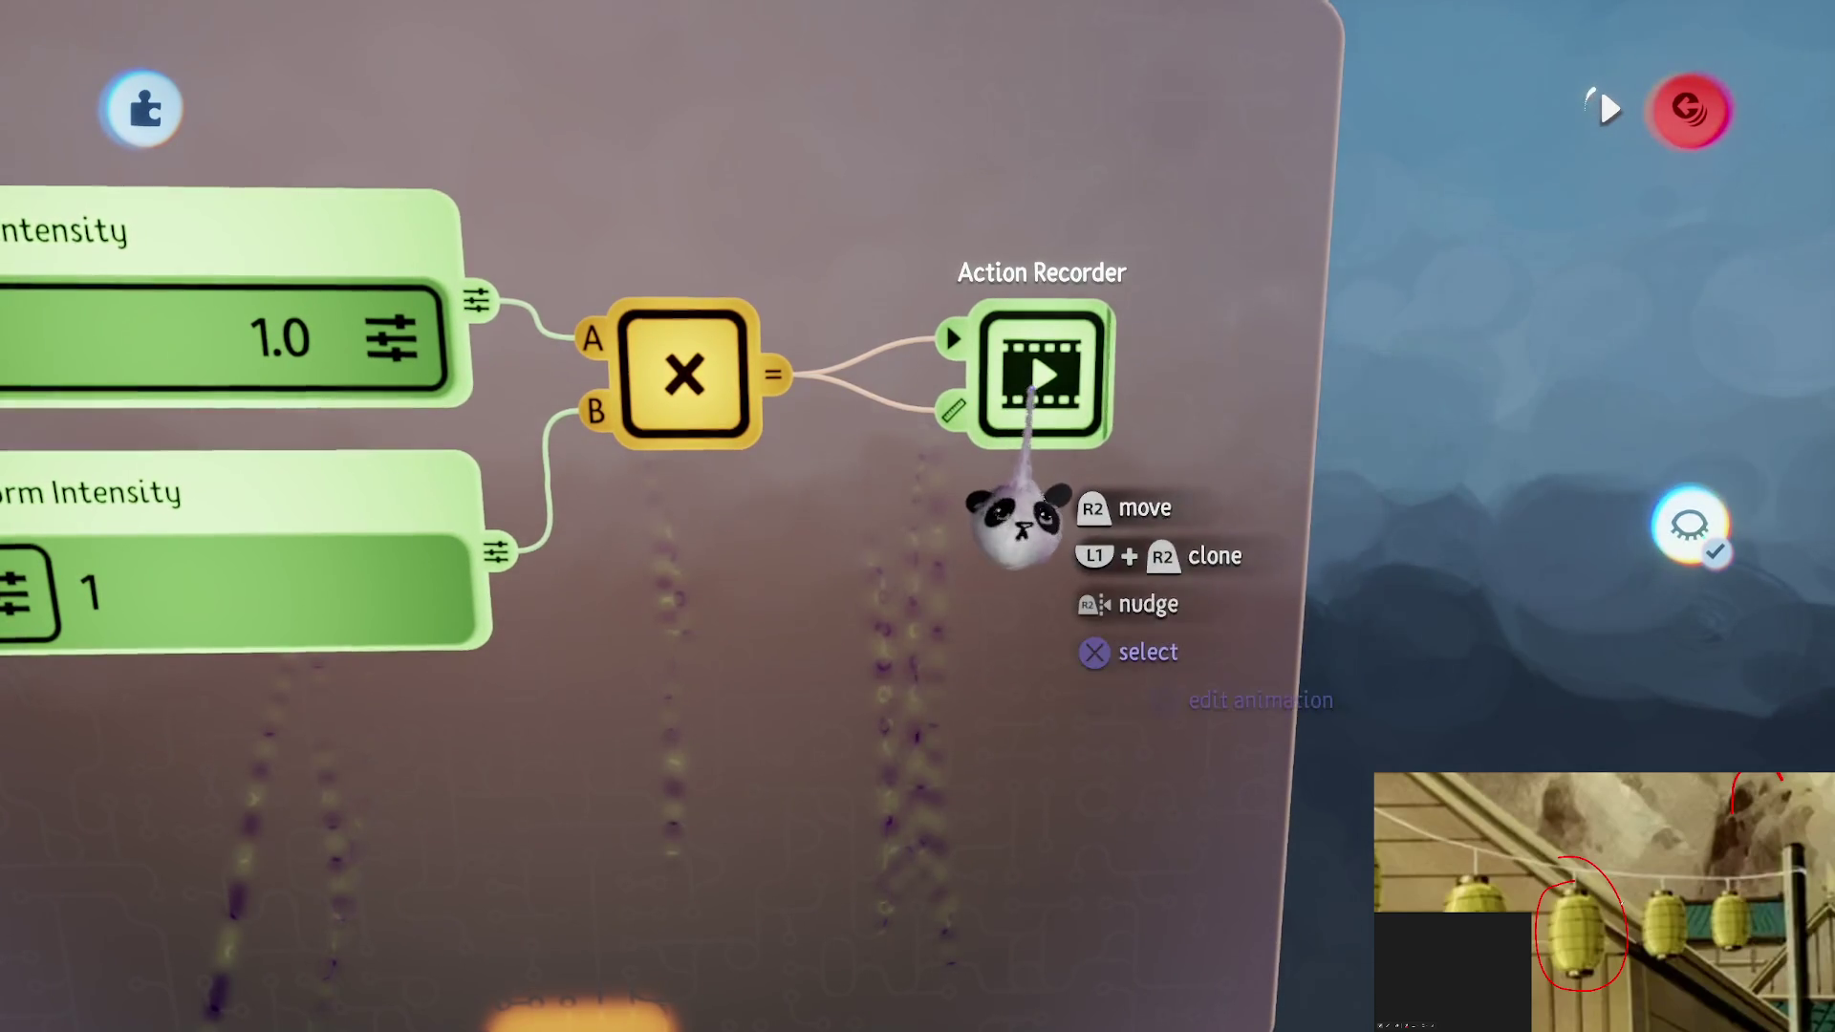
left_click(1032, 411)
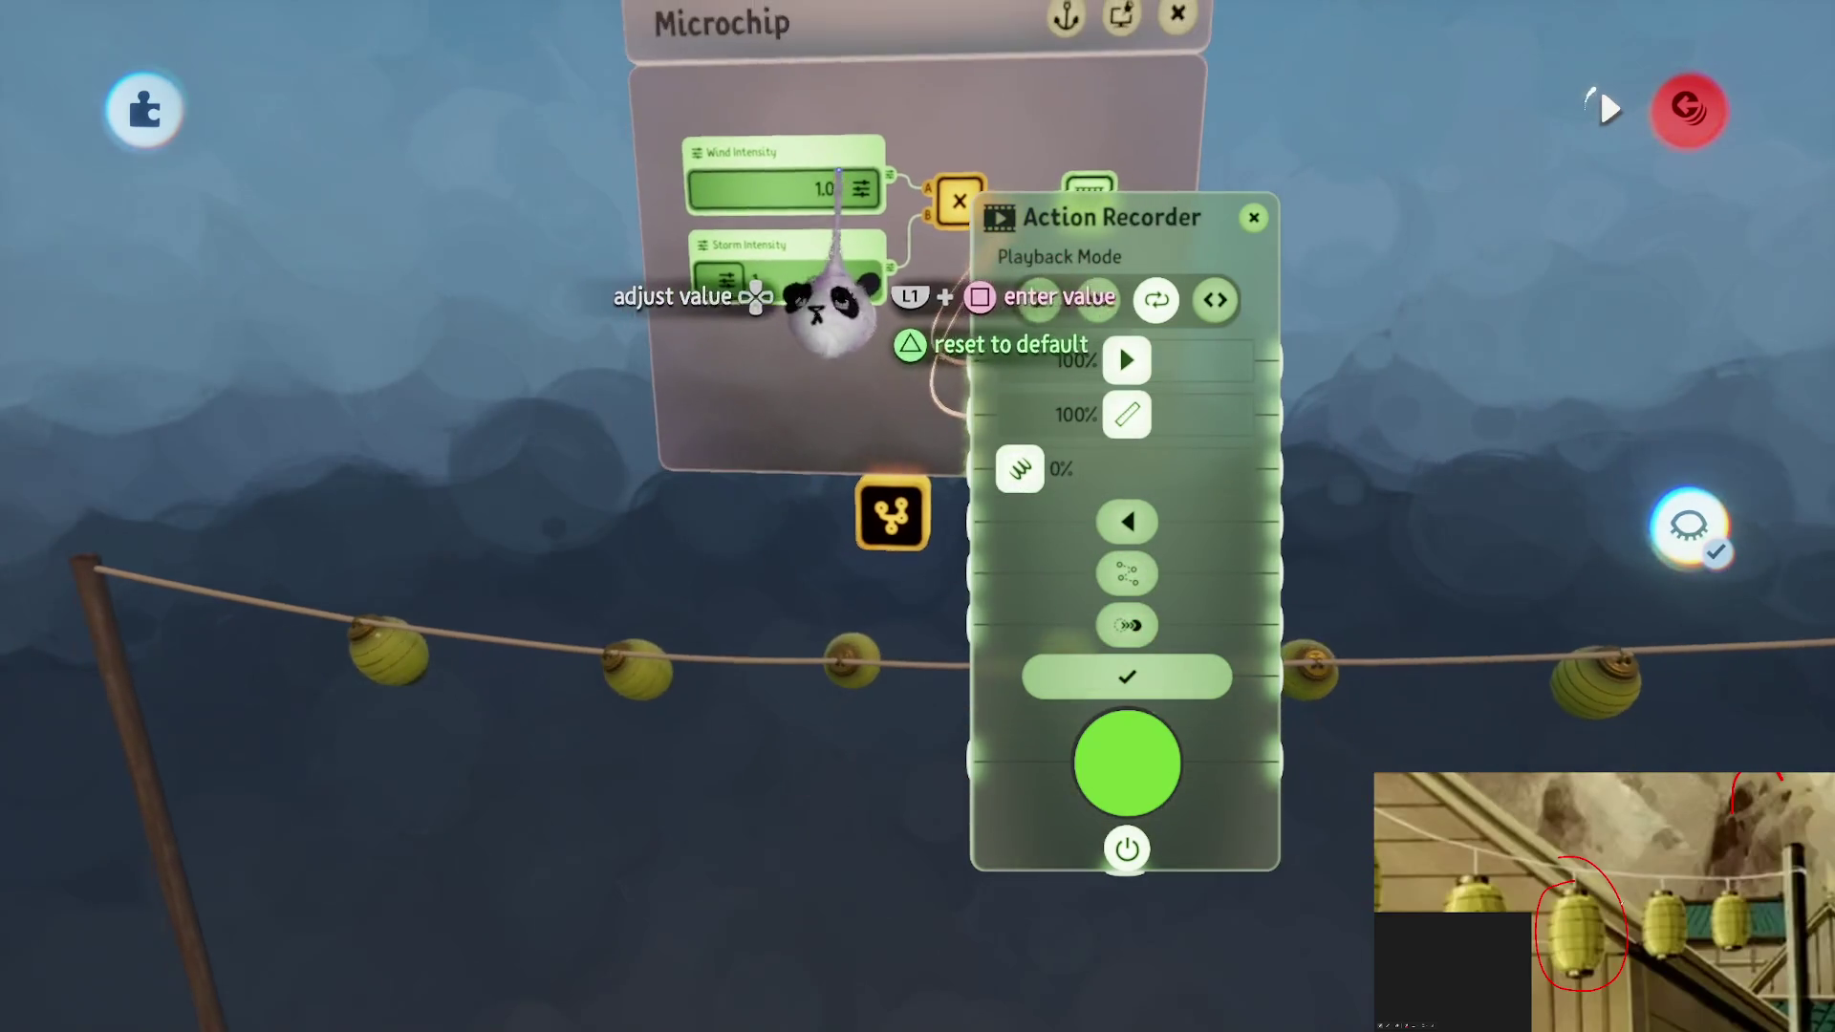
mouse_move(840, 334)
left_mouse_down()
mouse_move(812, 254)
mouse_move(758, 238)
mouse_move(615, 268)
mouse_move(704, 361)
left_mouse_up()
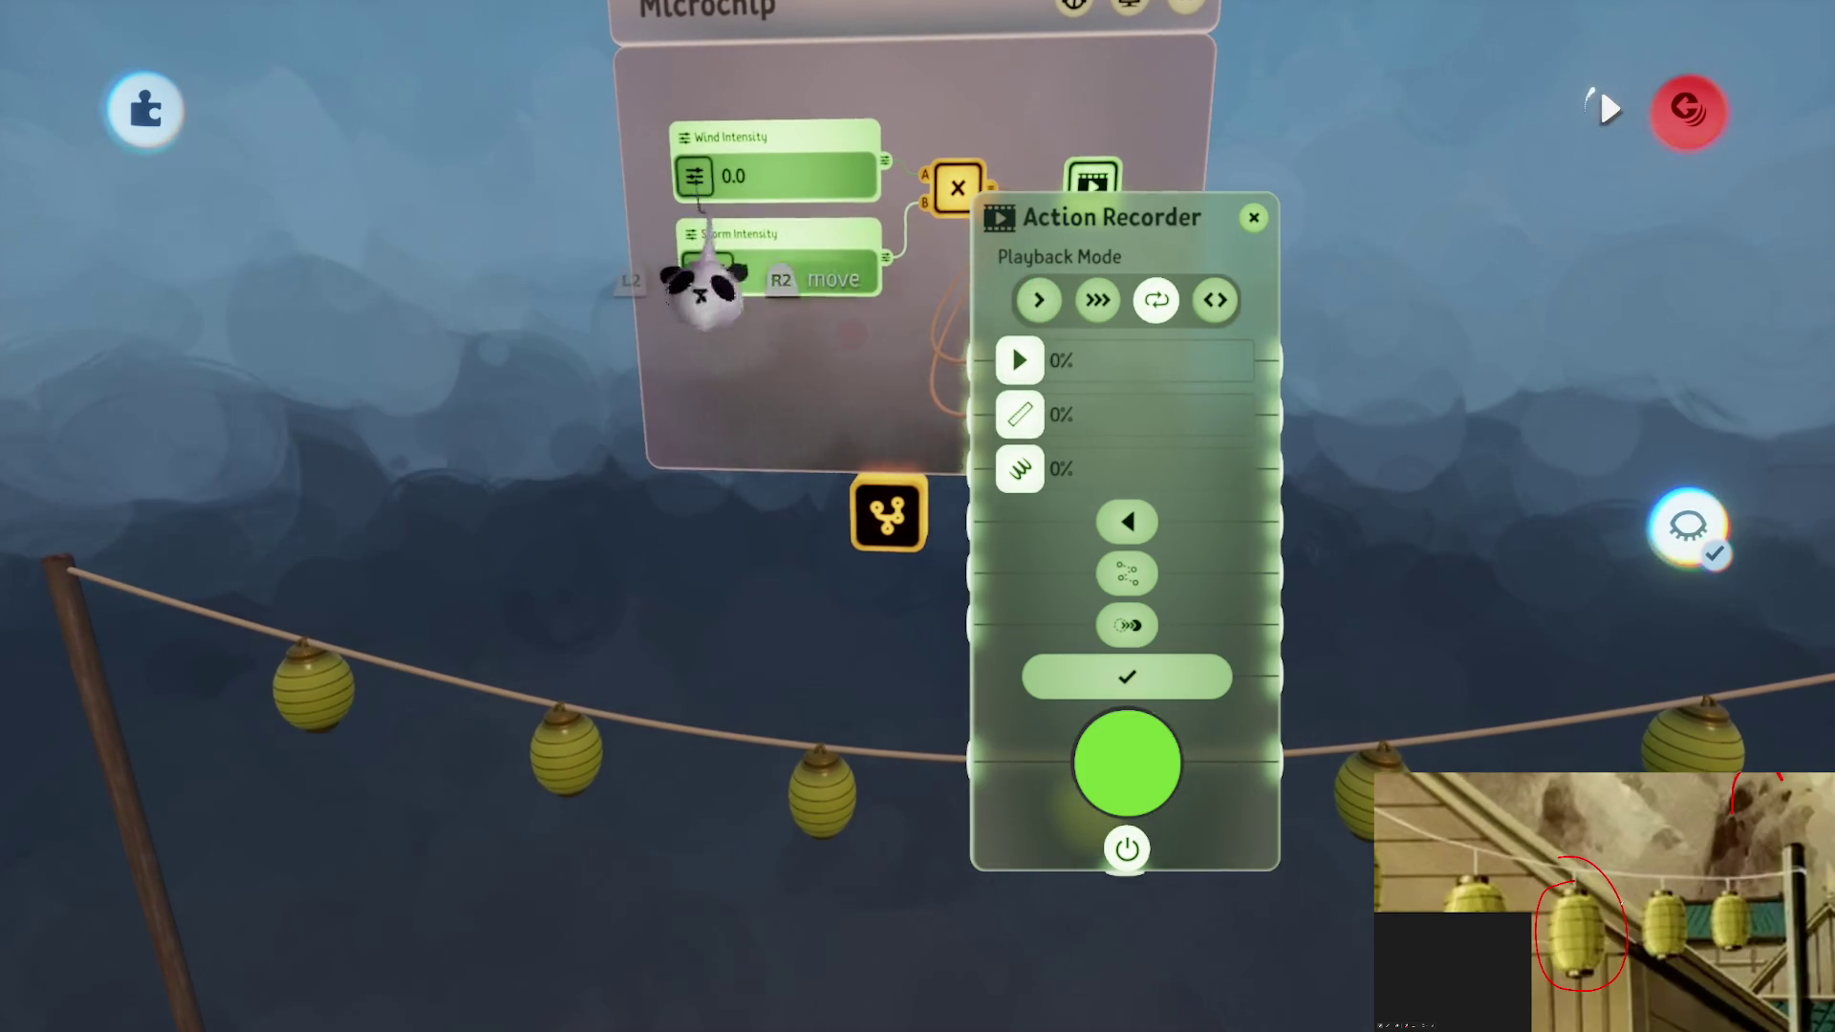
mouse_move(809, 339)
left_mouse_down()
mouse_move(860, 521)
mouse_move(849, 644)
left_mouse_up()
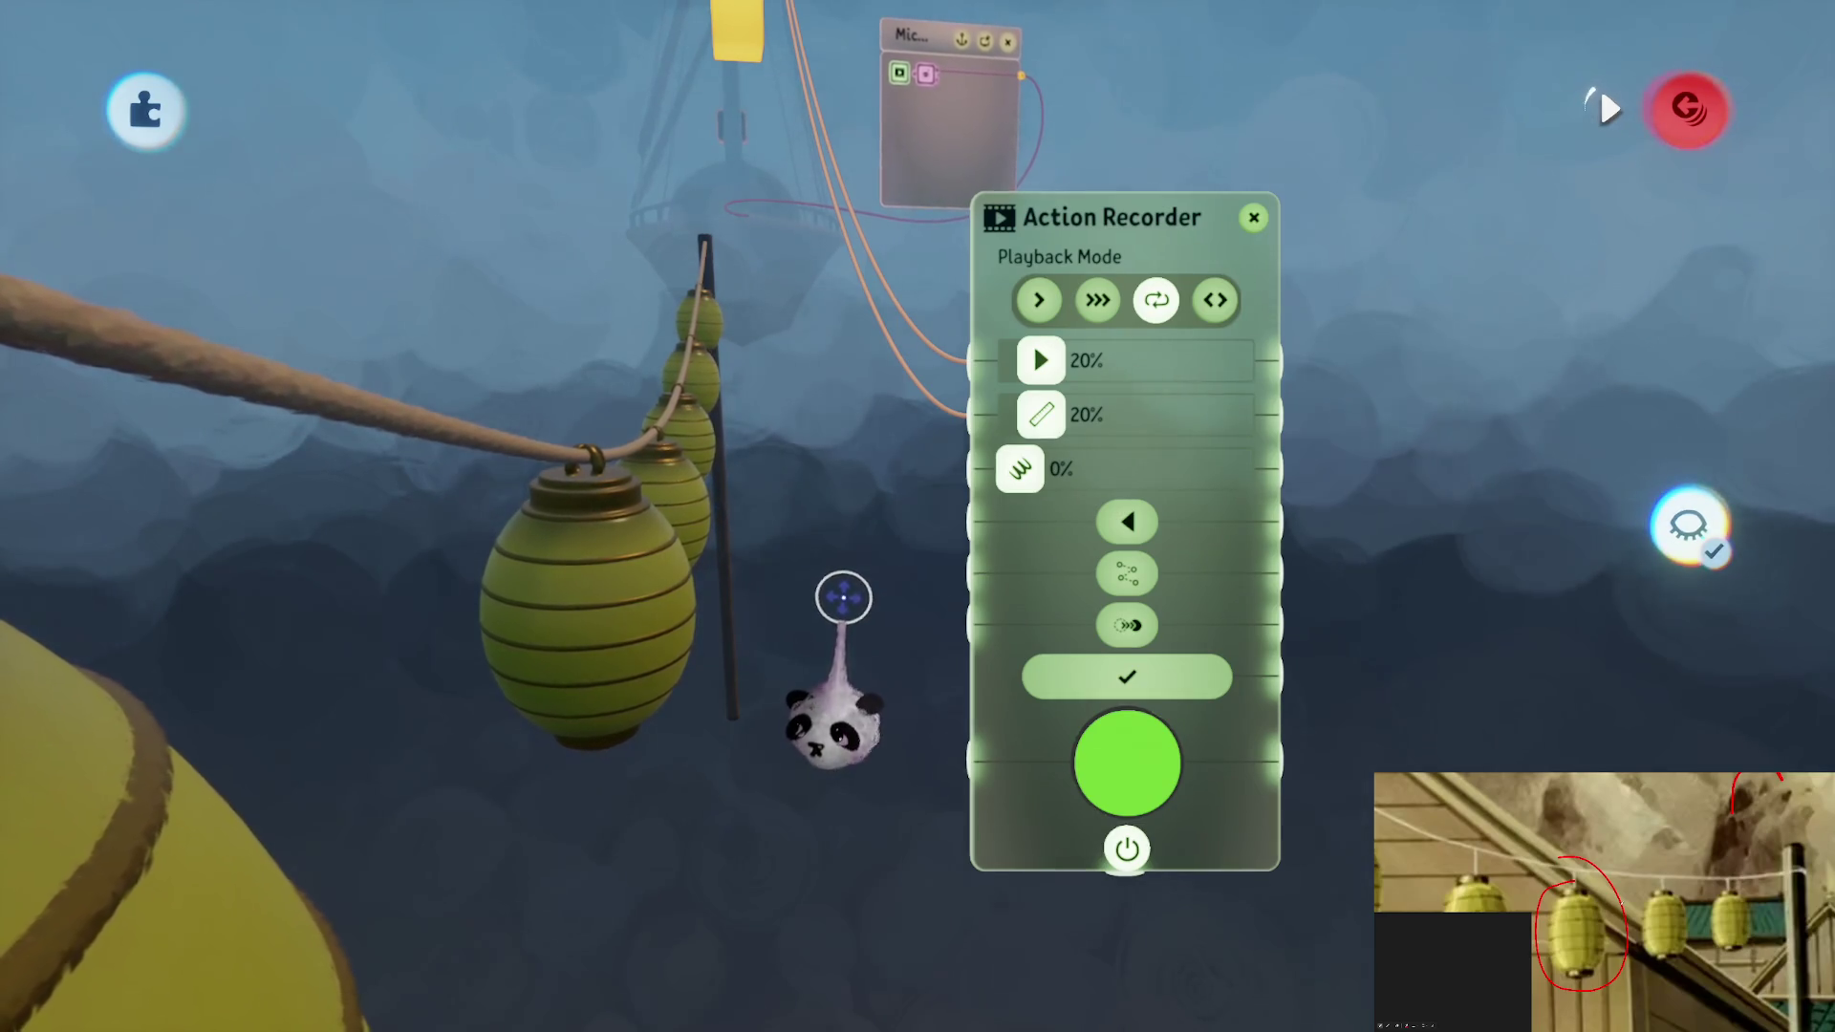
mouse_move(843, 597)
left_mouse_down()
mouse_move(880, 500)
mouse_move(901, 570)
mouse_move(889, 473)
mouse_move(885, 528)
left_mouse_up()
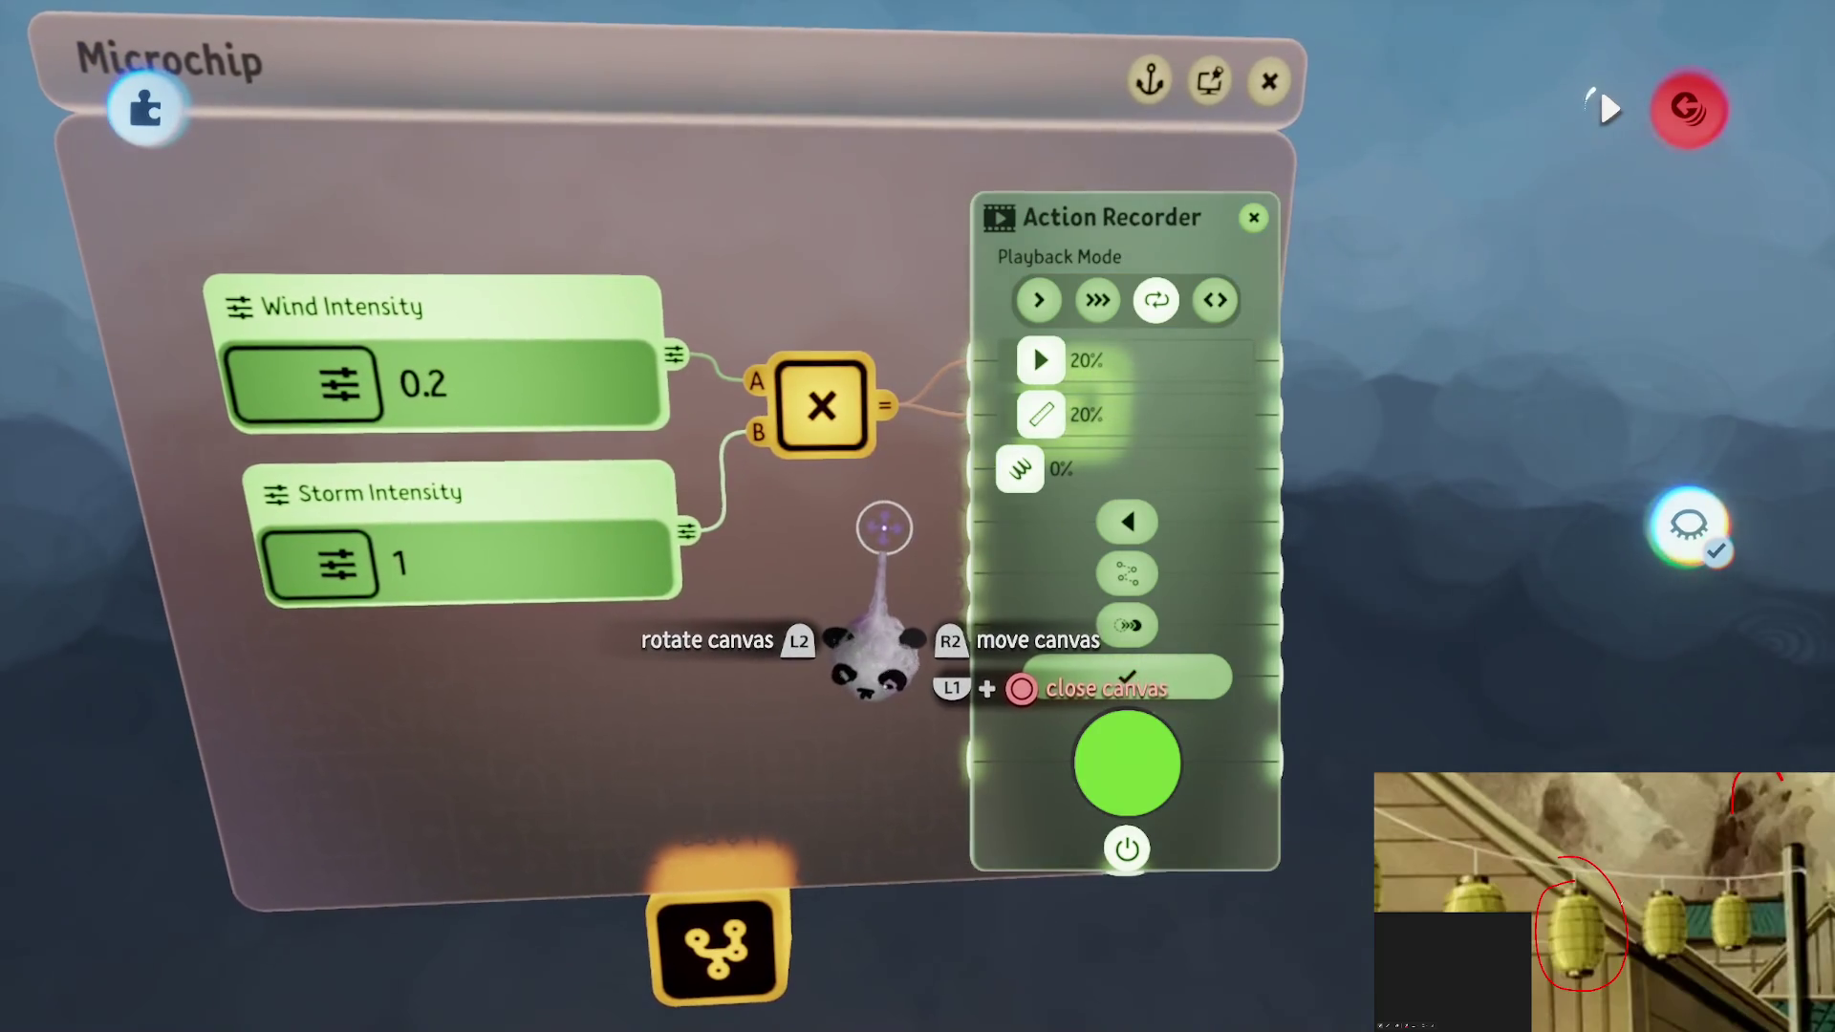
left_click_drag(684, 566, 1009, 409)
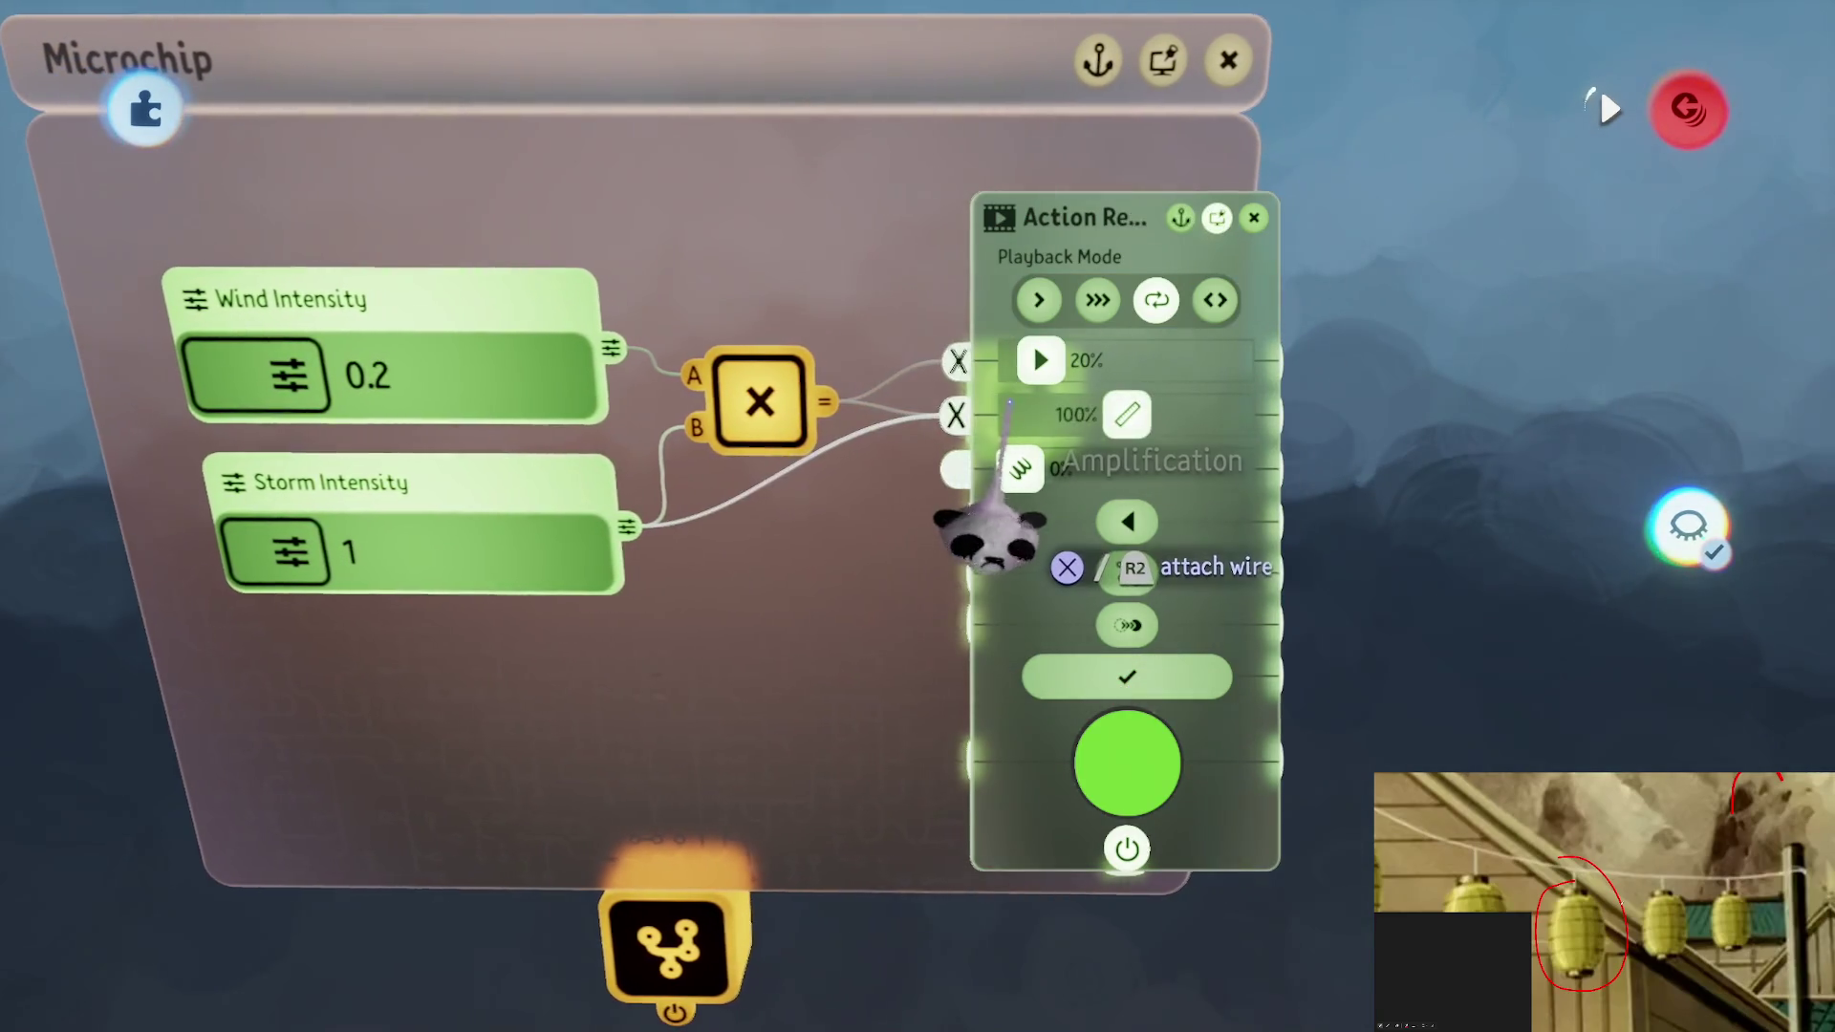
Delete the multiply node and wire the sliders straight into the Action Recorder
left_click(956, 416)
key("Delete")
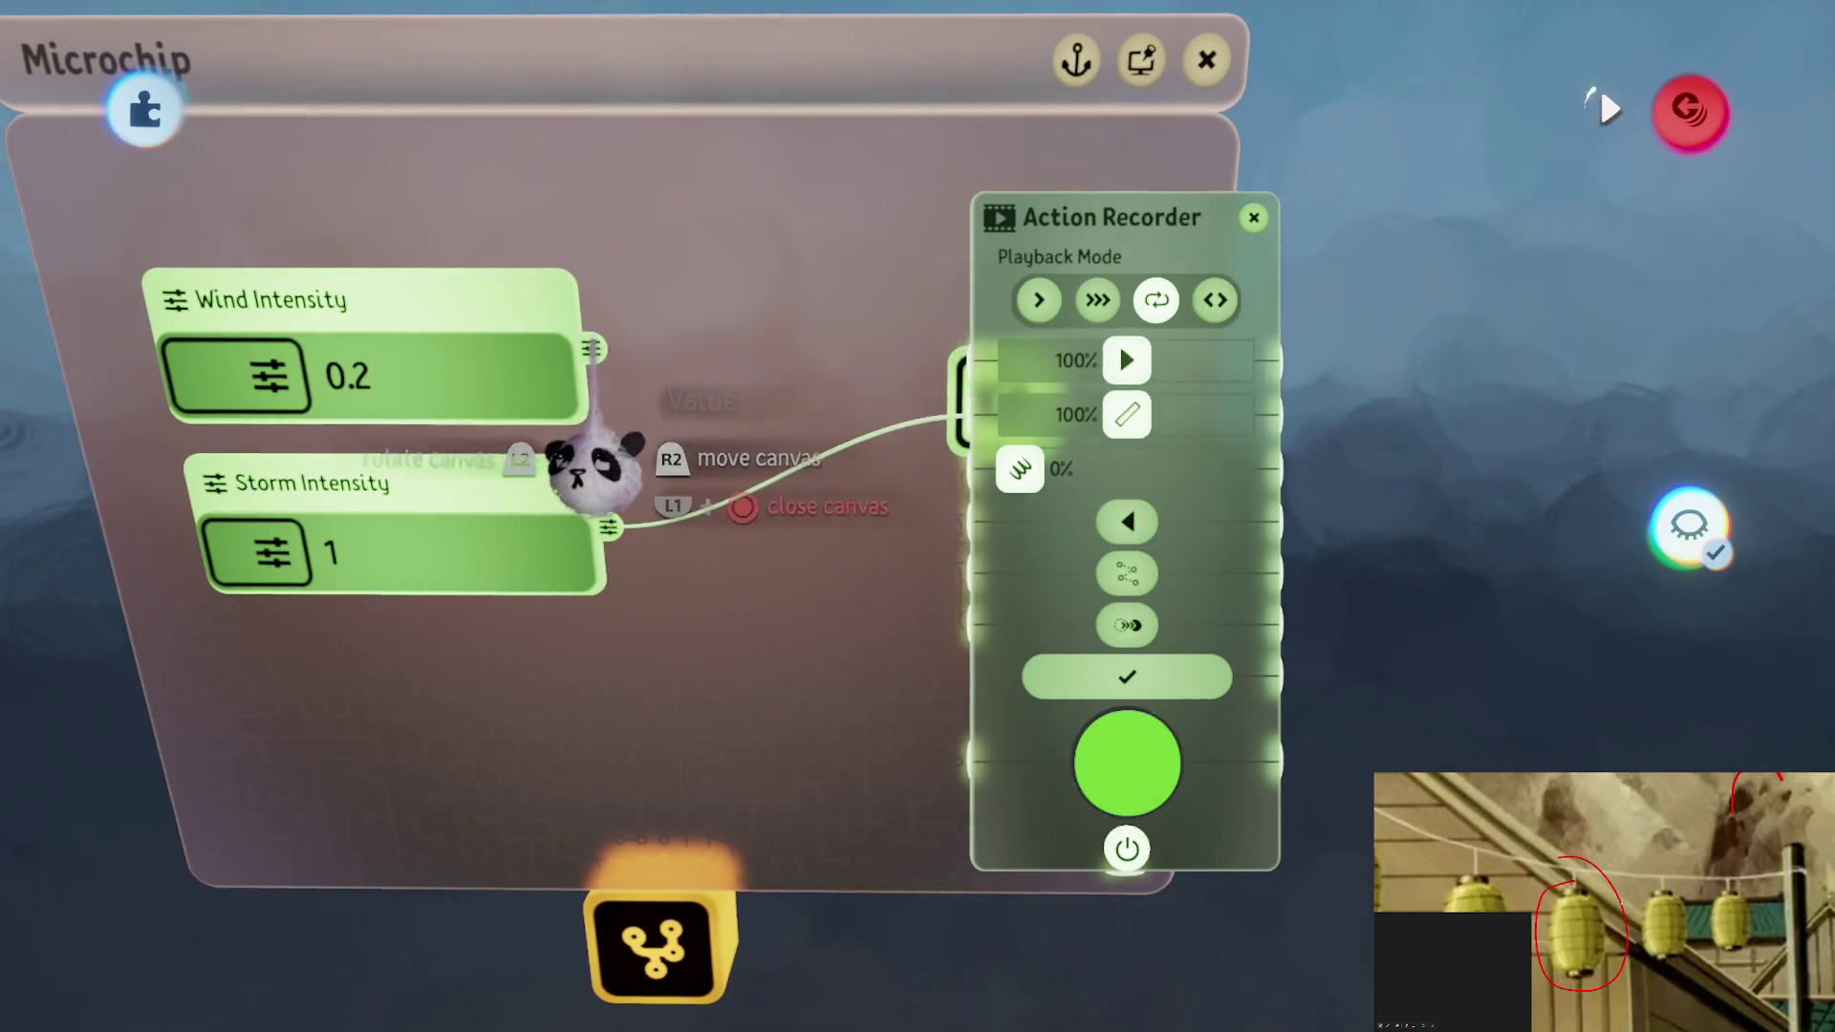
mouse_move(593, 468)
left_mouse_down()
mouse_move(879, 482)
mouse_move(956, 361)
left_mouse_up()
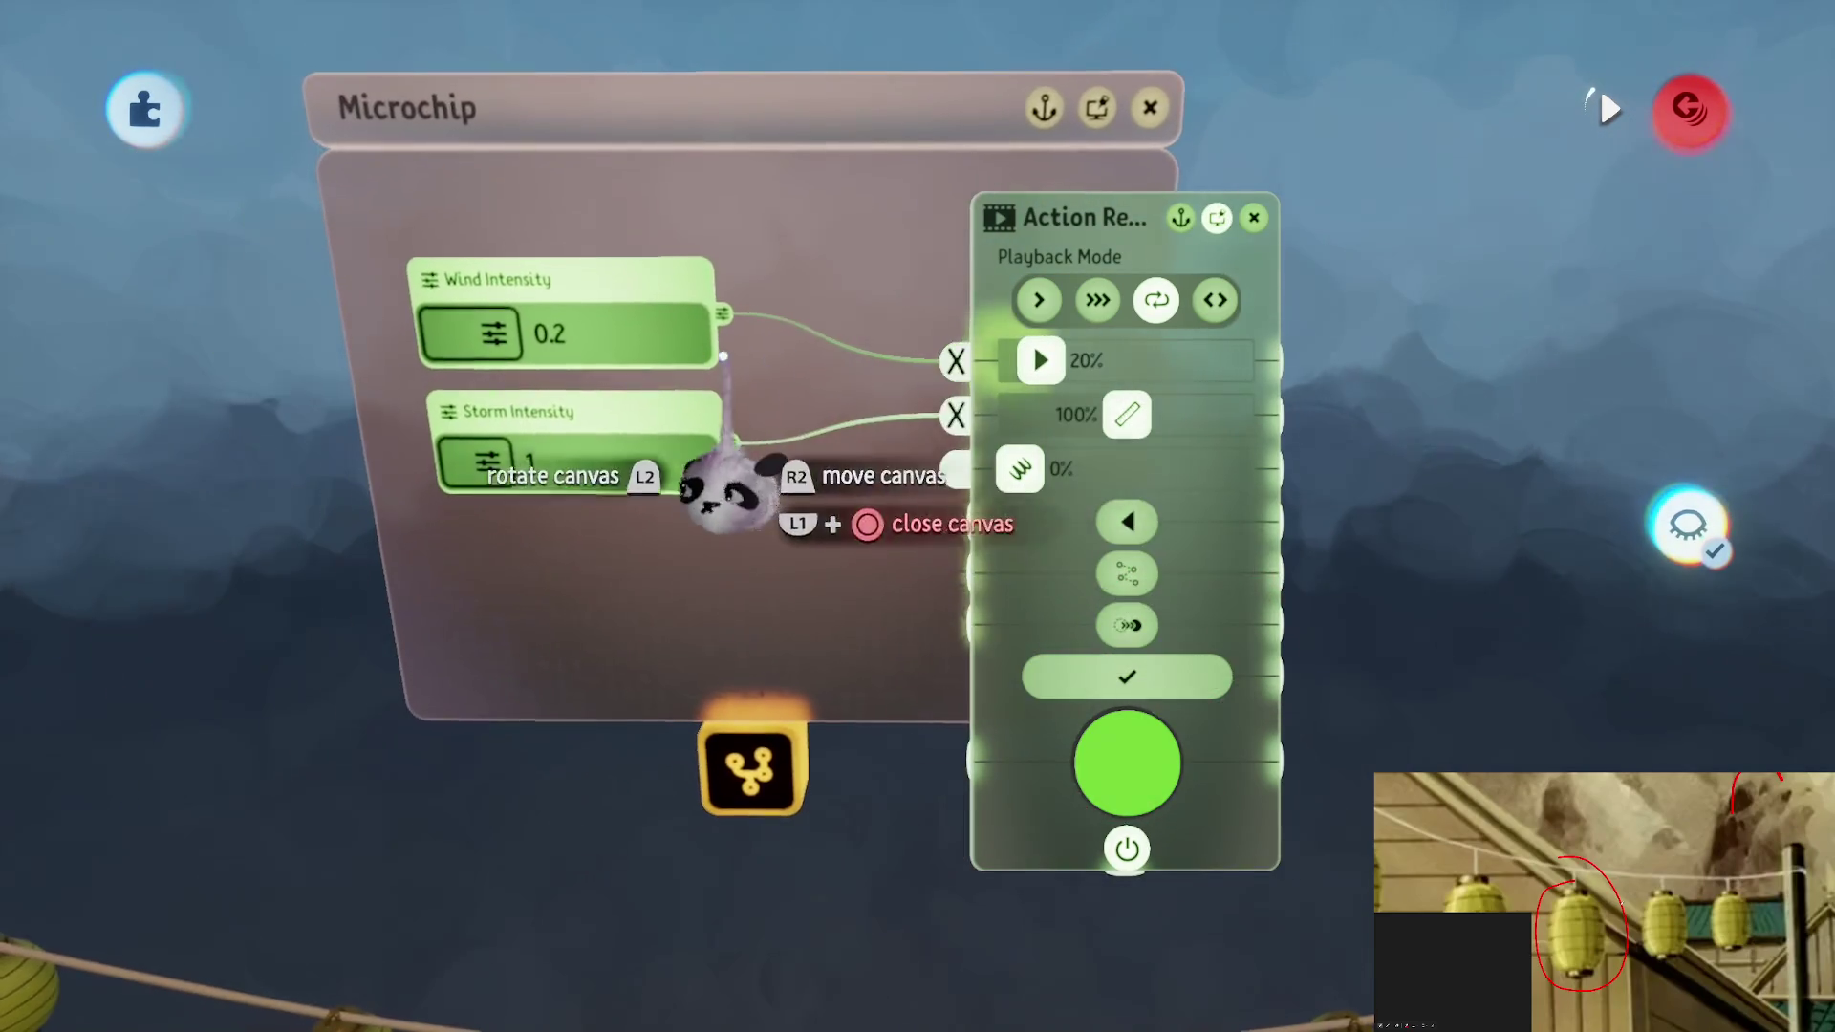
Give Wind Intensity a maximum of 10 with its value at 1.0, and move the recorder beside it
left_click_drag(494, 332, 670, 335)
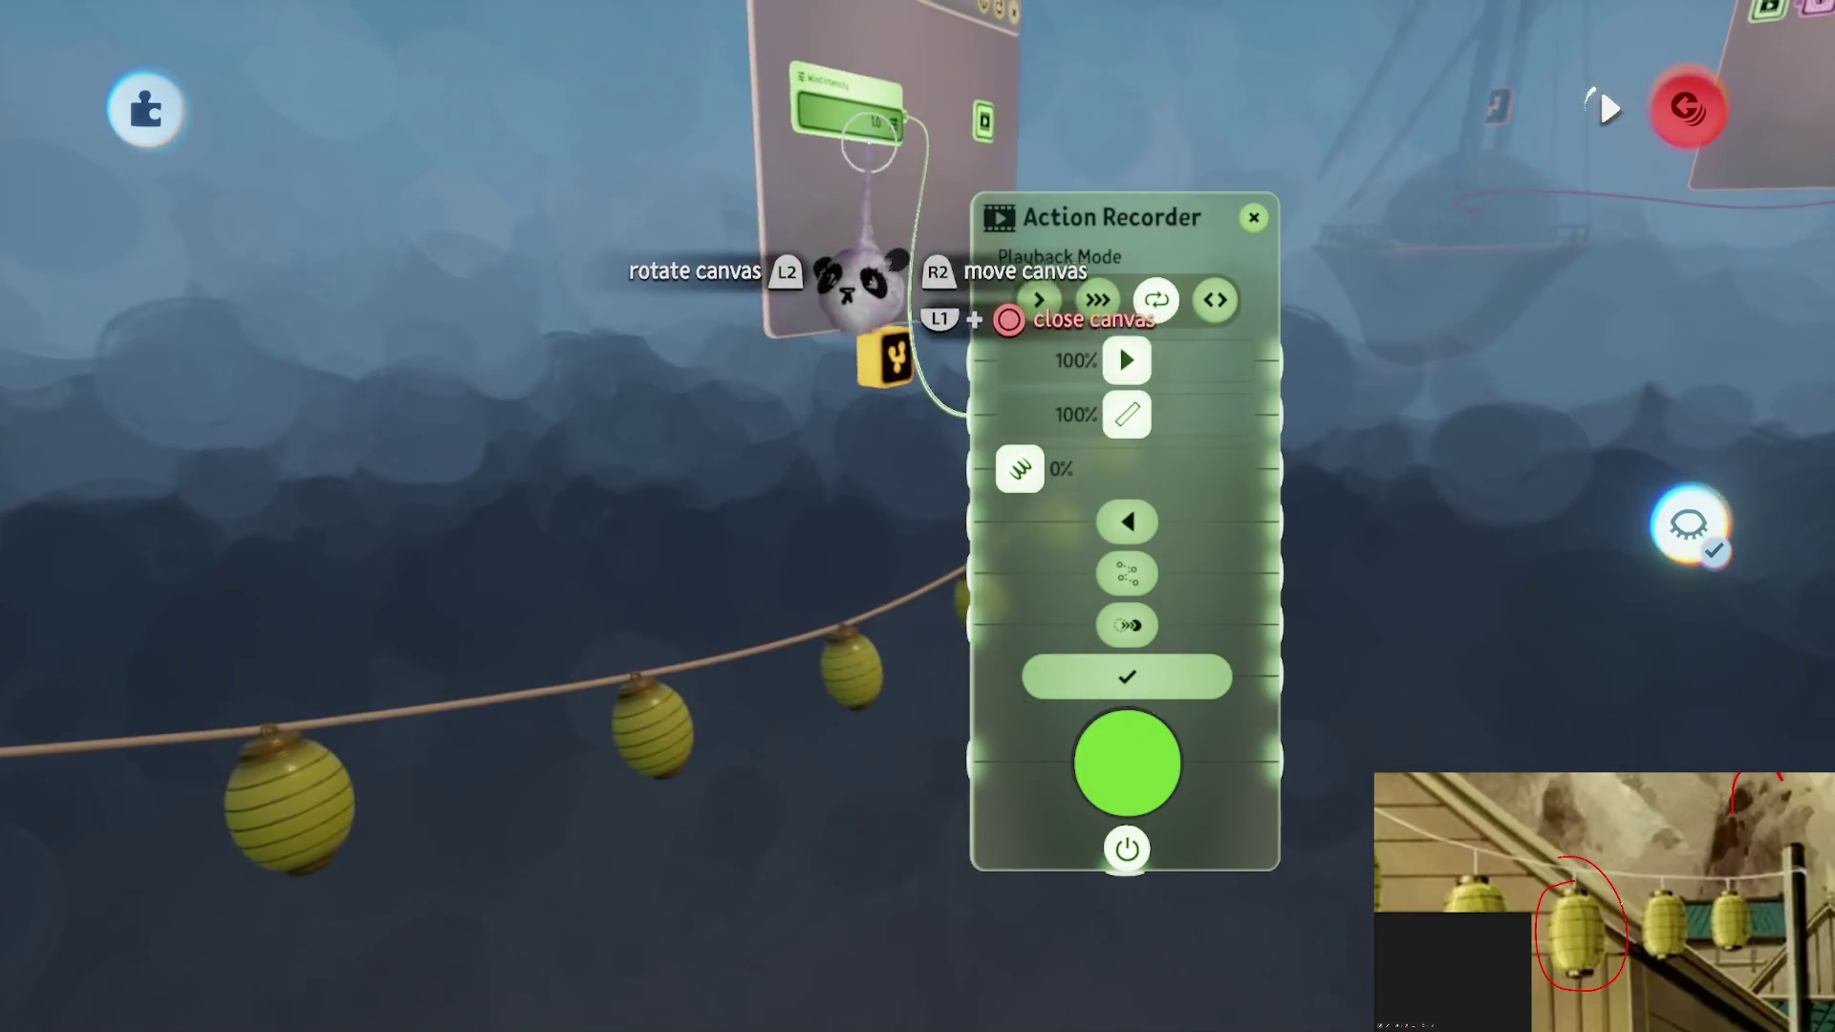
left_click_drag(879, 234, 846, 239)
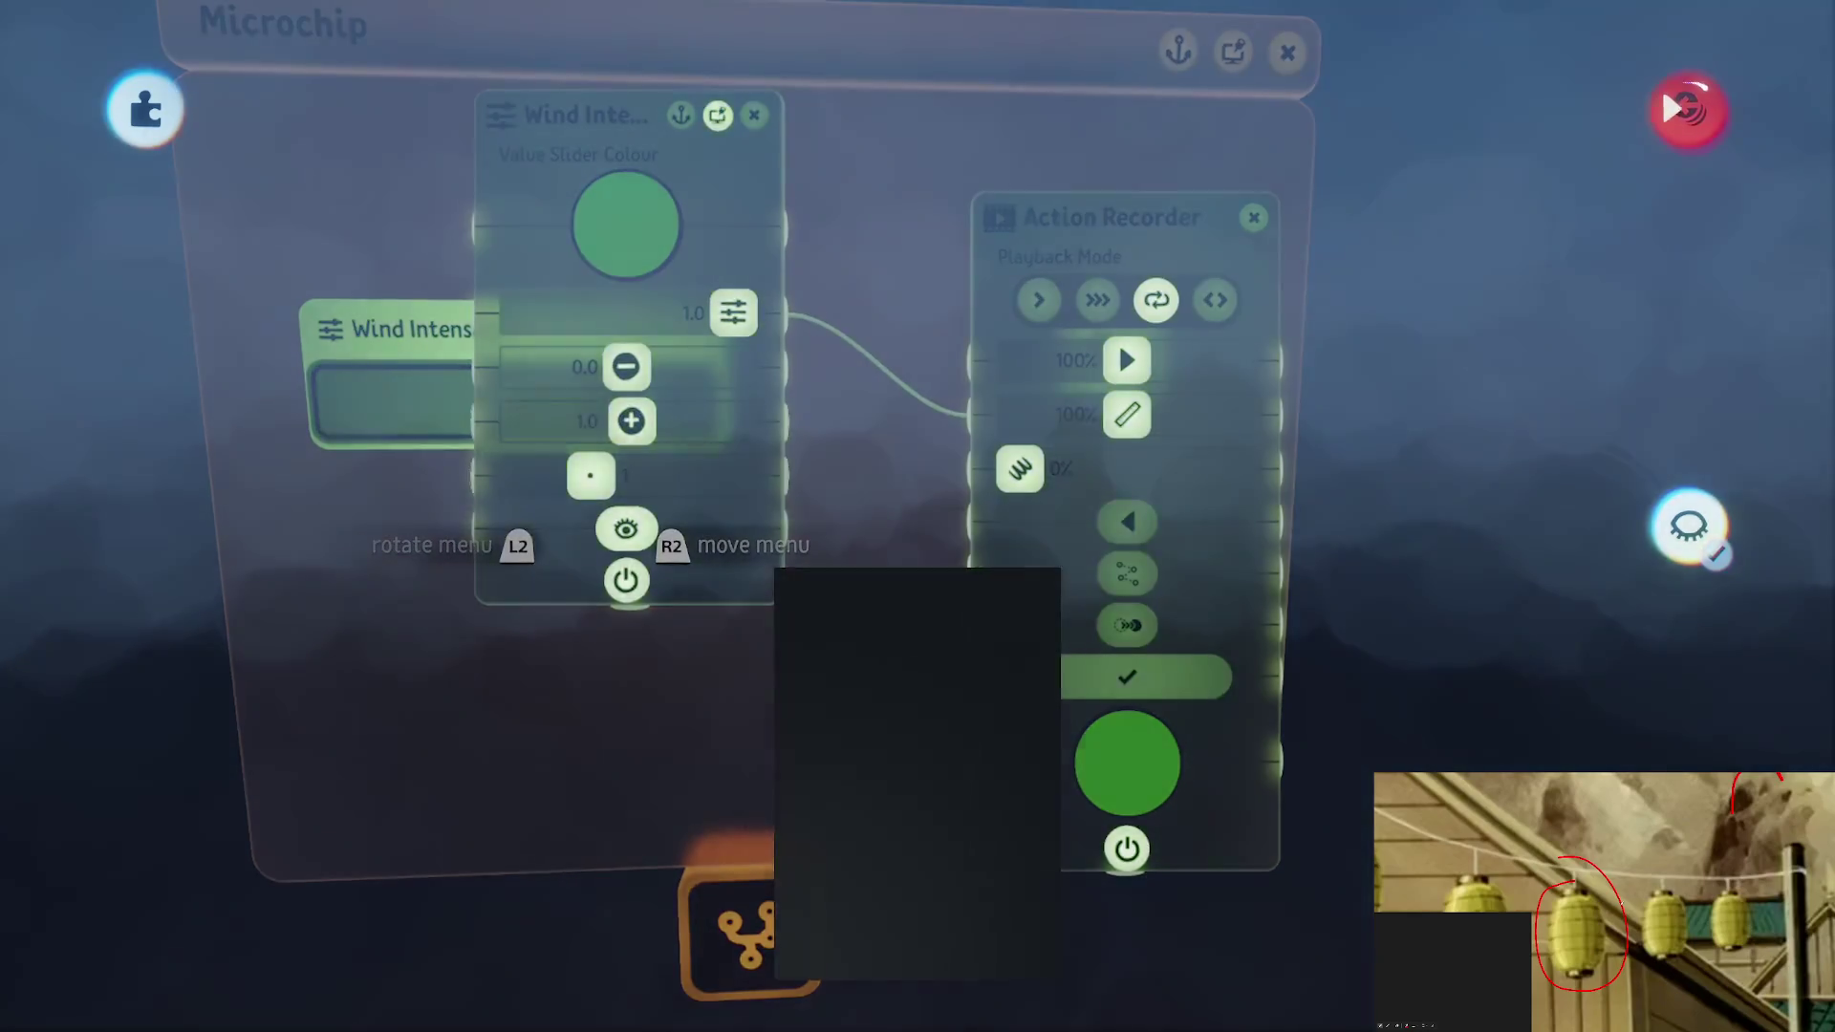
left_click(1020, 468)
key("Return")
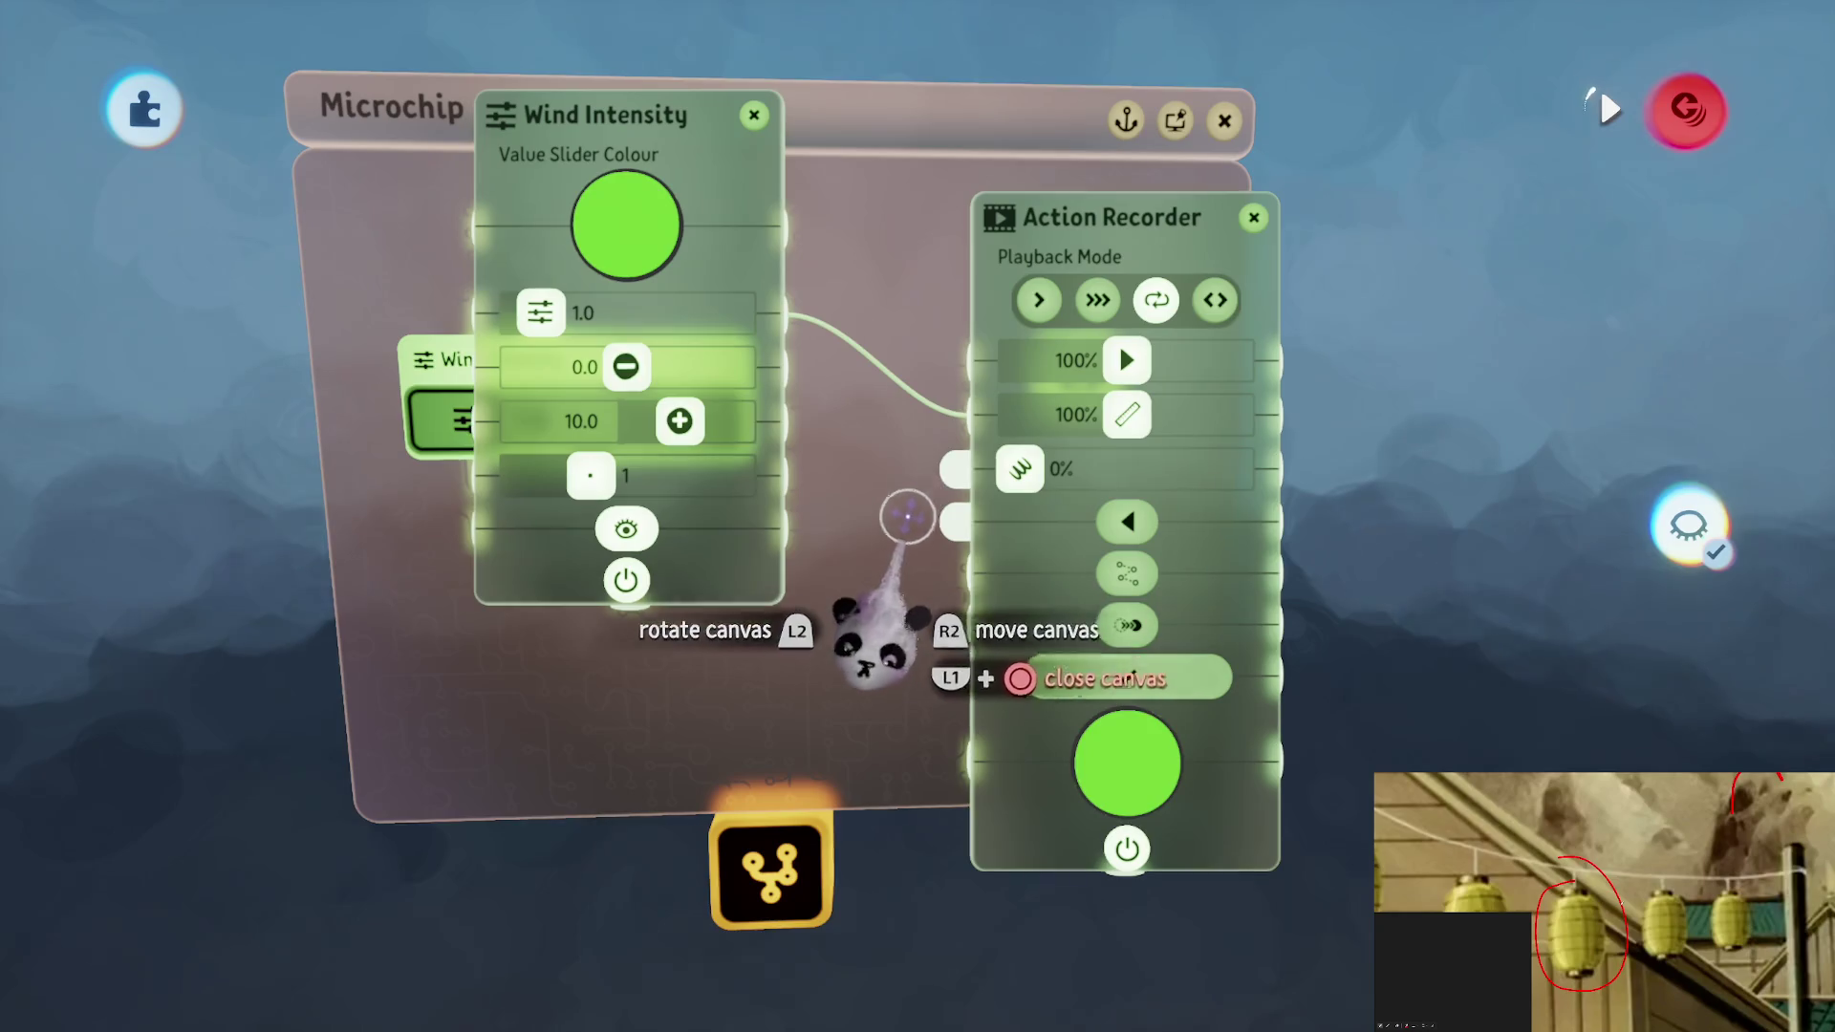
mouse_move(667, 524)
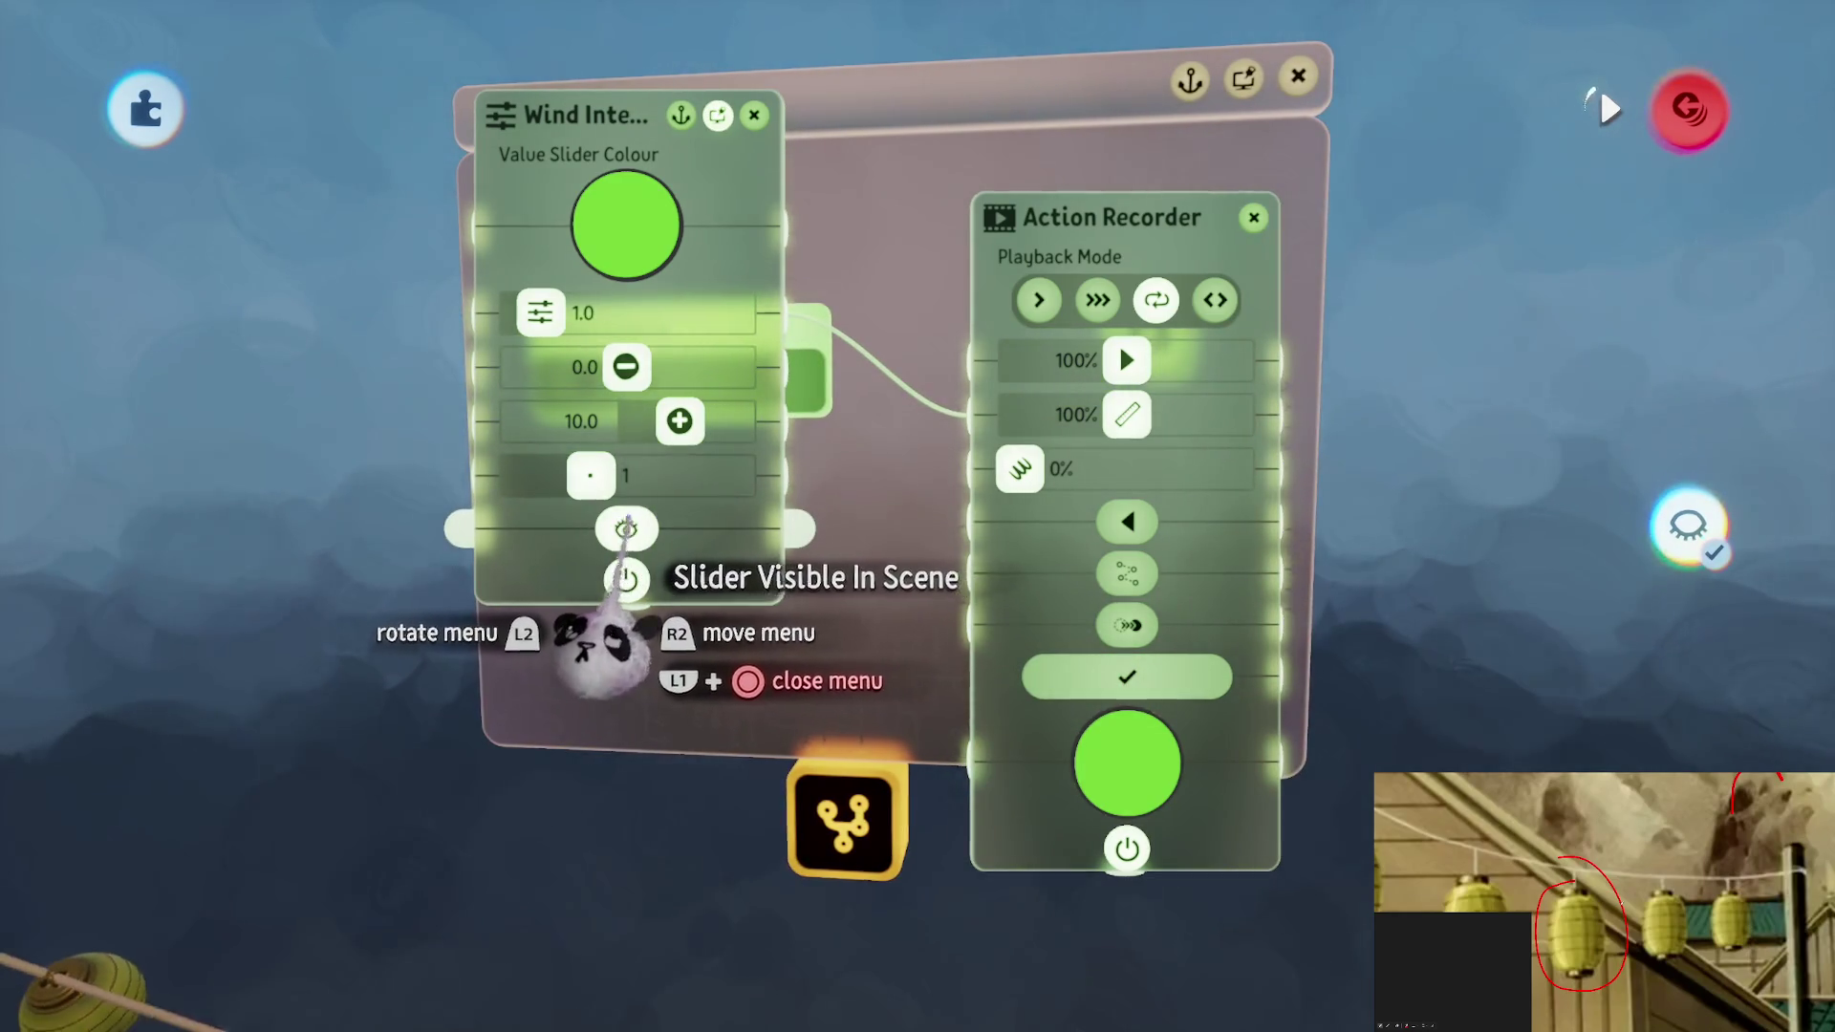
key("Escape")
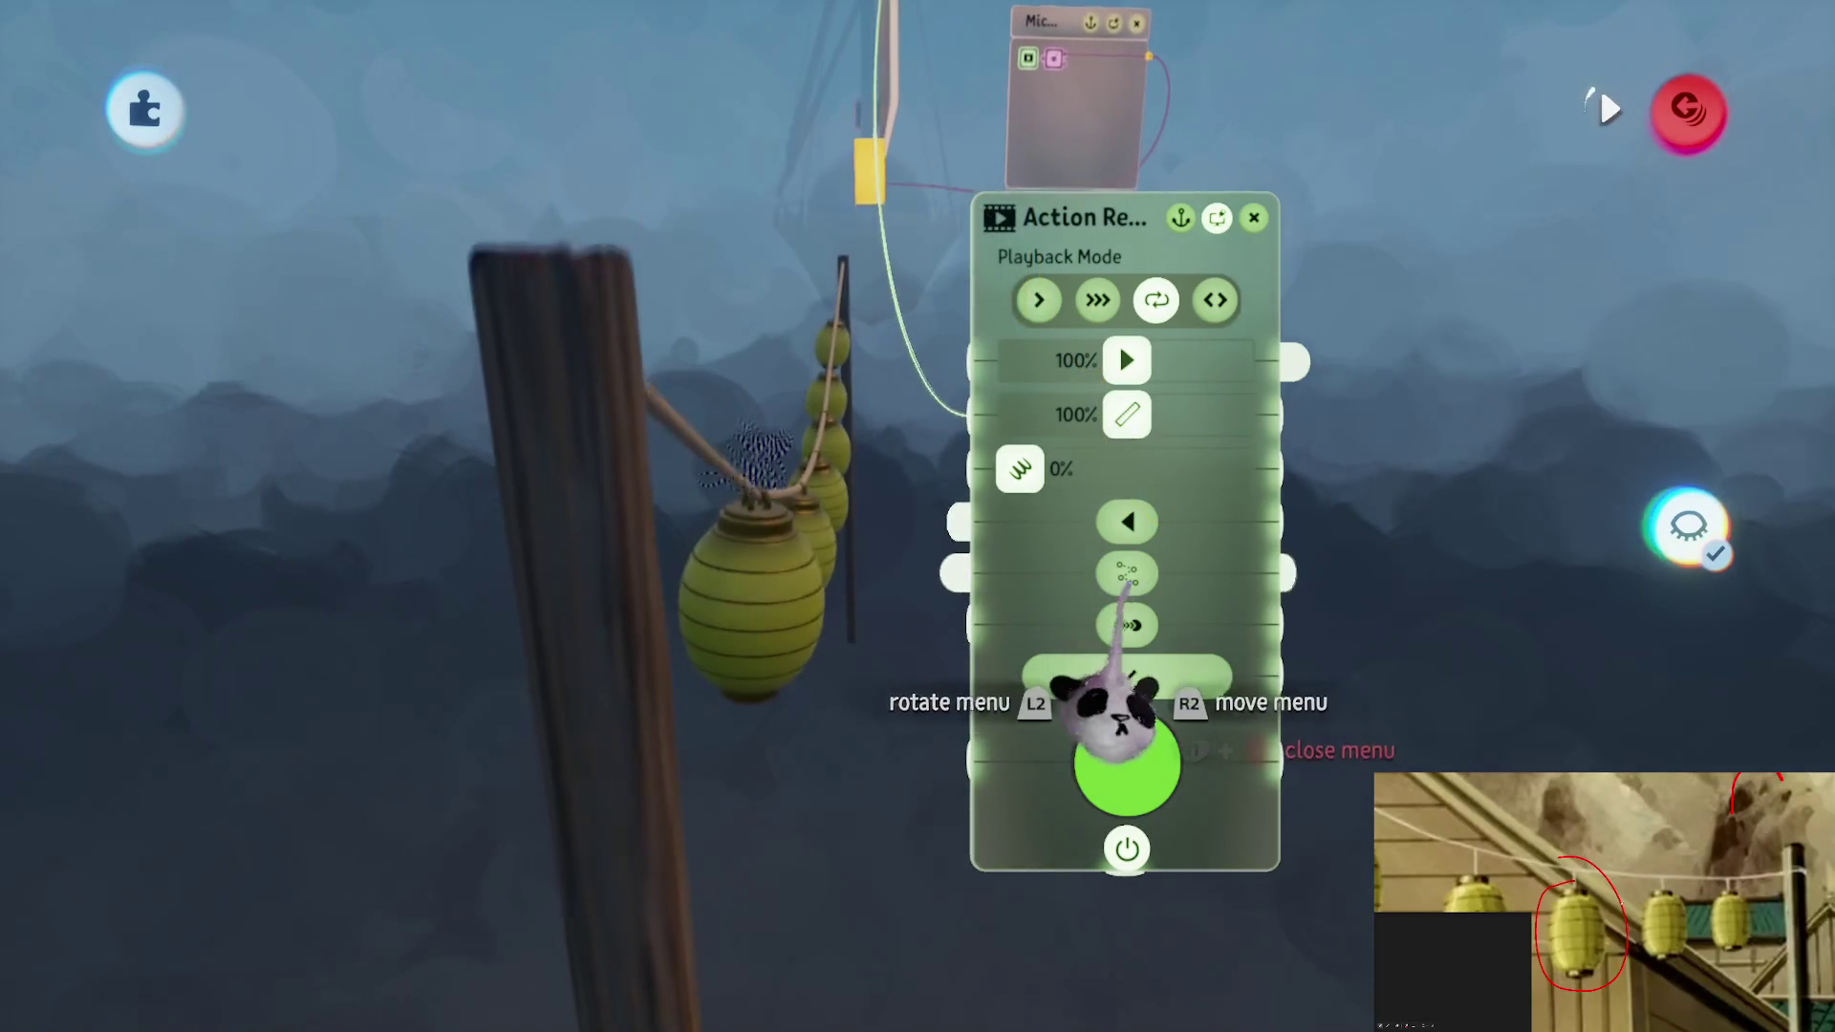
key("Escape")
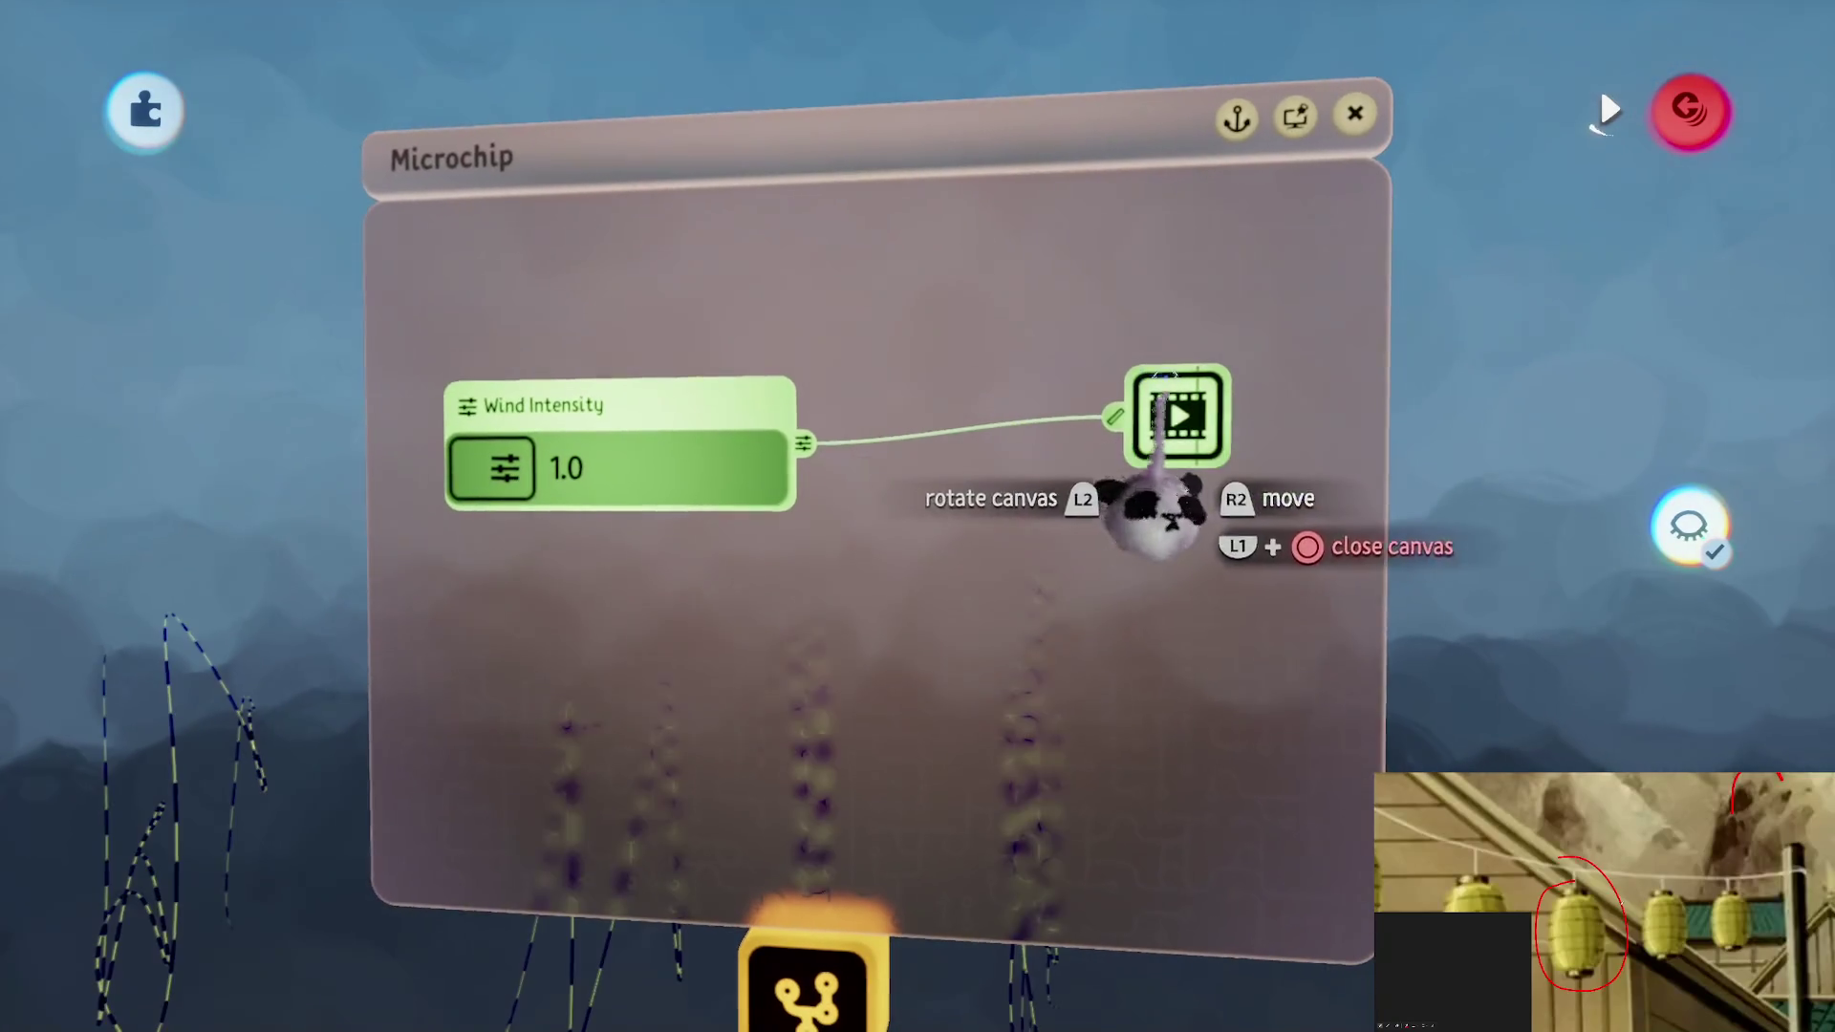
left_click_drag(1161, 421, 985, 468)
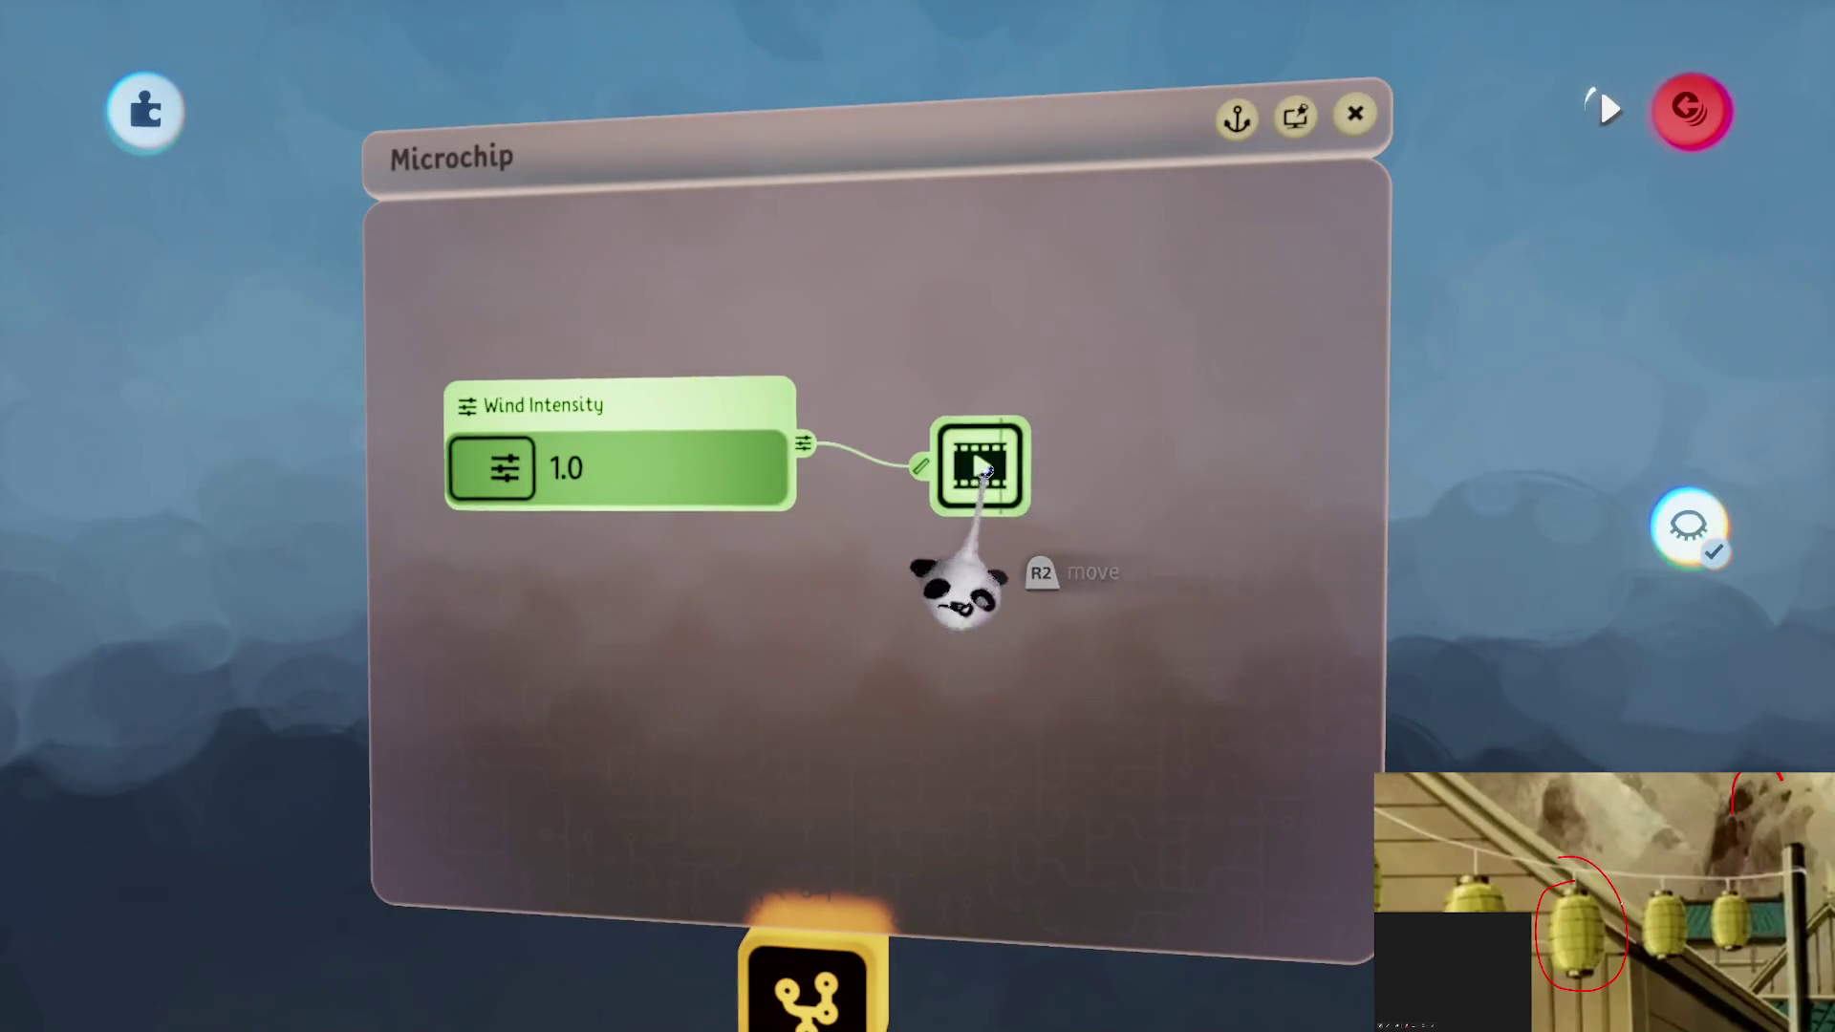
Stamp a Switch gadget from Logic & Processing into the microchip
key("Tab")
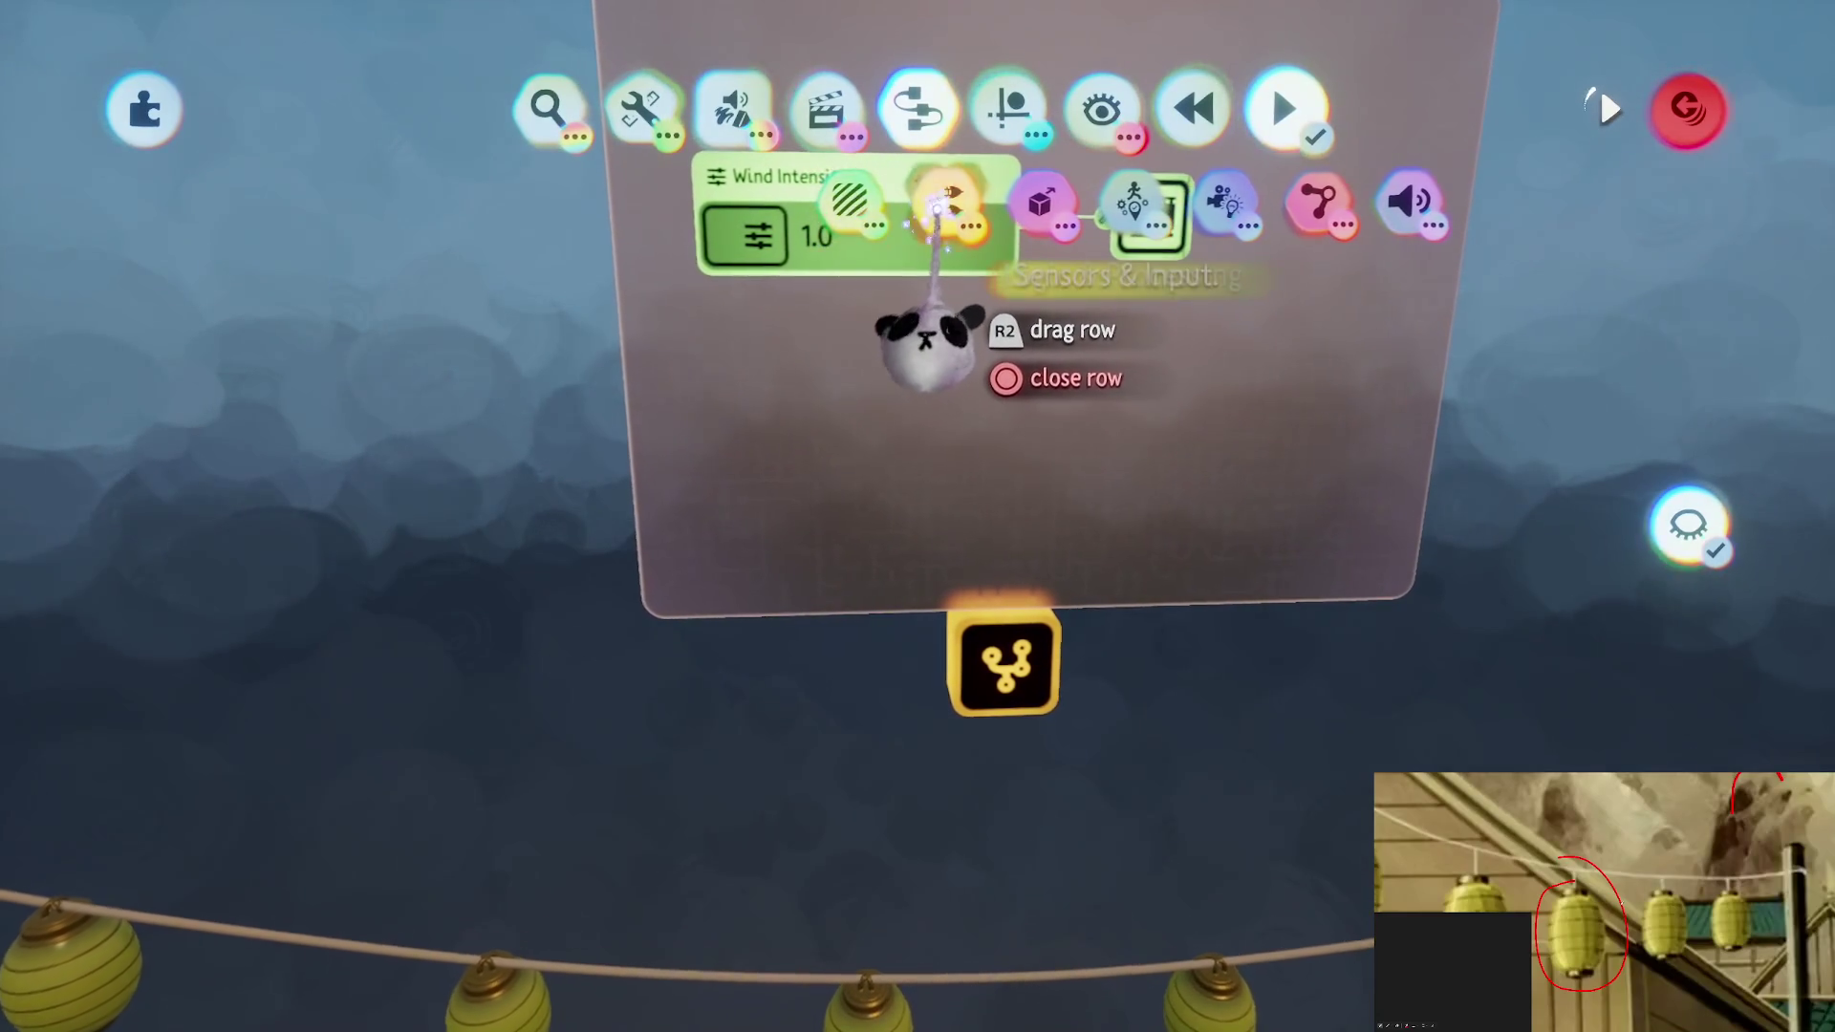
left_click(946, 203)
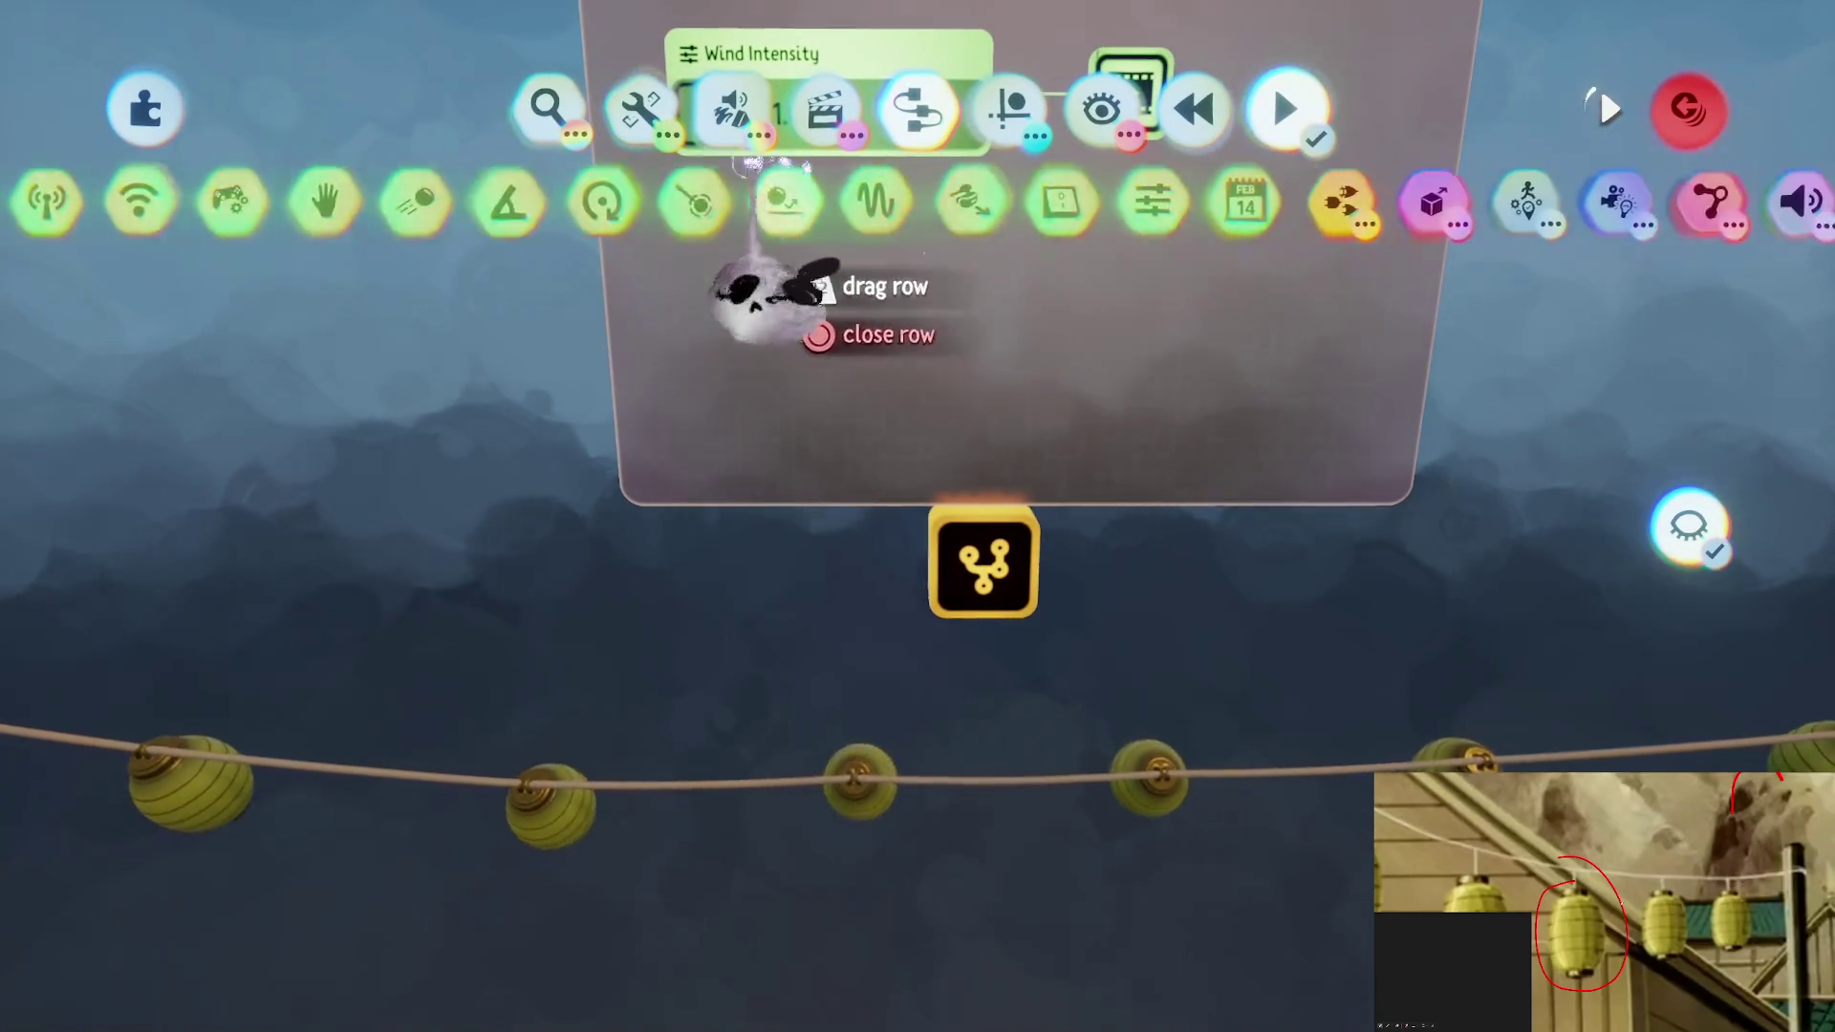
left_click(749, 225)
left_click(820, 410)
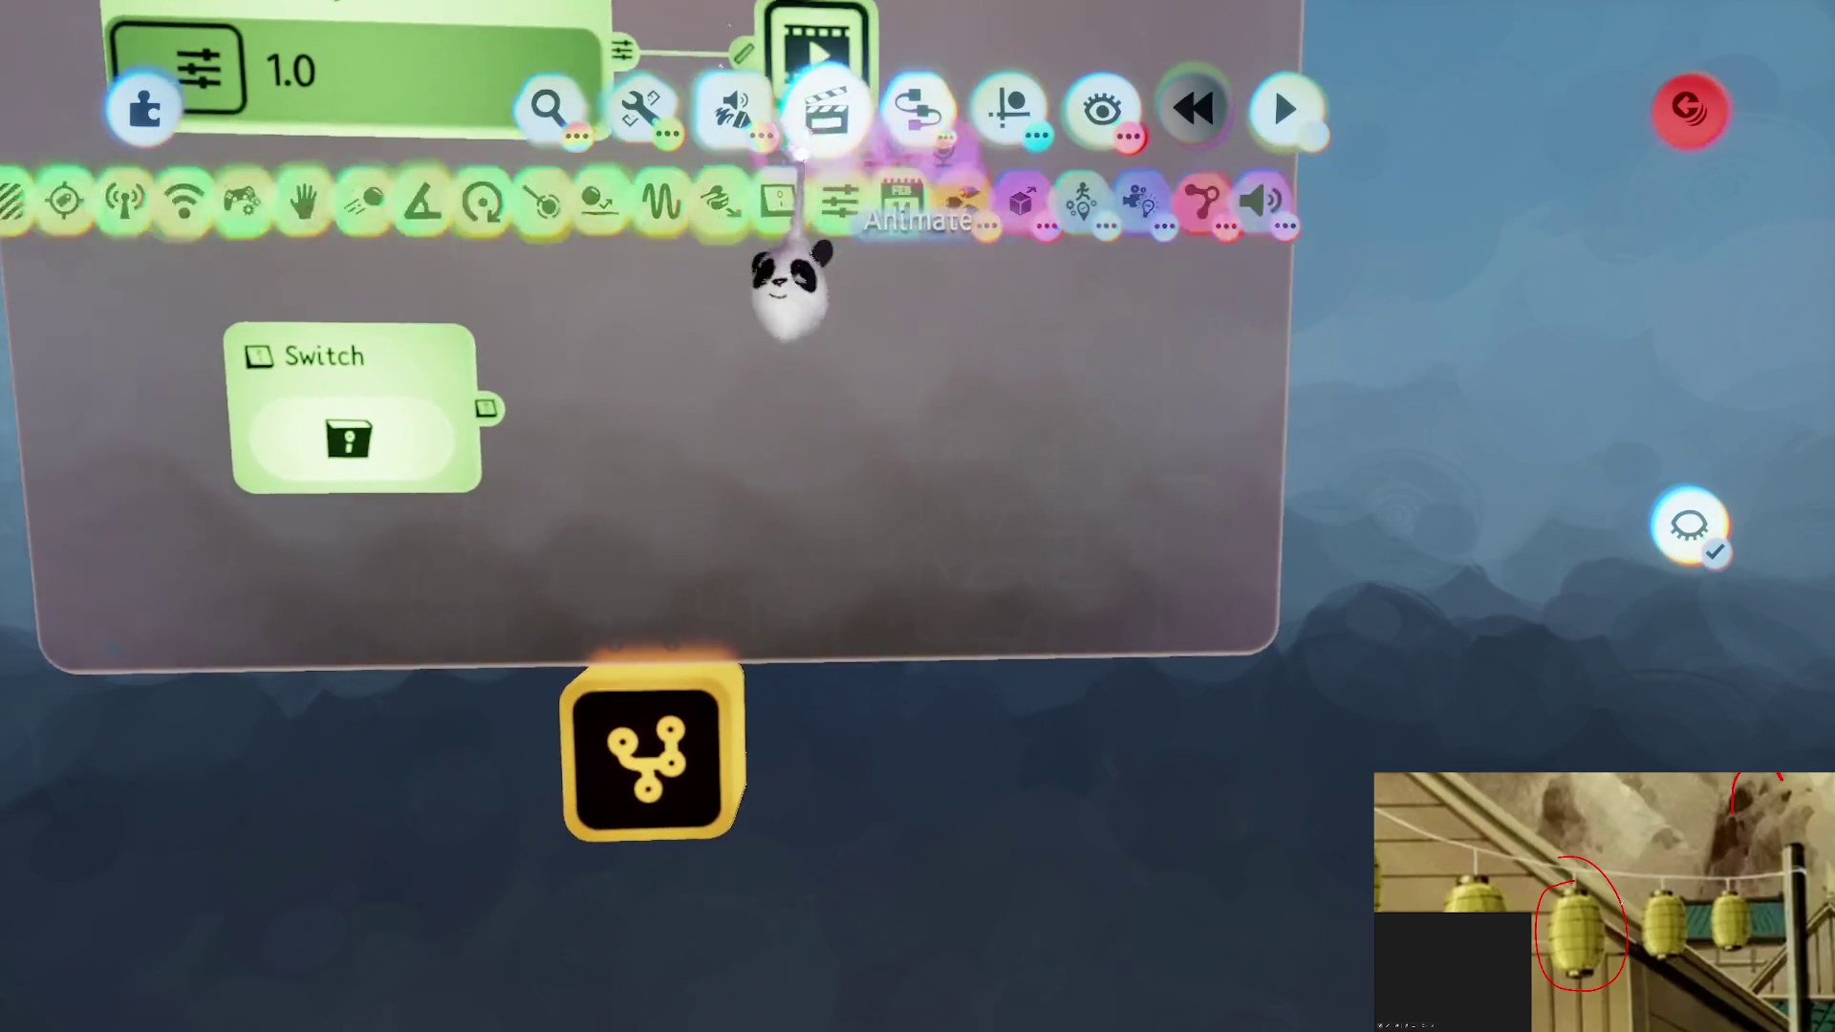
mouse_move(826, 110)
left_click(736, 201)
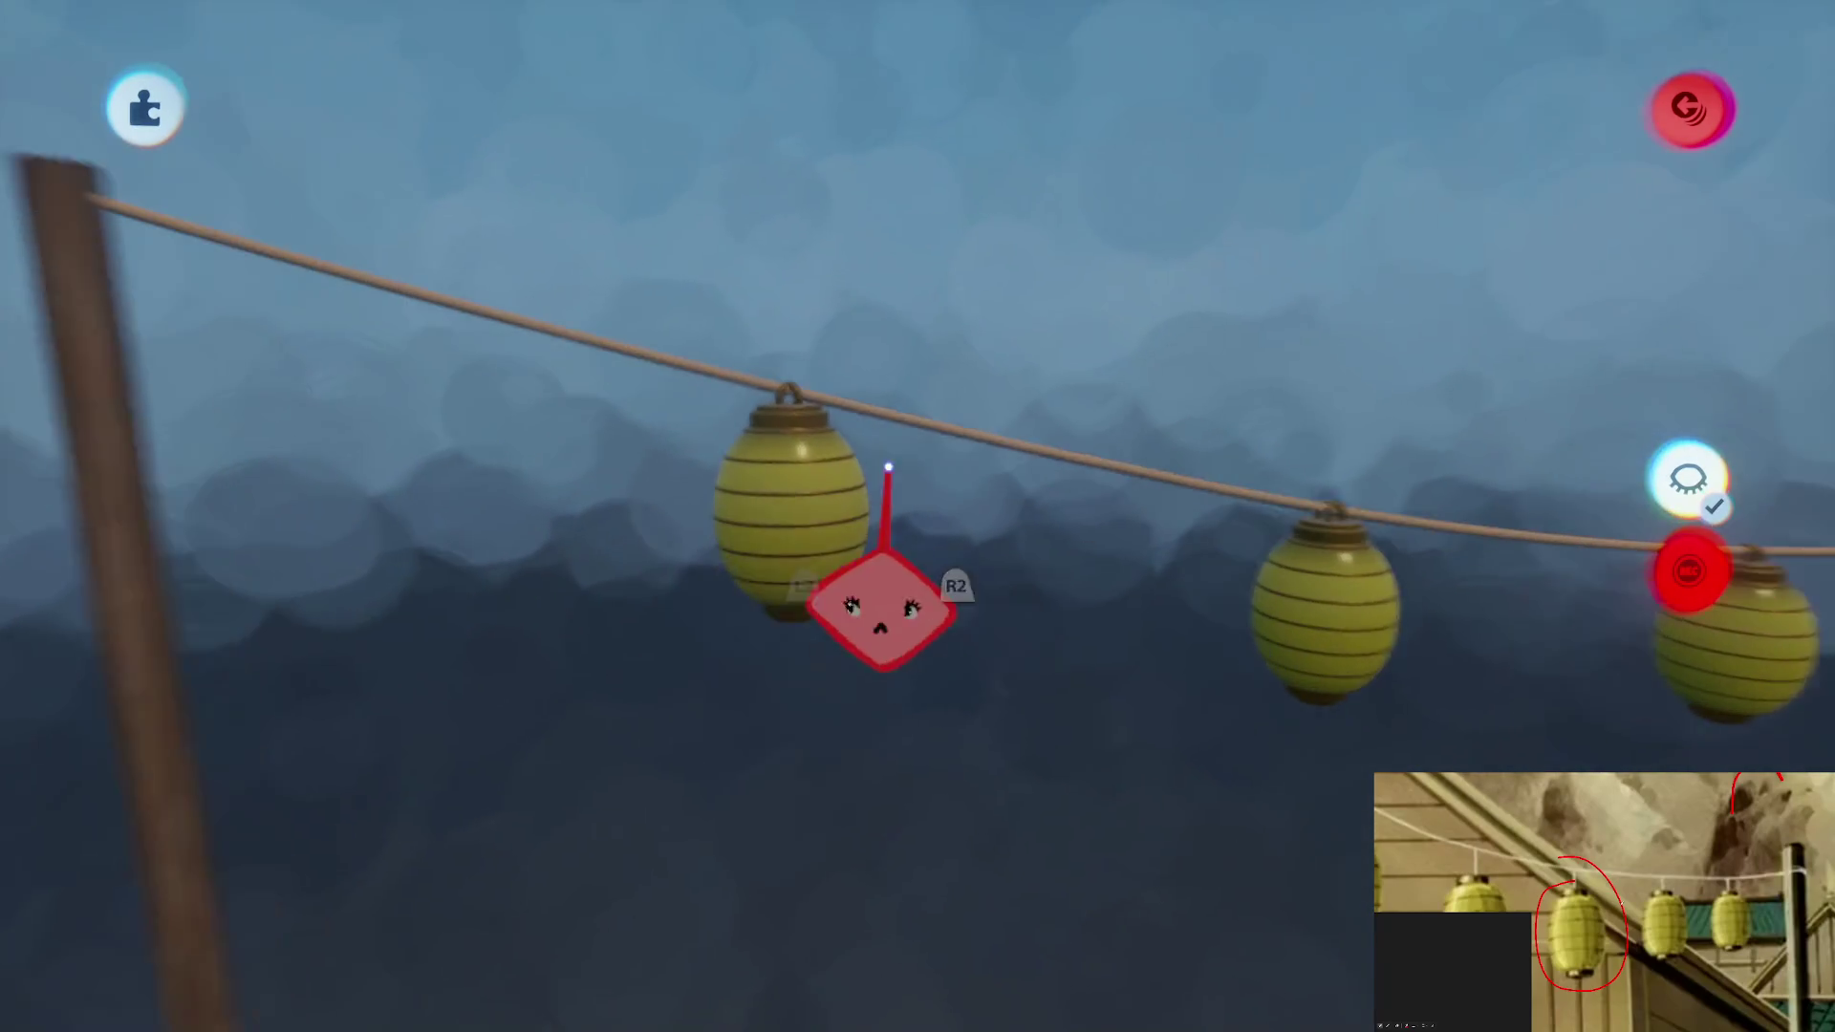
Raise the glow of the first lanterns on the rope to about 25%
left_click(797, 446)
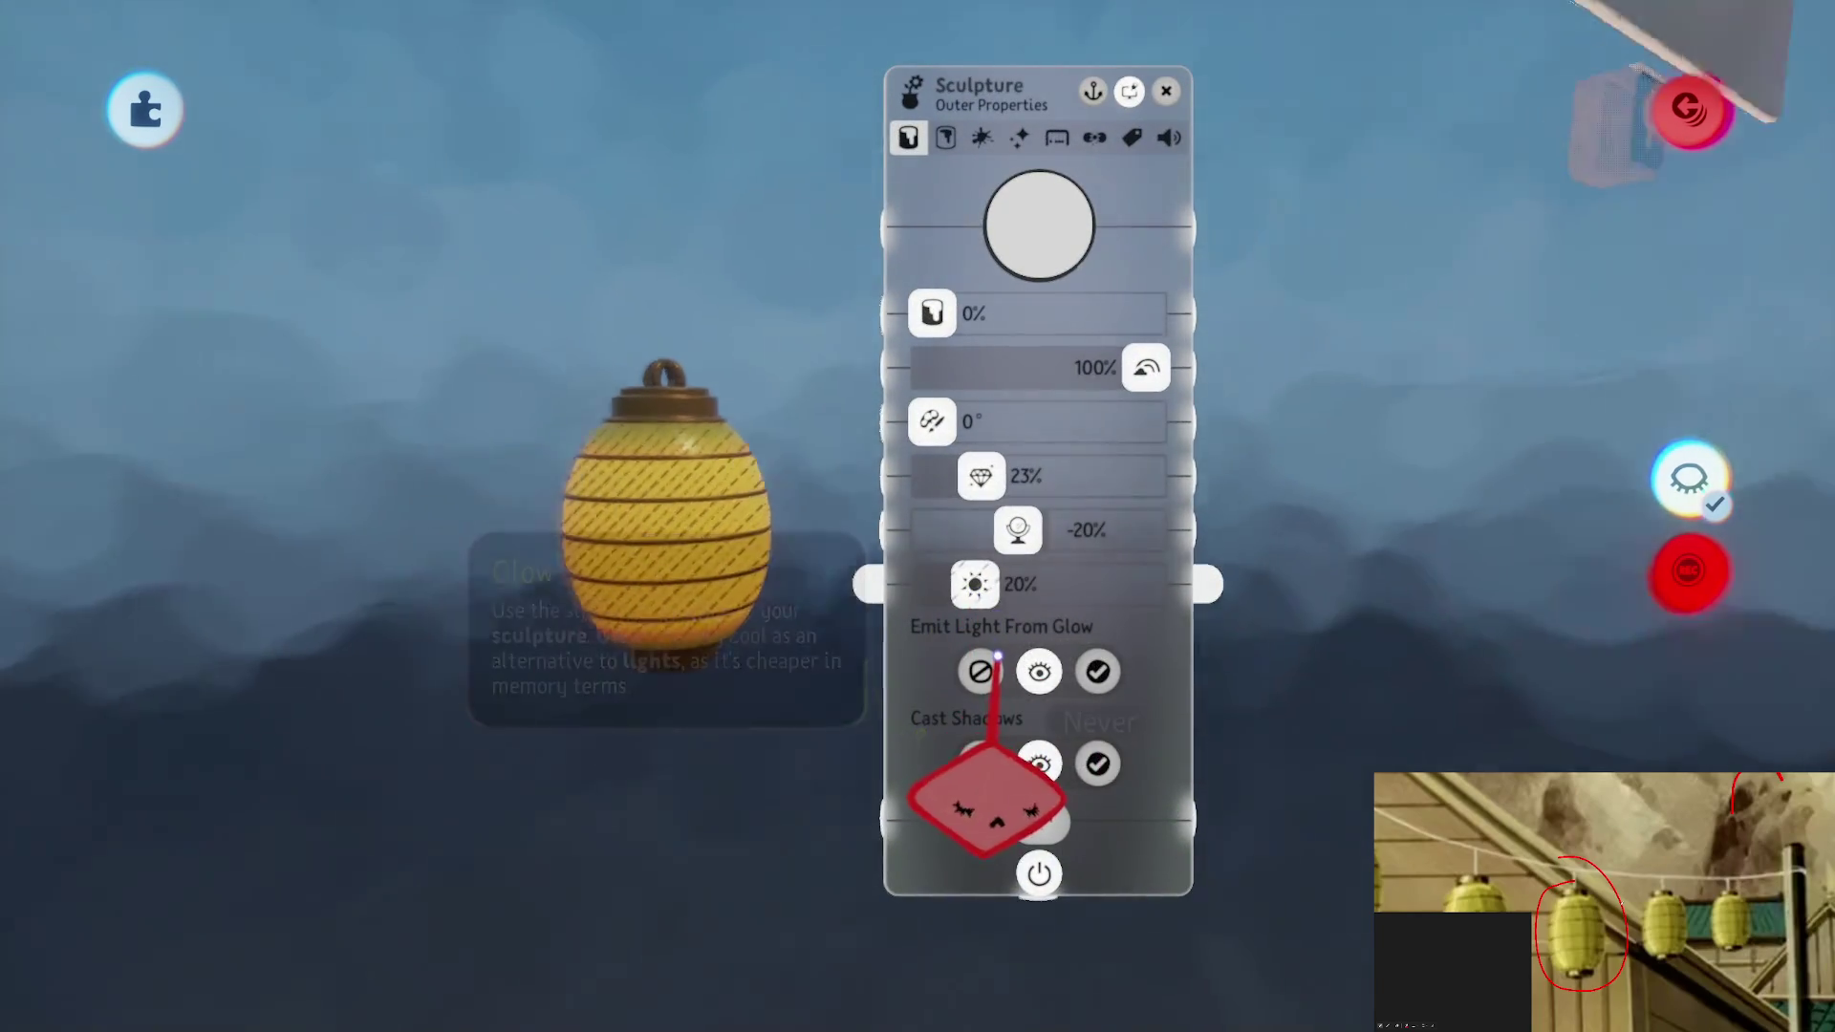
key("Escape")
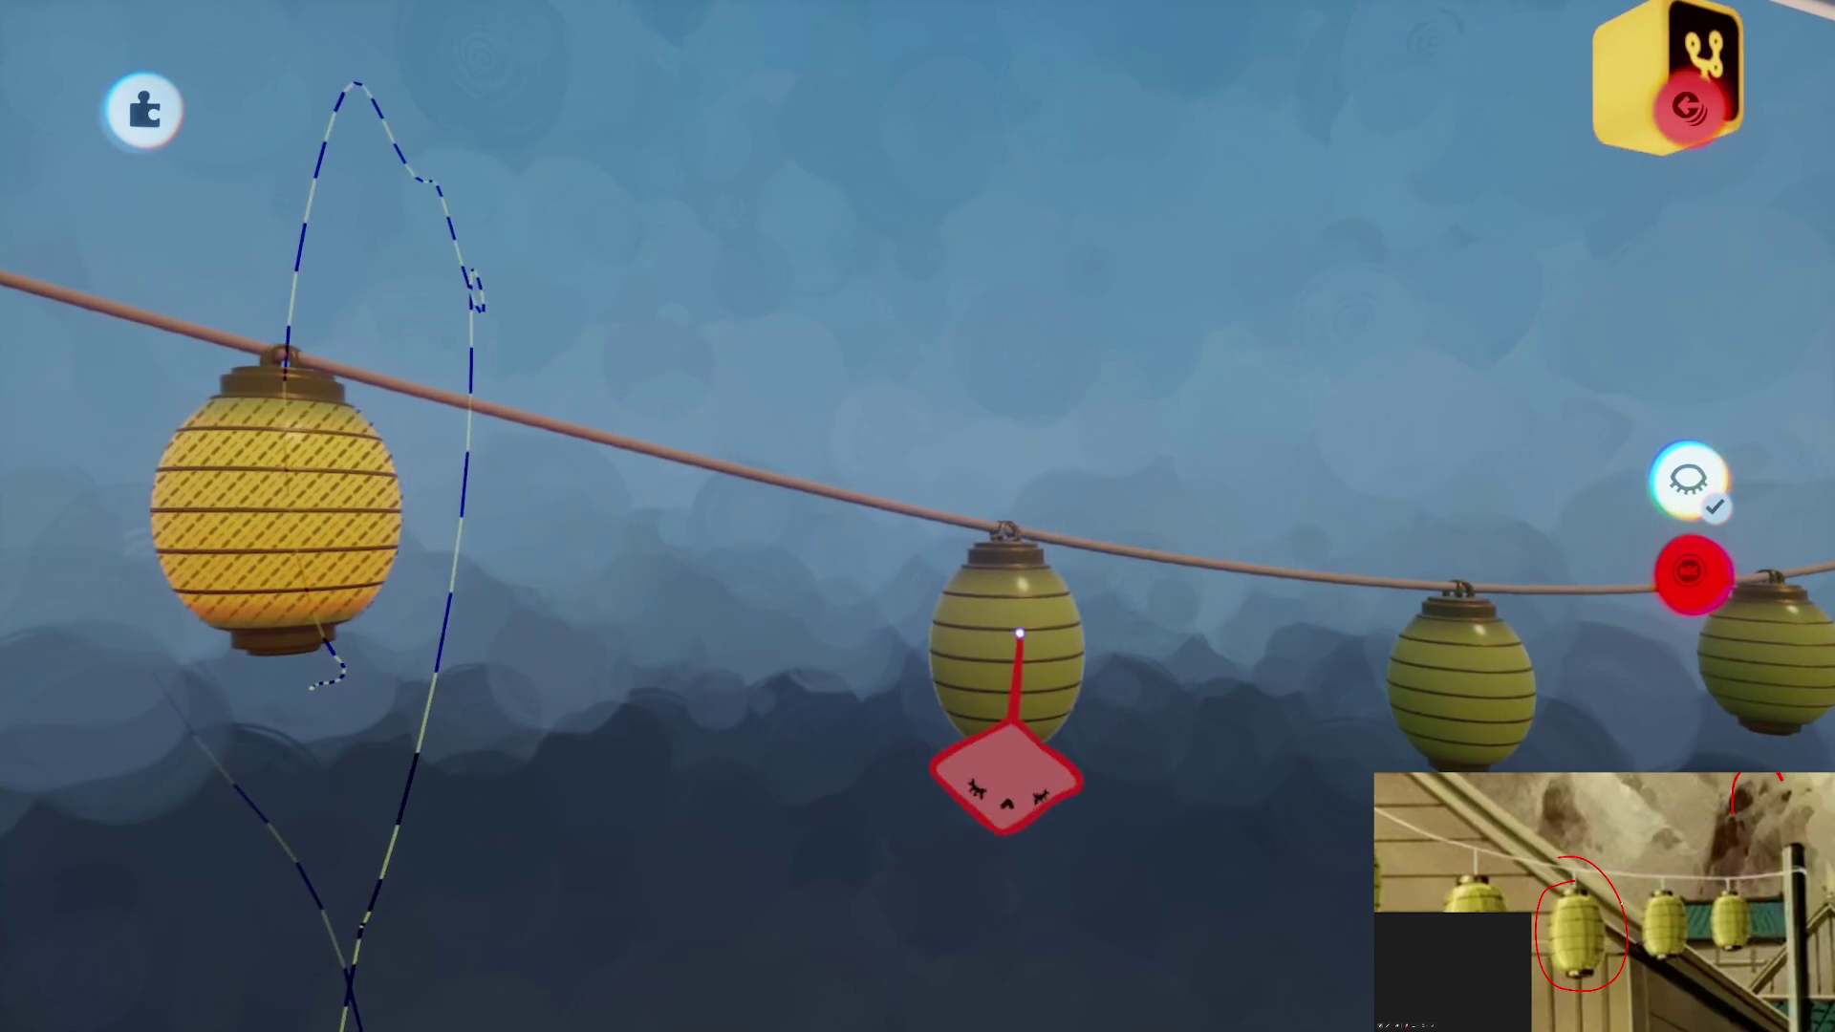
left_click(1004, 635)
left_click(1011, 609)
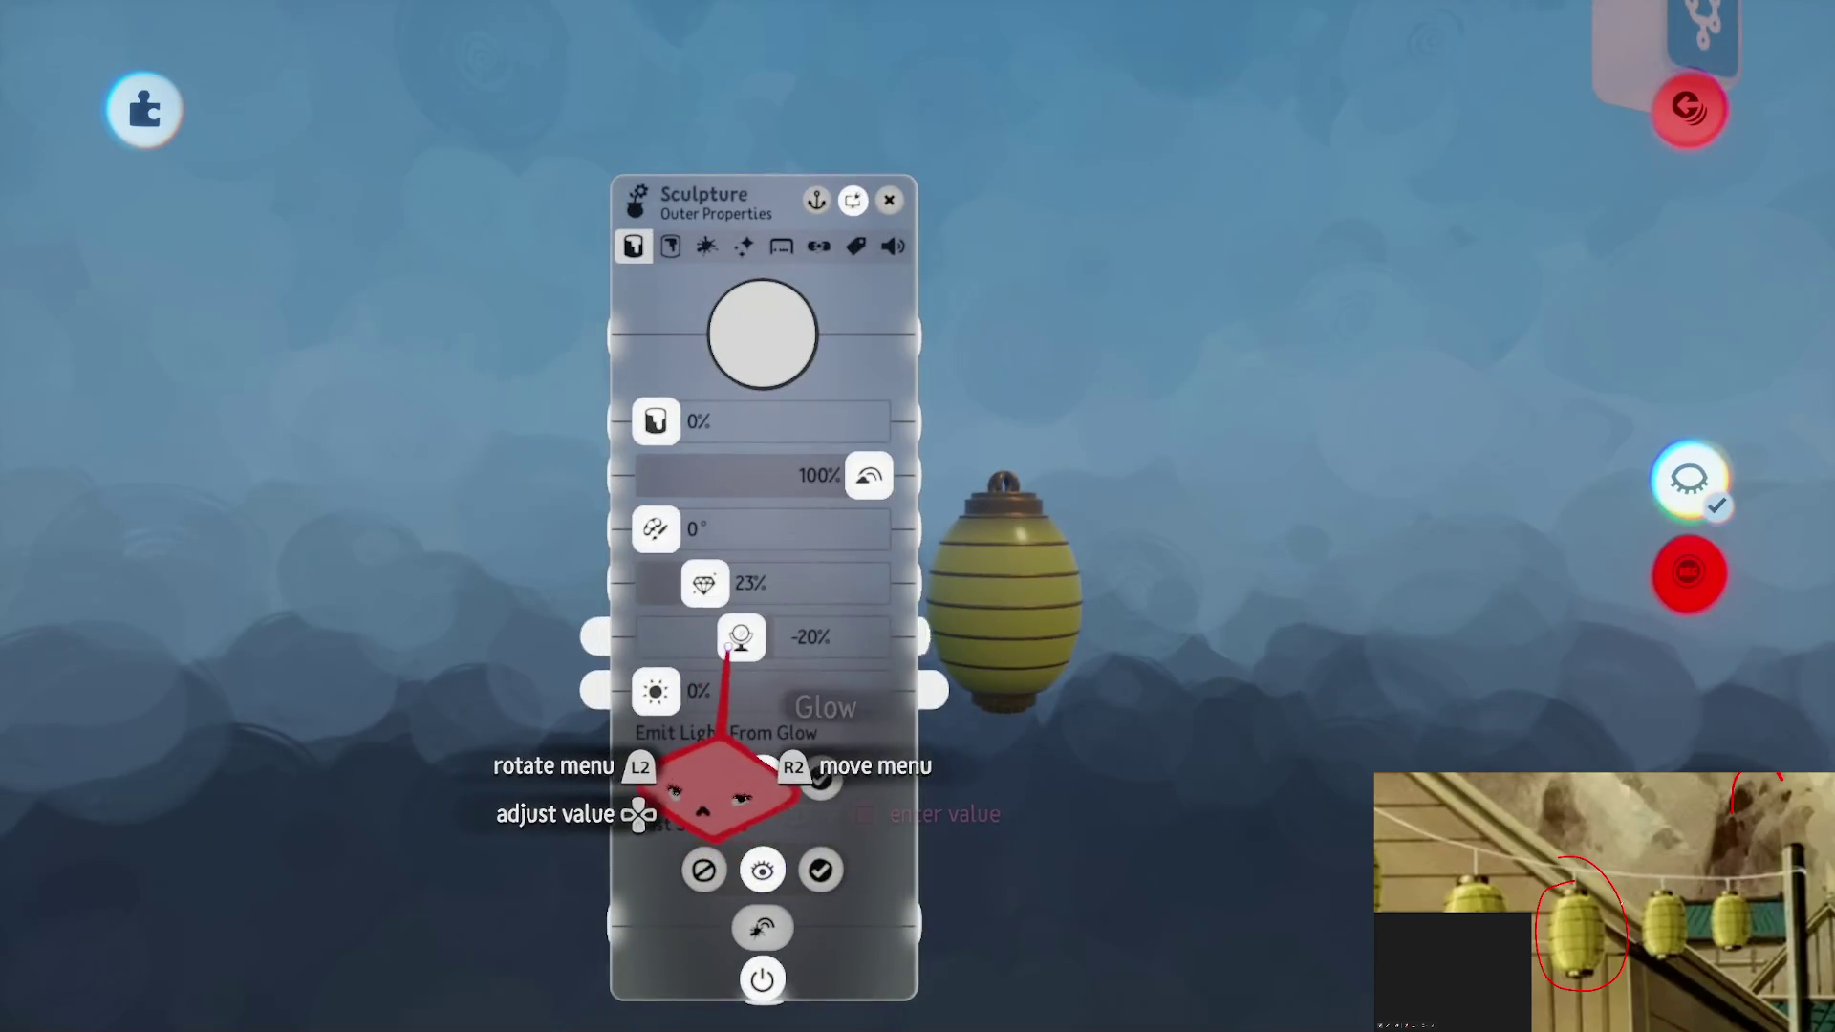
left_click_drag(683, 690, 689, 692)
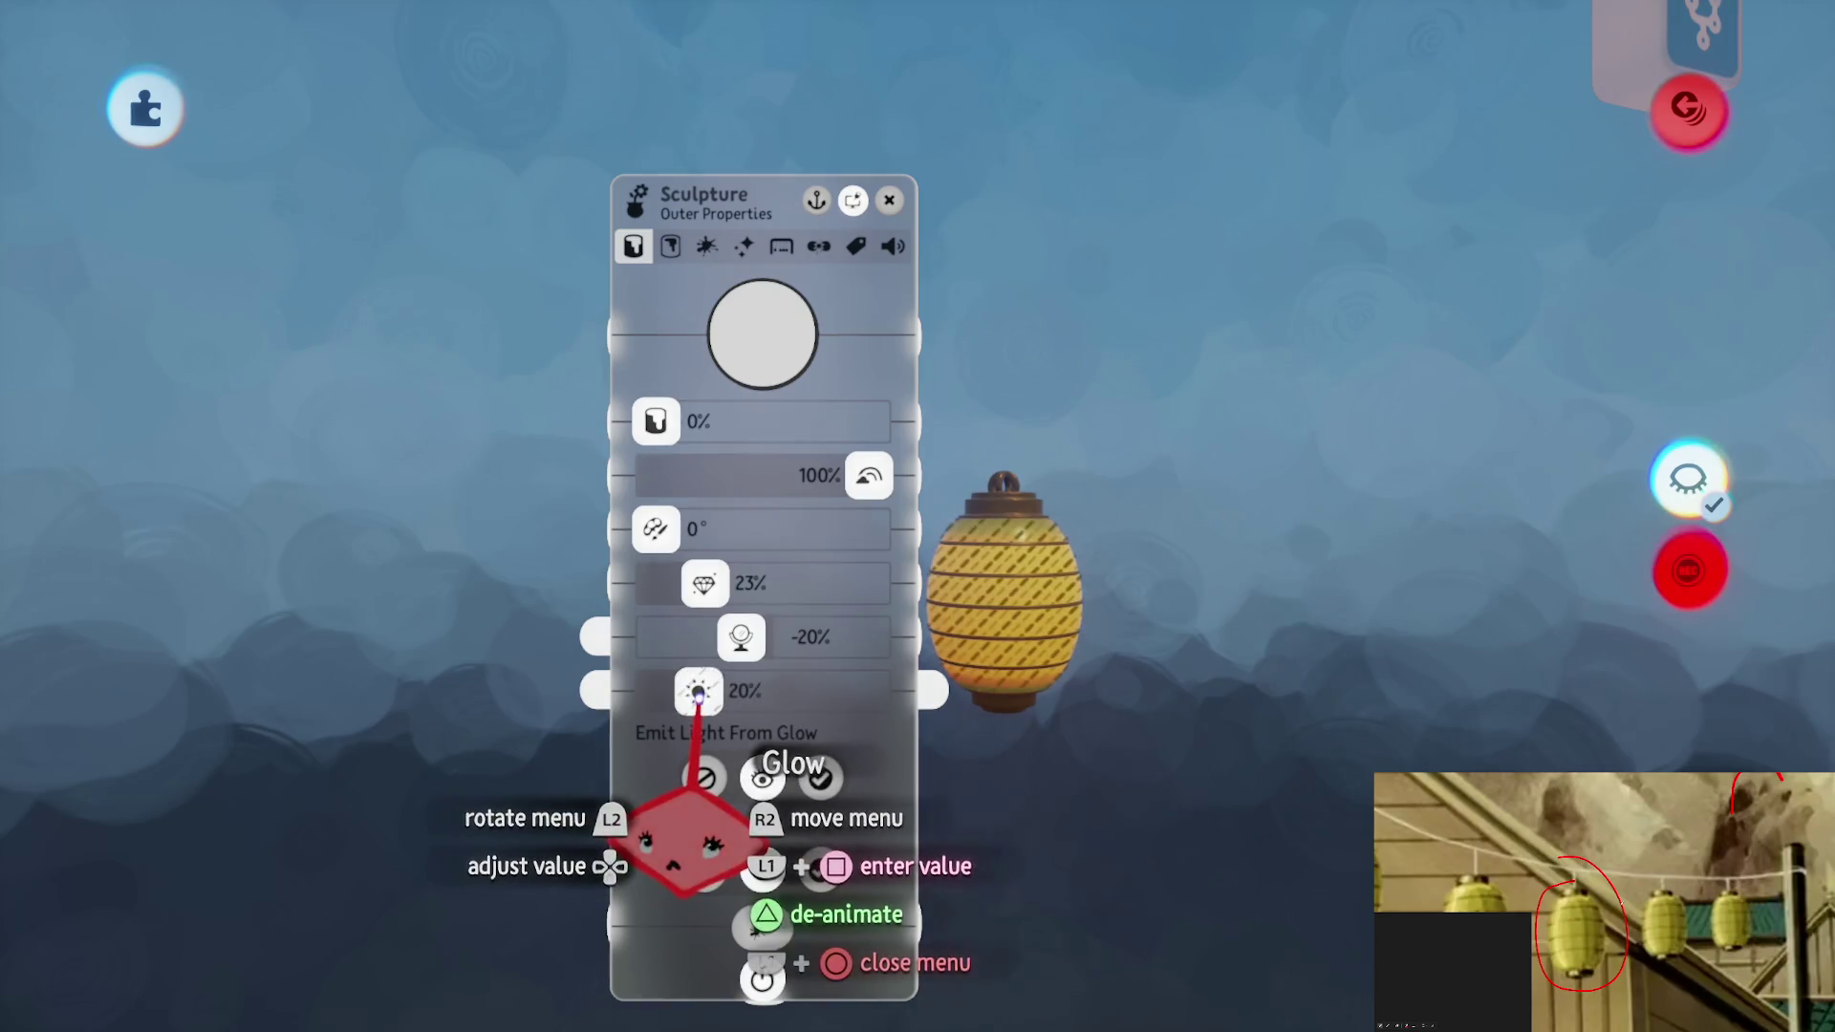
key("Escape")
key("Escape")
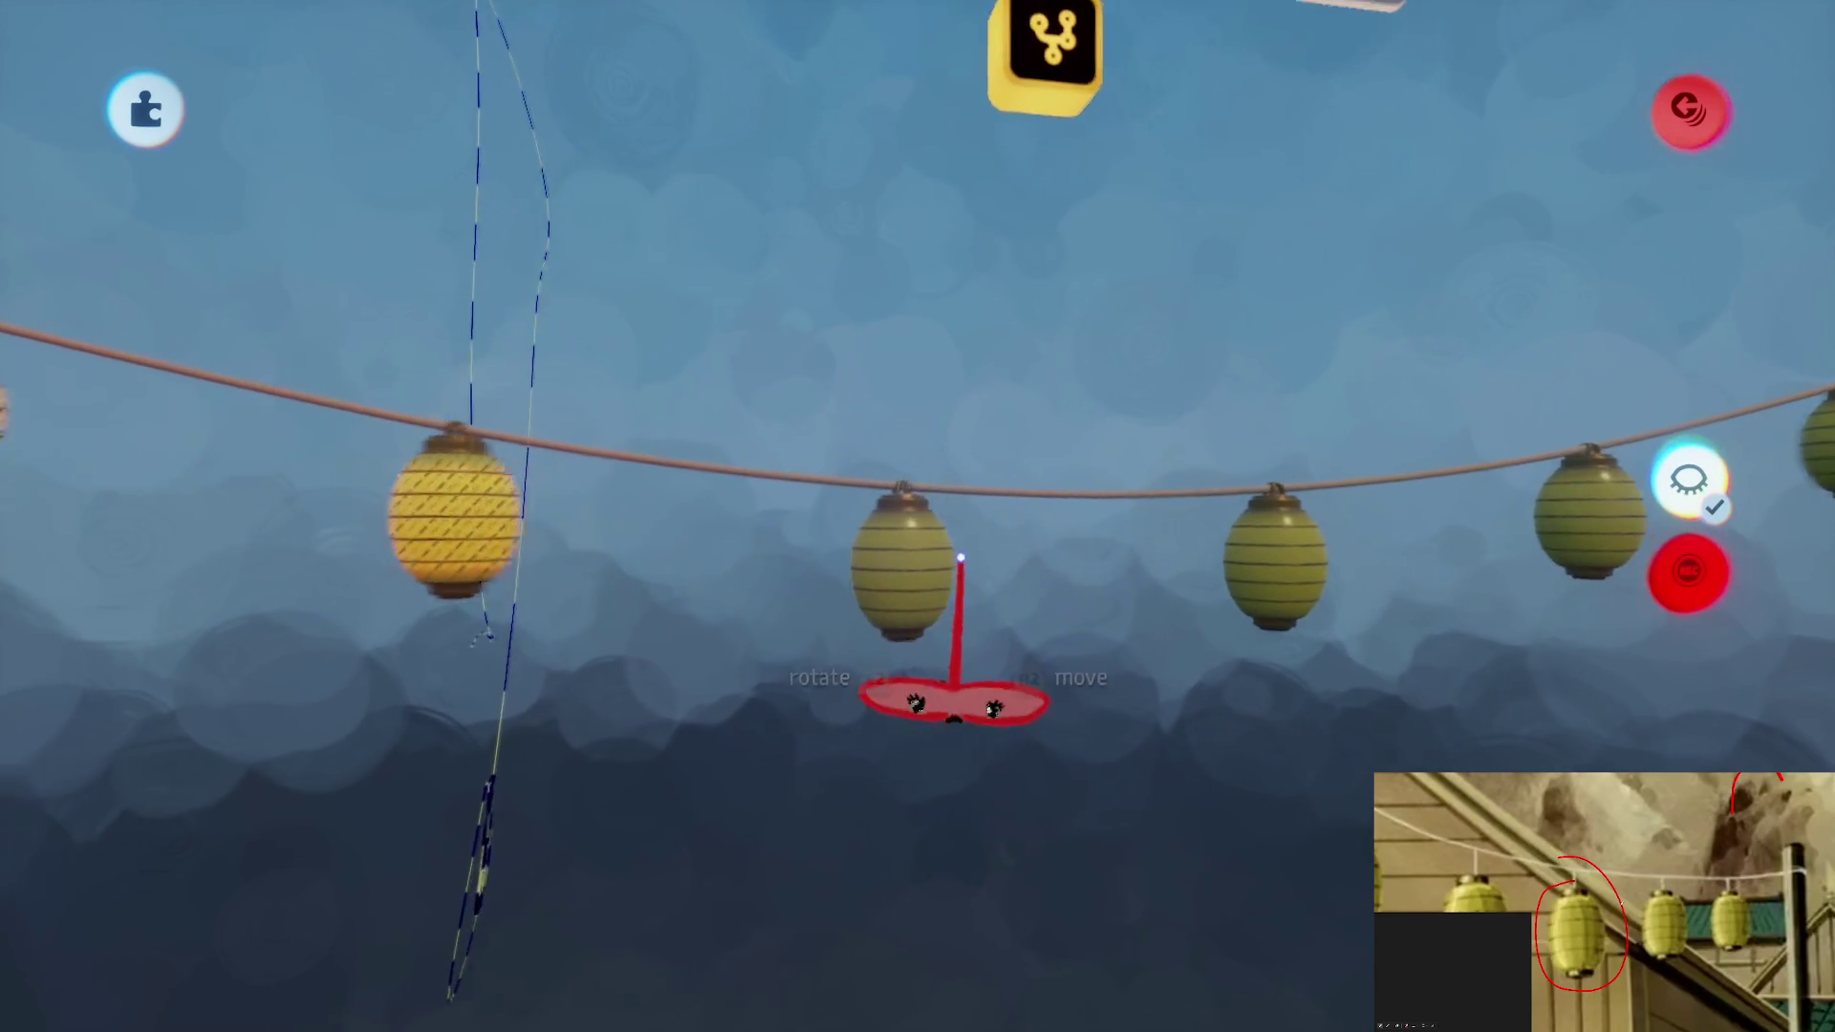
scroll(818, 562, "up", 5)
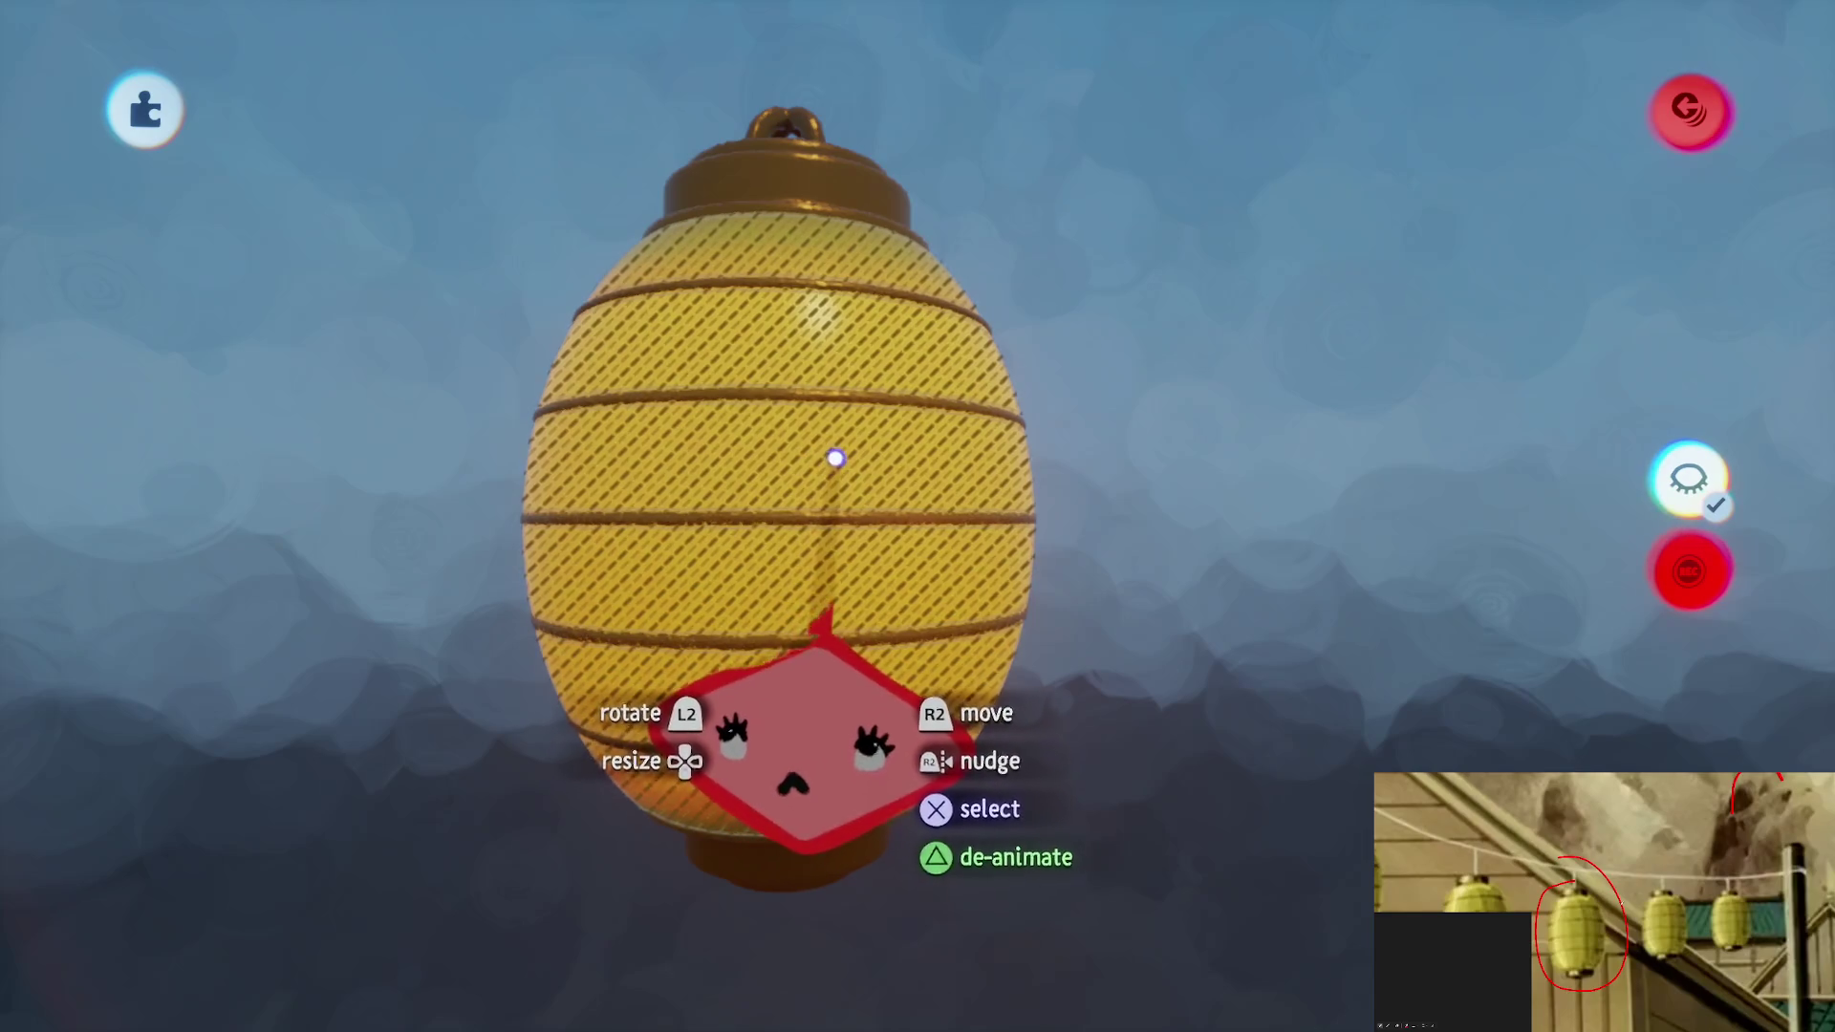
left_click(834, 459)
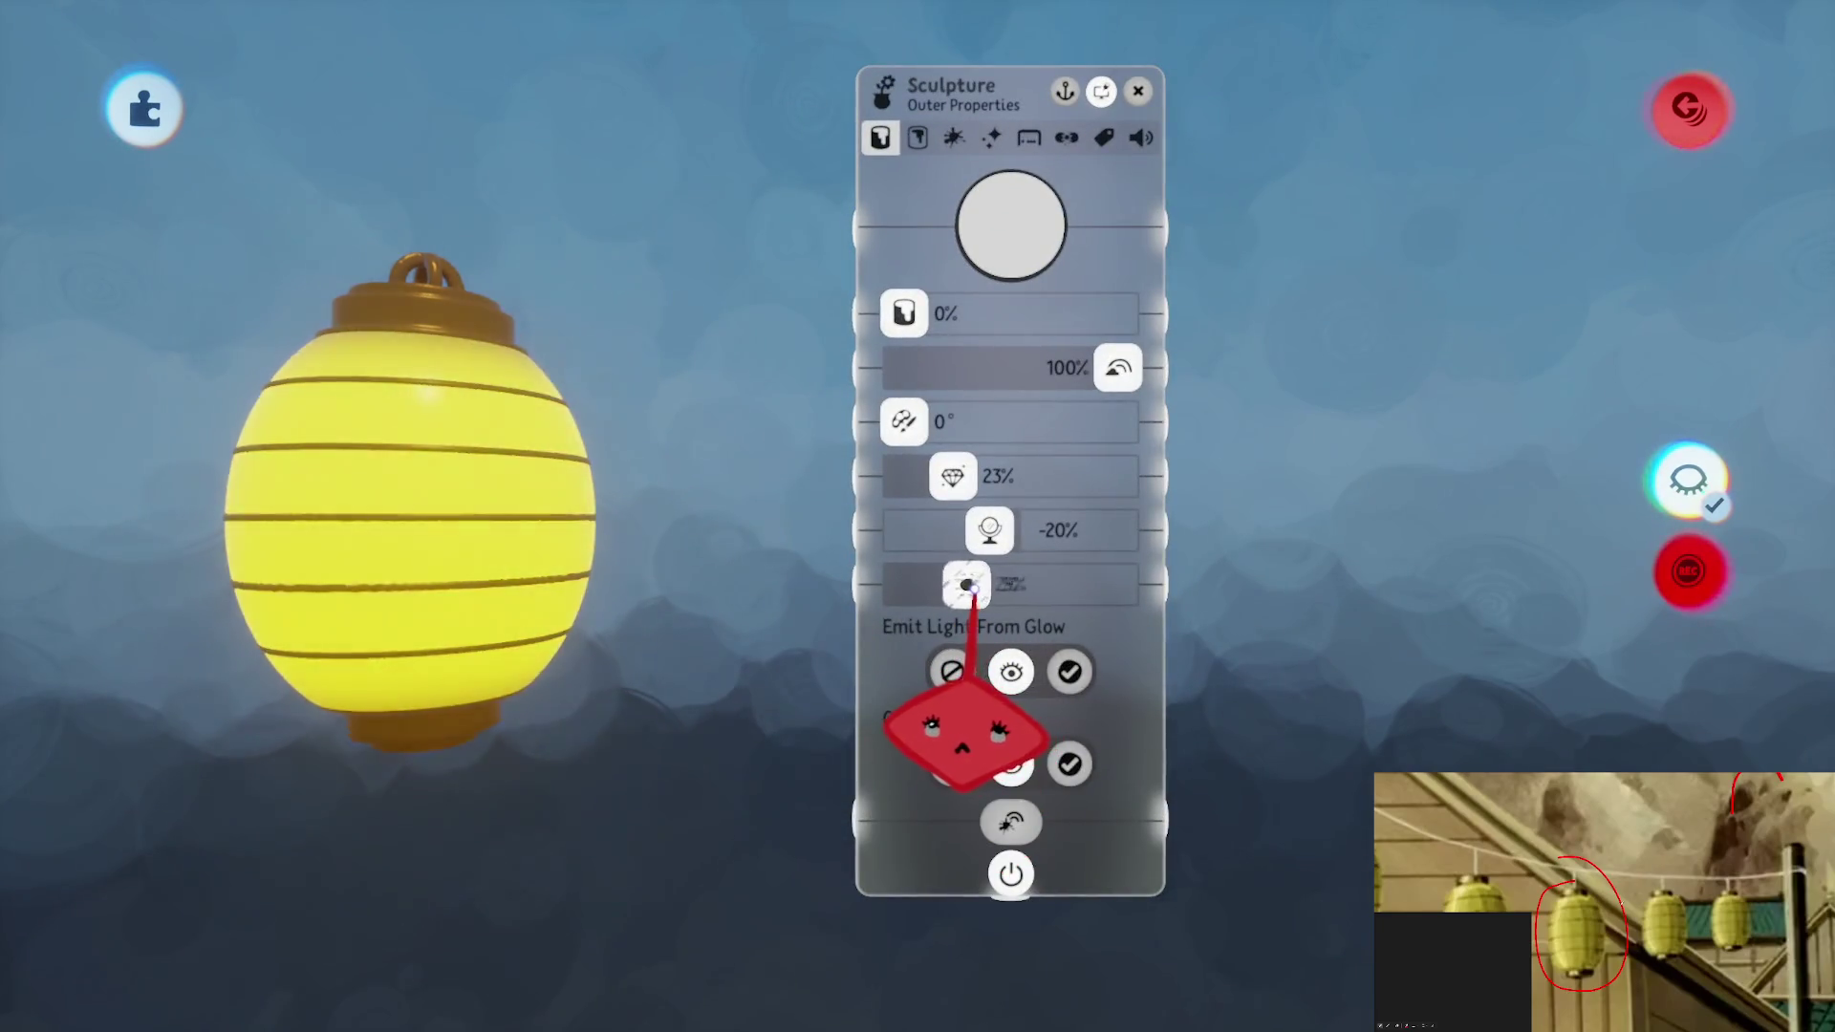
left_click_drag(968, 586, 959, 586)
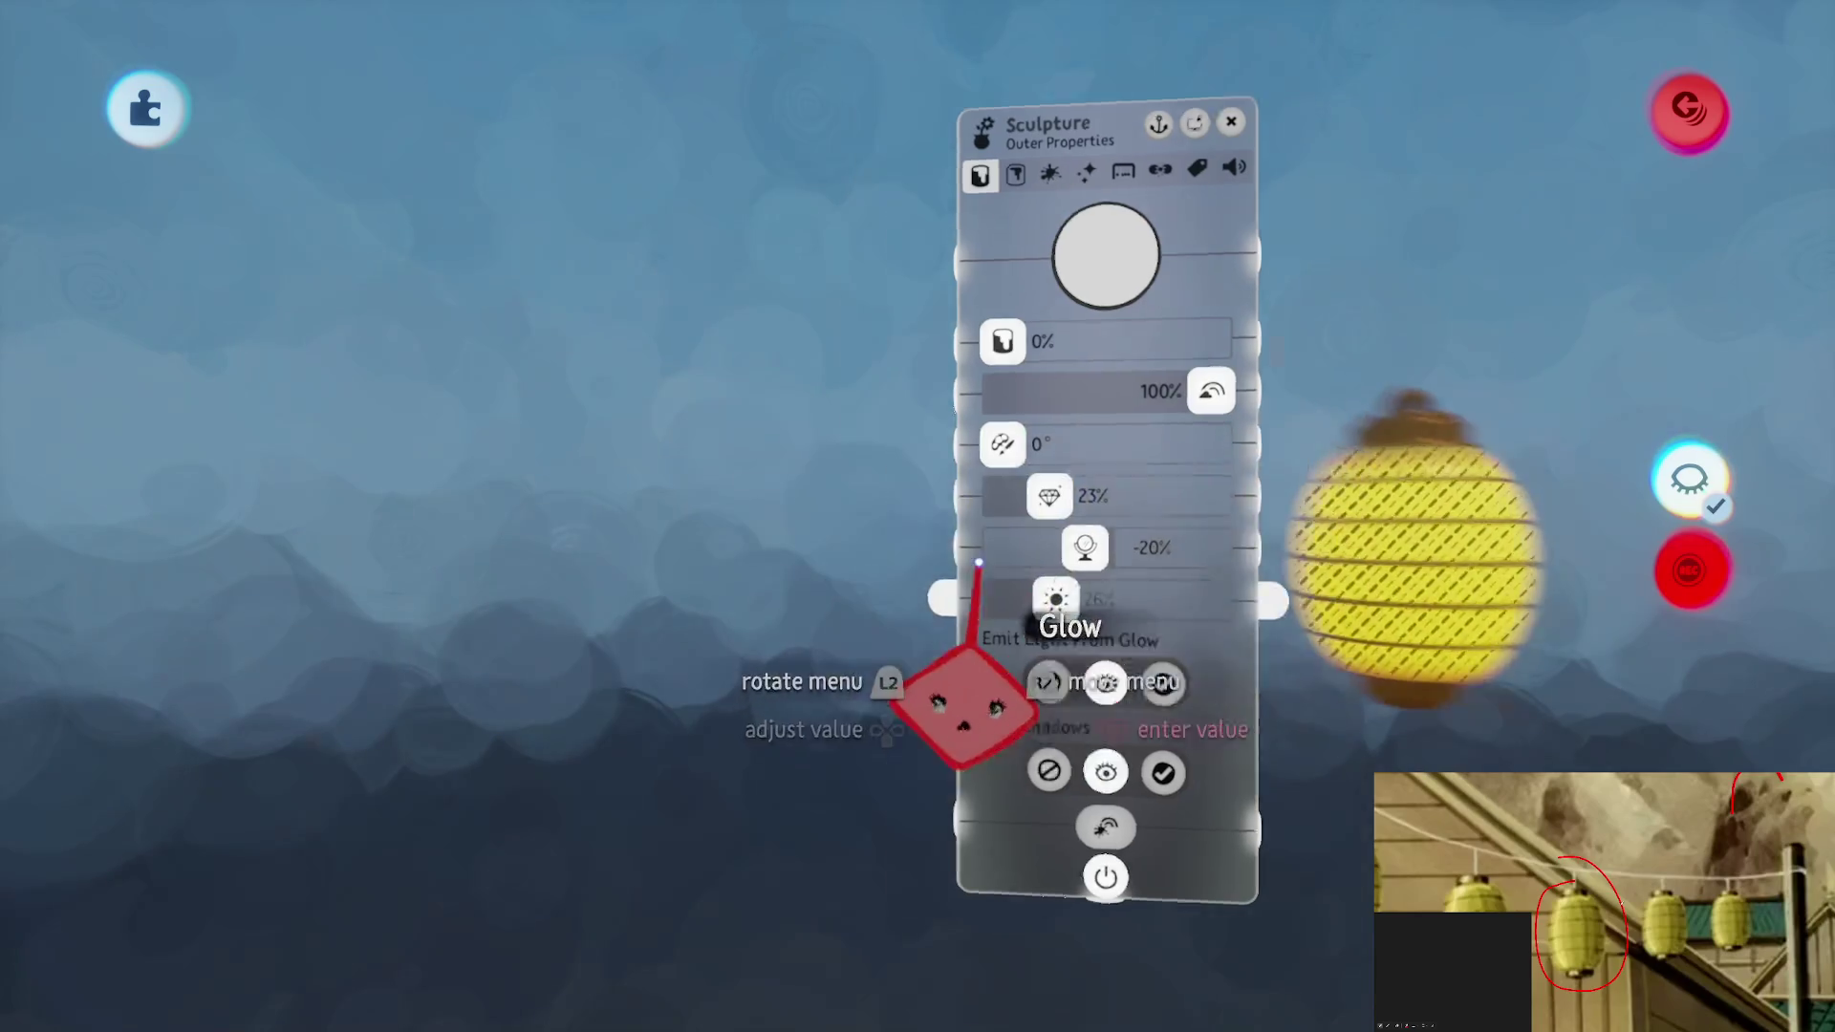
key("Escape")
scroll(894, 533, "down", 5)
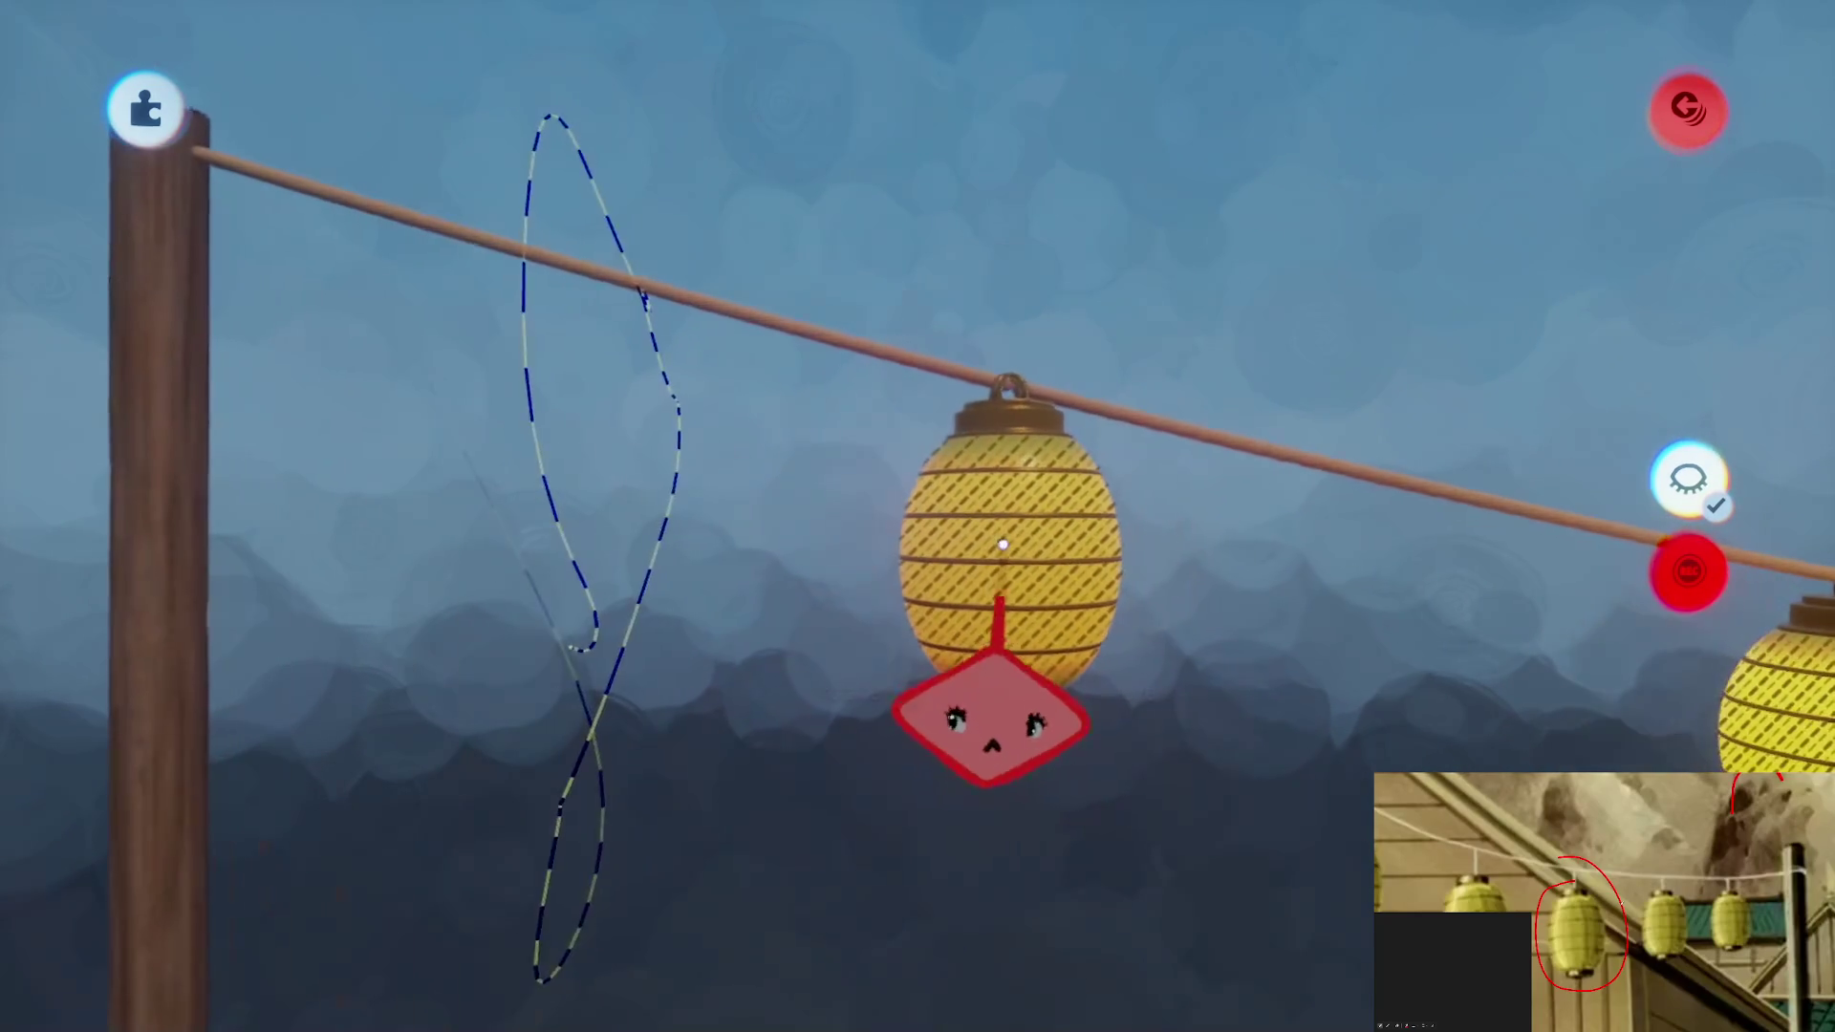
Give the remaining lanterns along the rope the same roughly 25% glow
left_click(983, 588)
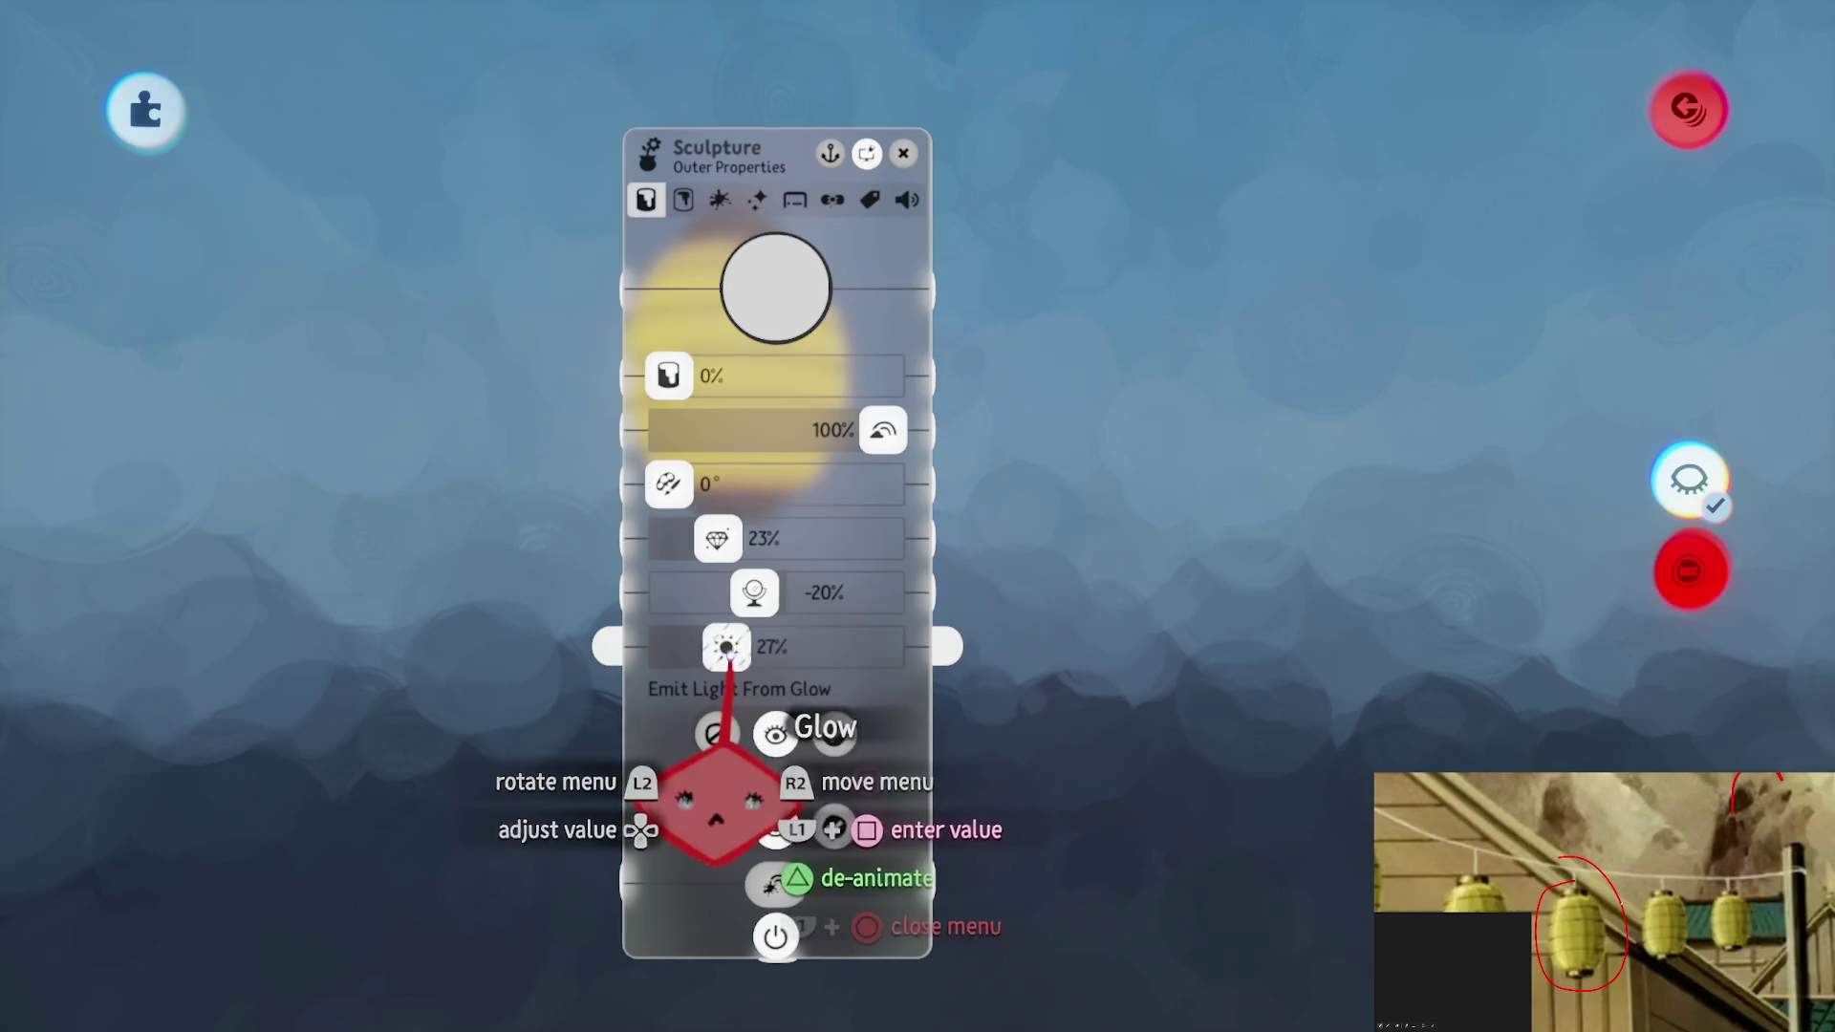
key("Escape")
scroll(861, 612, "up", 5)
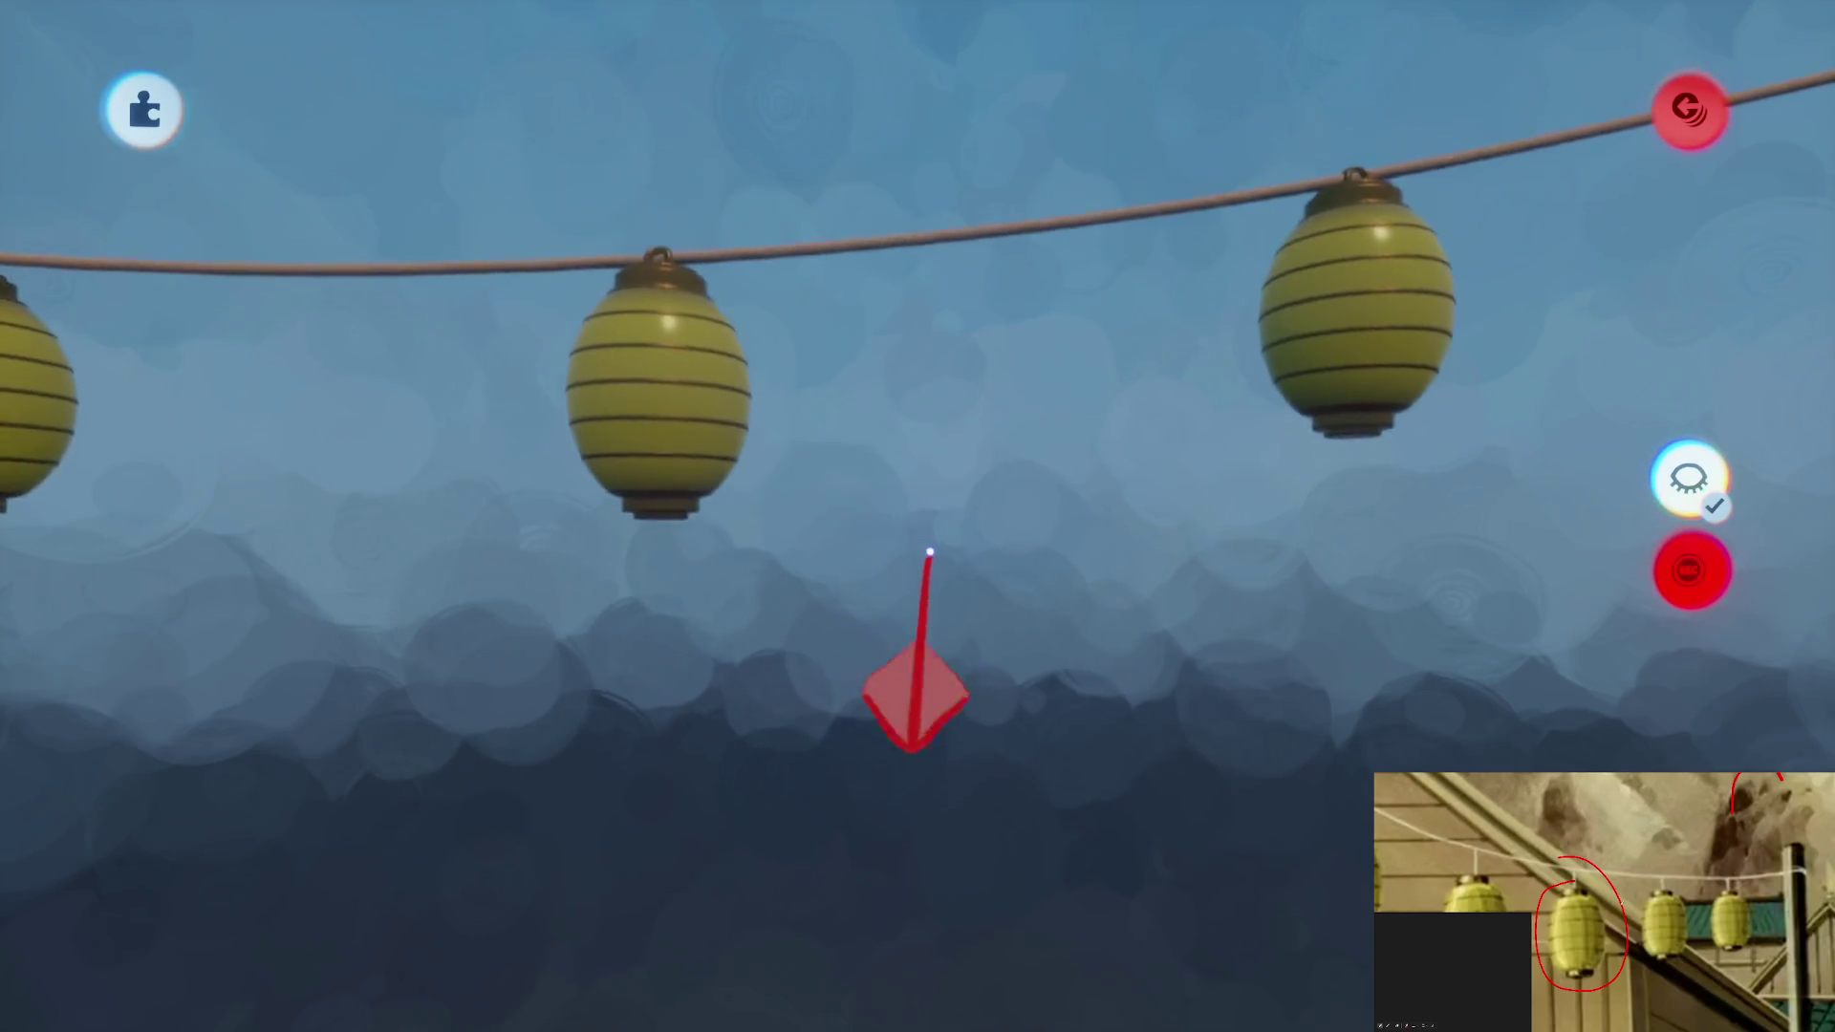
scroll(852, 516, "up", 3)
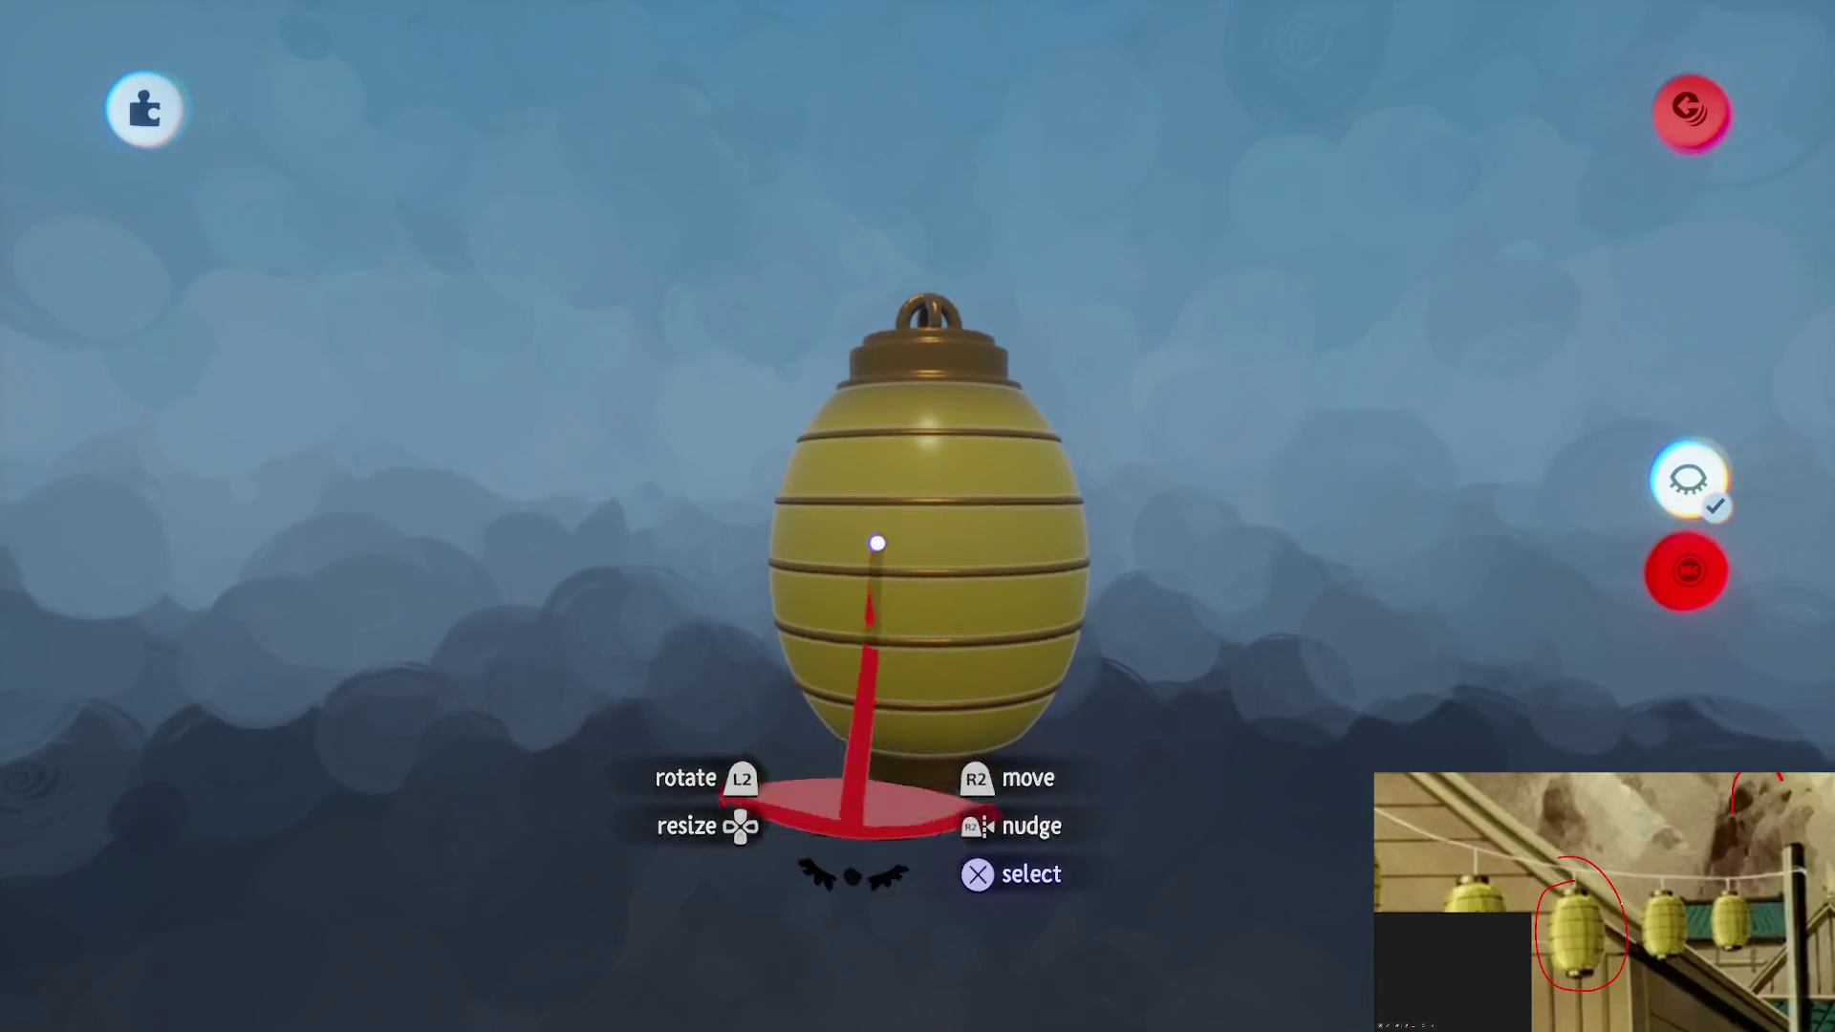
left_click(873, 537)
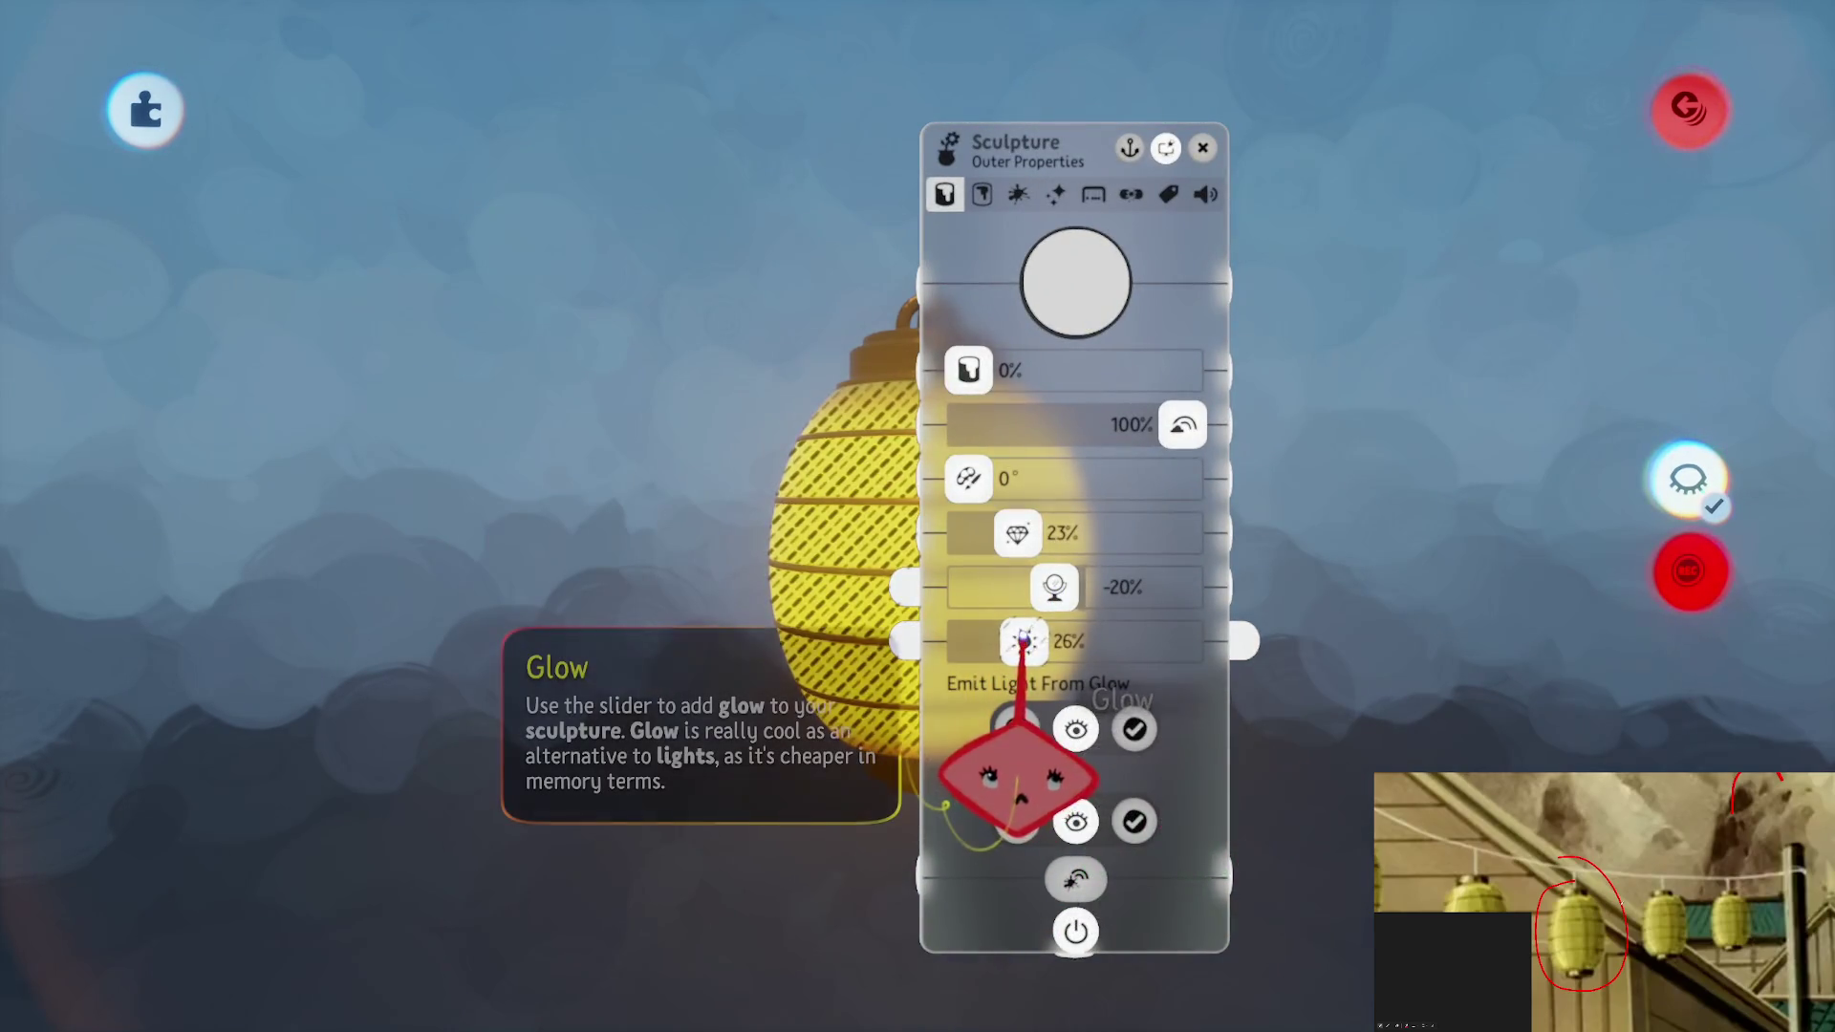
key("Escape")
scroll(780, 401, "up", 5)
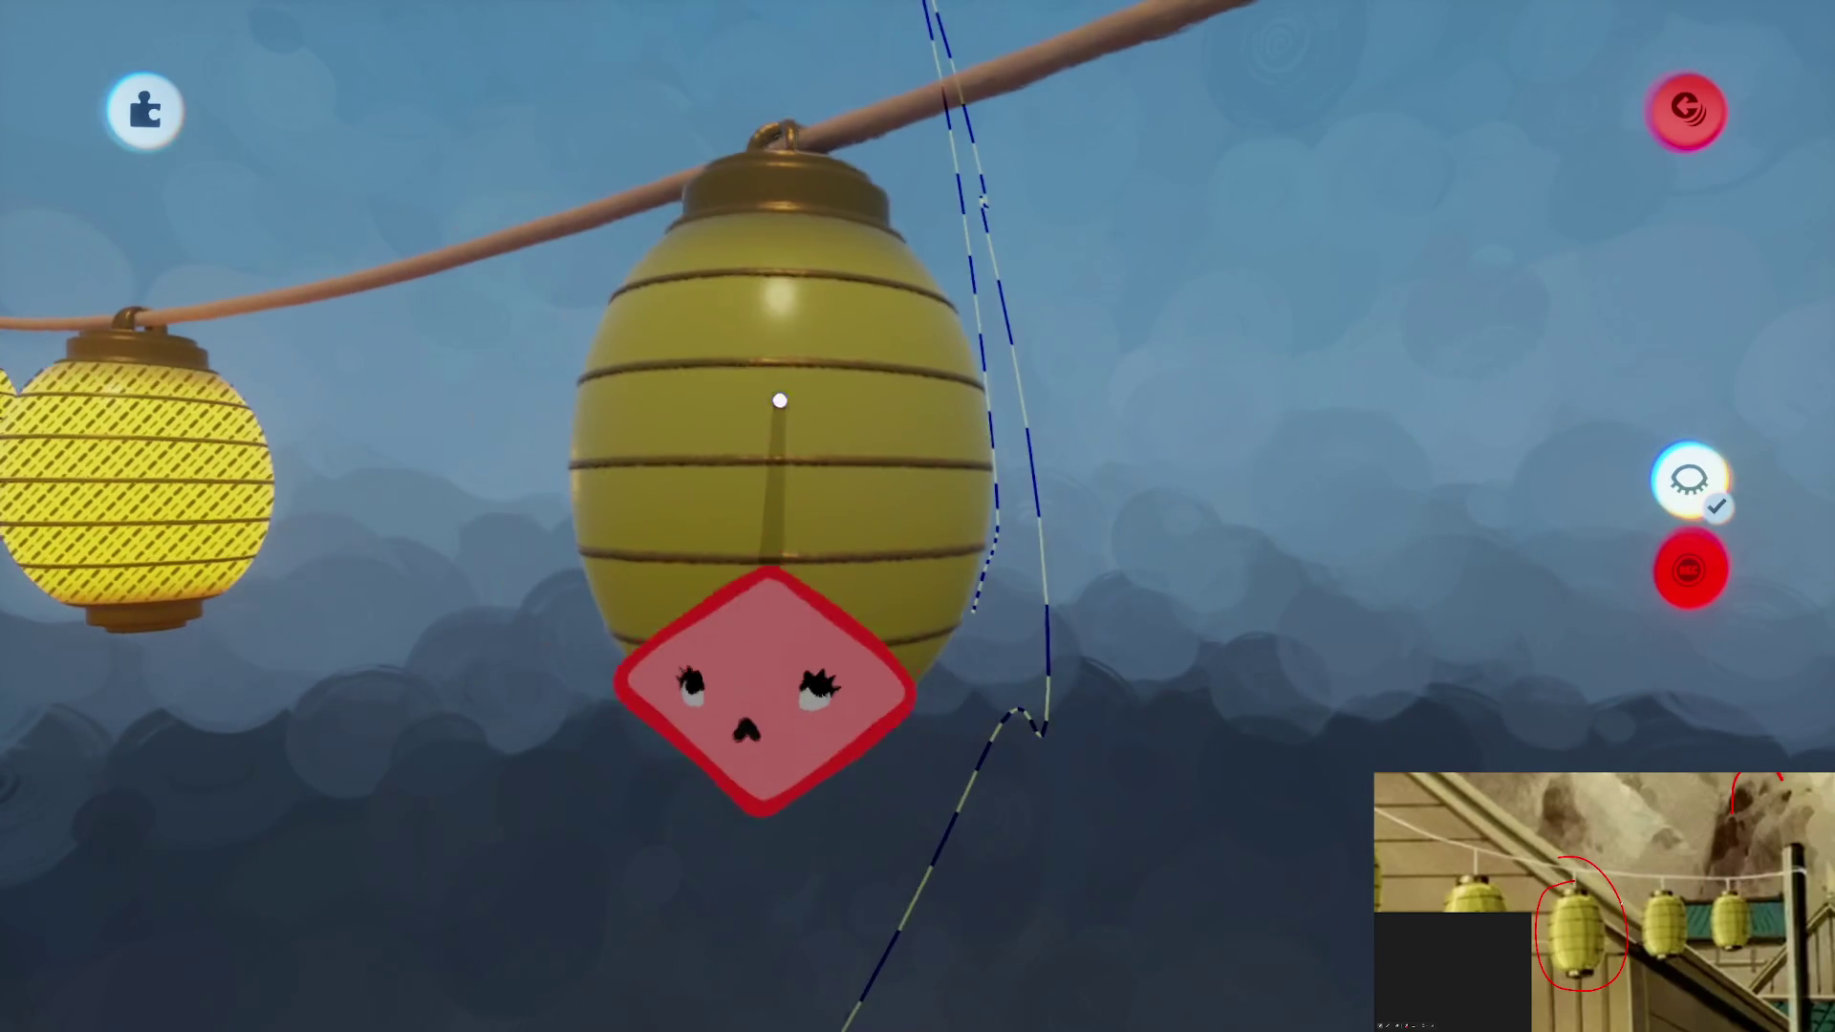
left_click(780, 400)
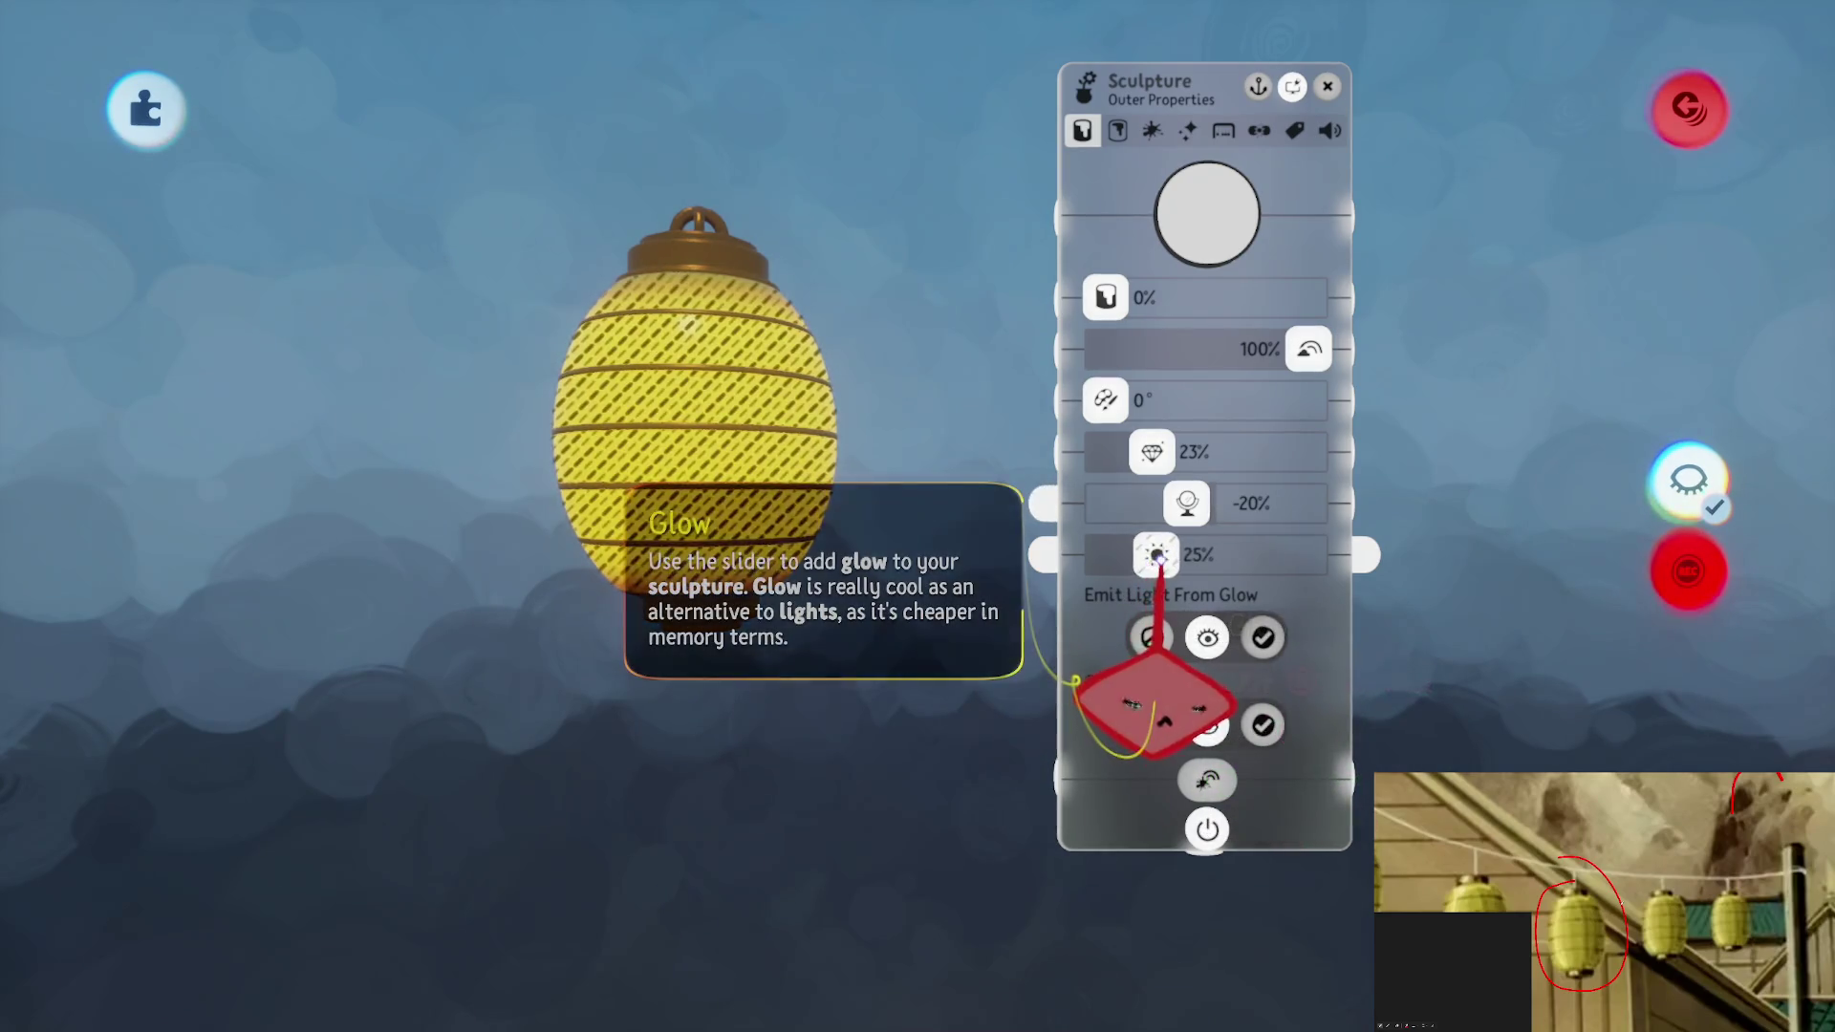
key("Escape")
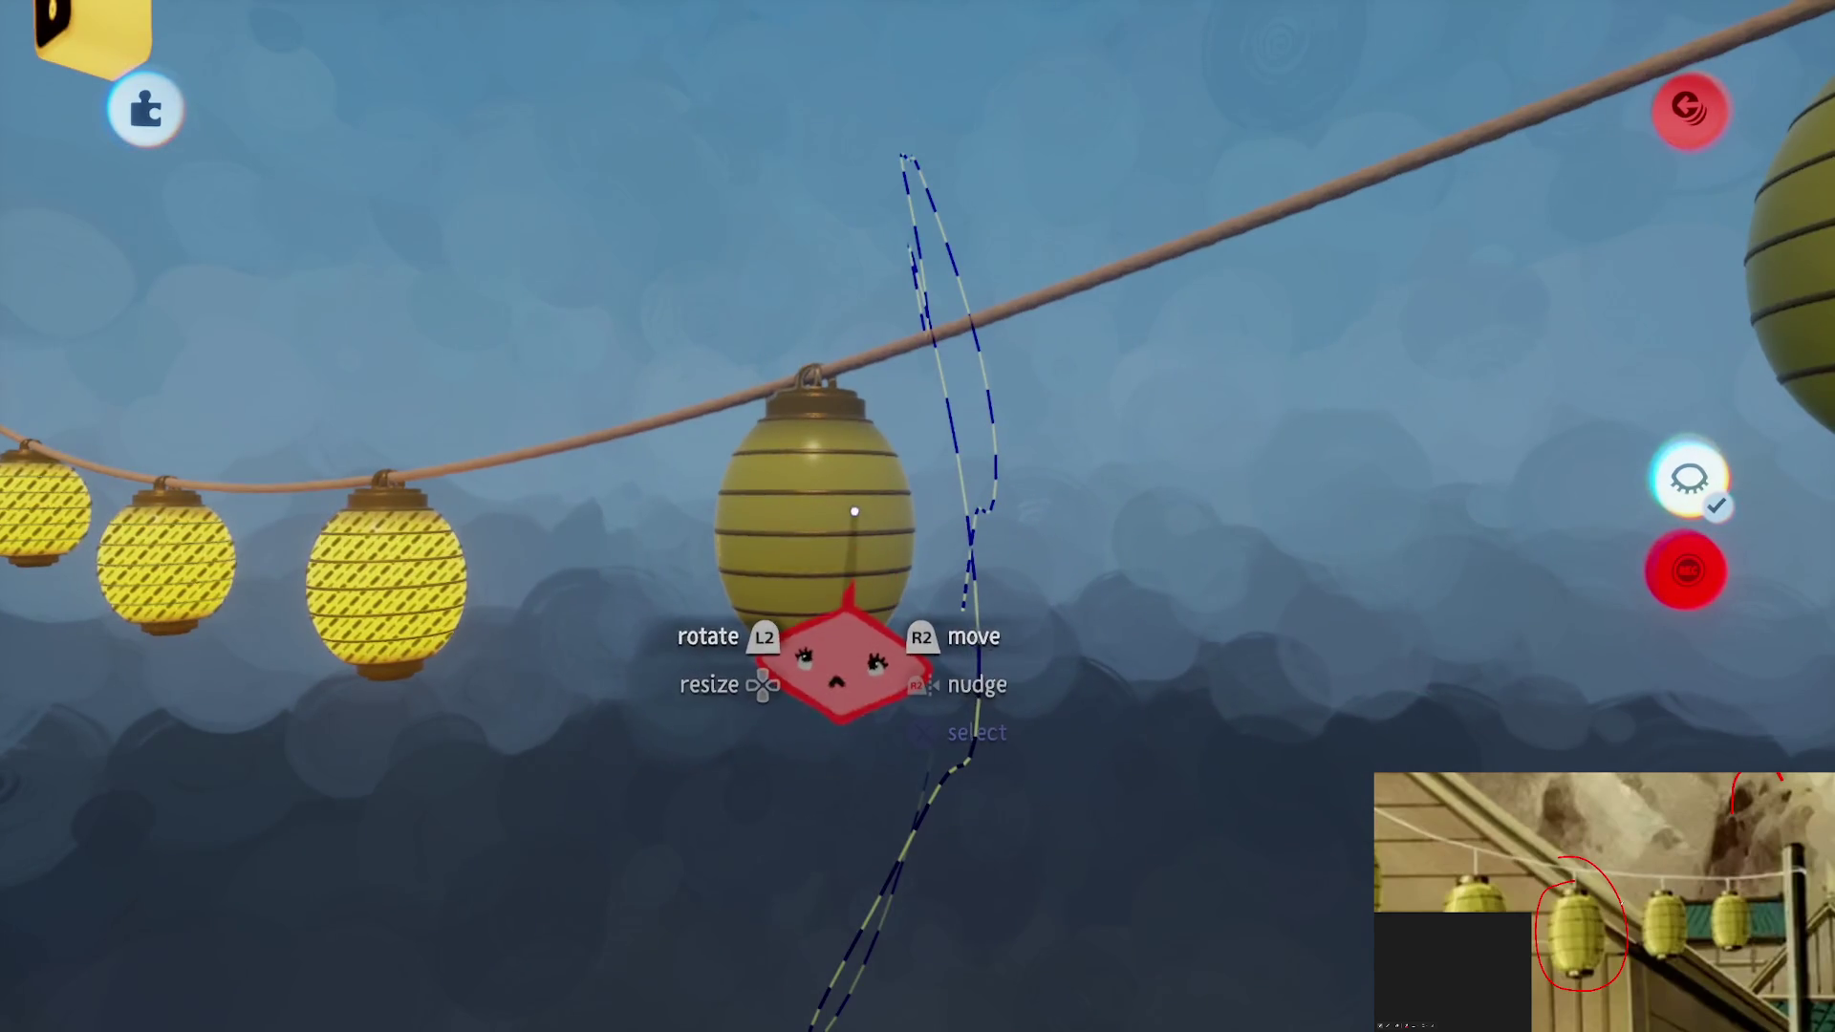
left_click(855, 512)
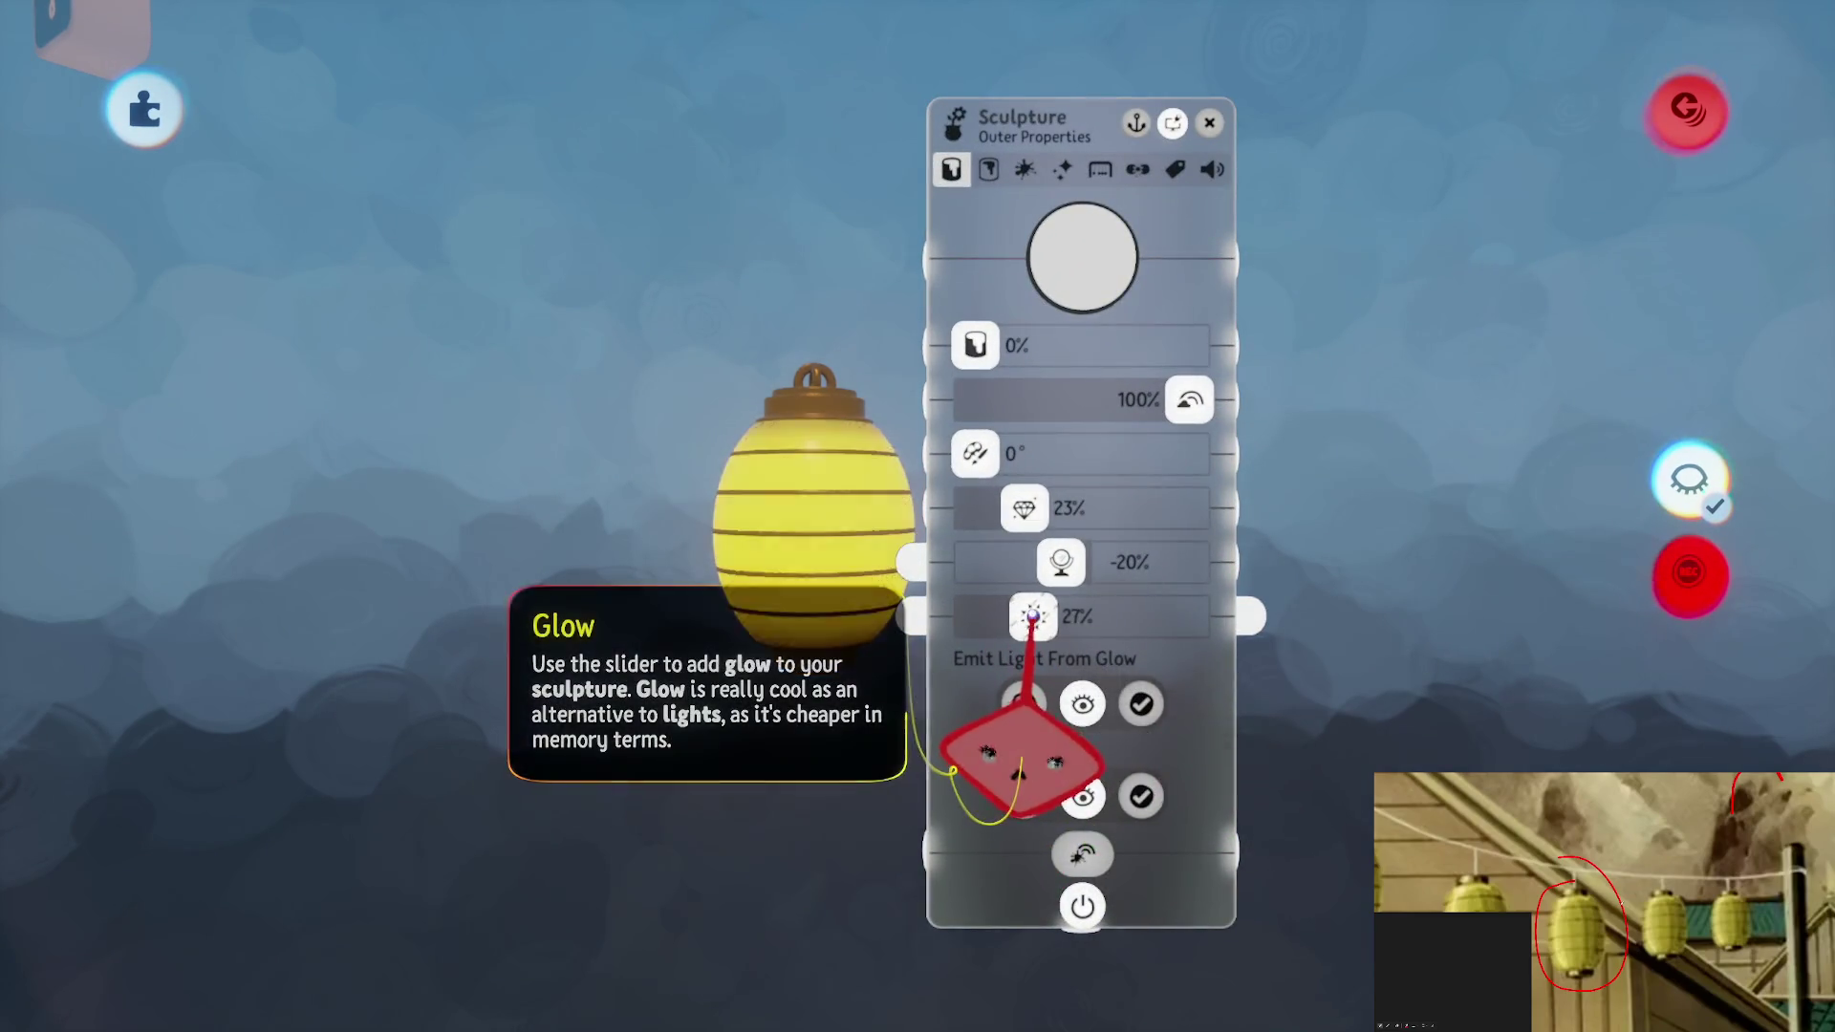
key("Escape")
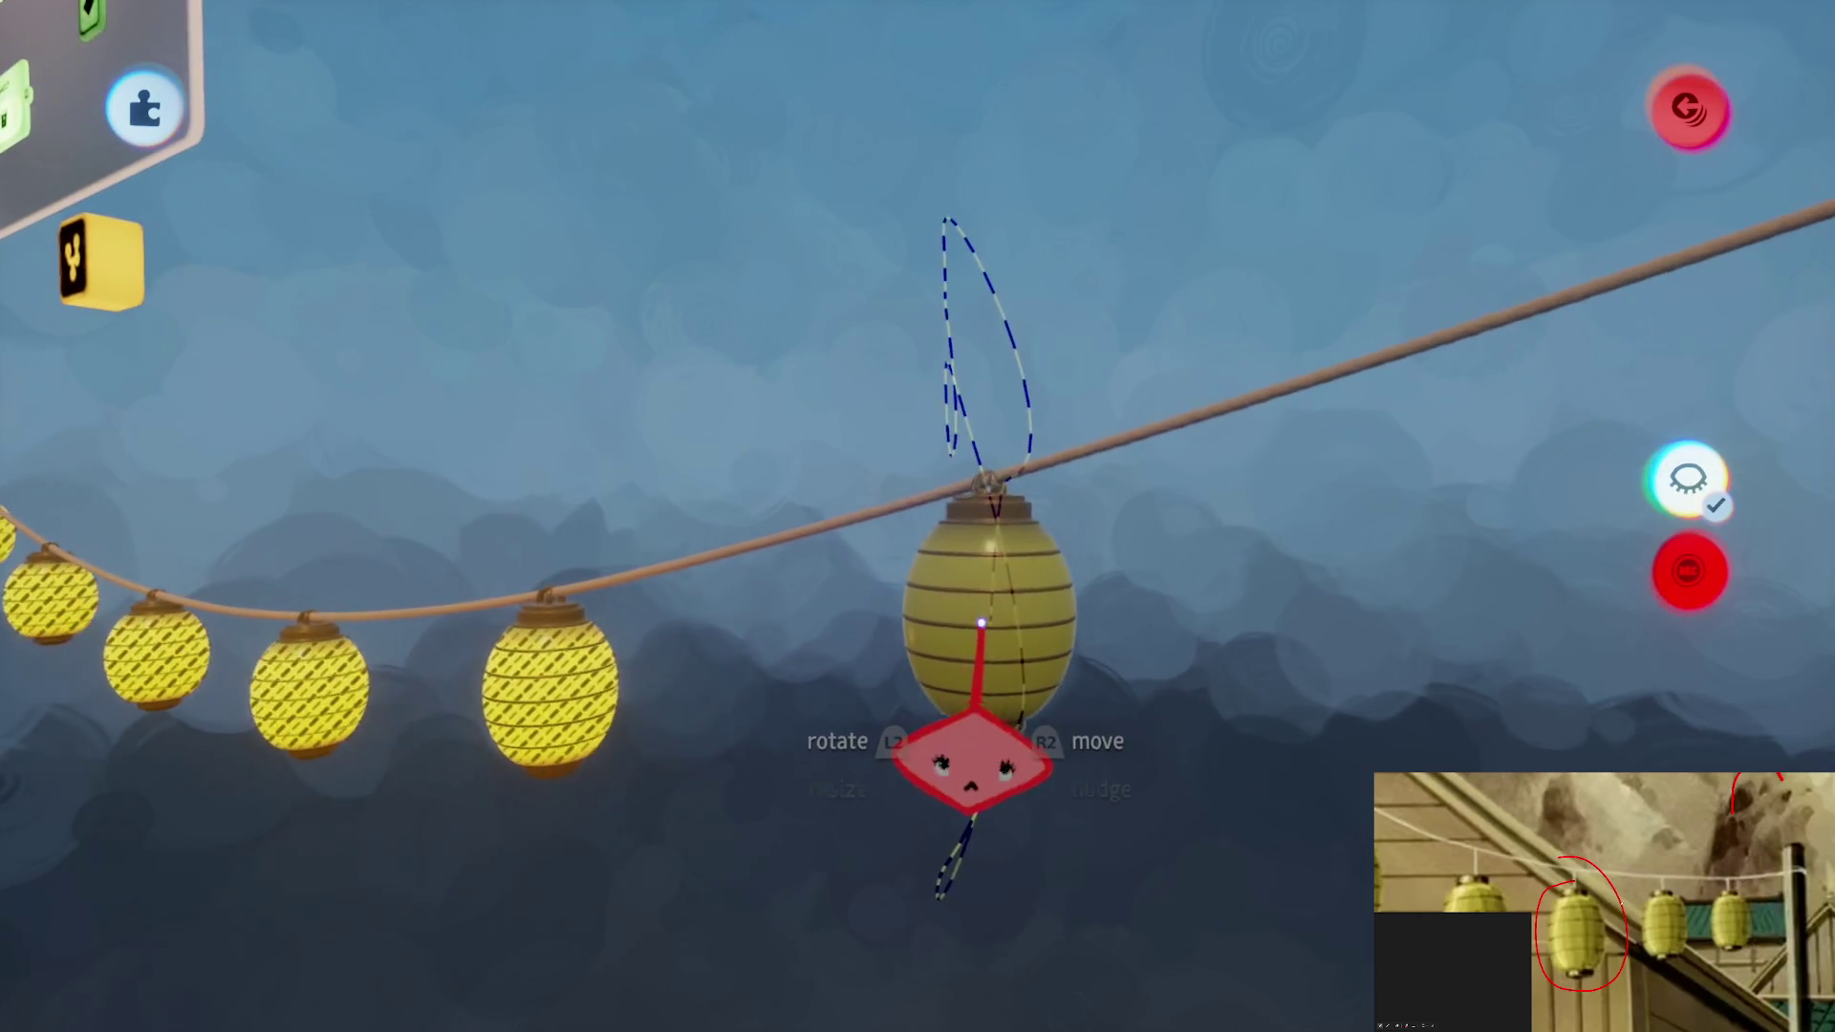
left_click(981, 623)
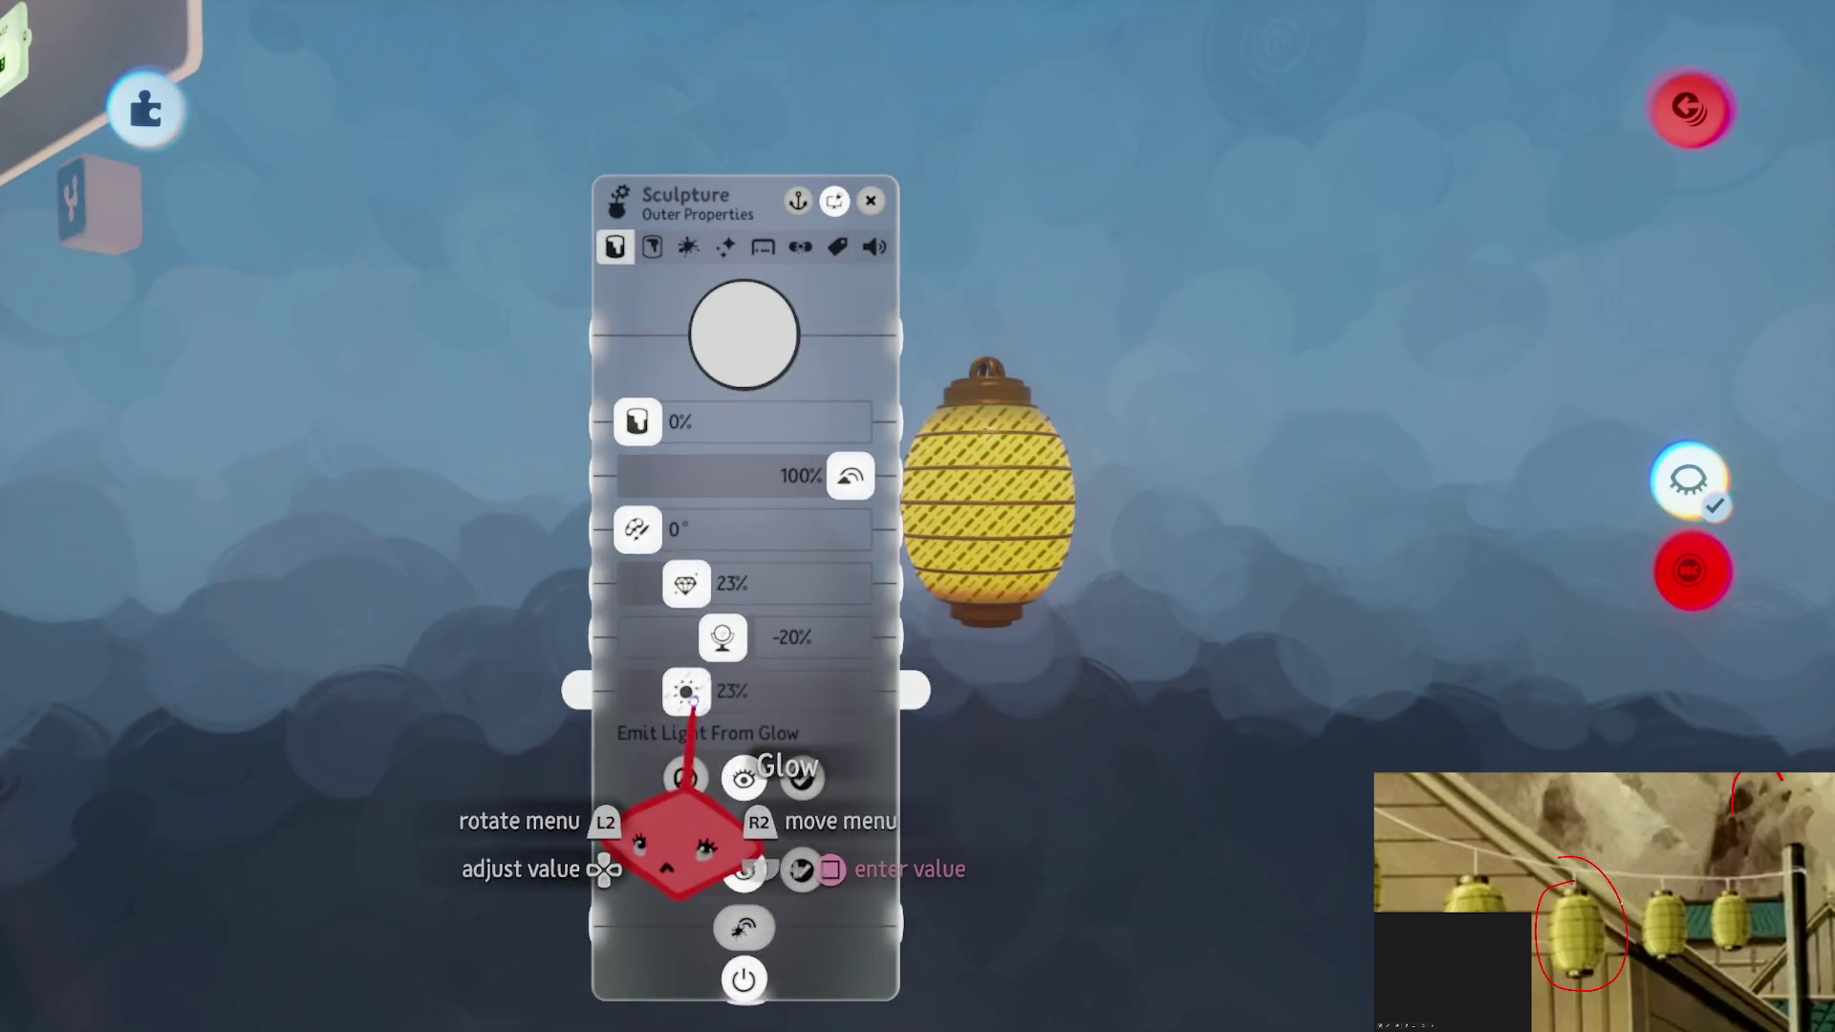
key("Escape")
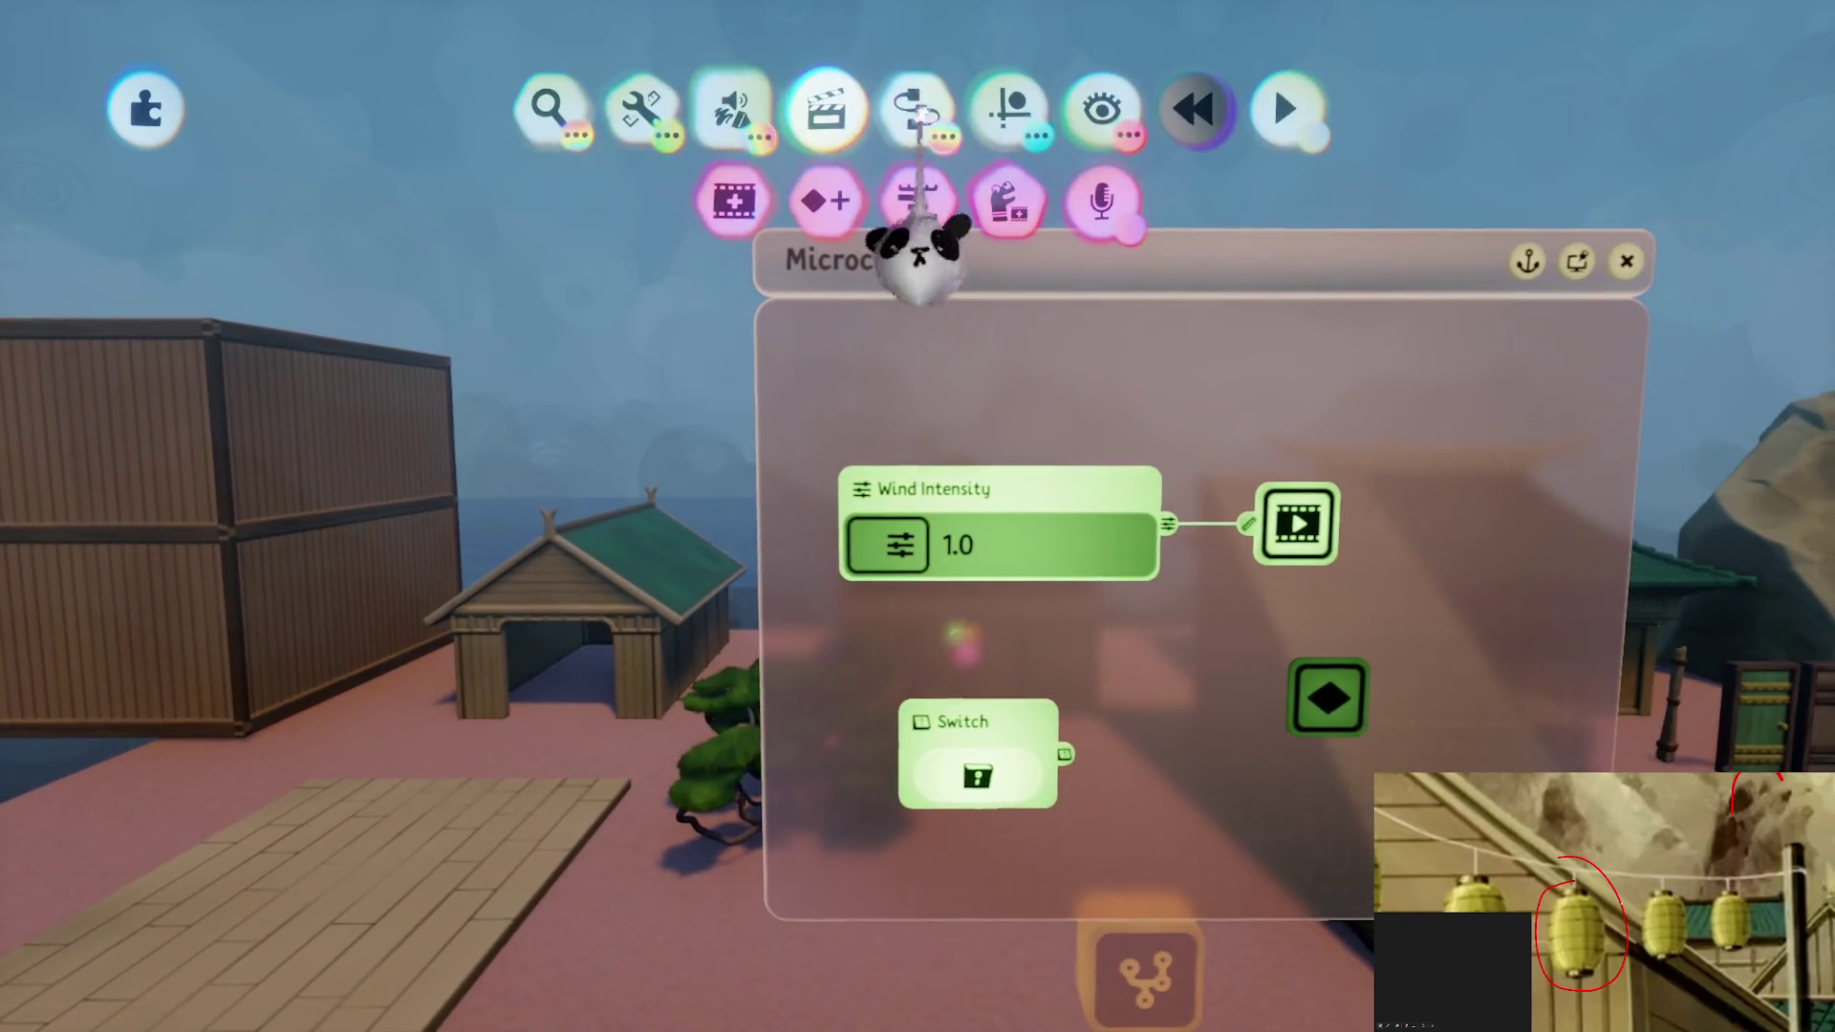
Stamp a Variable gadget from Logic & Processing onto the microchip
left_click(918, 119)
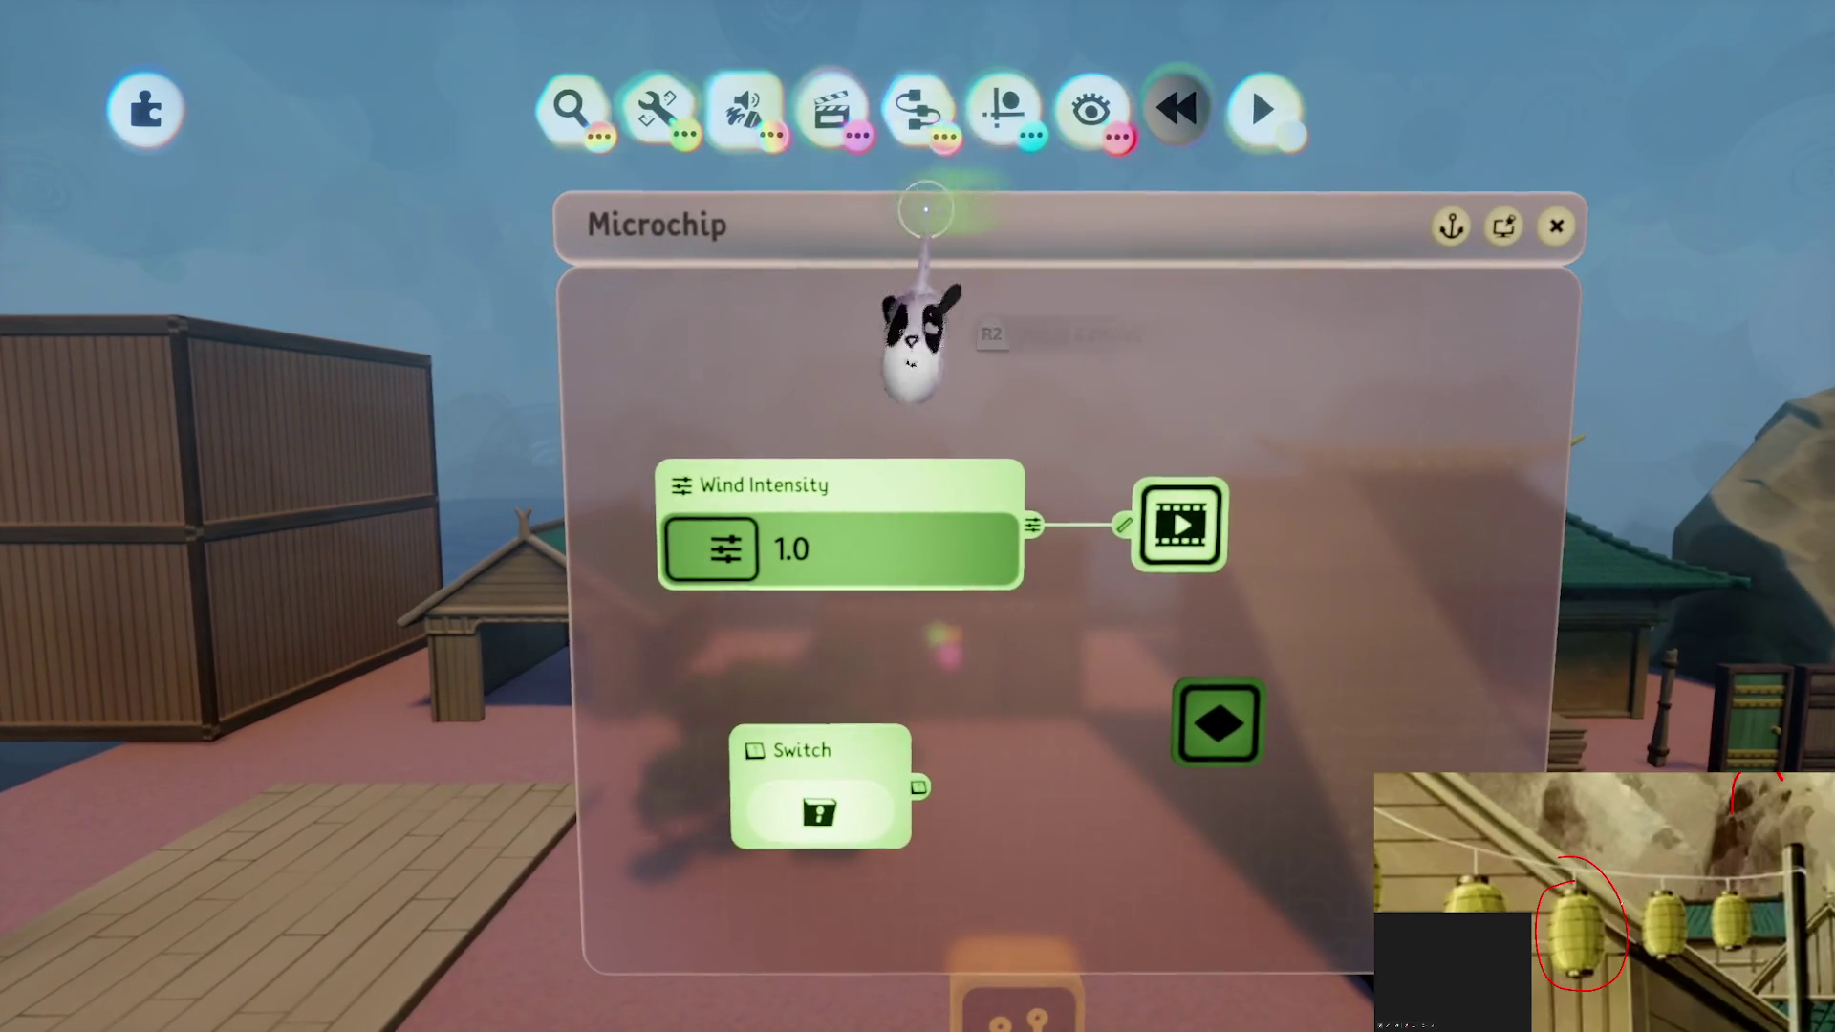
left_click(986, 203)
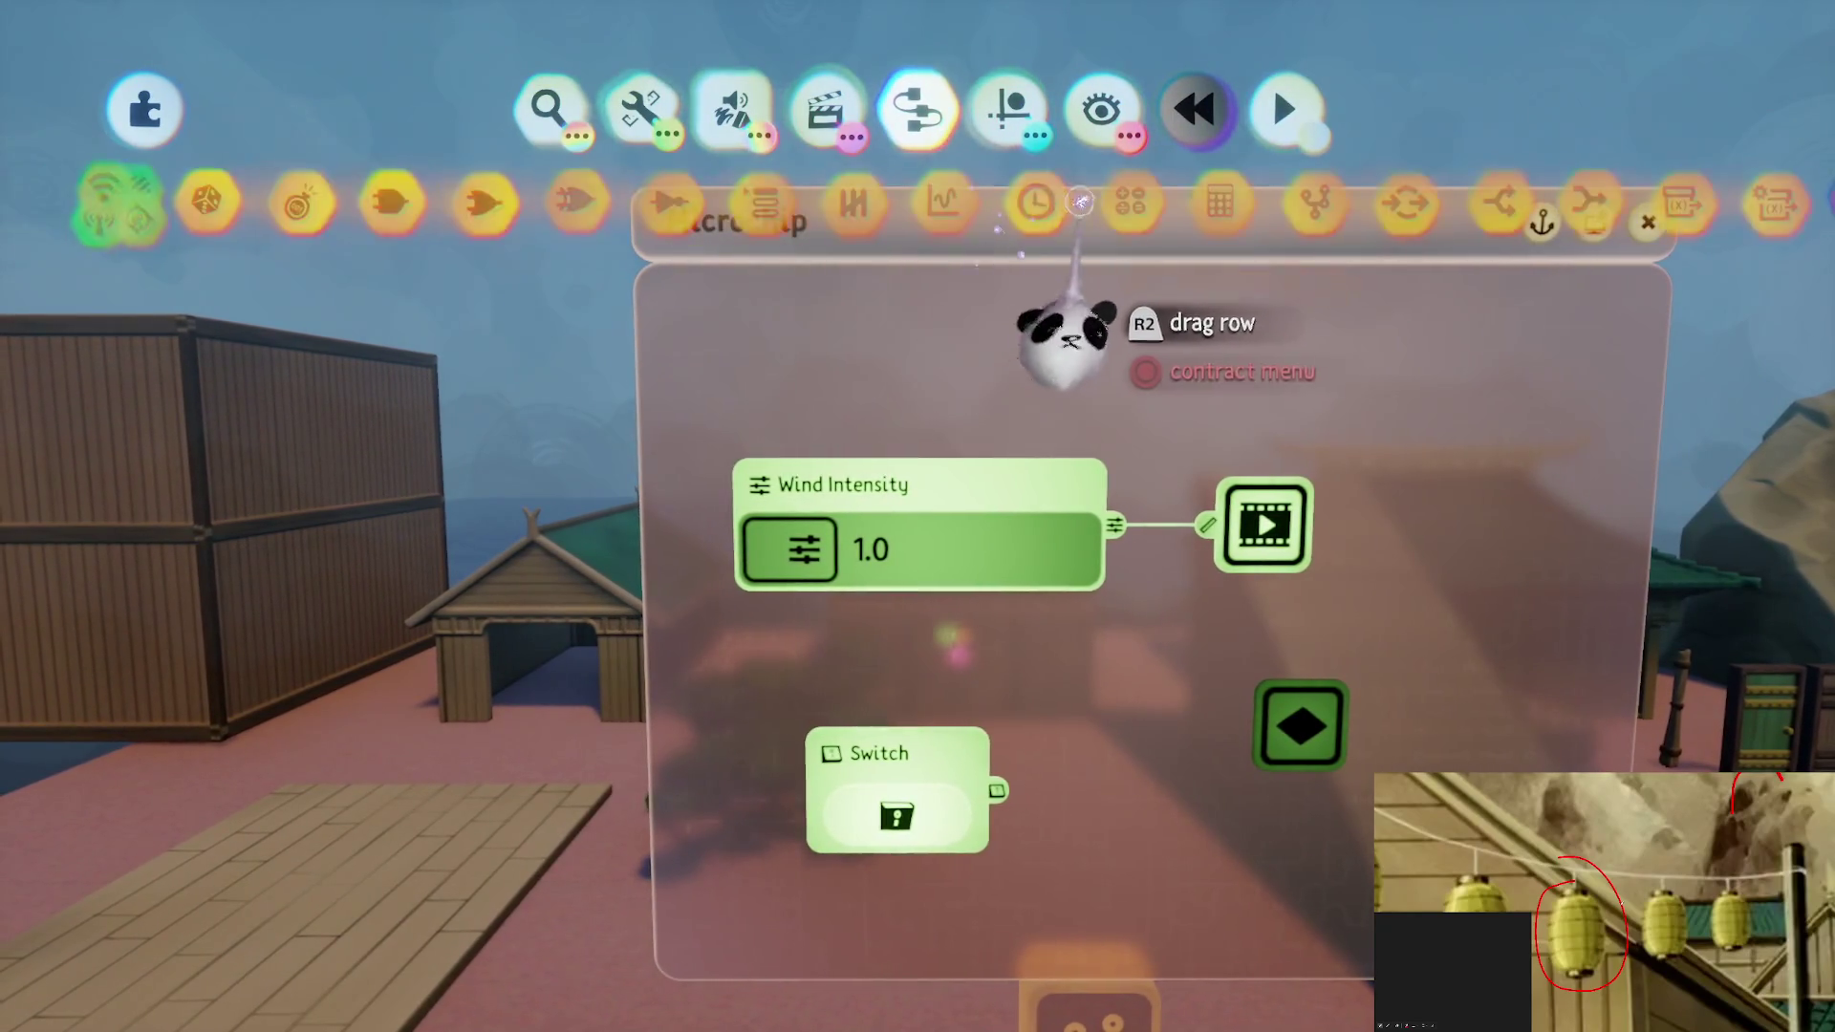
left_click(1051, 199)
left_click(688, 383)
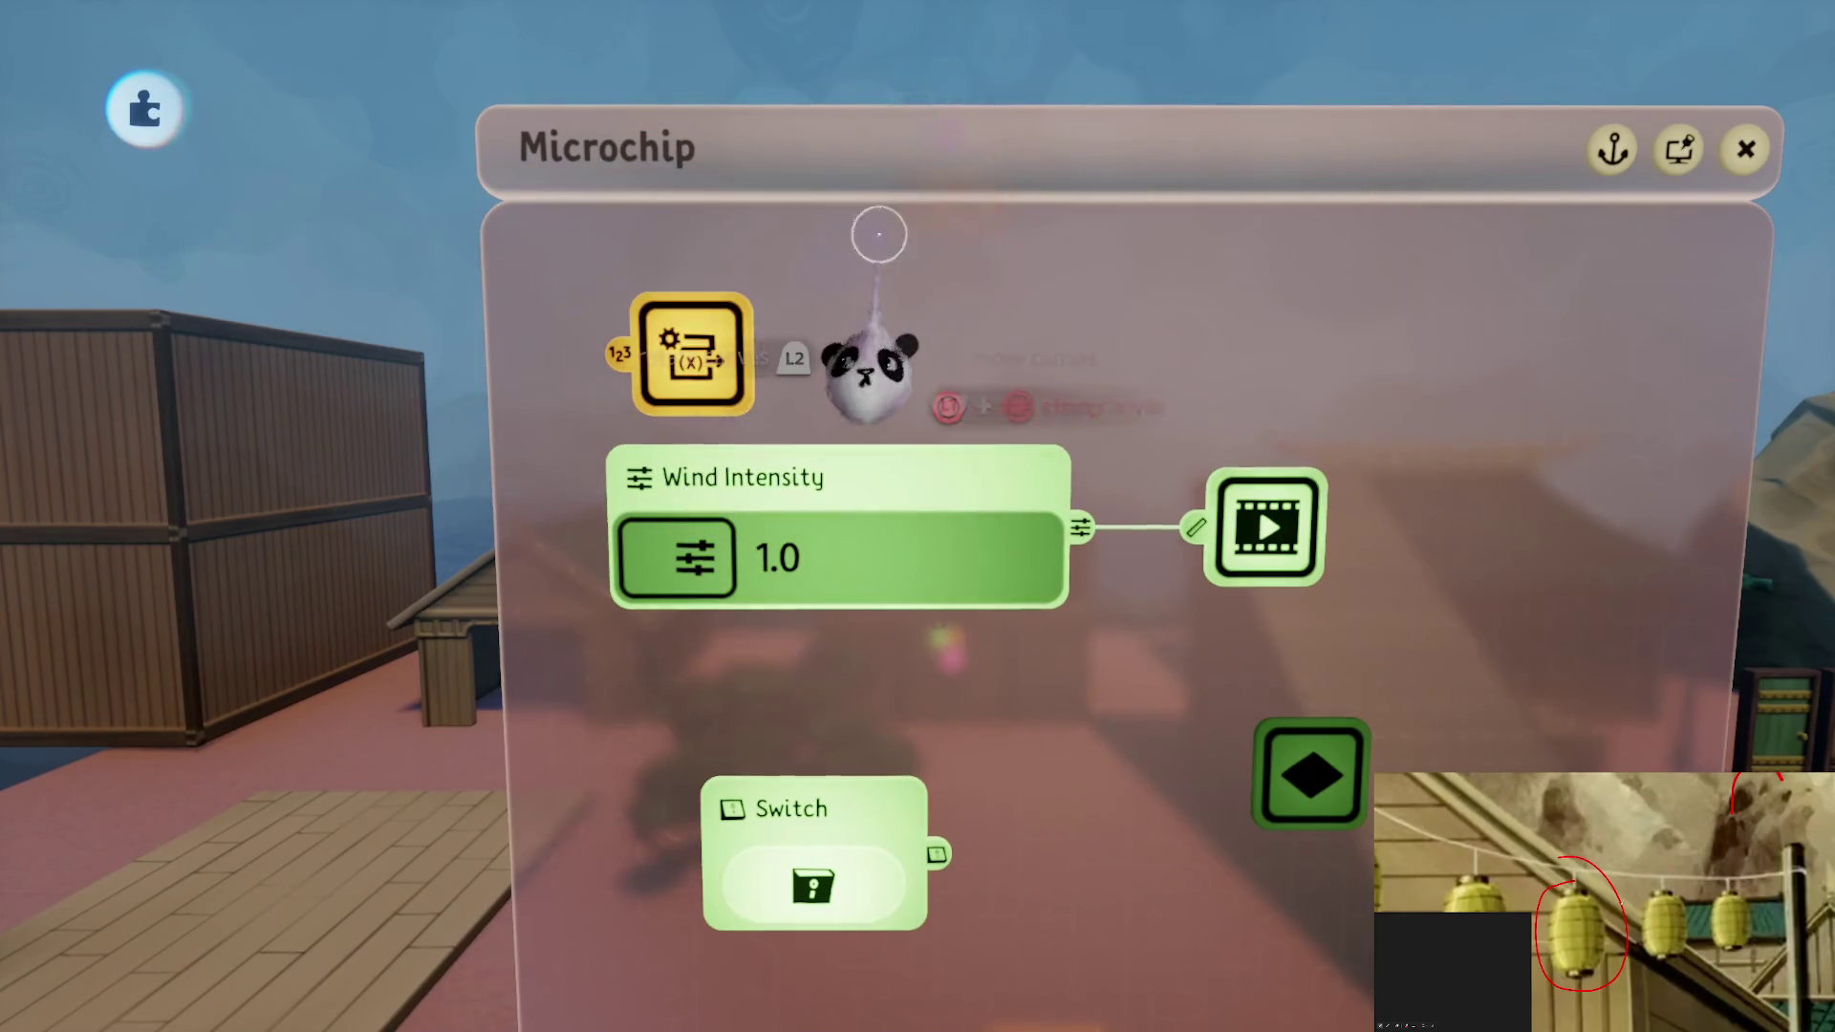
Name the variable LvlWind, connect it to the Action Recorder, and remove the Wind Intensity slider
right_click(755, 420)
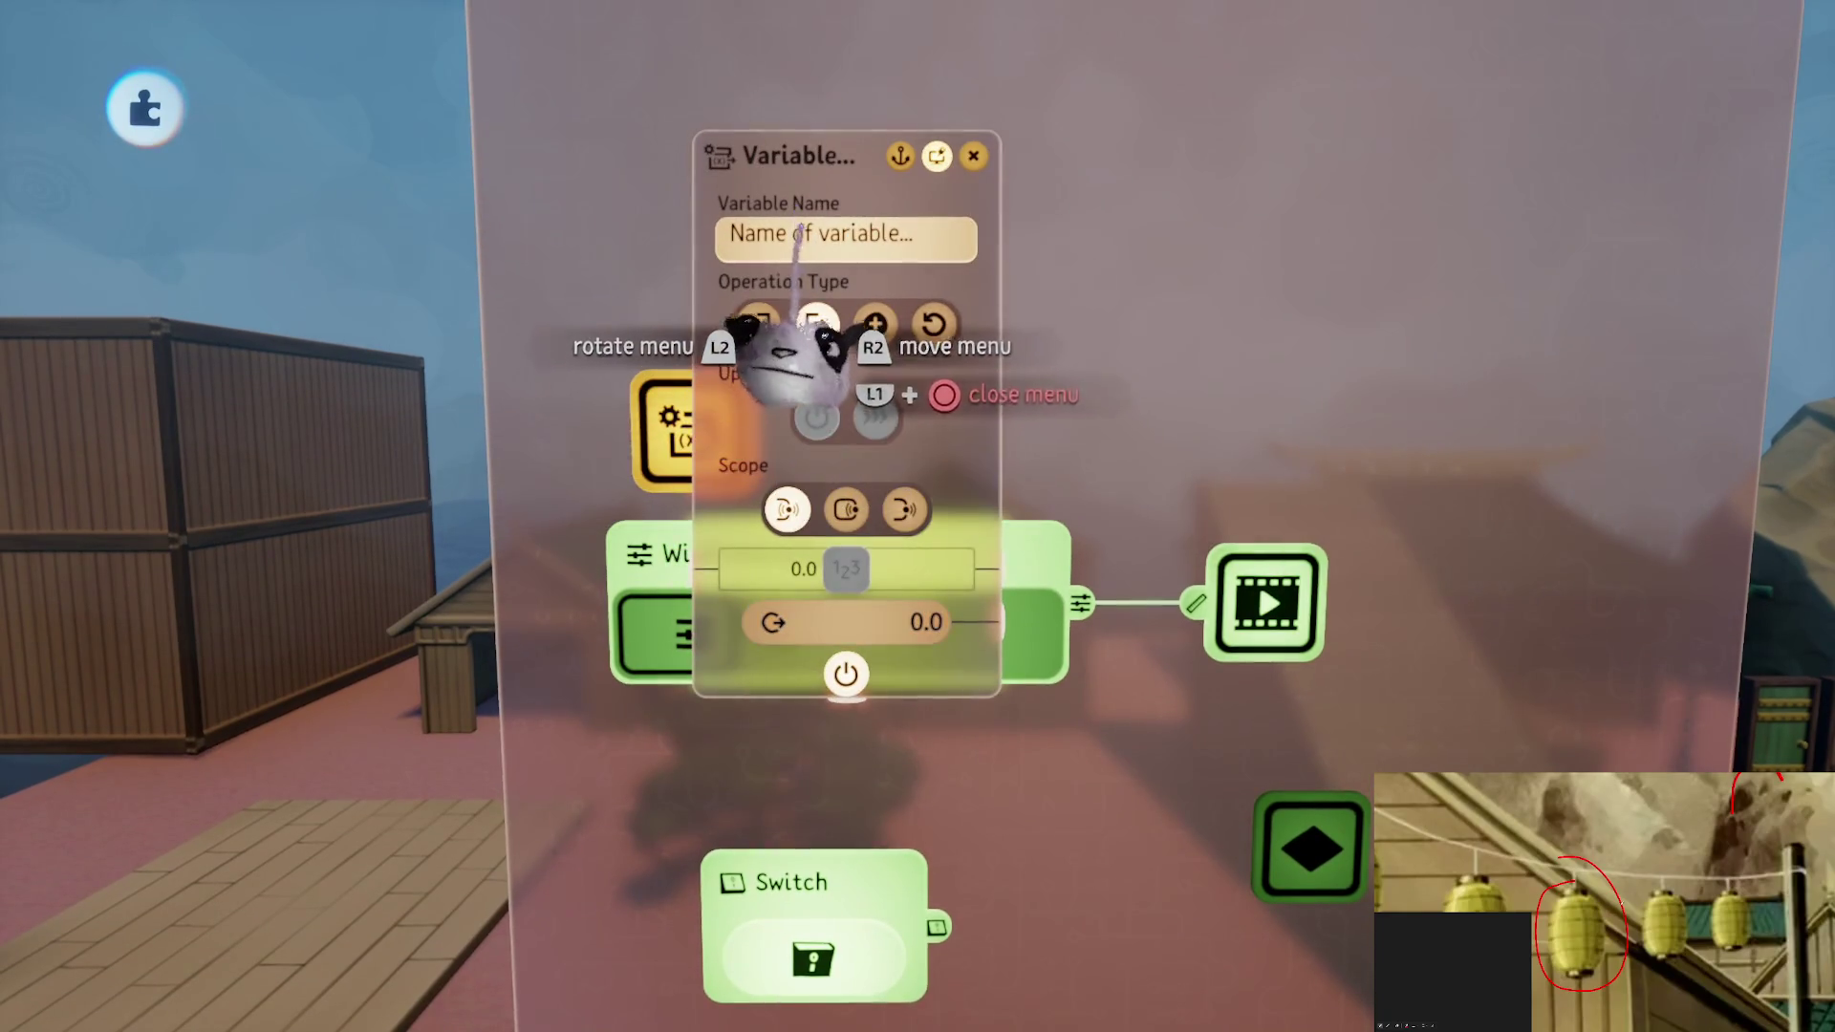
left_click(798, 237)
type("Lv")
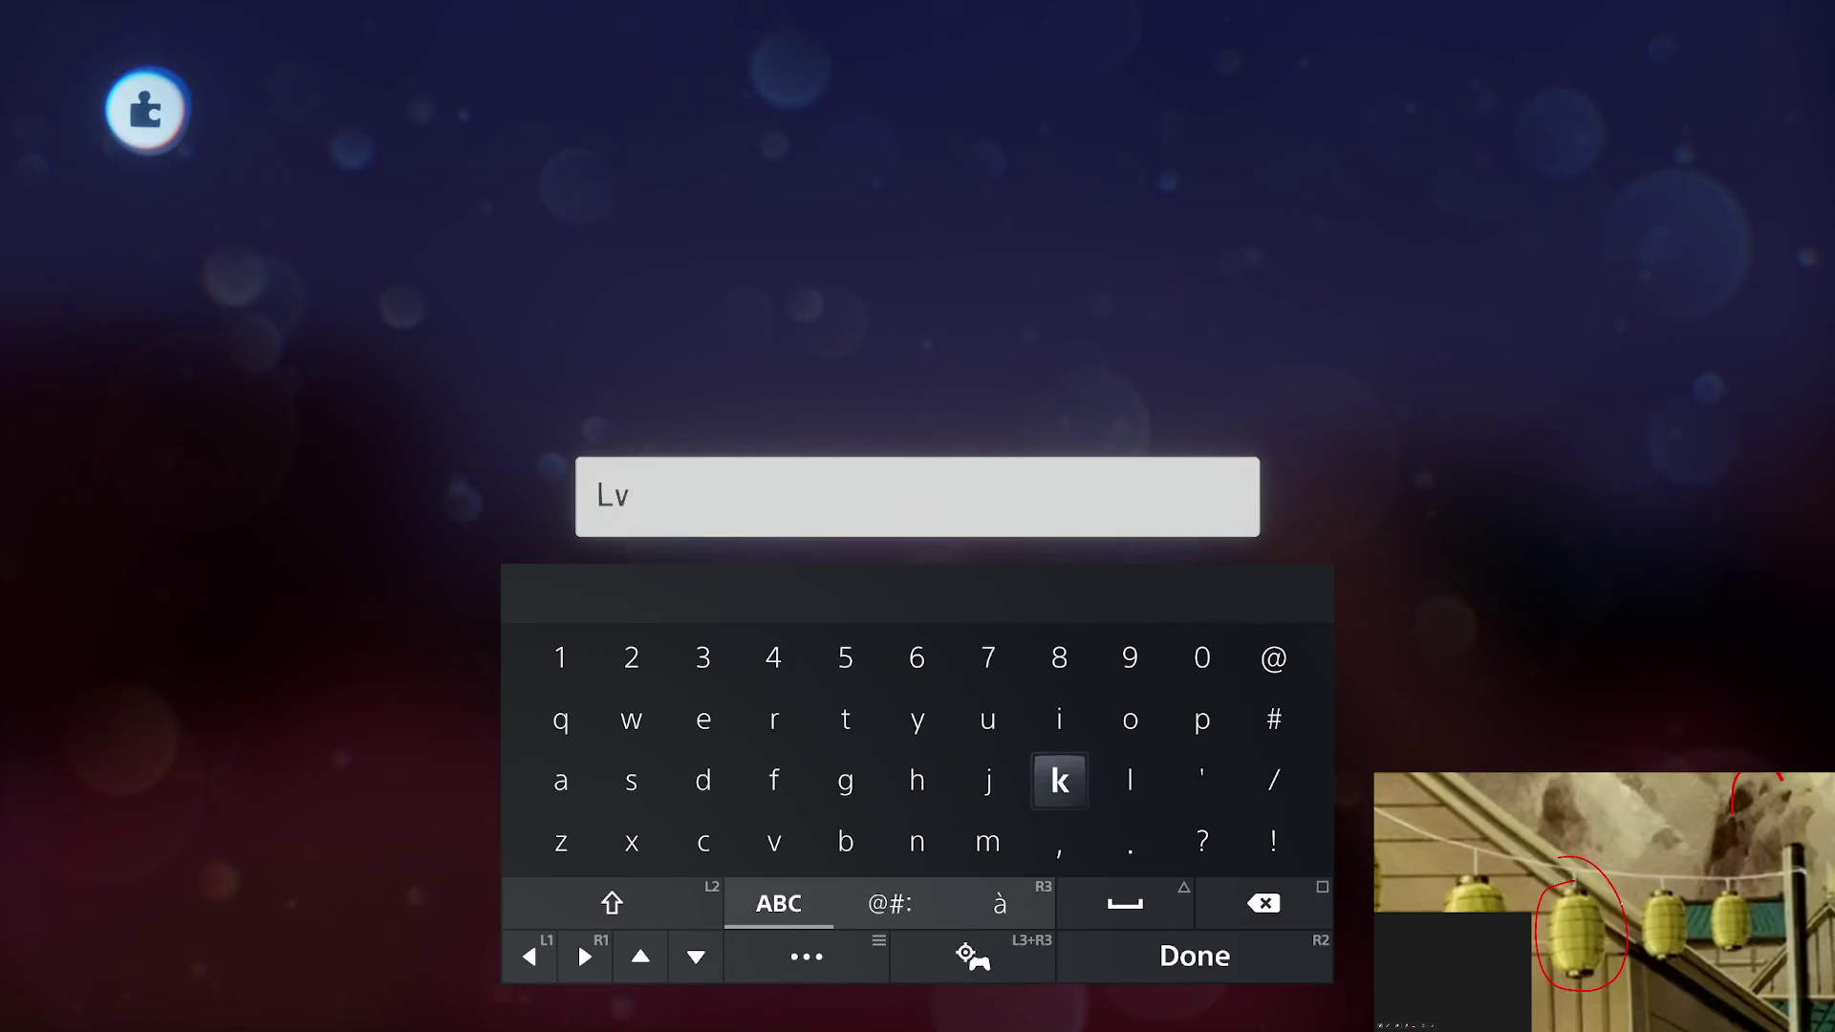
type("lW")
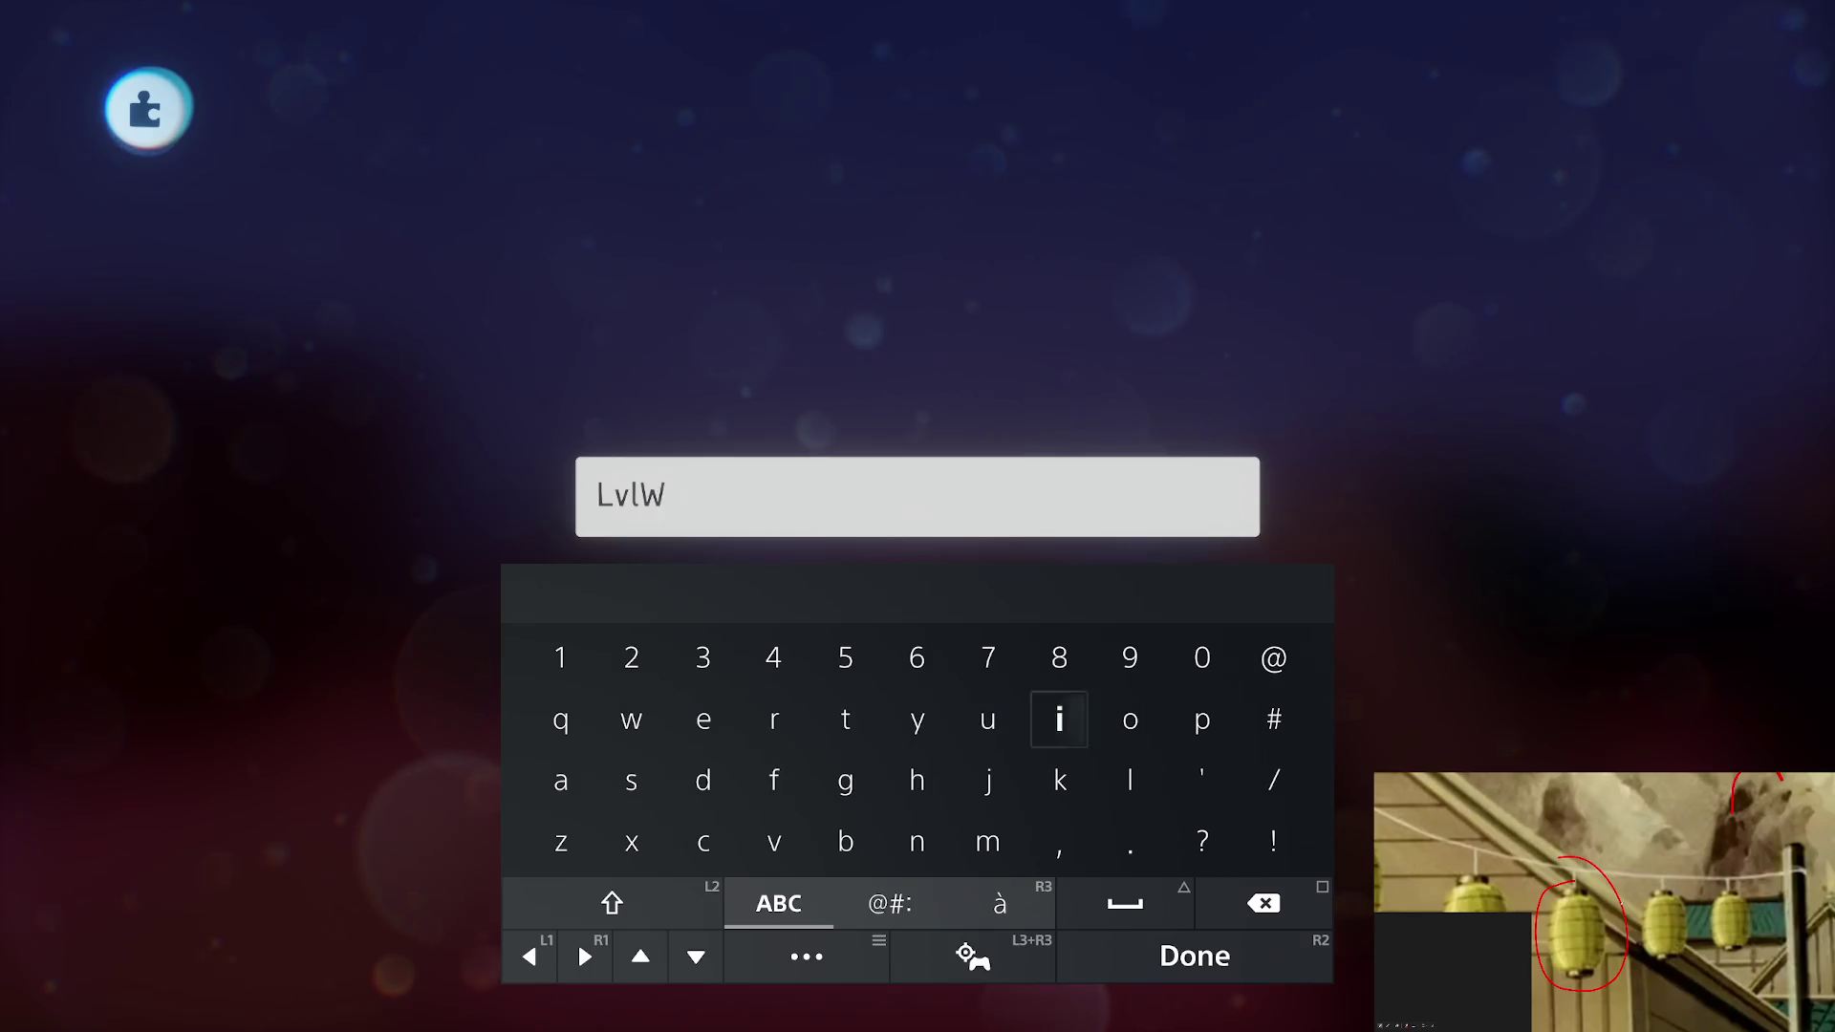
type("ind")
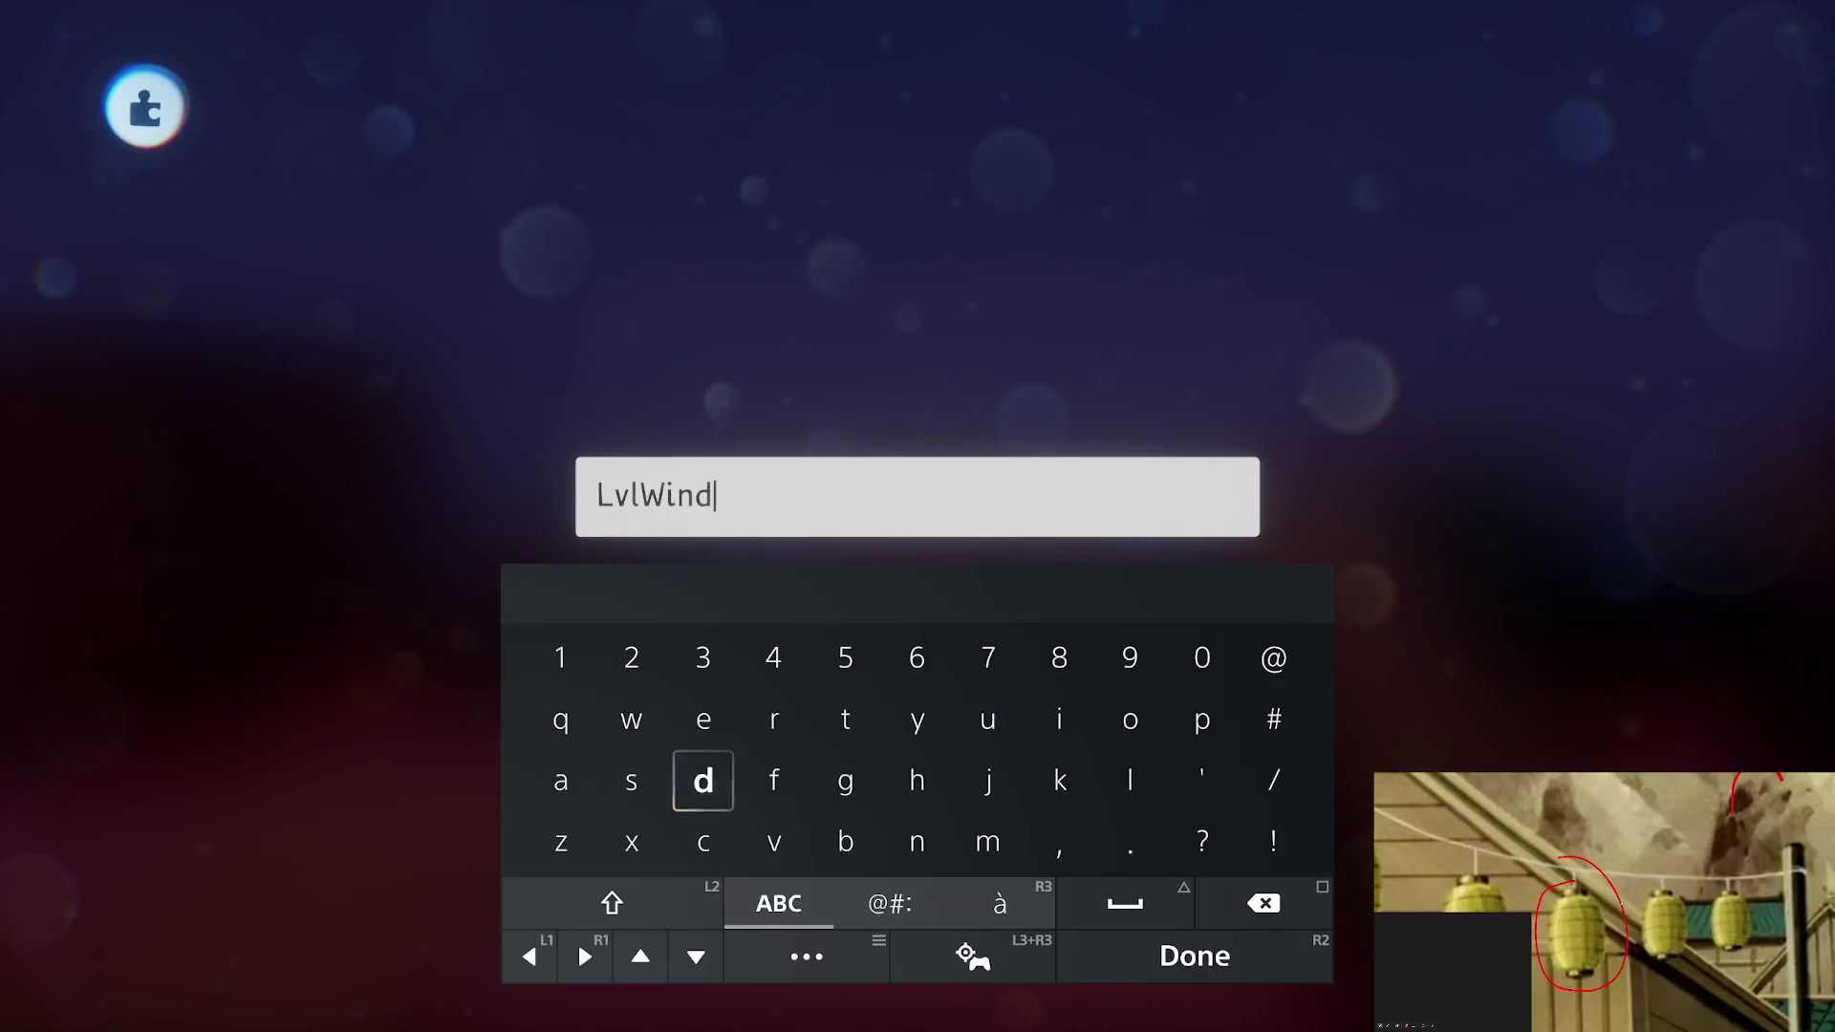
key("Return")
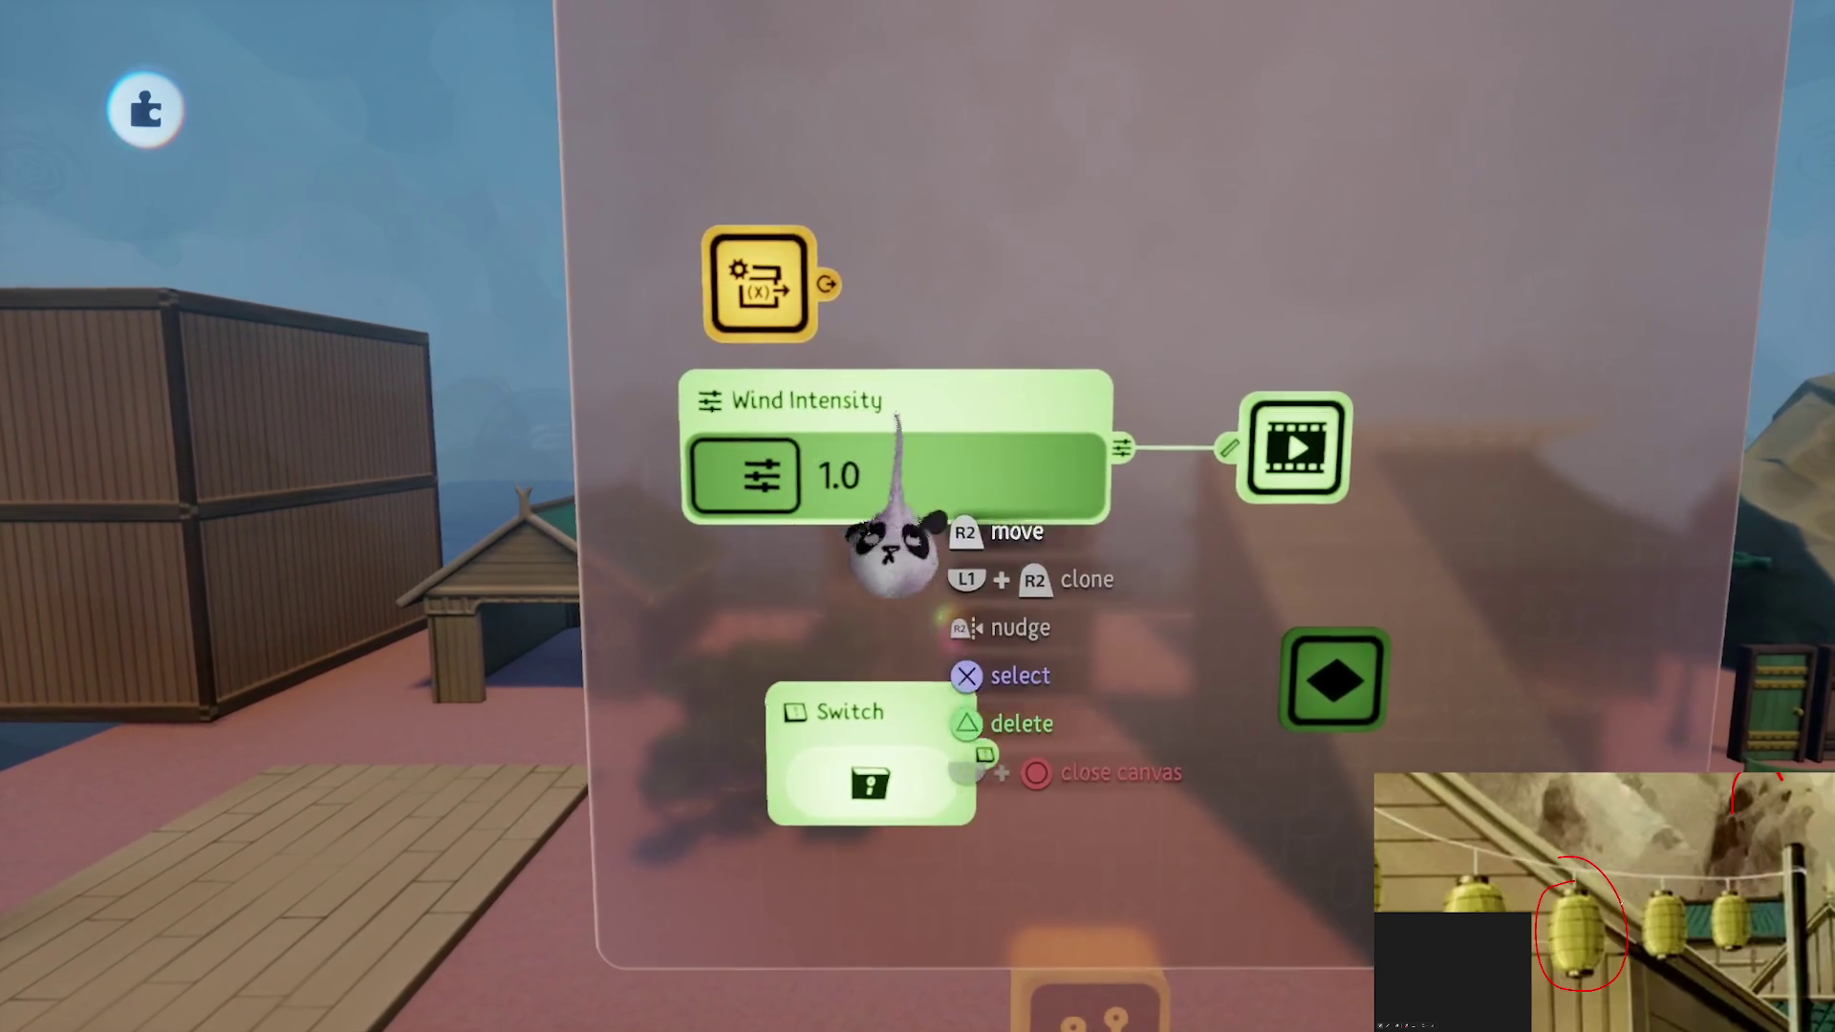
left_click(778, 267)
left_click(1219, 442)
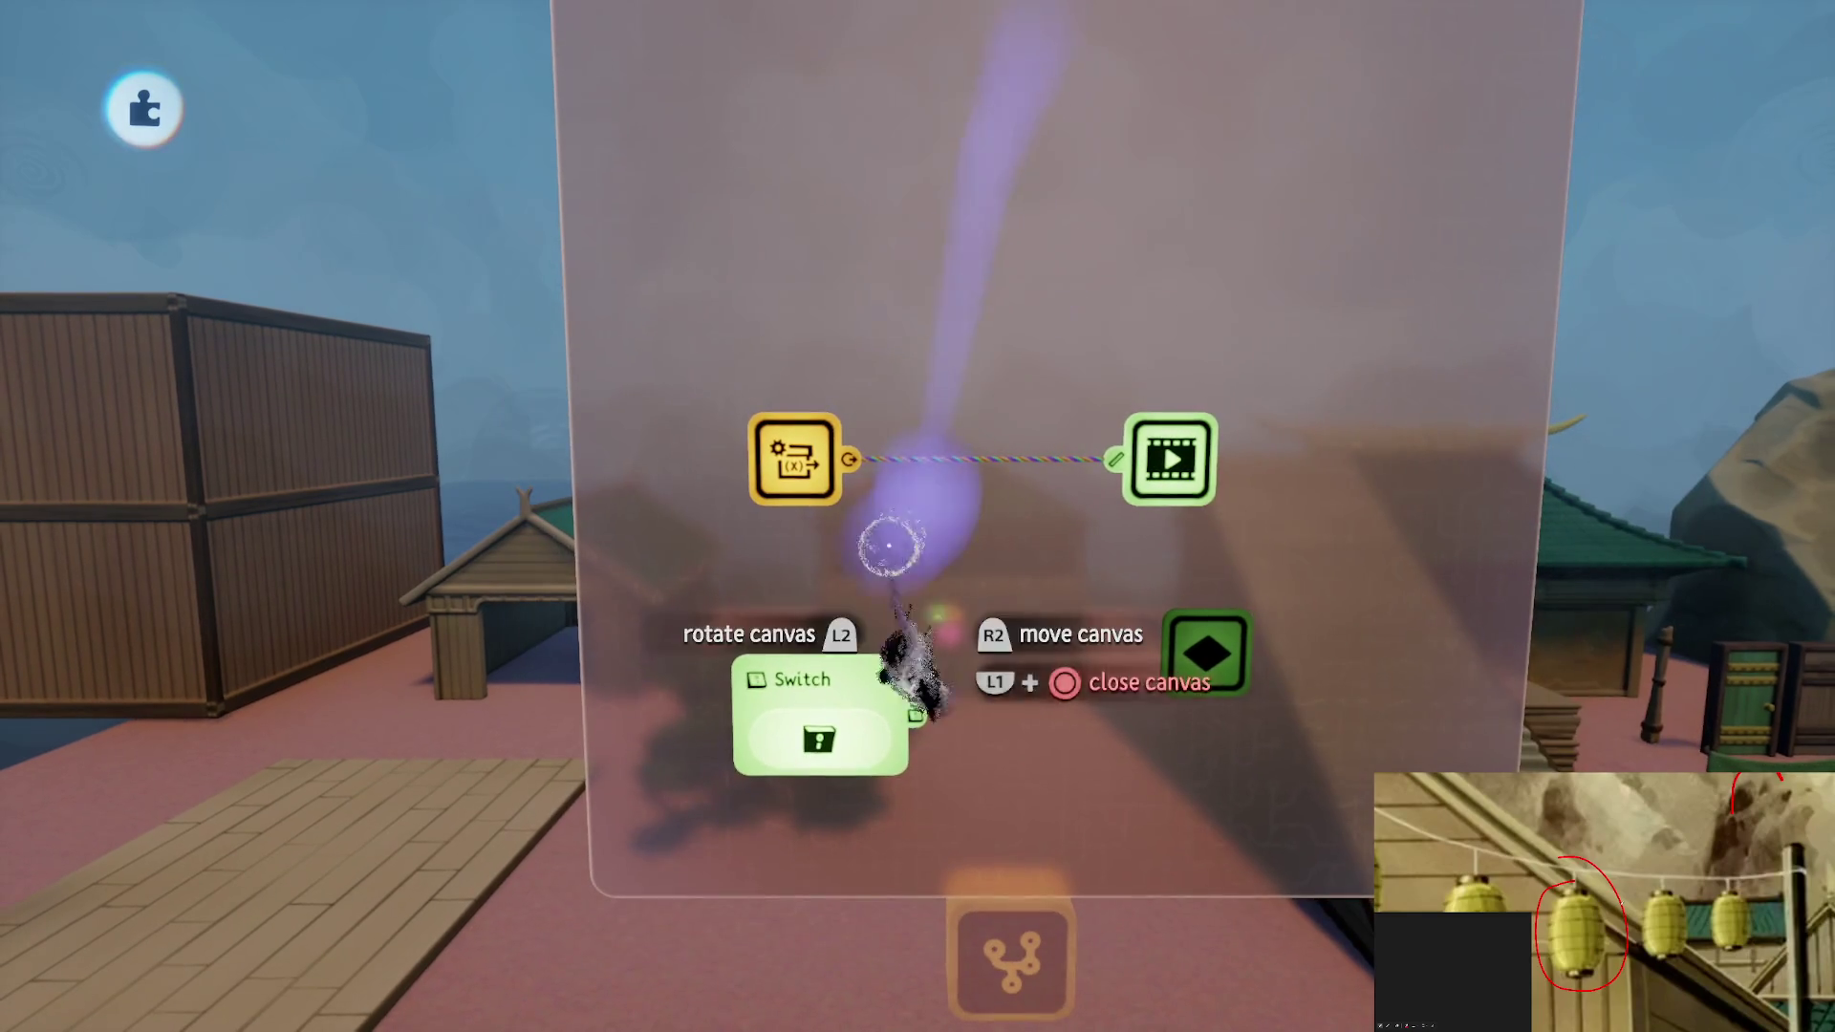
Add a Variable Modifier gadget to the chip and name it 'D'
key("Tab")
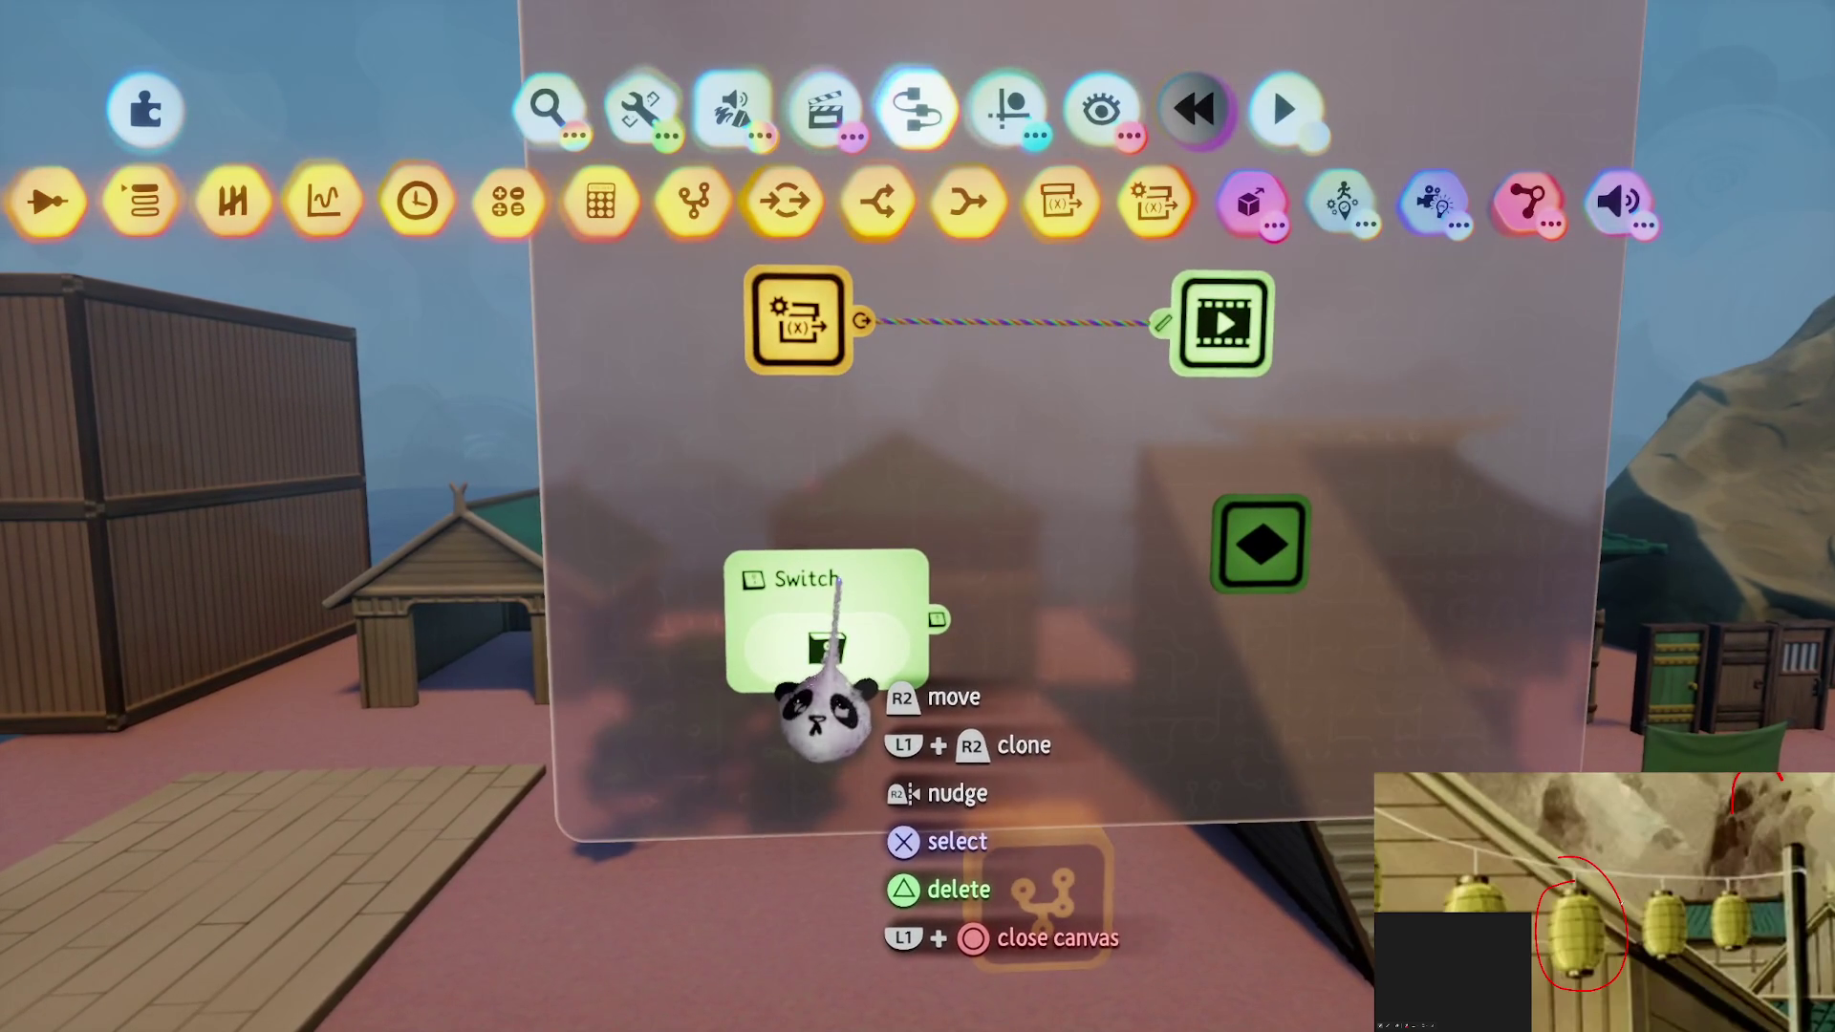
left_click(1153, 203)
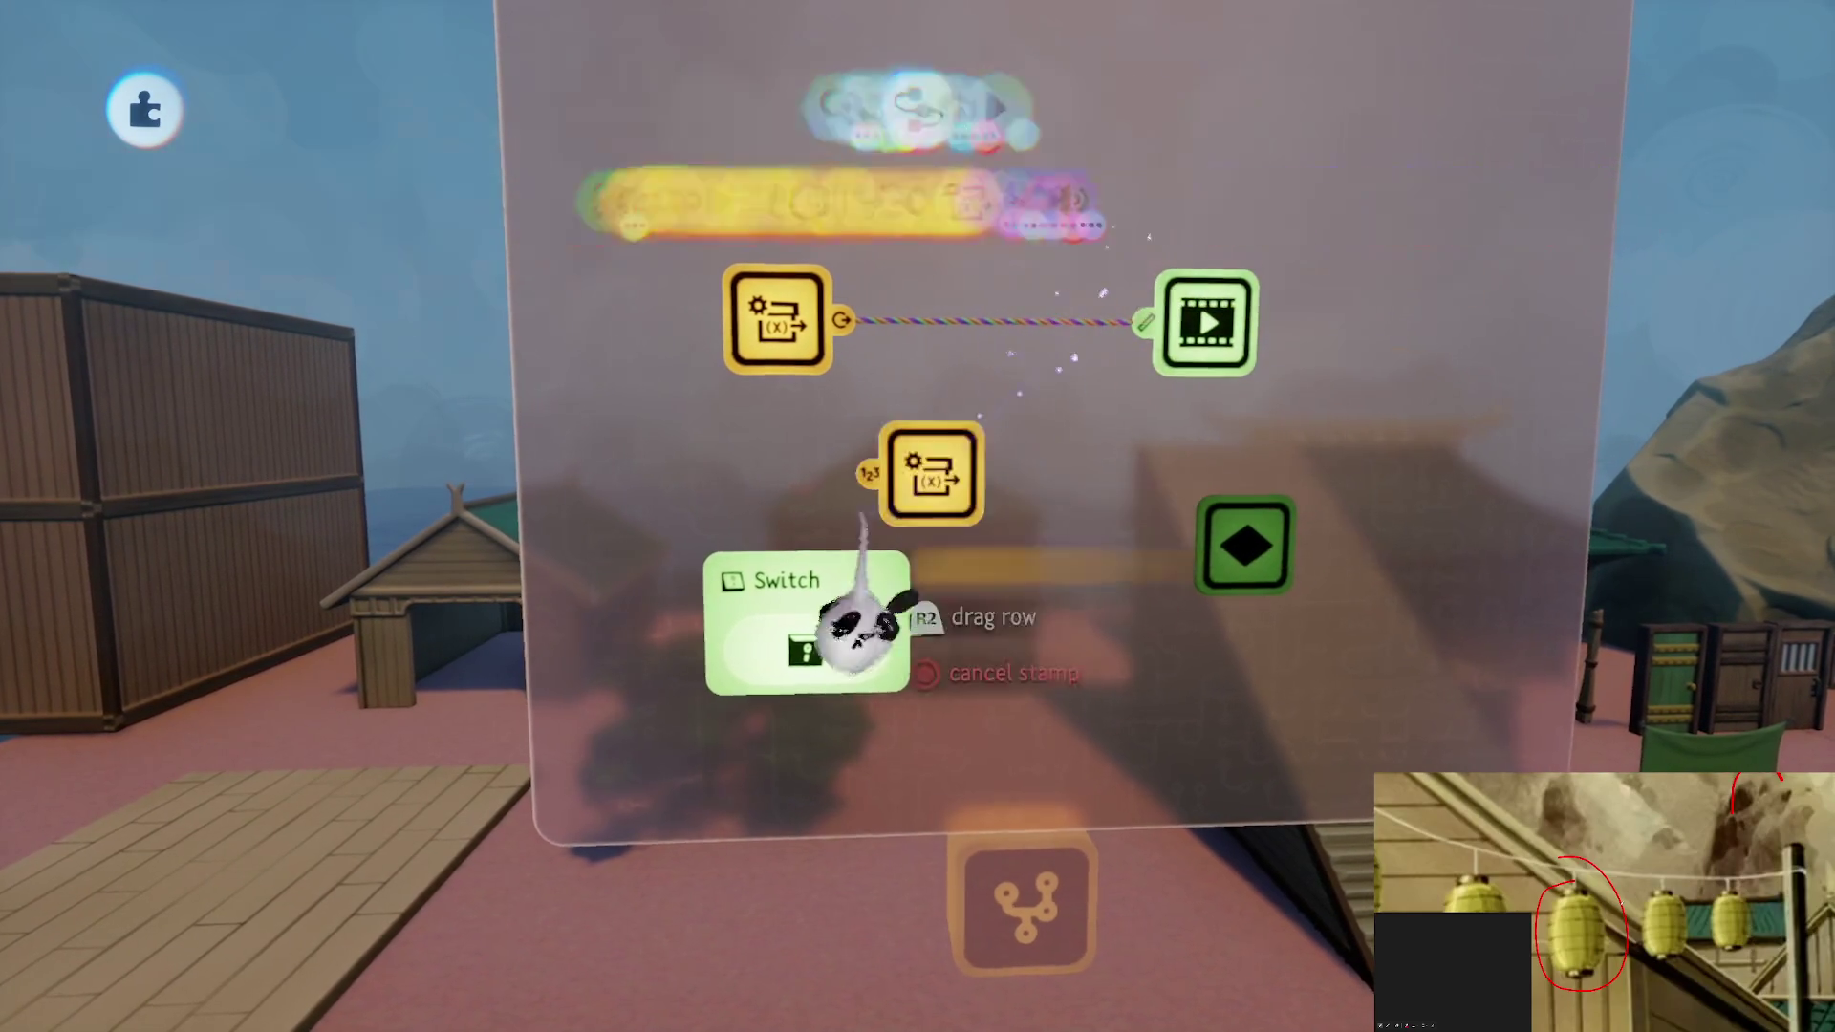
key("Escape")
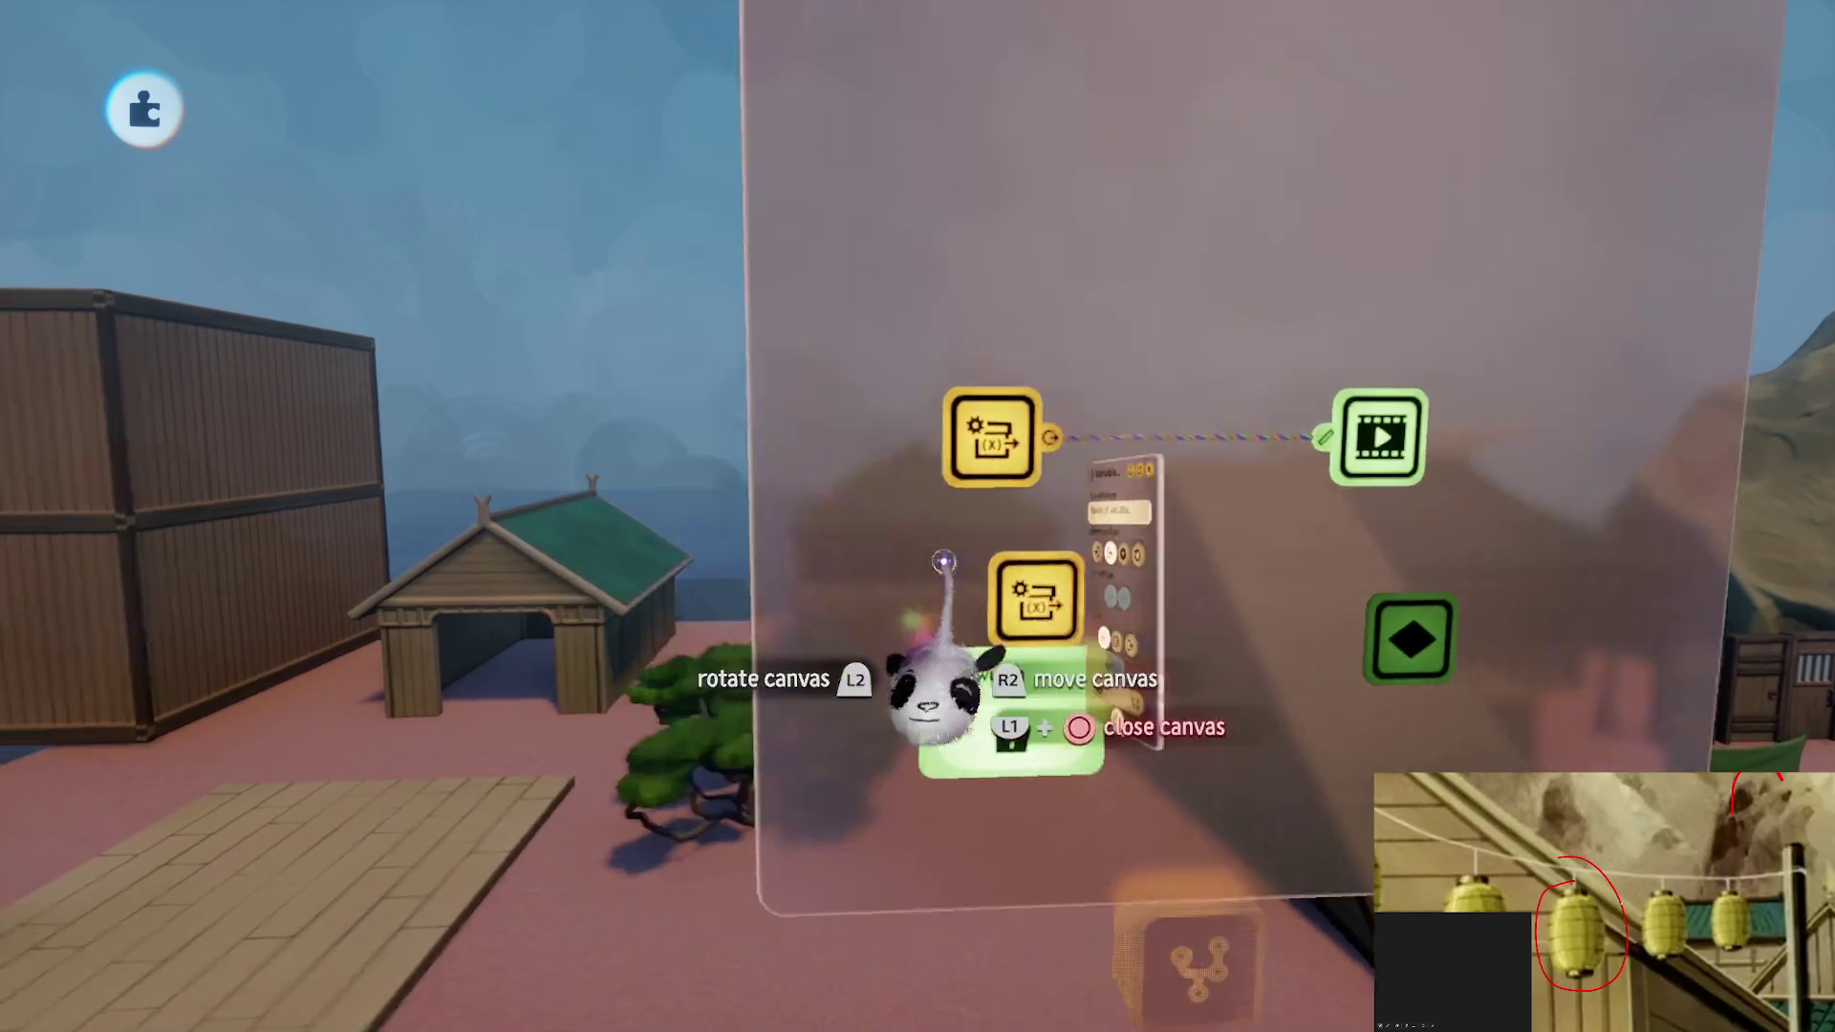
key("Escape")
left_click(545, 239)
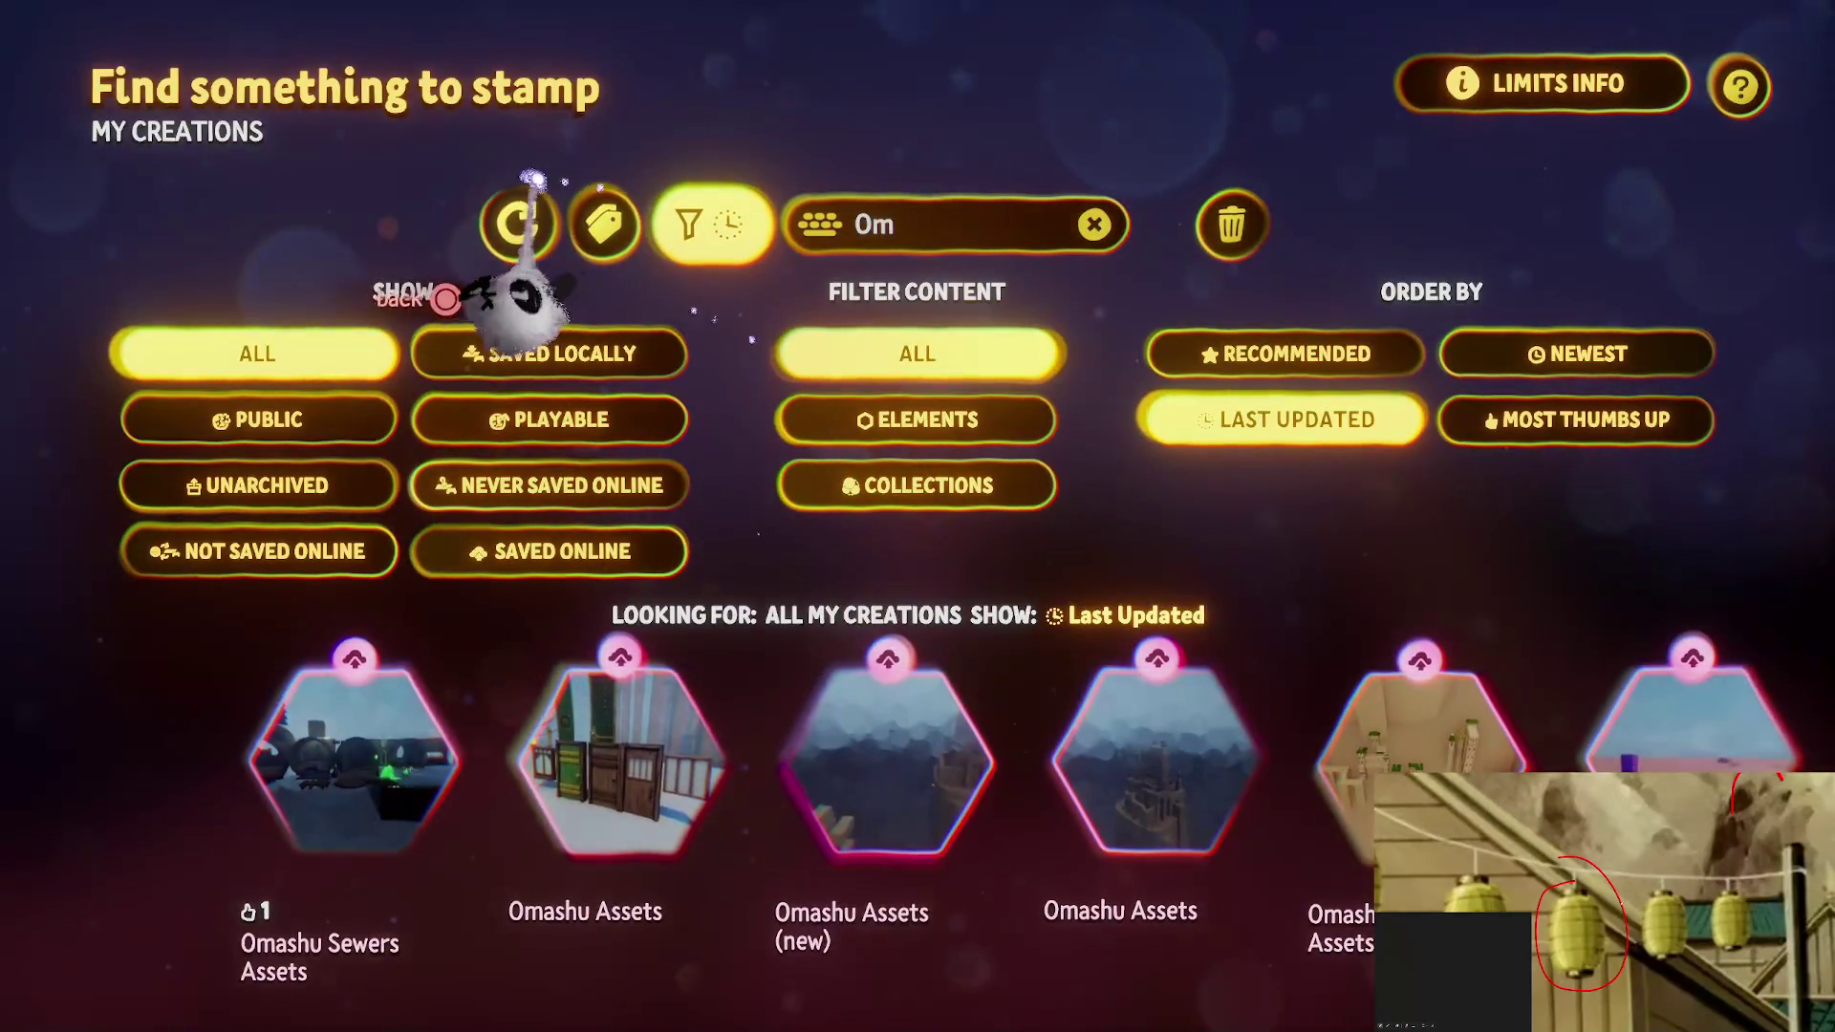
key("Escape")
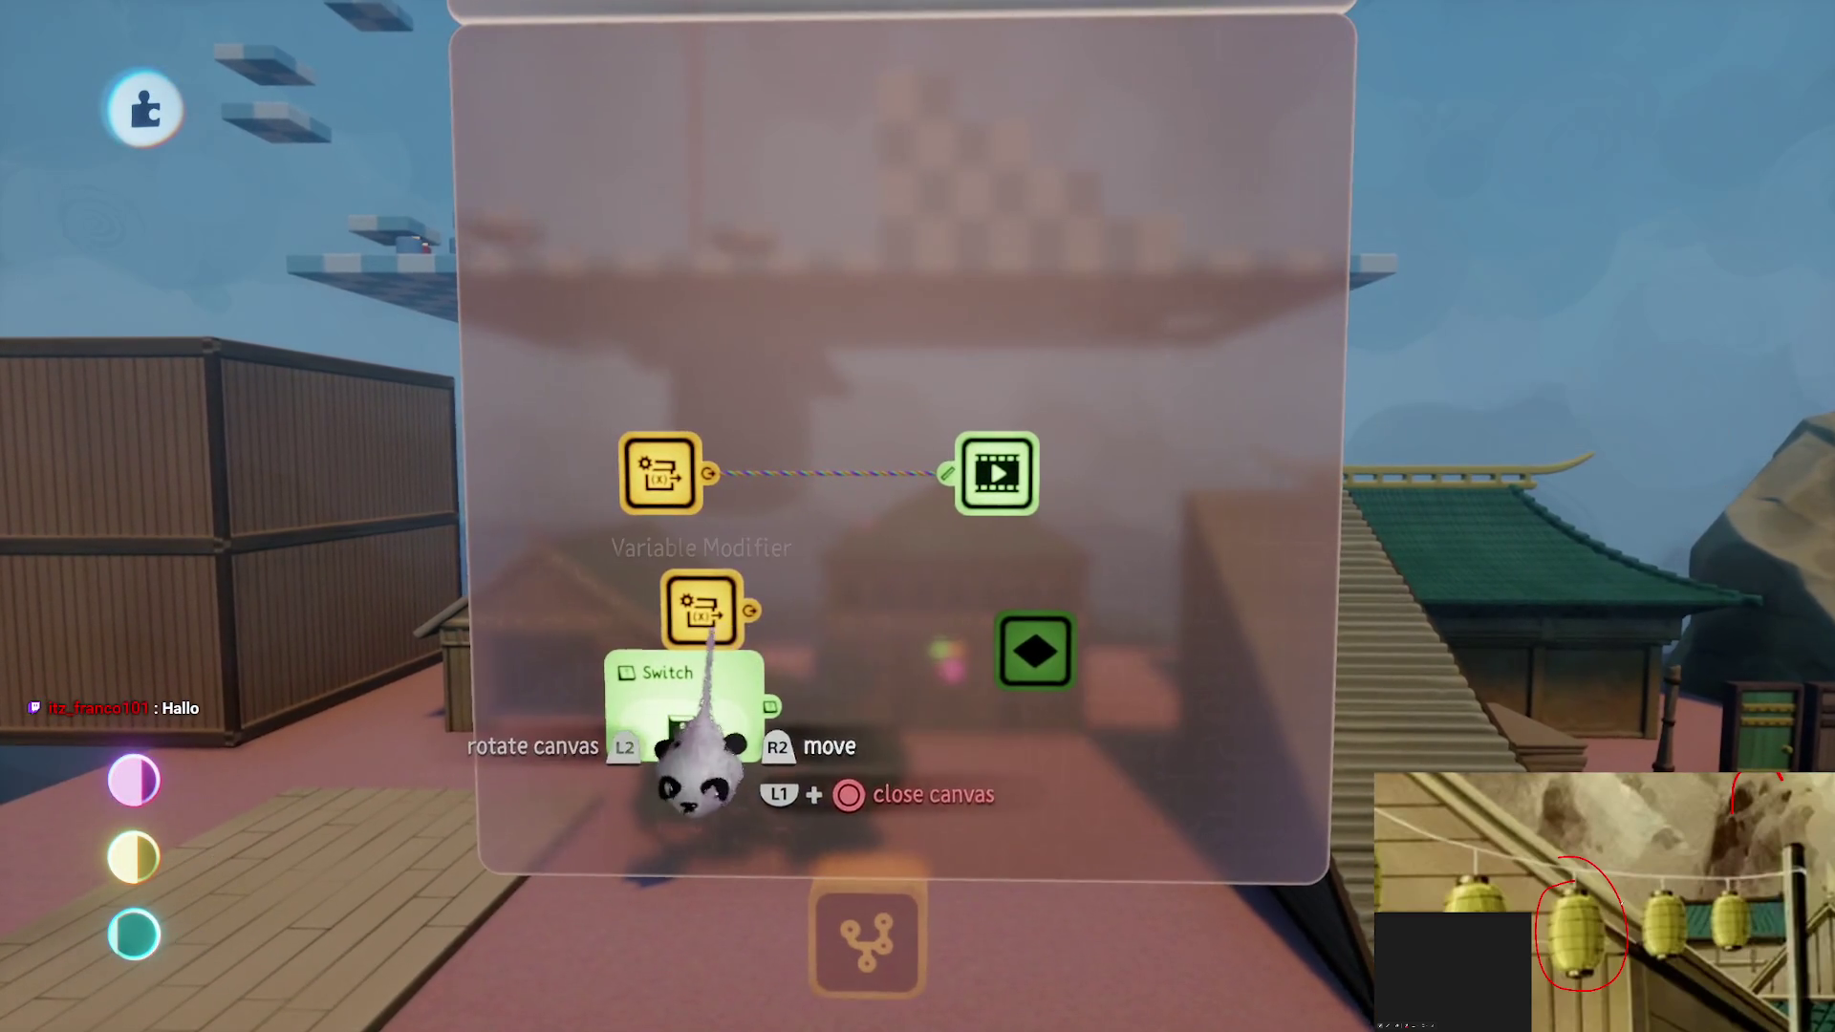
left_click(832, 441)
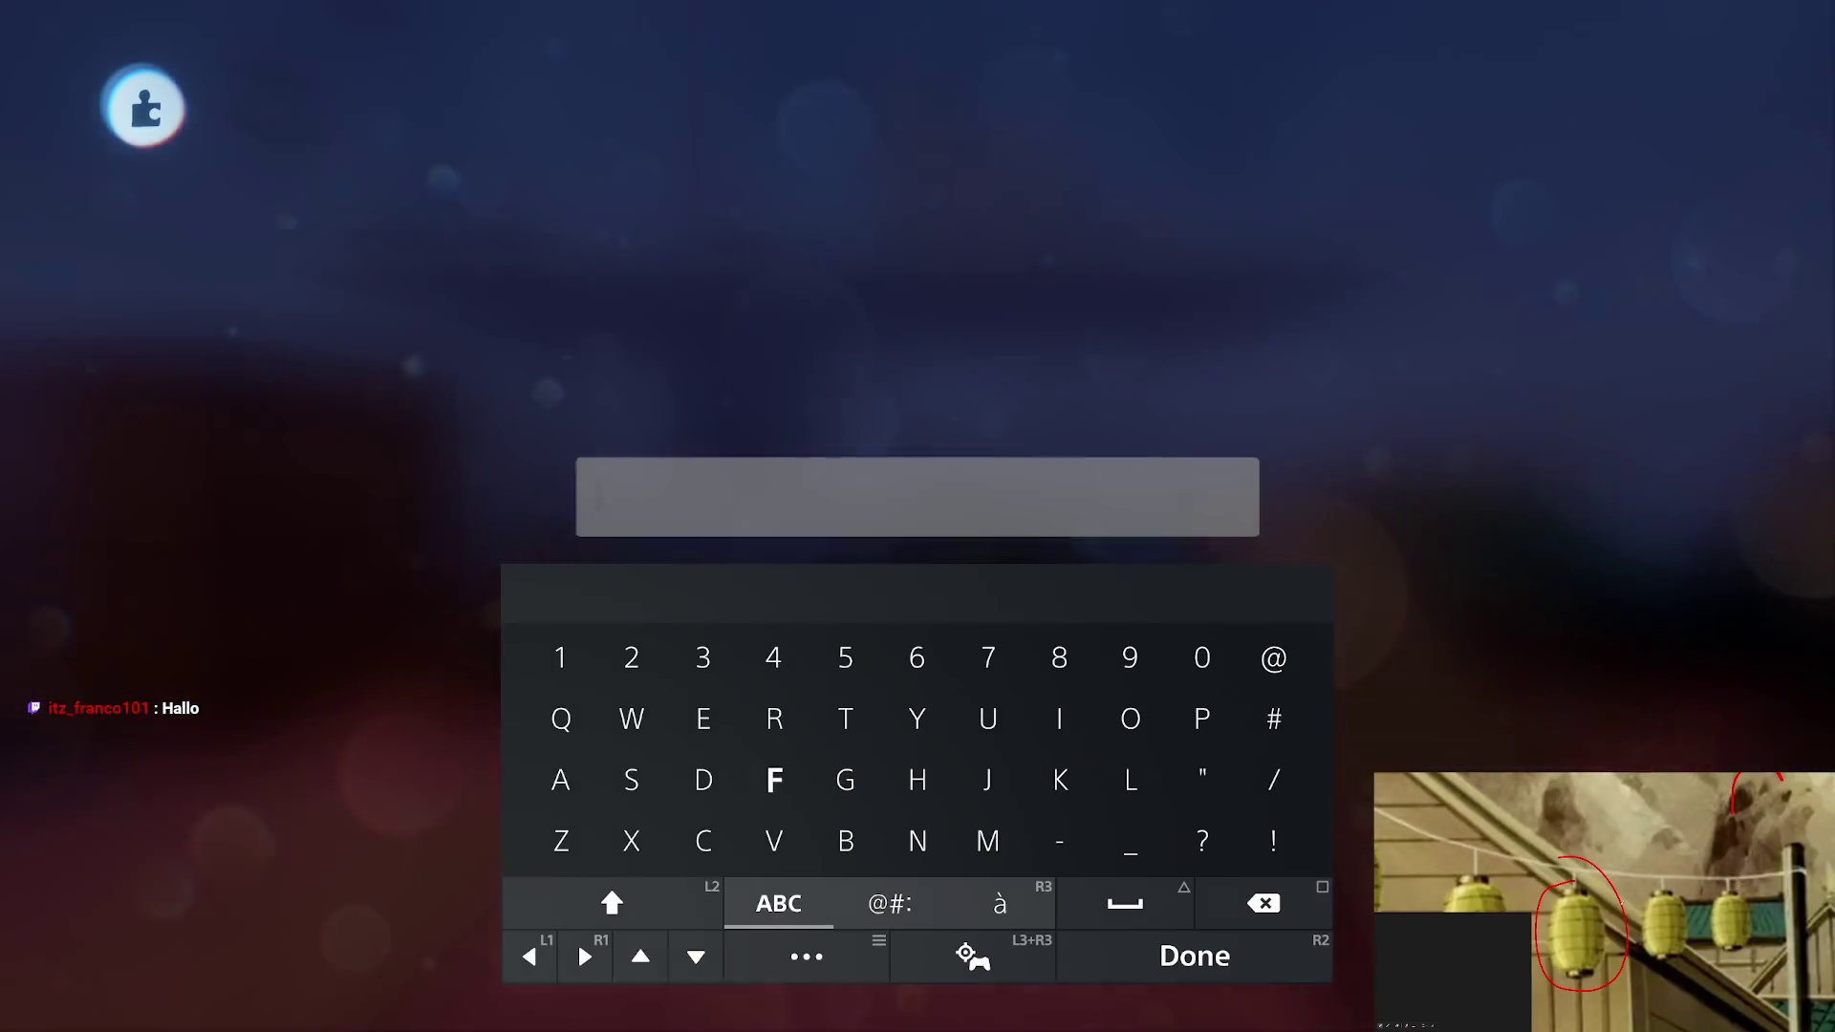
type("D")
key("Return")
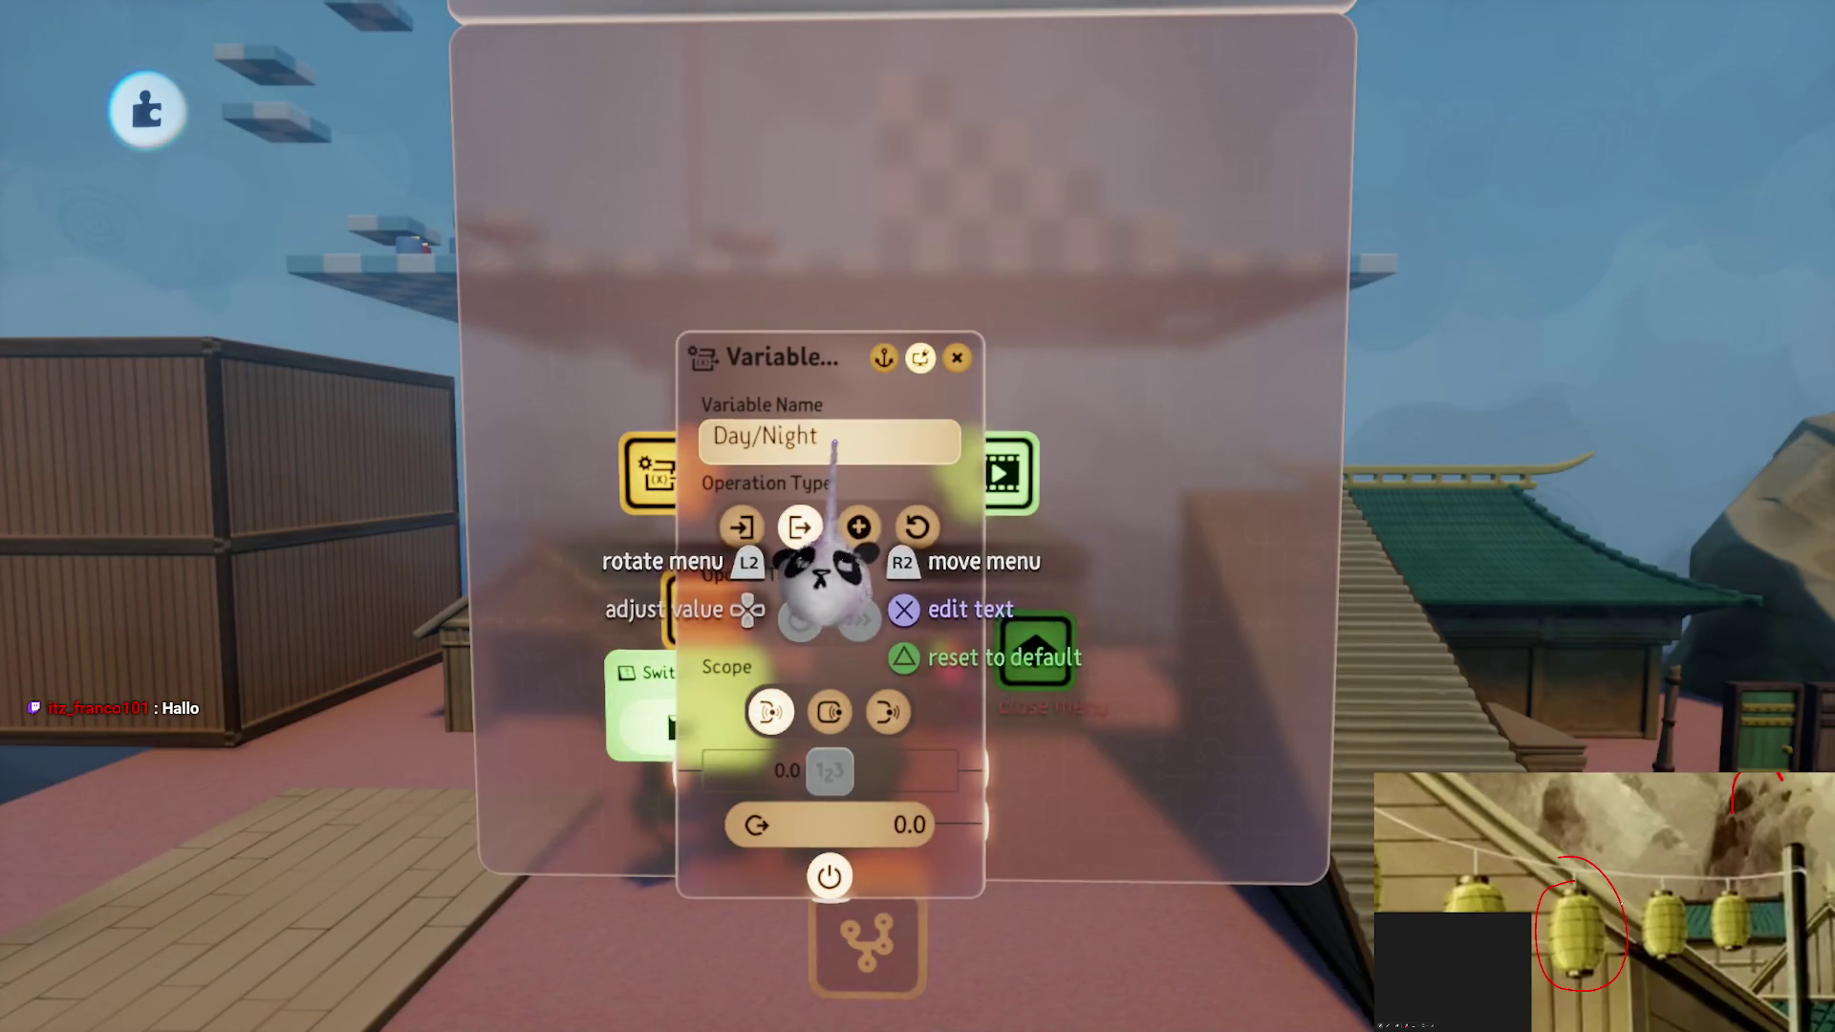
key("Escape")
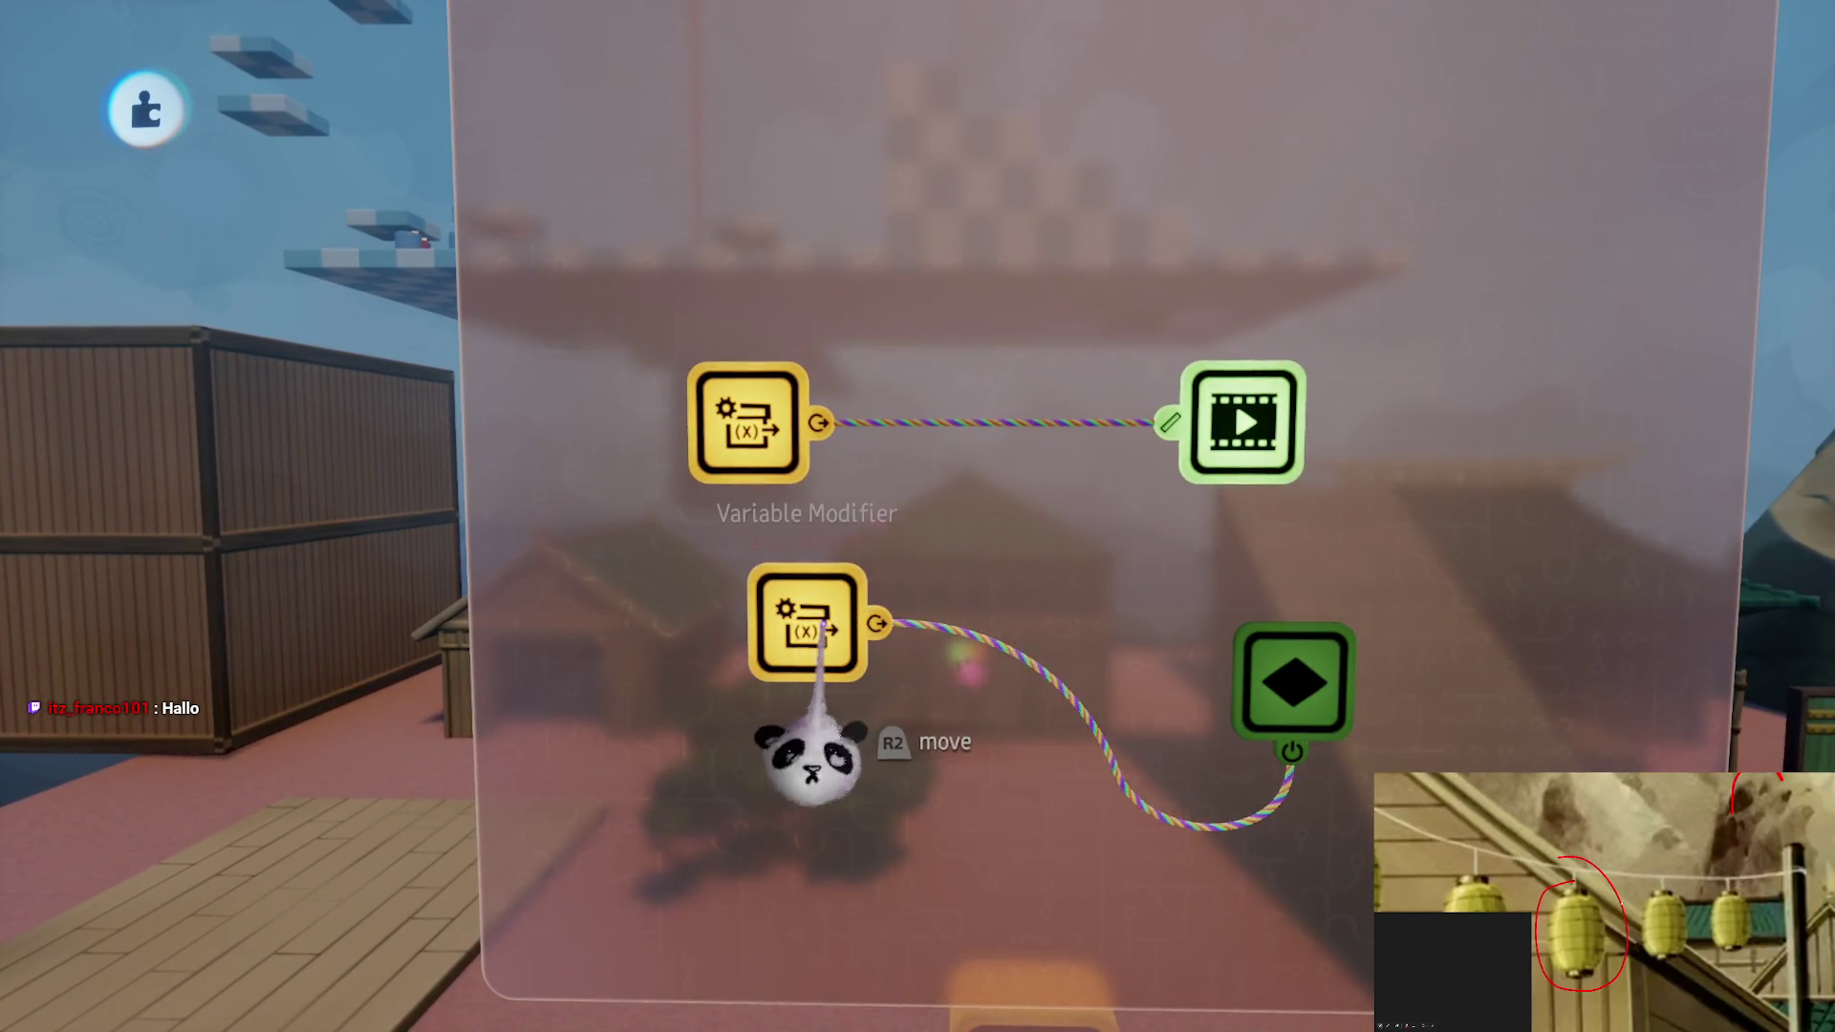
Wire the lower variable into the keyframe, rename the keyframe gadget 'Light', and pull the view back
left_click_drag(822, 621, 727, 767)
left_click_drag(1261, 684, 959, 684)
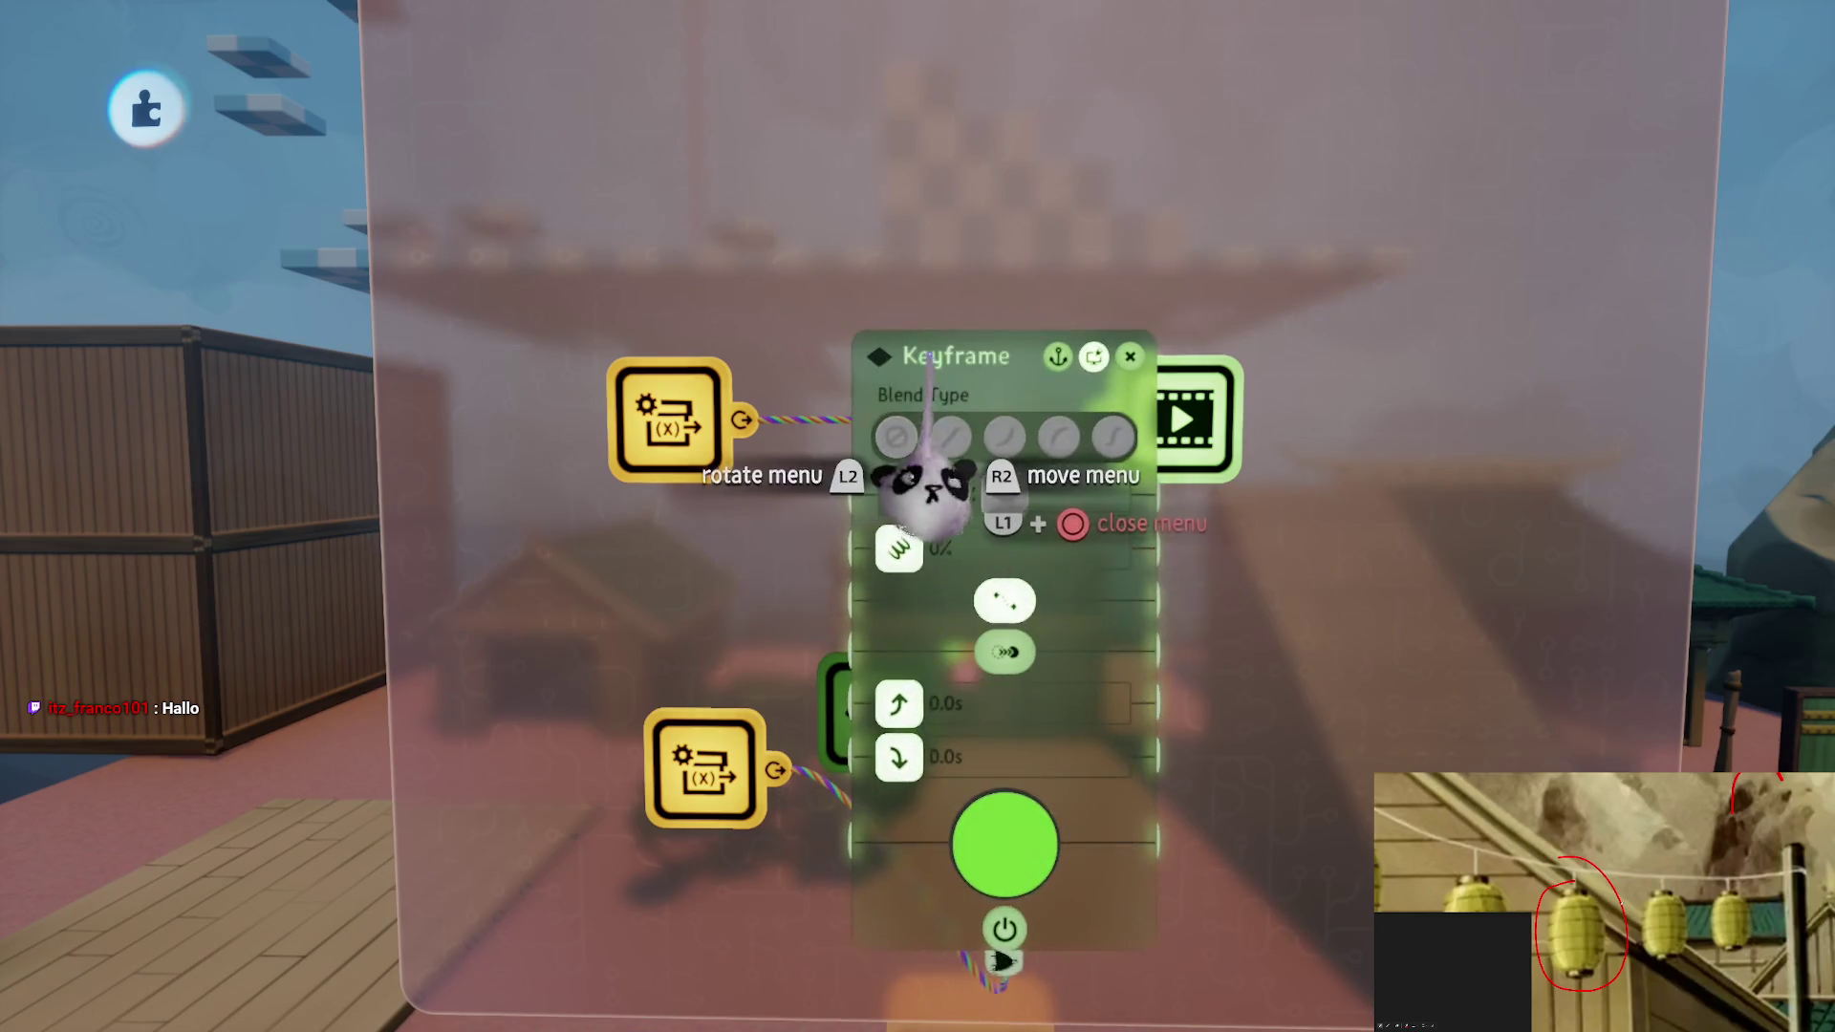
left_click(925, 489)
type("Li")
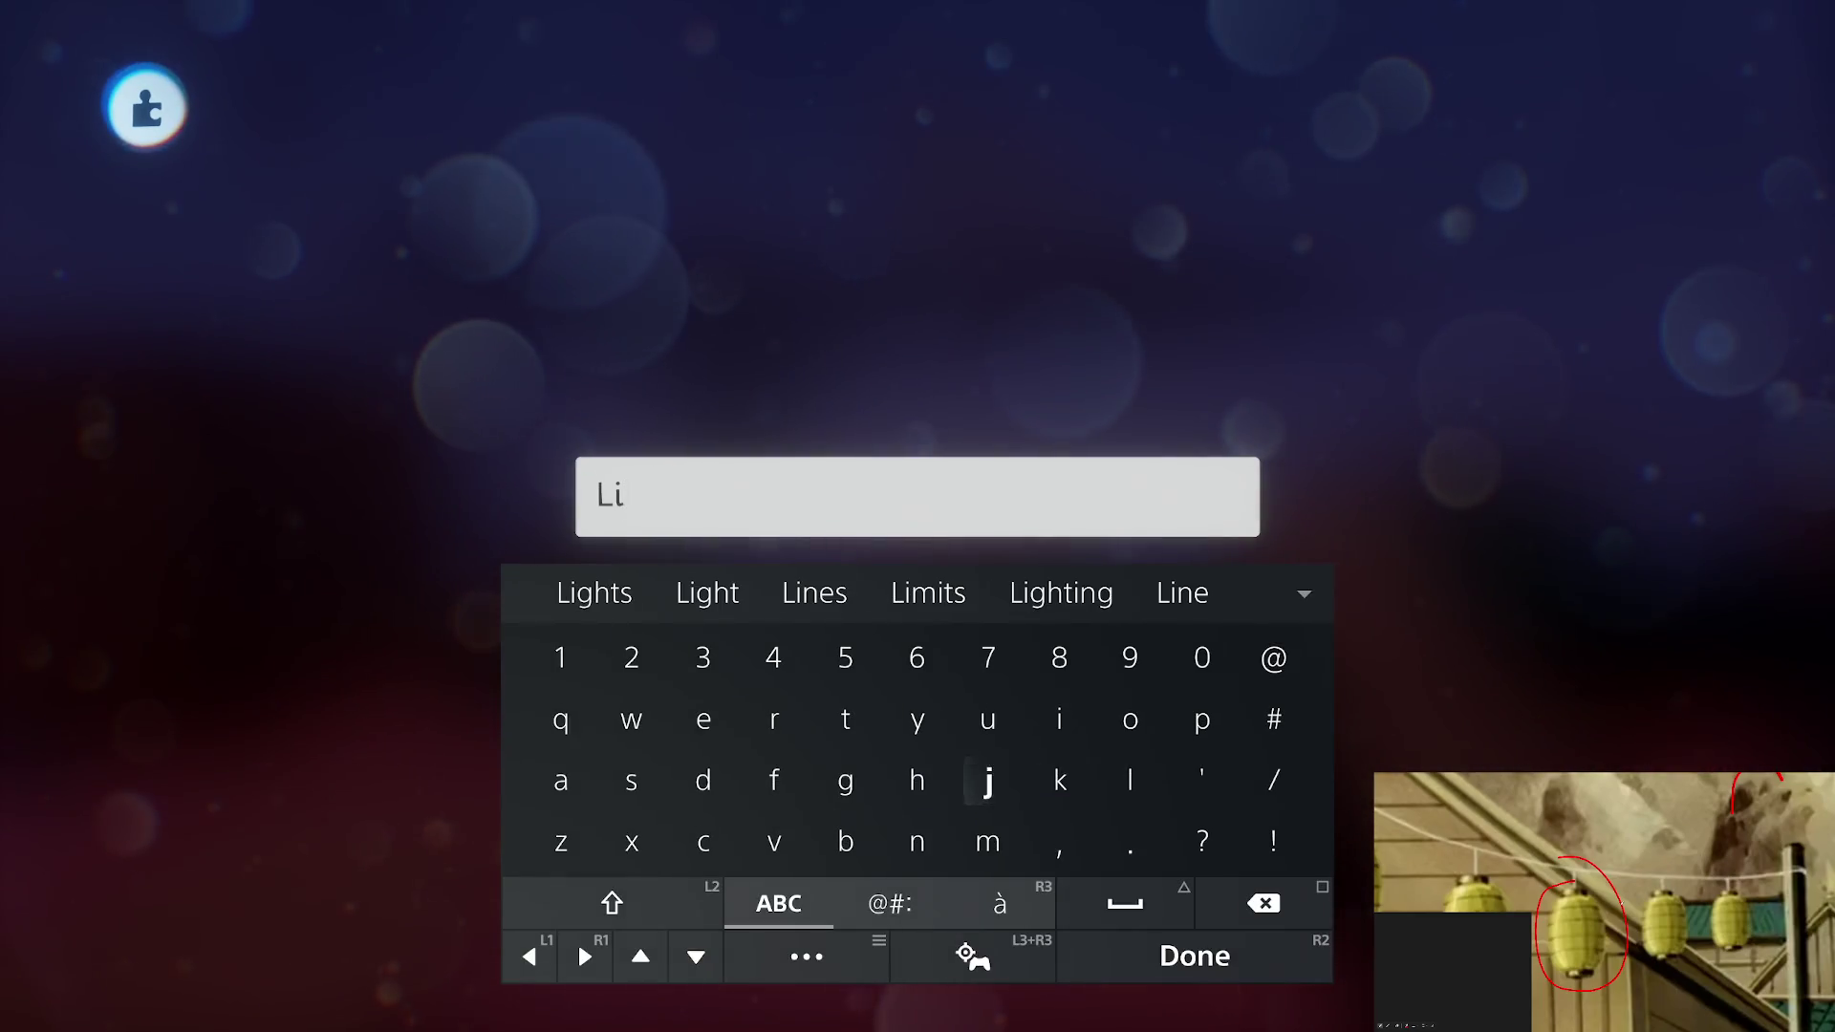
type("ght")
key("Return")
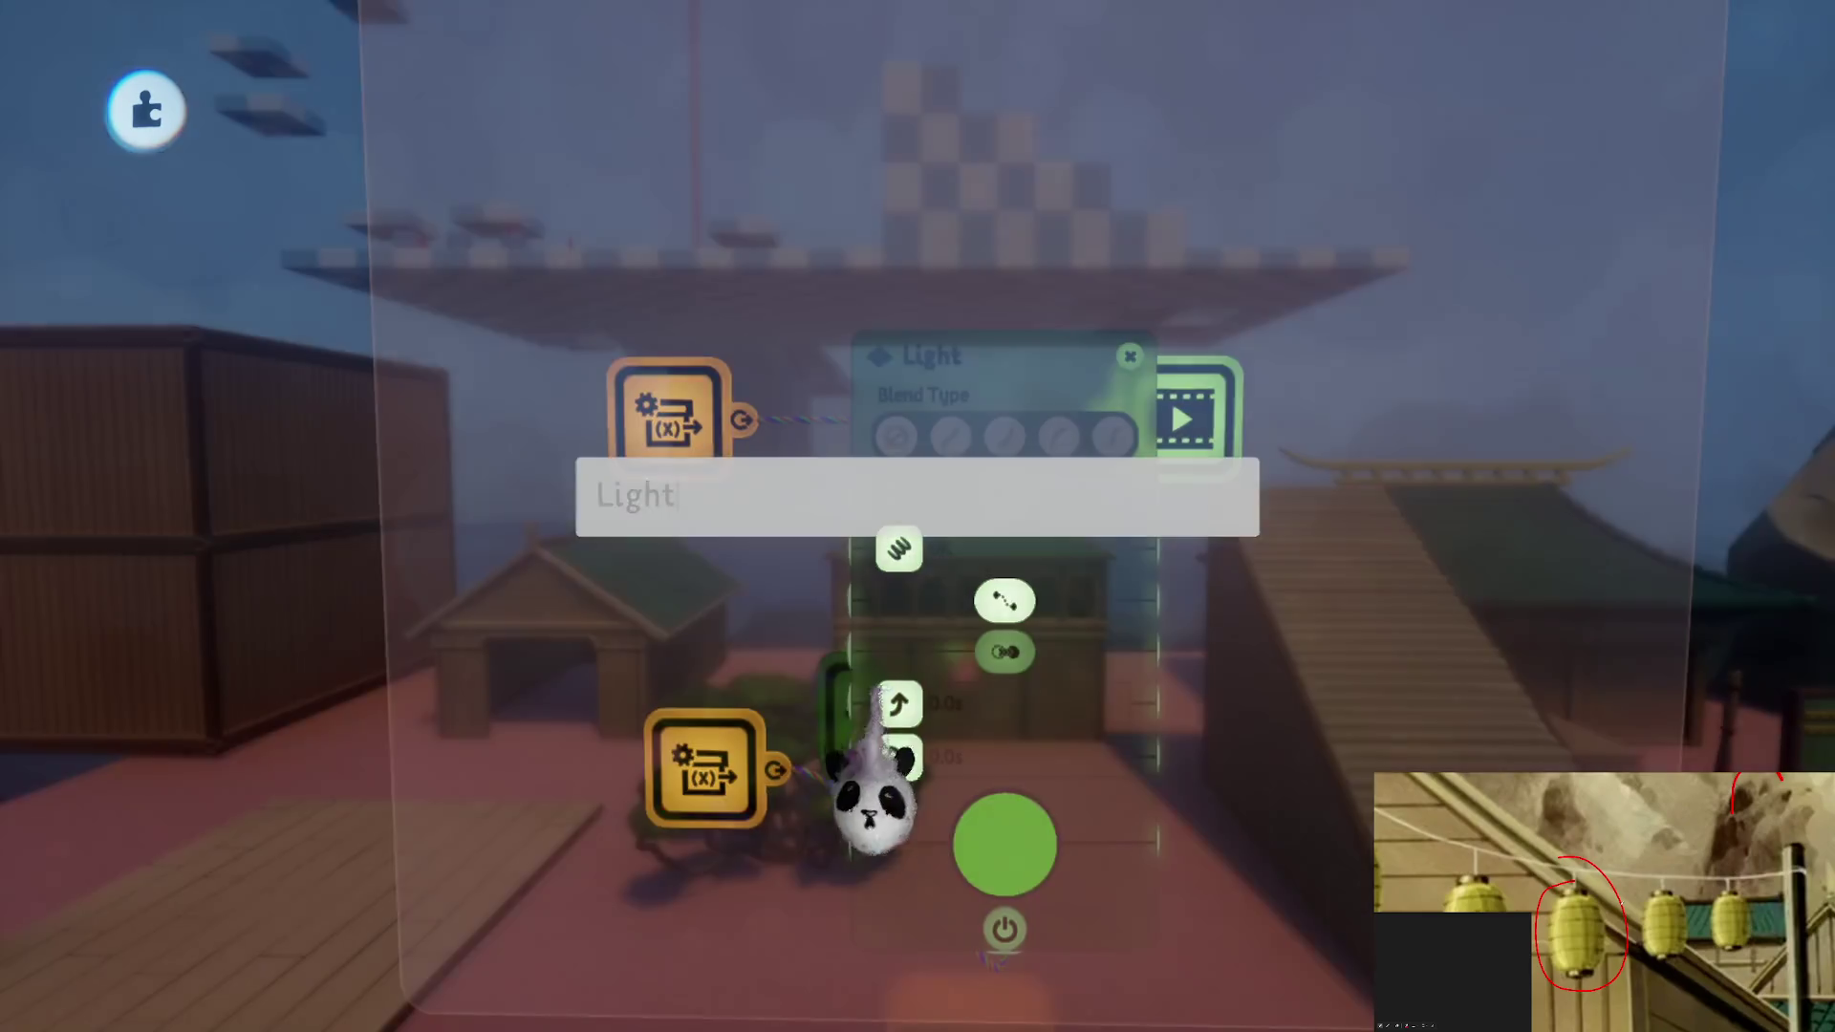
key("Escape")
left_click(1028, 440)
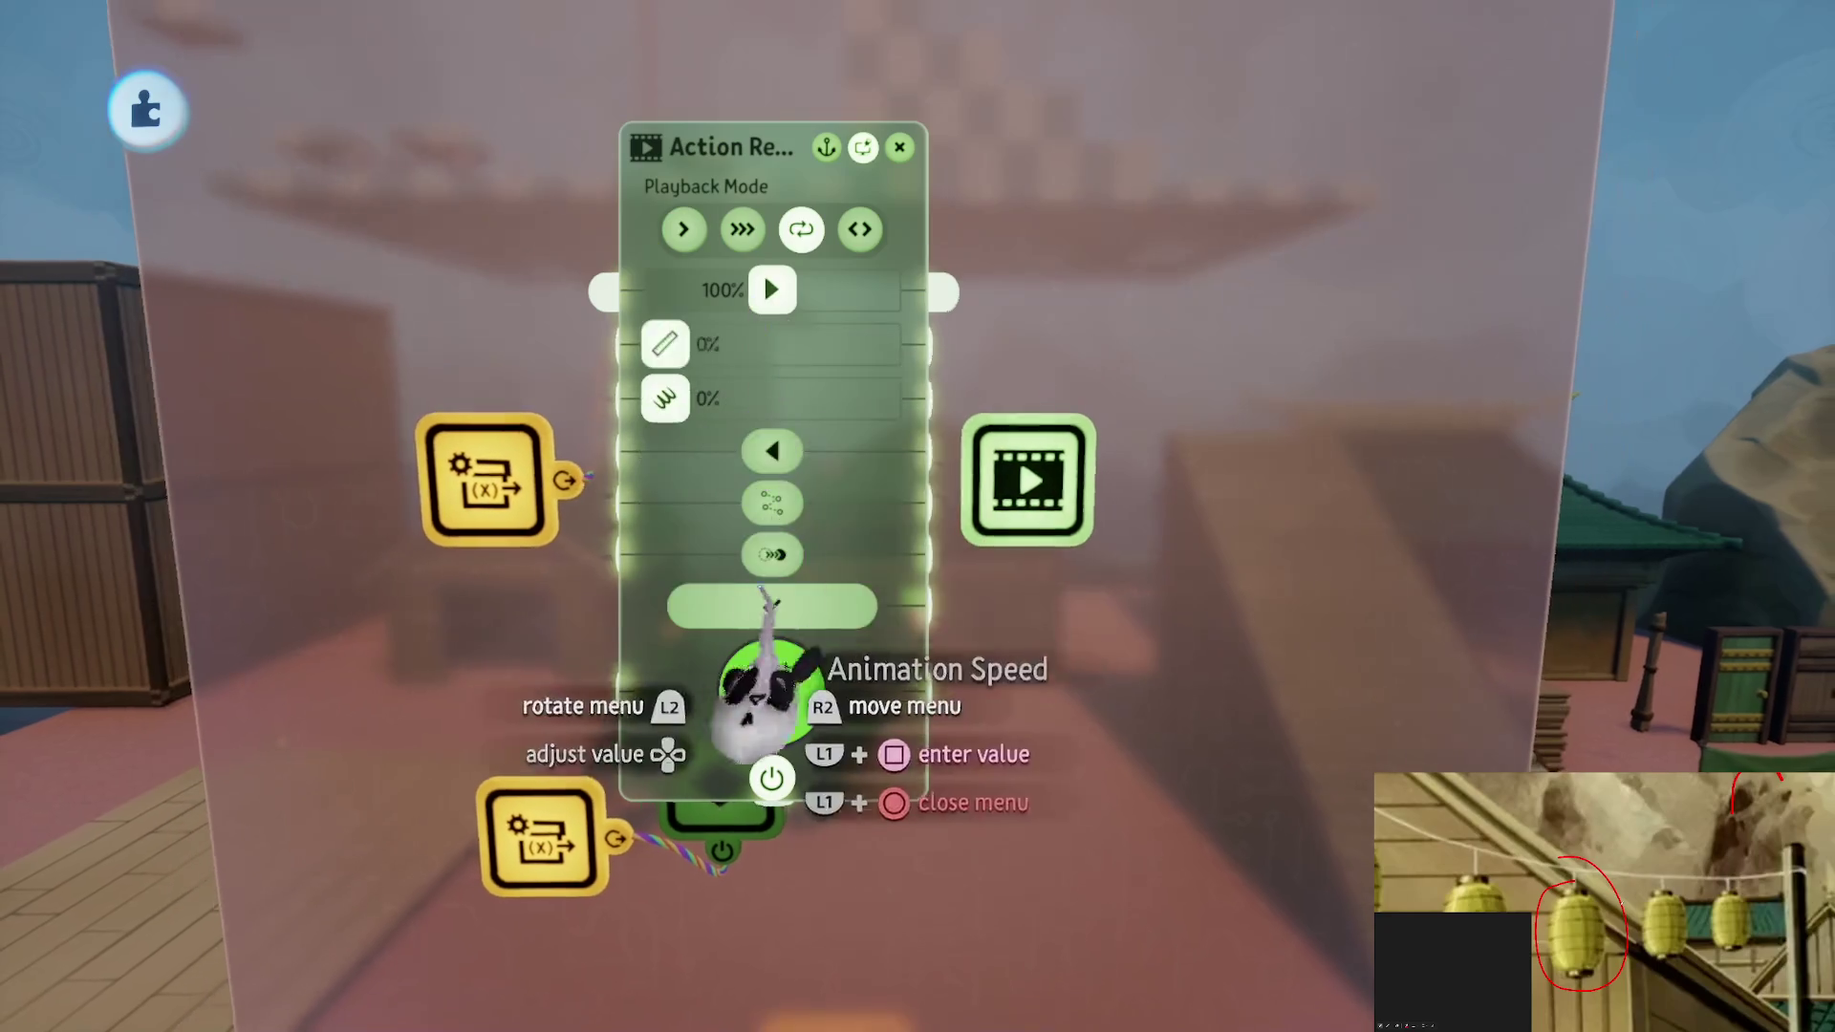
key("Escape")
mouse_move(1000, 492)
left_mouse_down()
mouse_move(1024, 471)
mouse_move(947, 668)
mouse_move(892, 606)
mouse_move(1058, 416)
mouse_move(995, 409)
mouse_move(905, 500)
mouse_move(861, 360)
mouse_move(896, 618)
mouse_move(520, 512)
mouse_move(790, 430)
mouse_move(872, 217)
left_mouse_up()
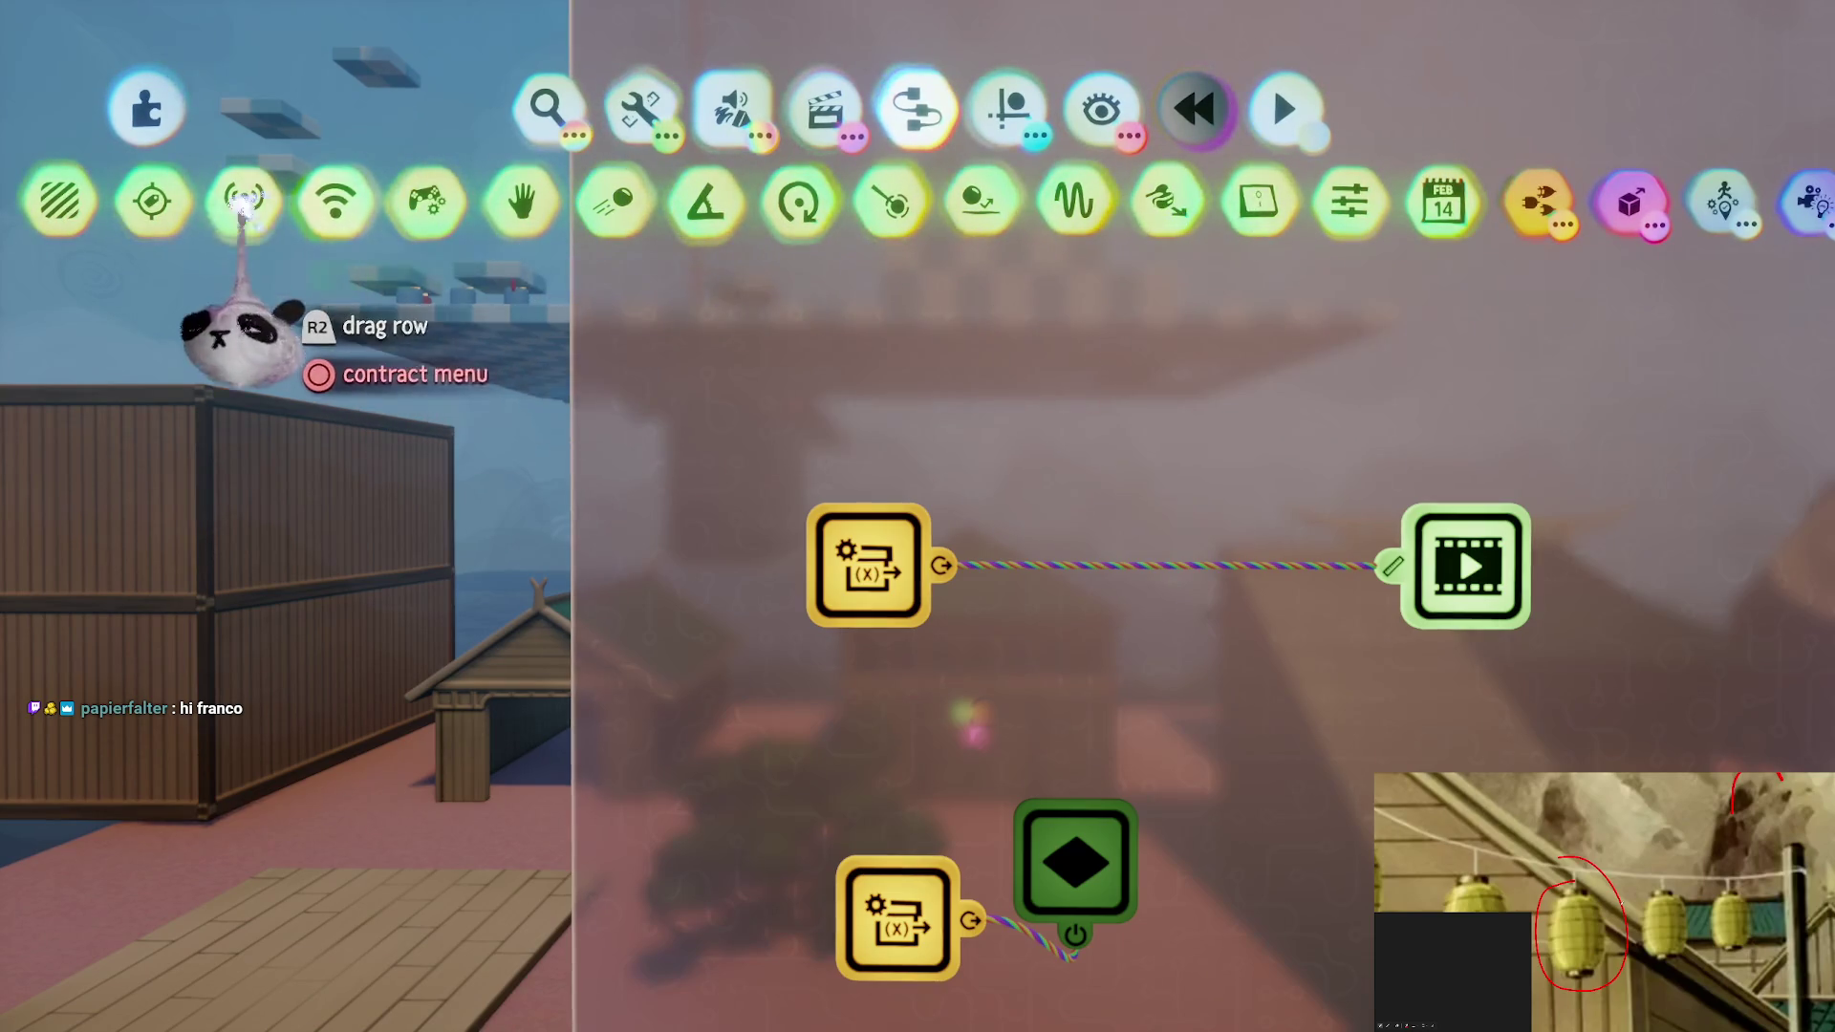
Stamp a Tag and a Calculator onto the chip, setting the Calculator's B input to 1
left_click(152, 200)
left_click(878, 315)
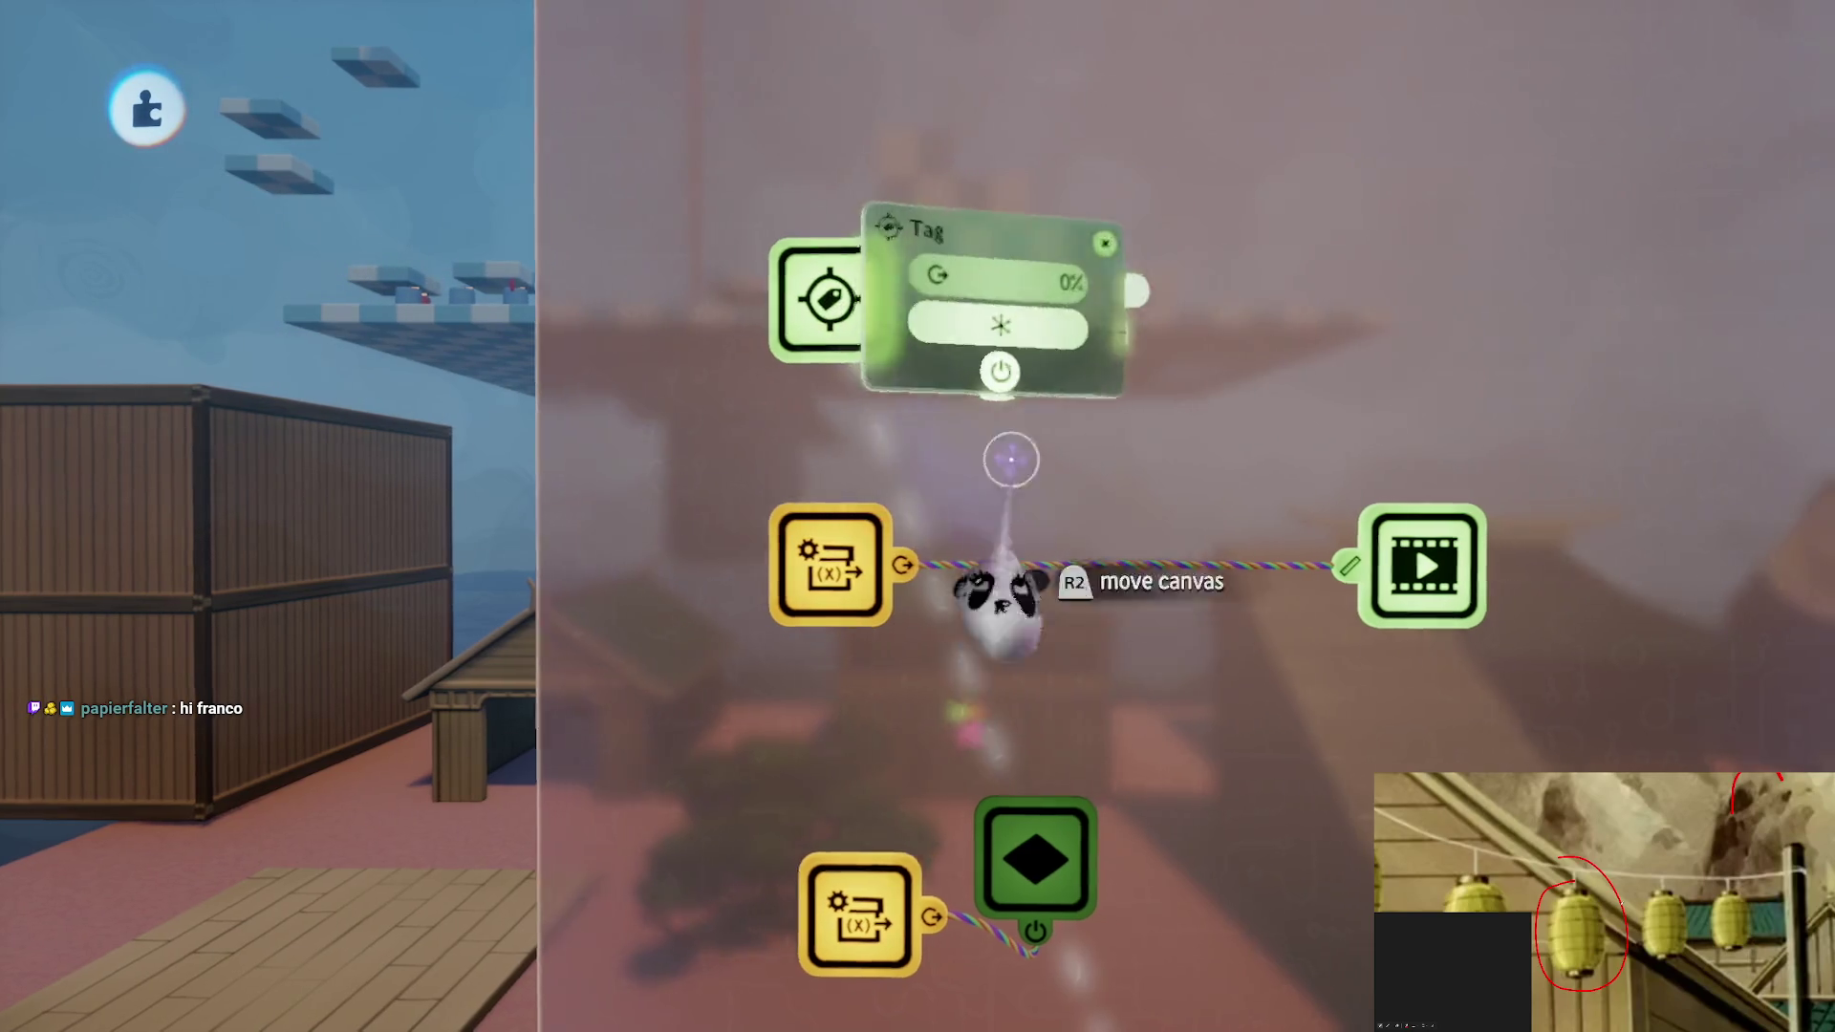
left_click(955, 201)
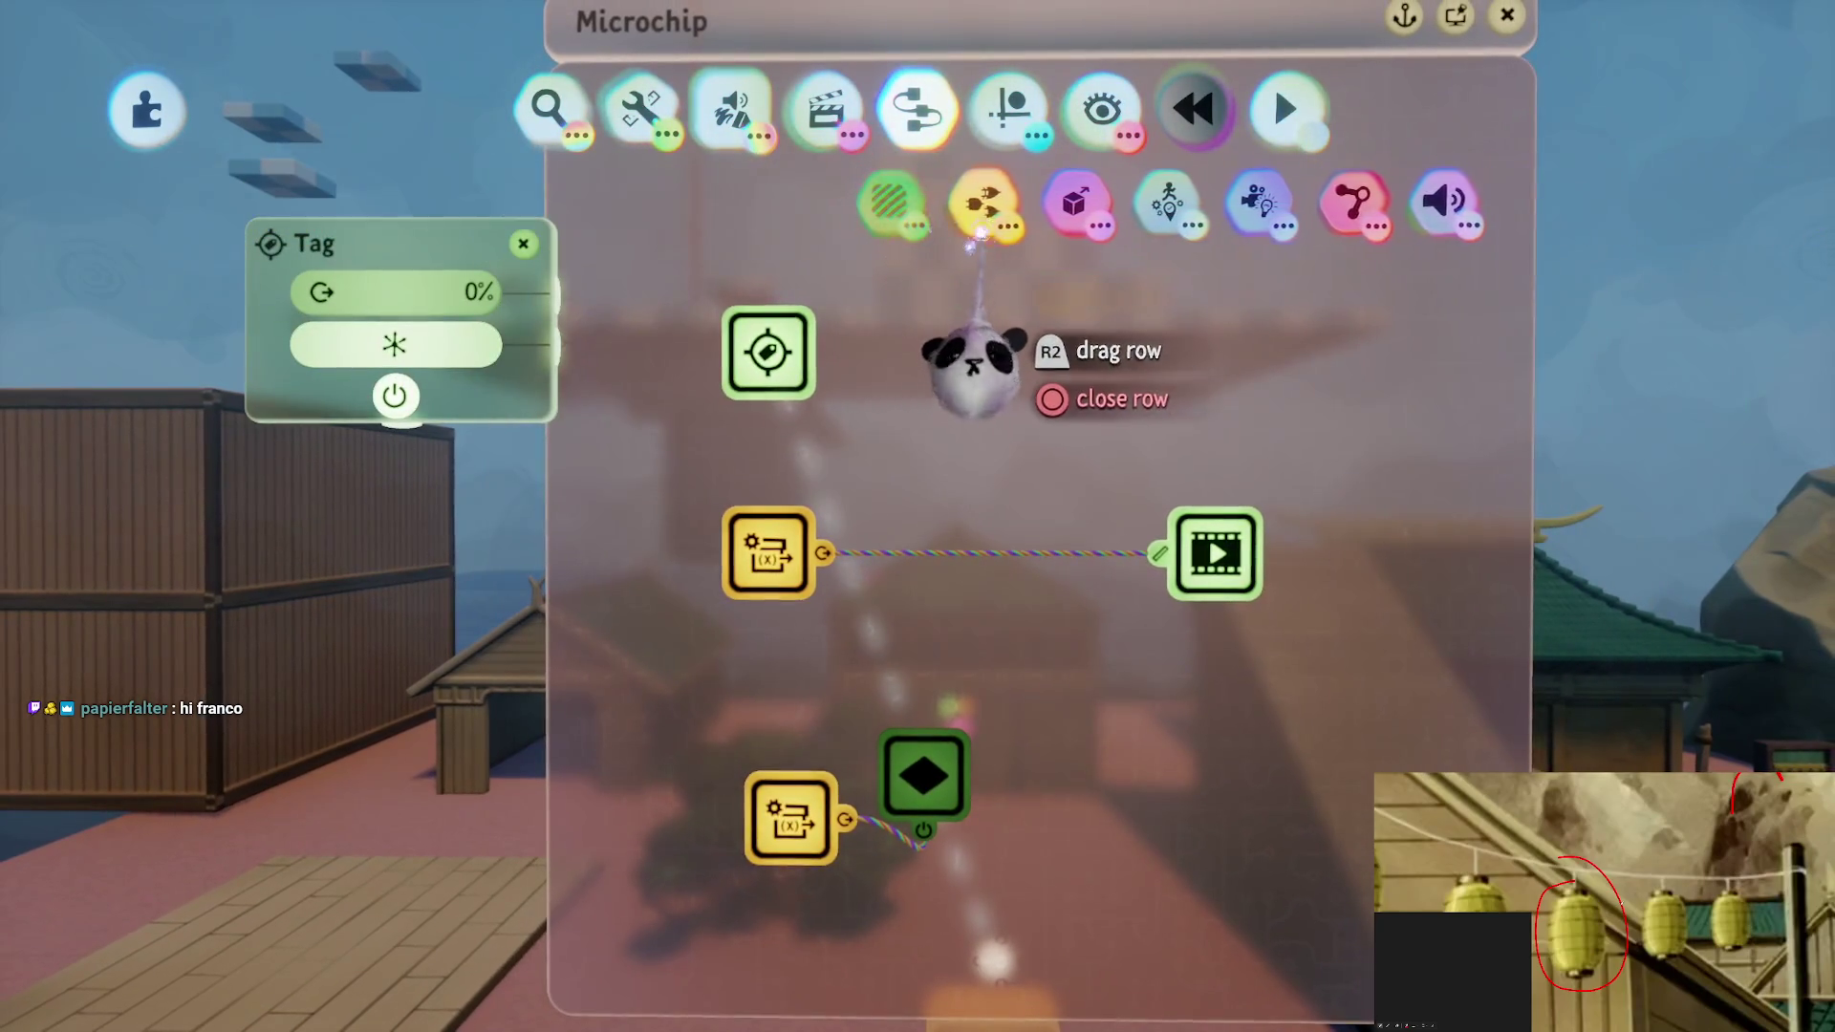
left_click(932, 197)
left_click(928, 197)
left_click(992, 362)
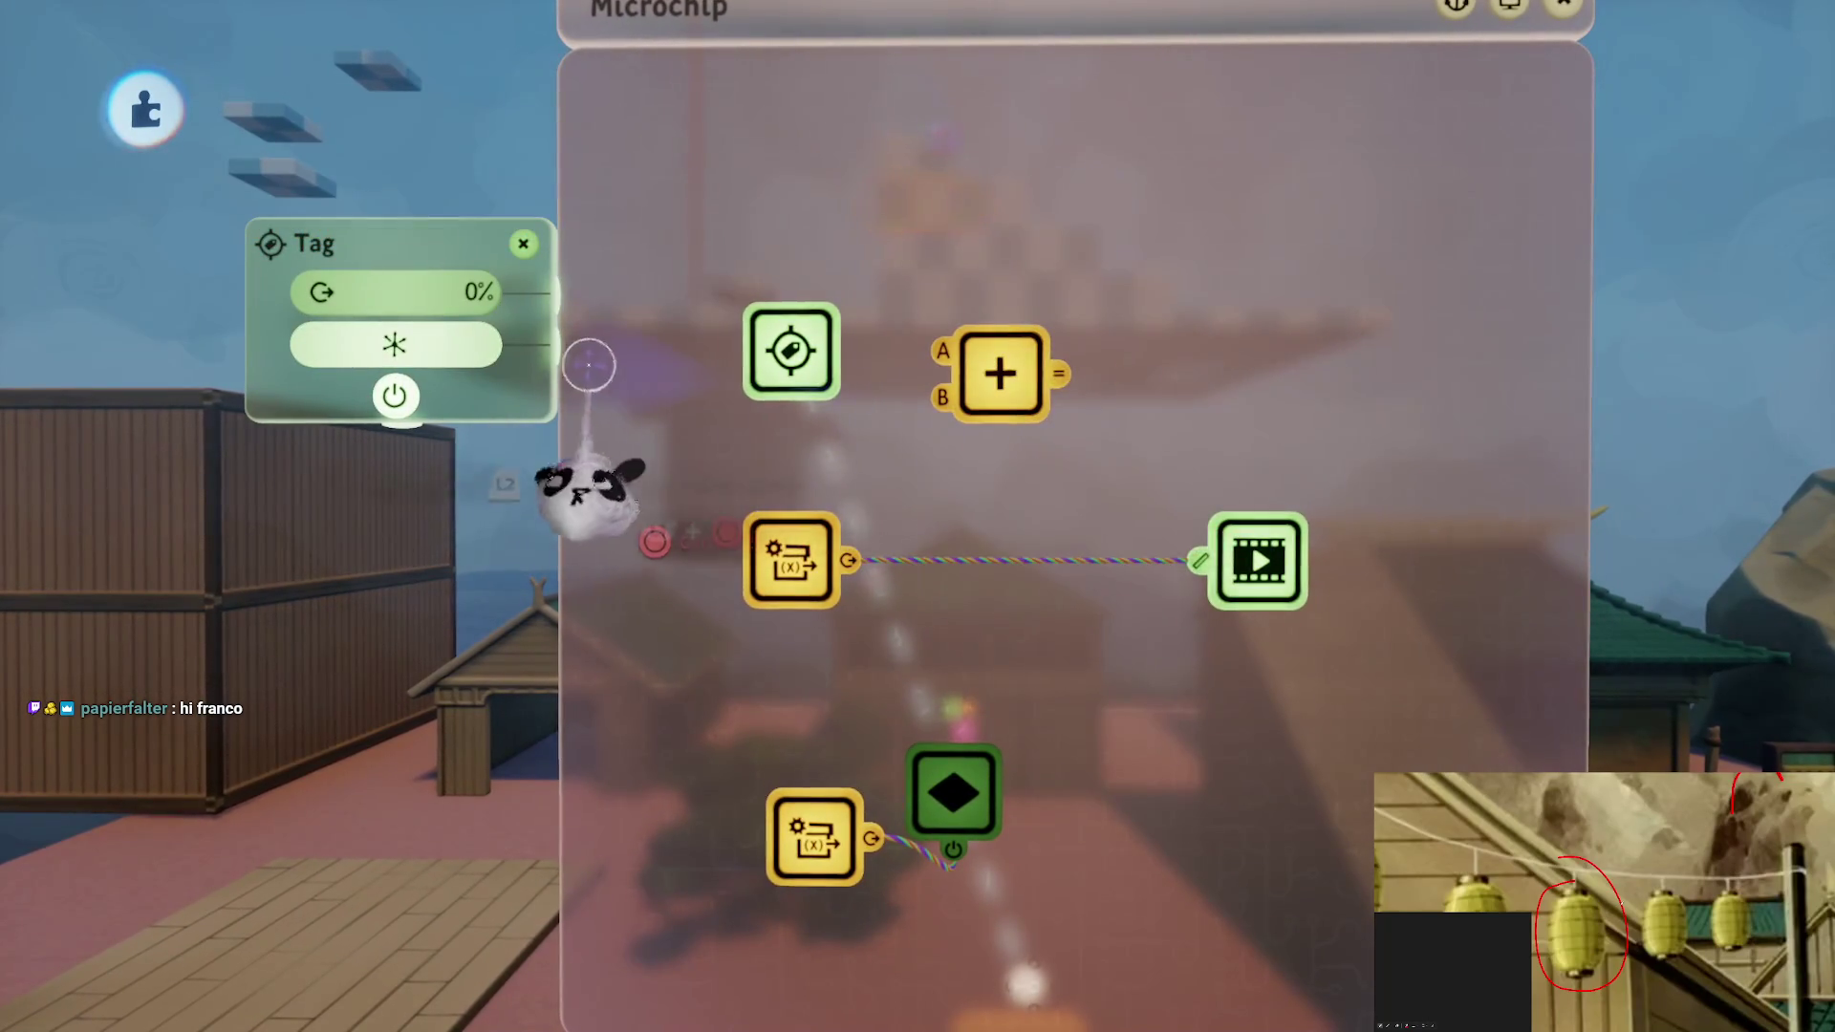
key("Escape")
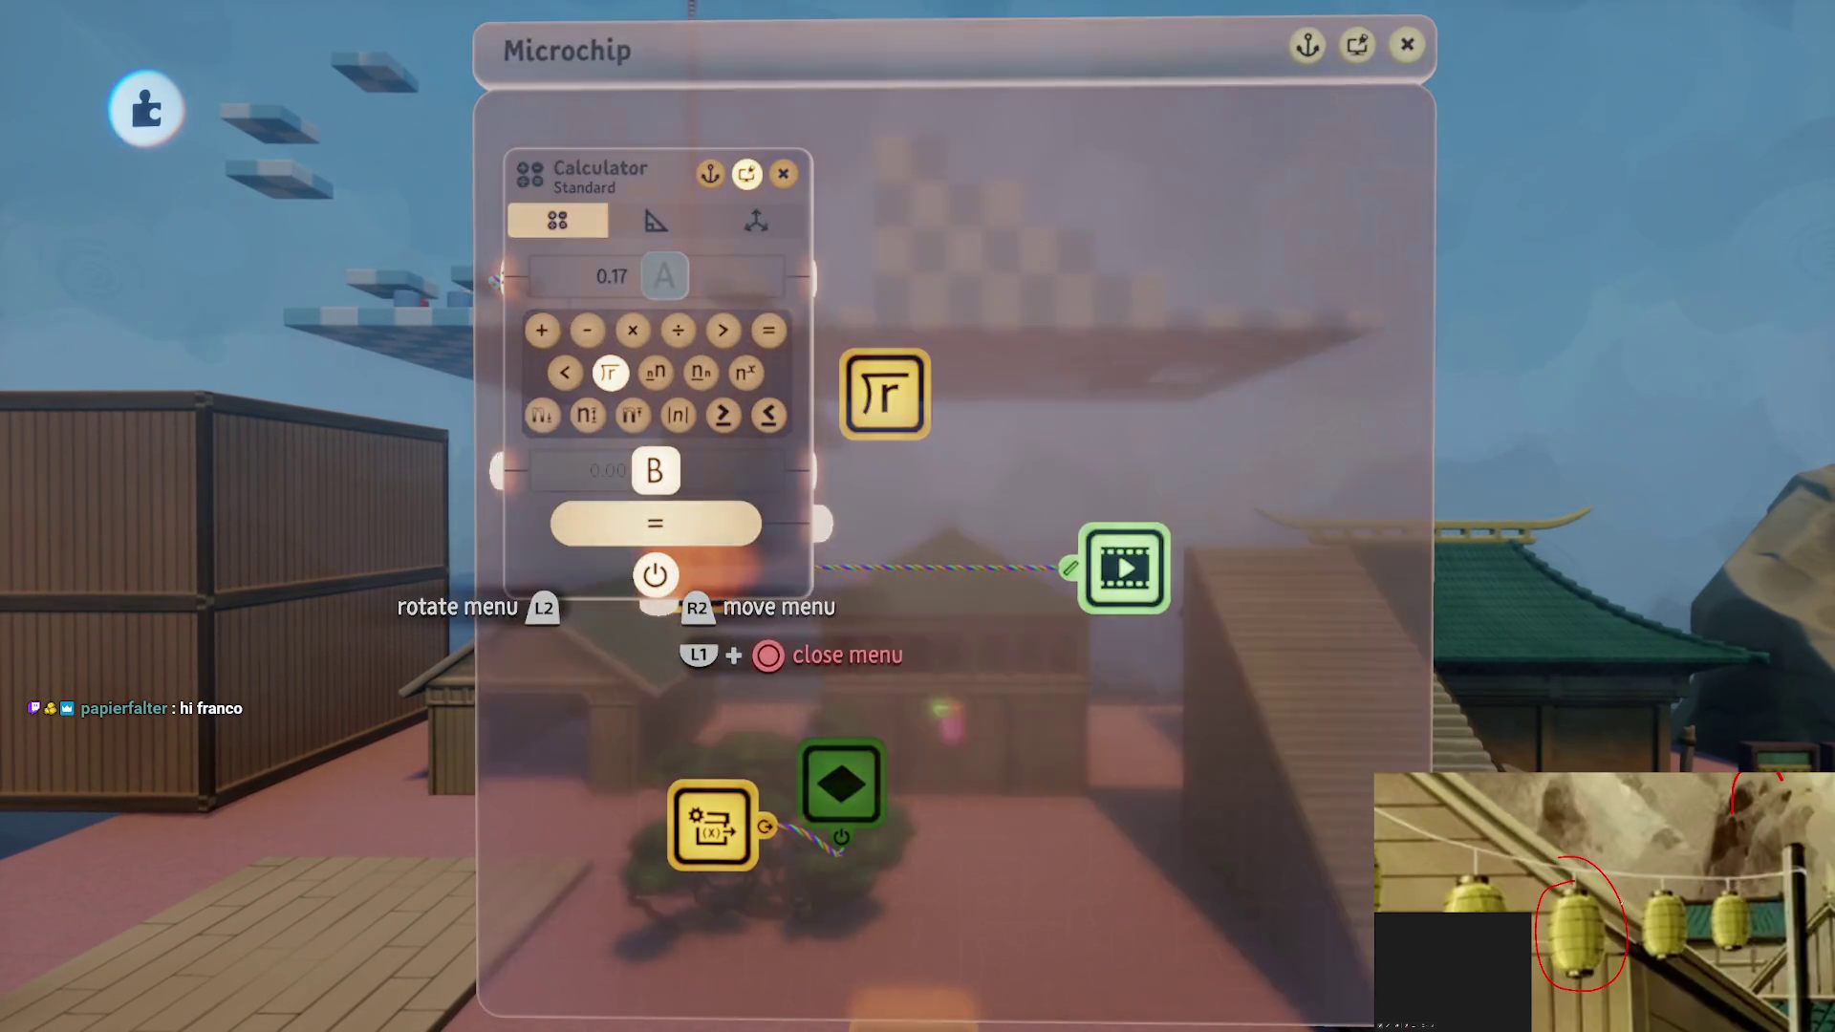
left_click(610, 470)
type("1")
key("Return")
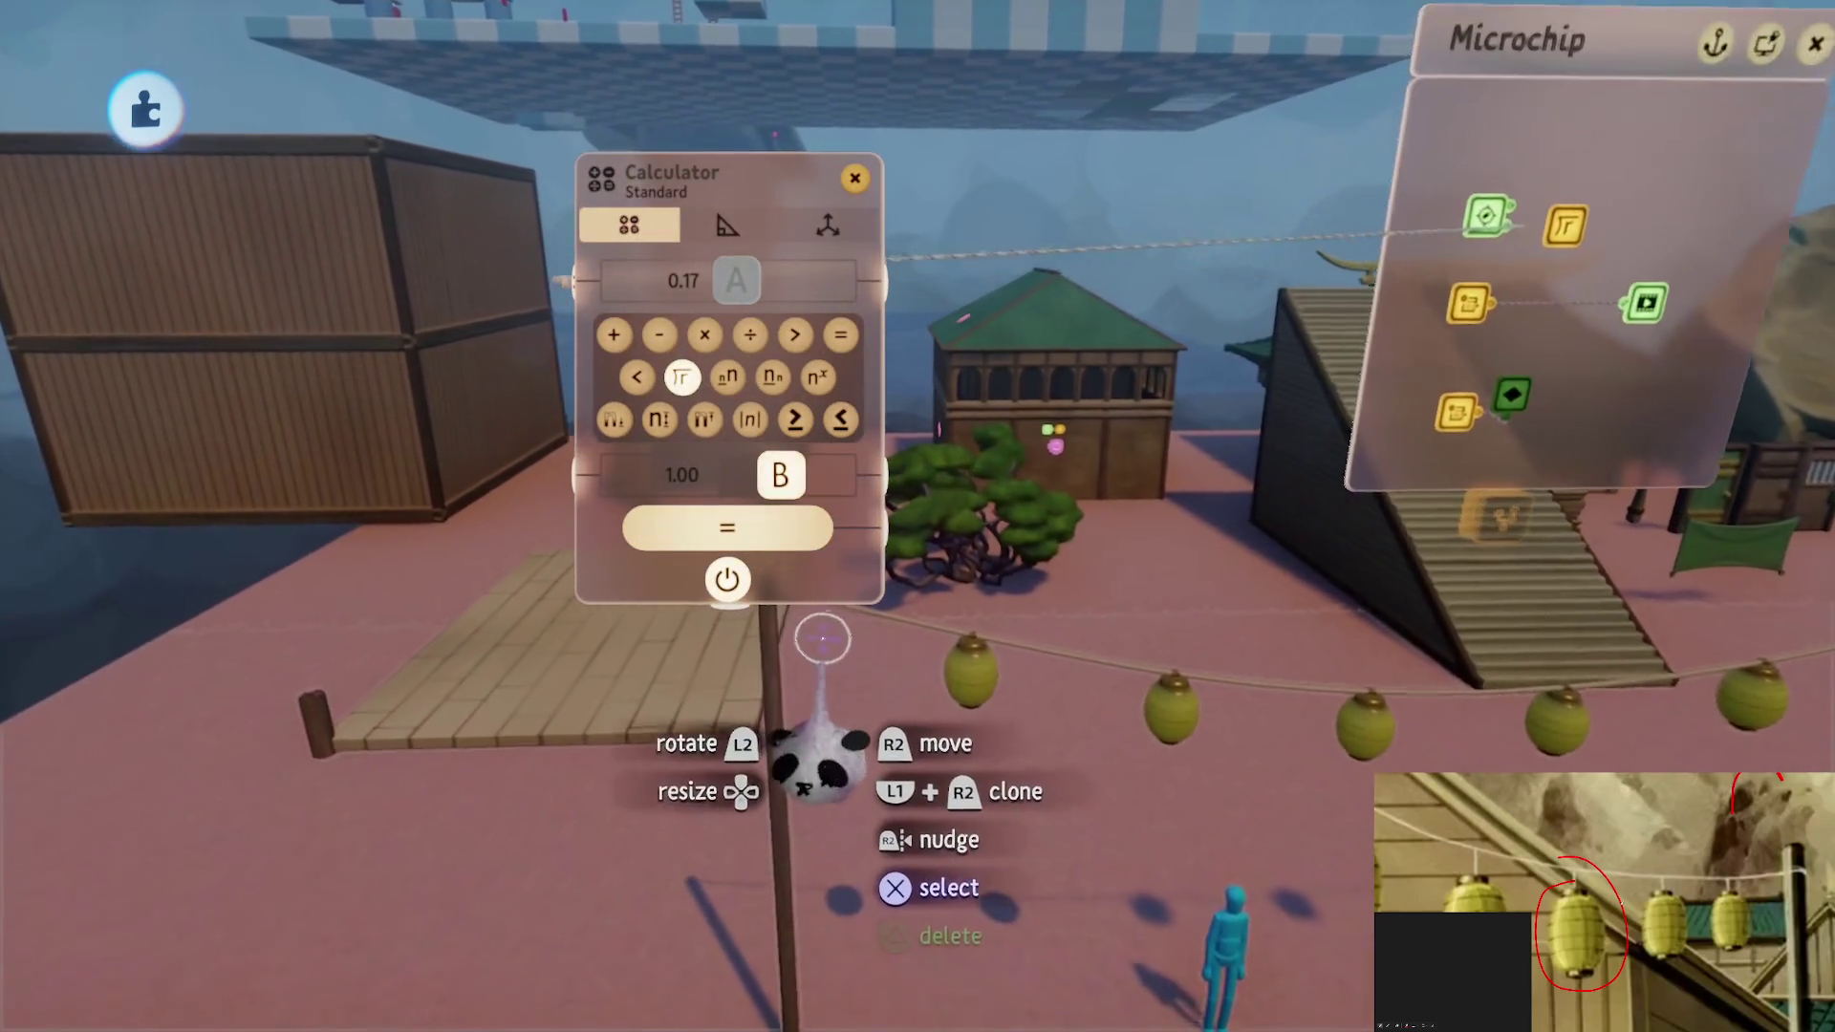
key("Escape")
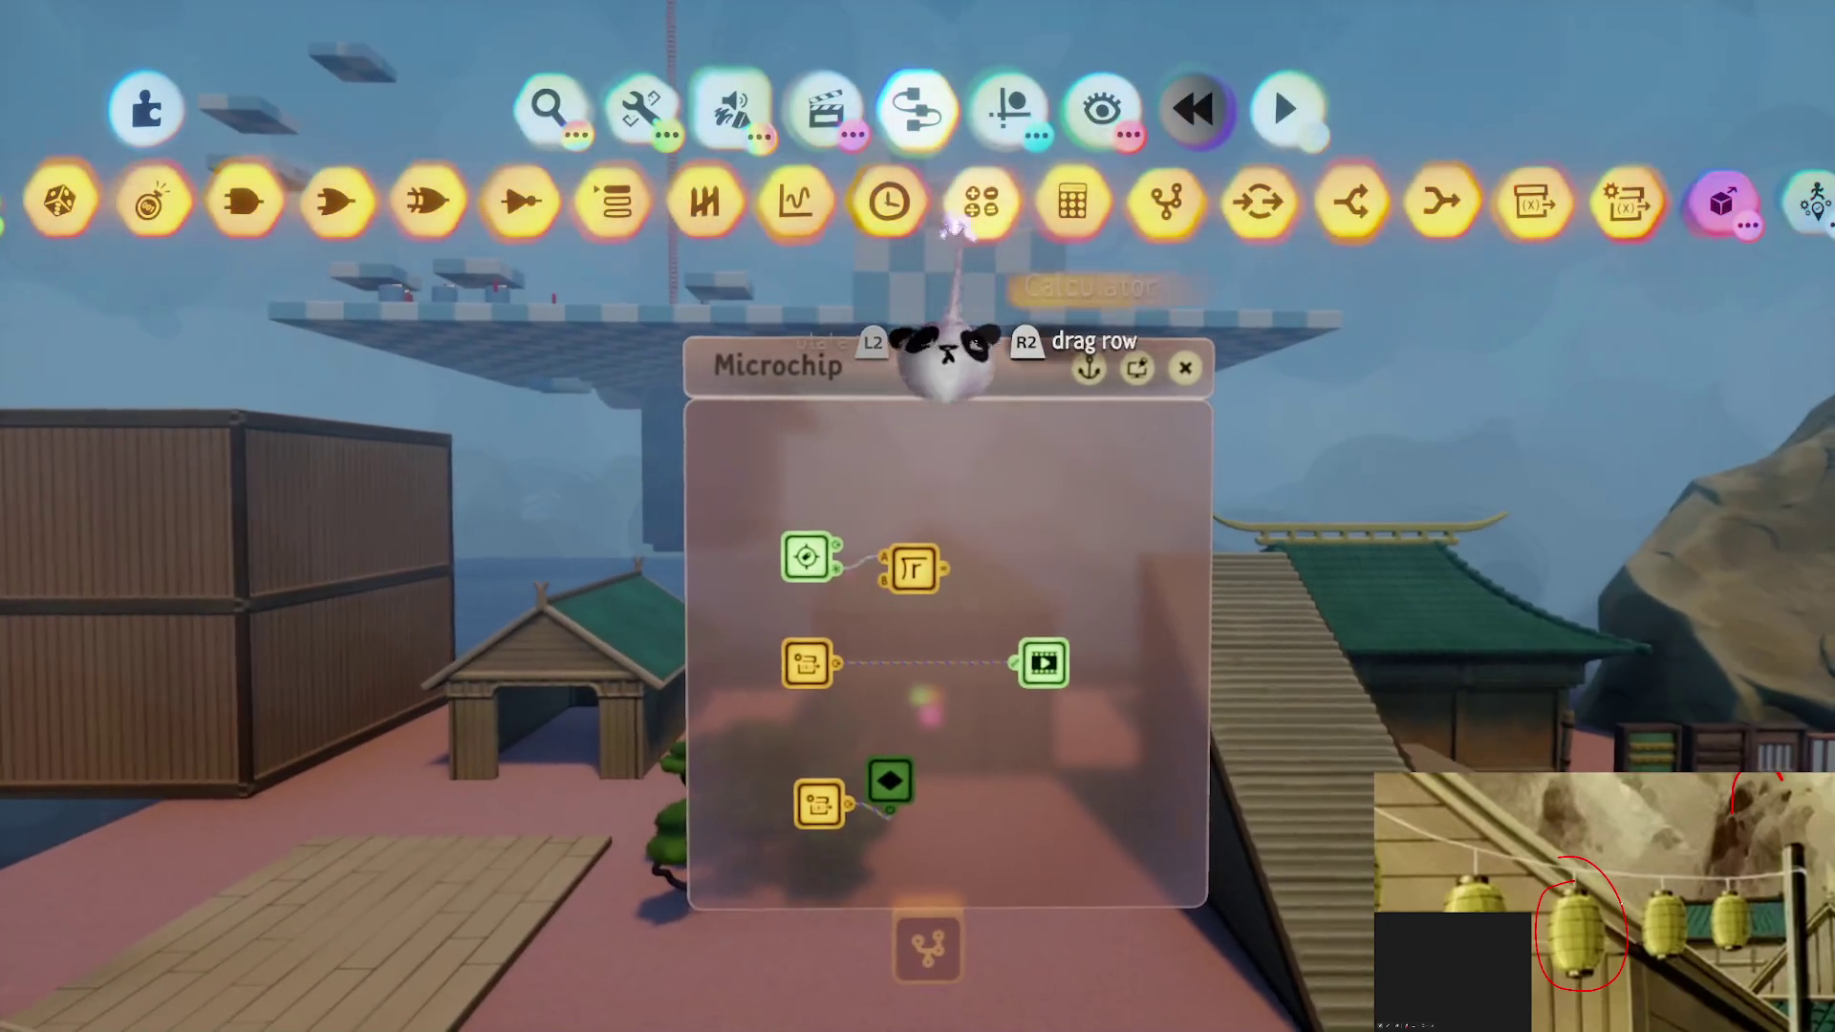
Add a Number Displayer fed by the calculator result
left_click(1108, 325)
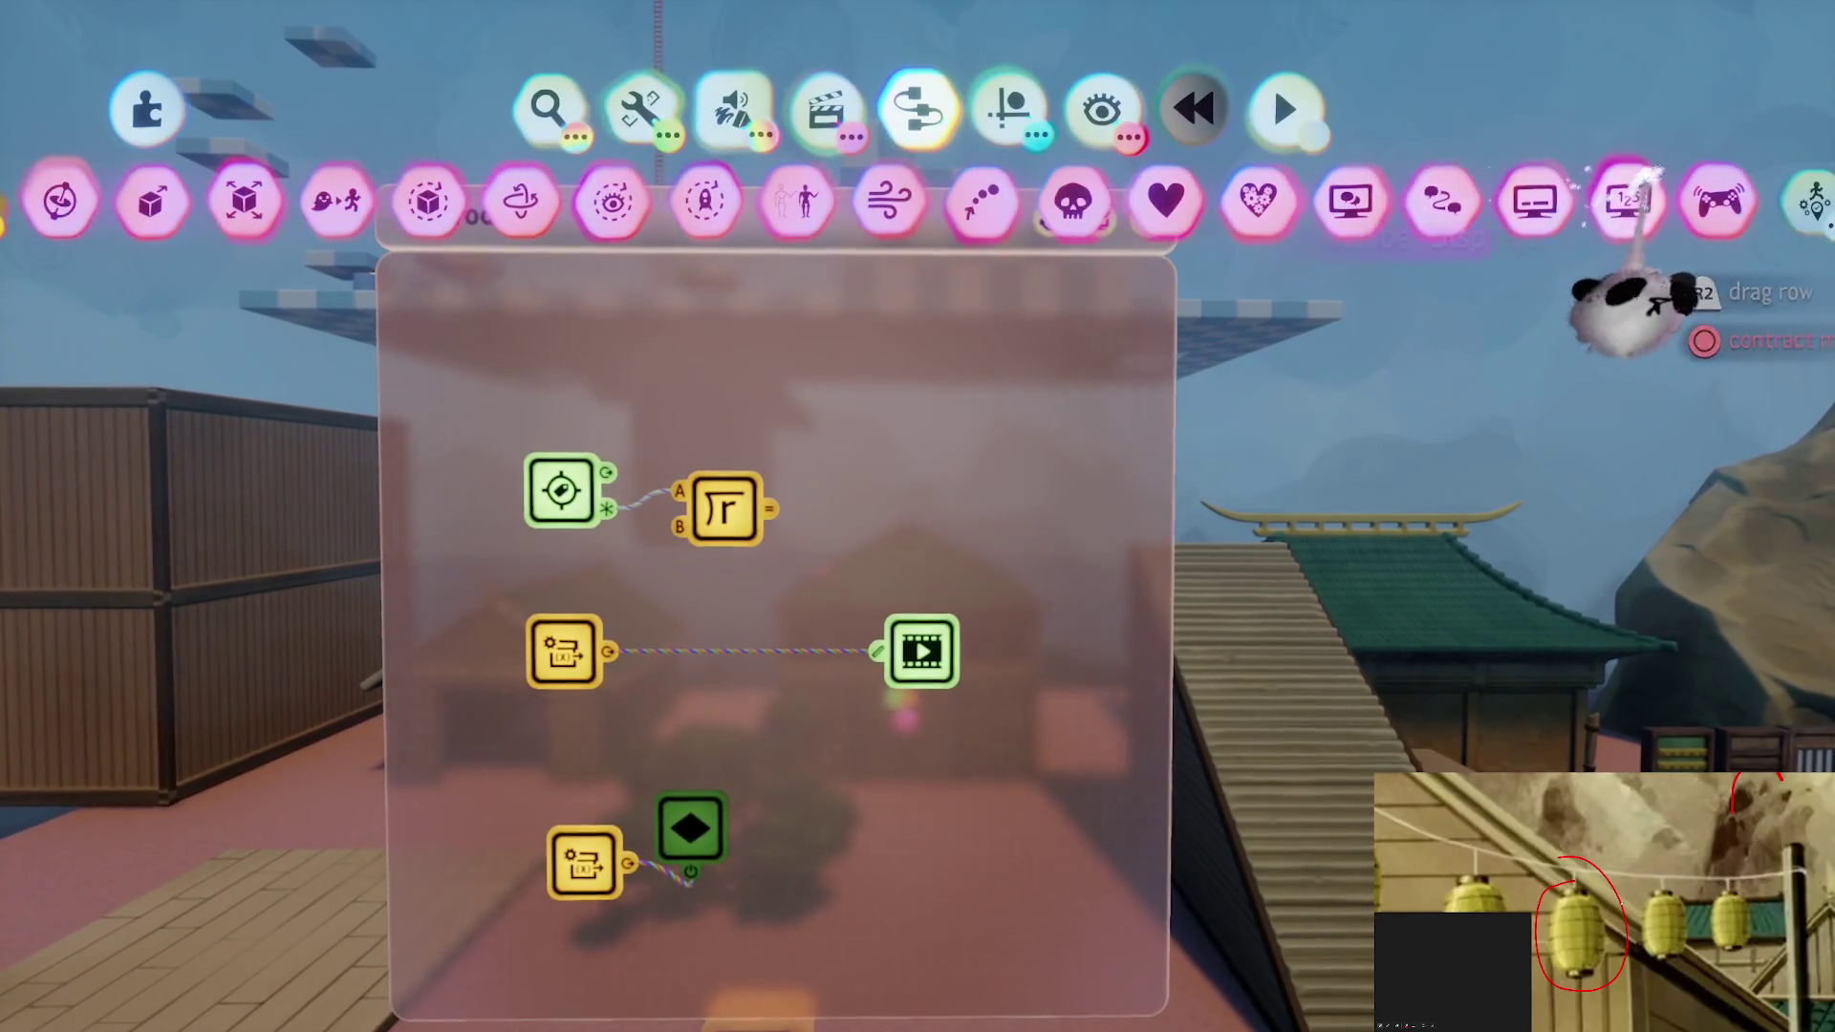
left_click_drag(1631, 316, 861, 592)
left_click_drag(770, 509, 743, 652)
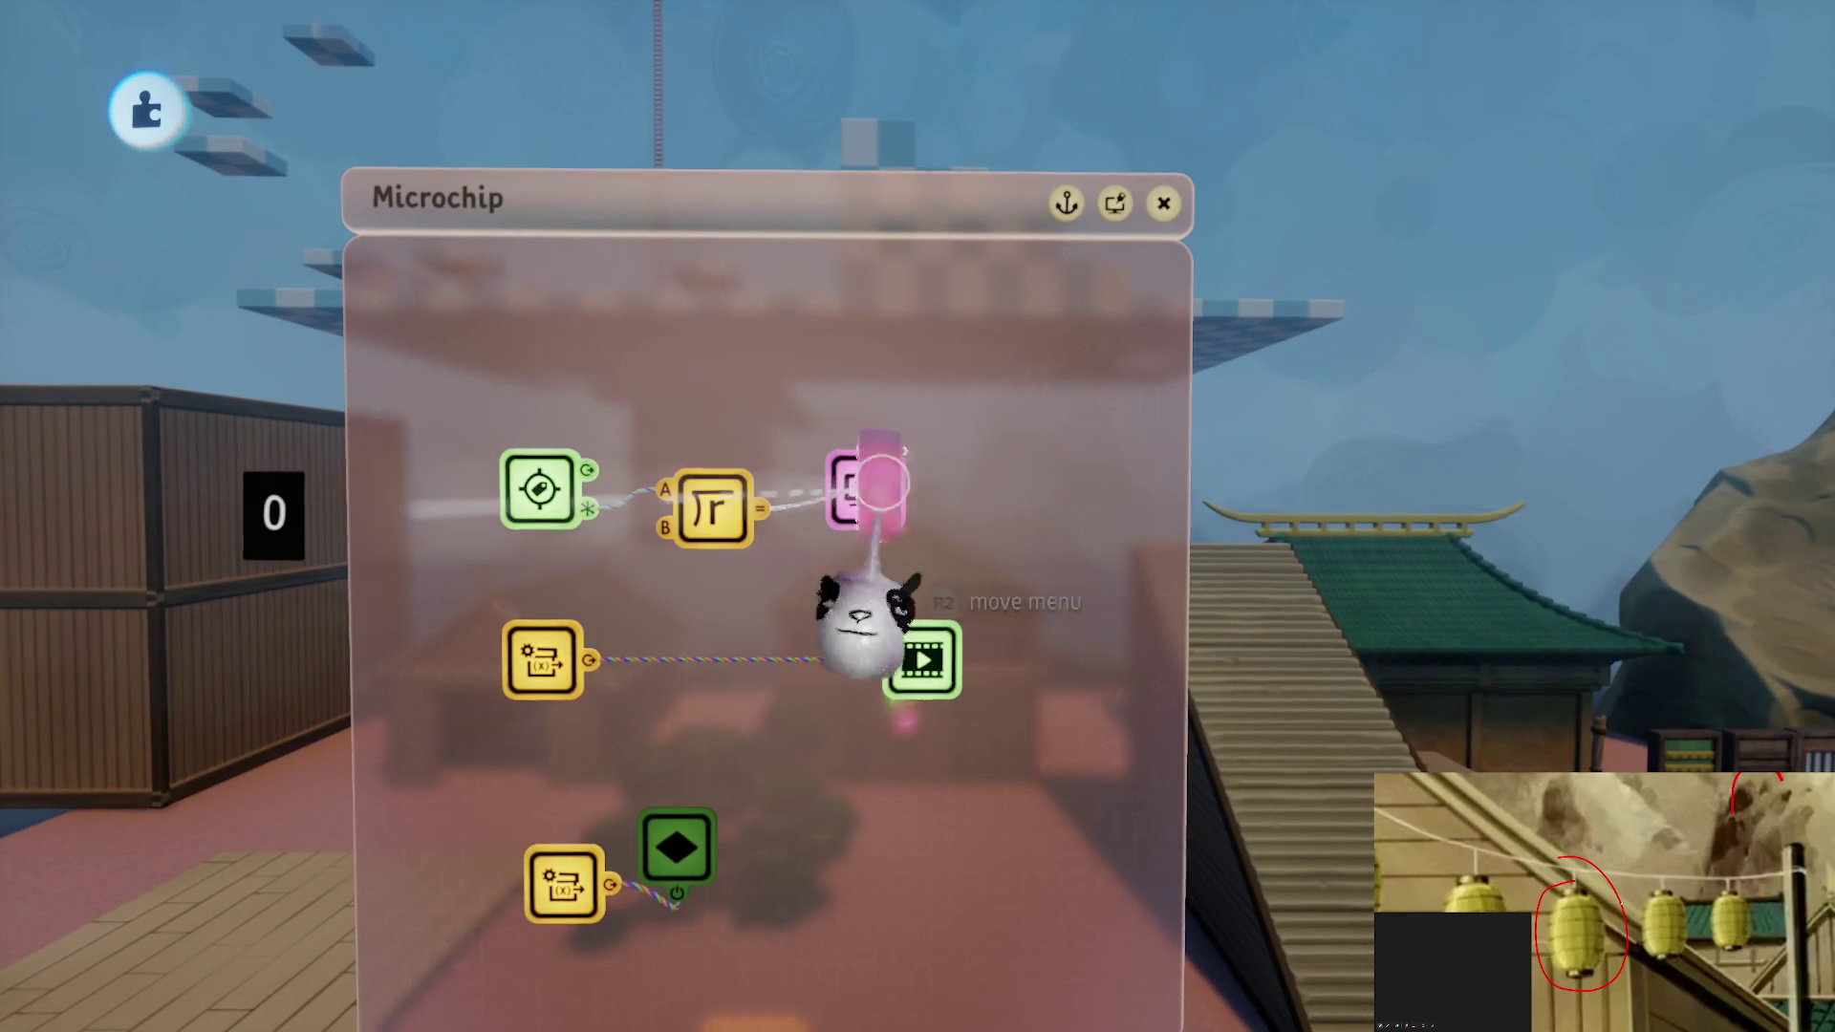
left_click(880, 485)
left_click_drag(944, 418, 989, 418)
key("Escape")
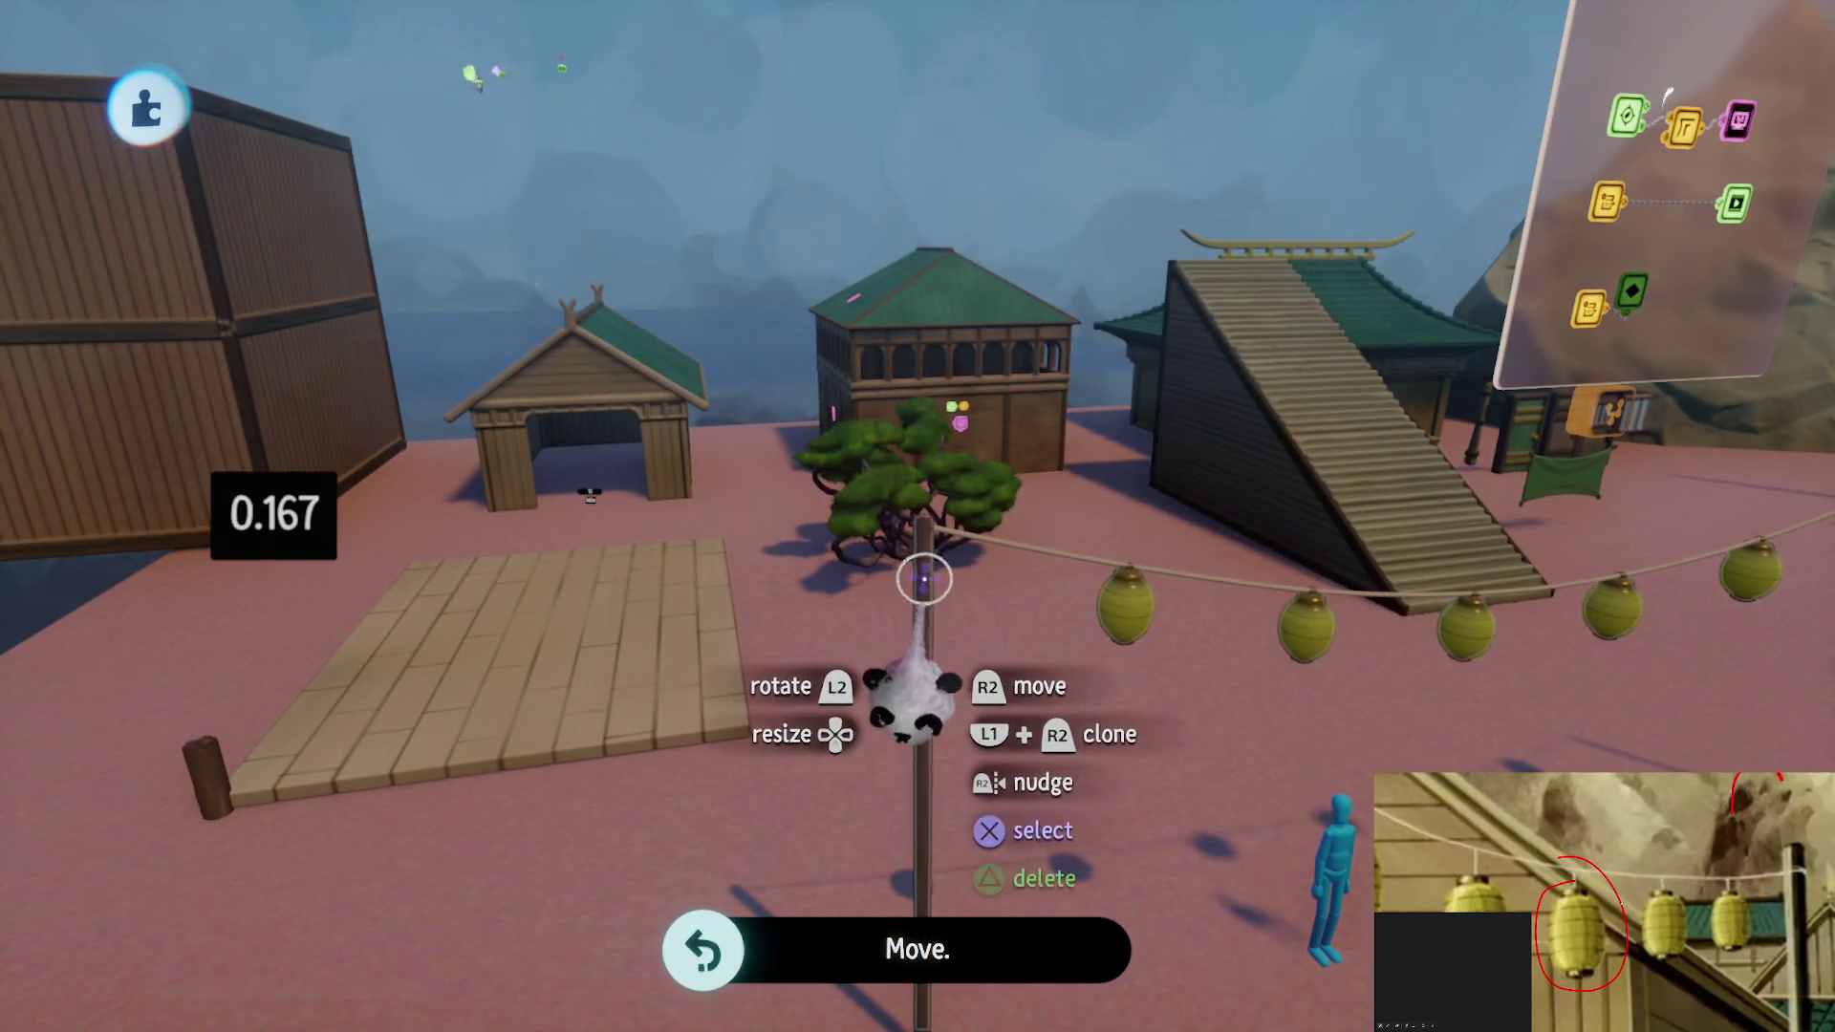
scroll(875, 483, "down", 5)
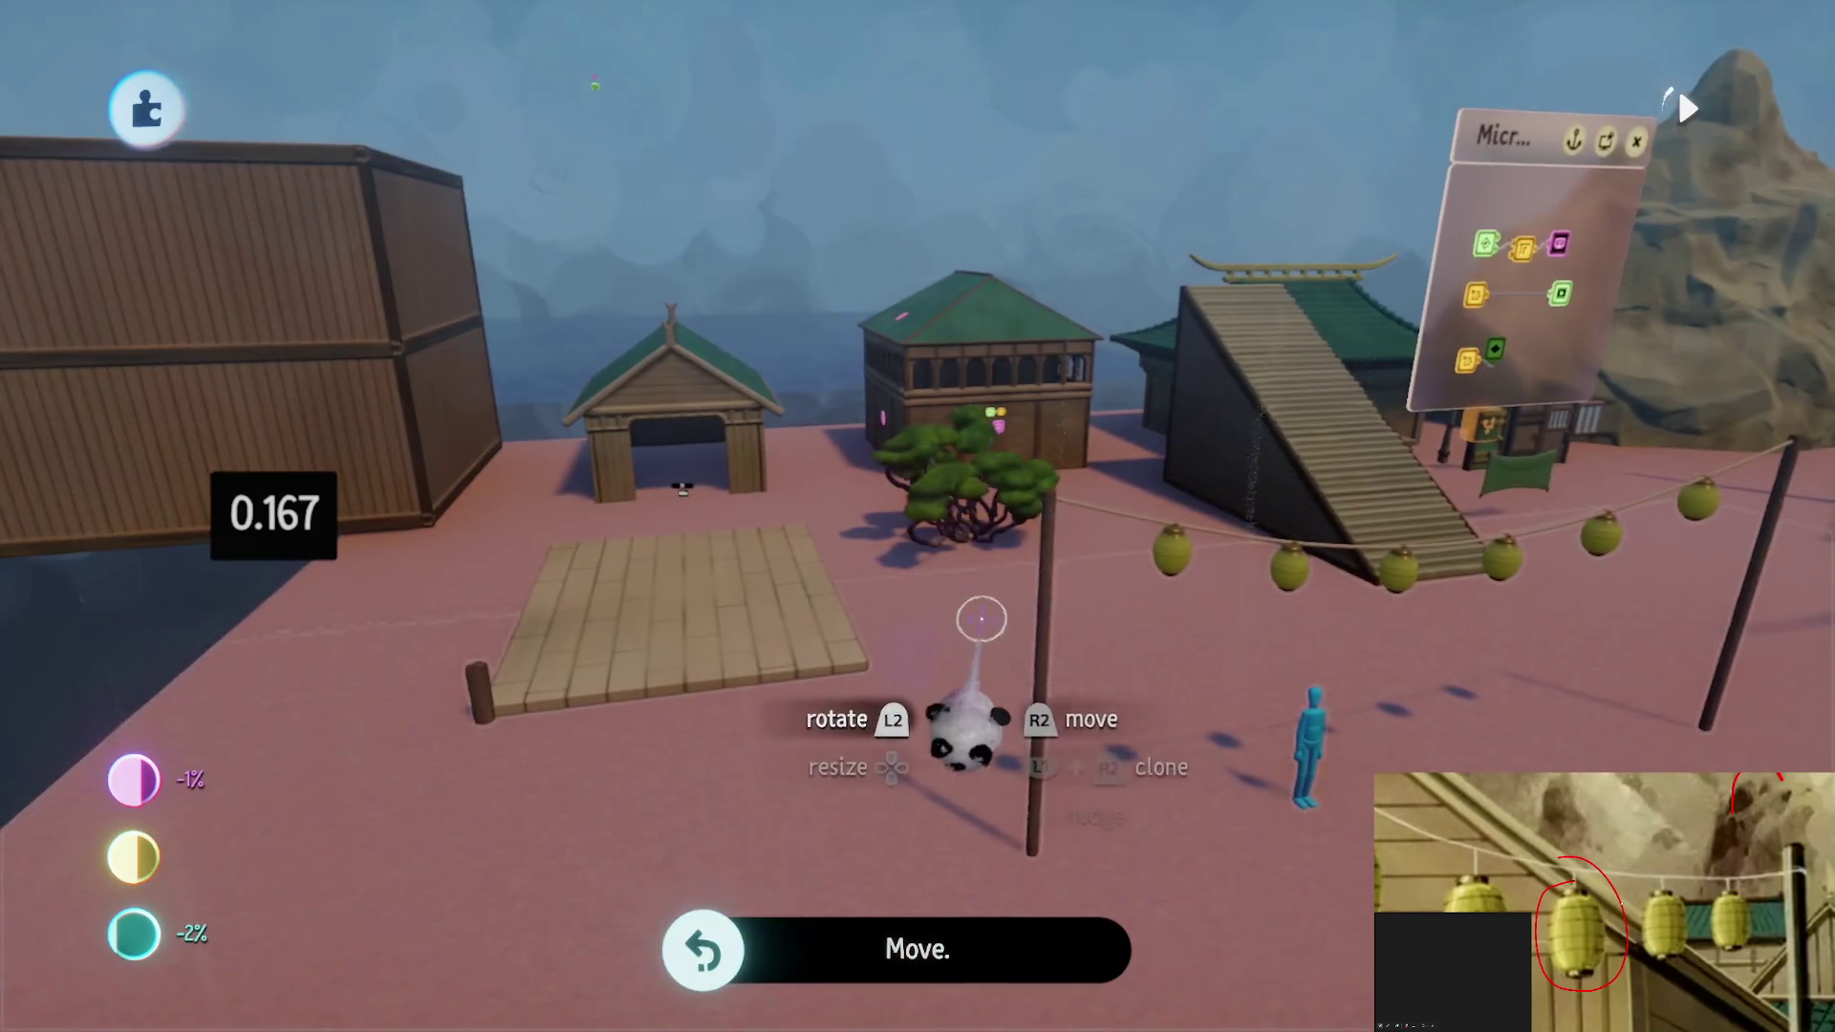
scroll(957, 476, "up", 5)
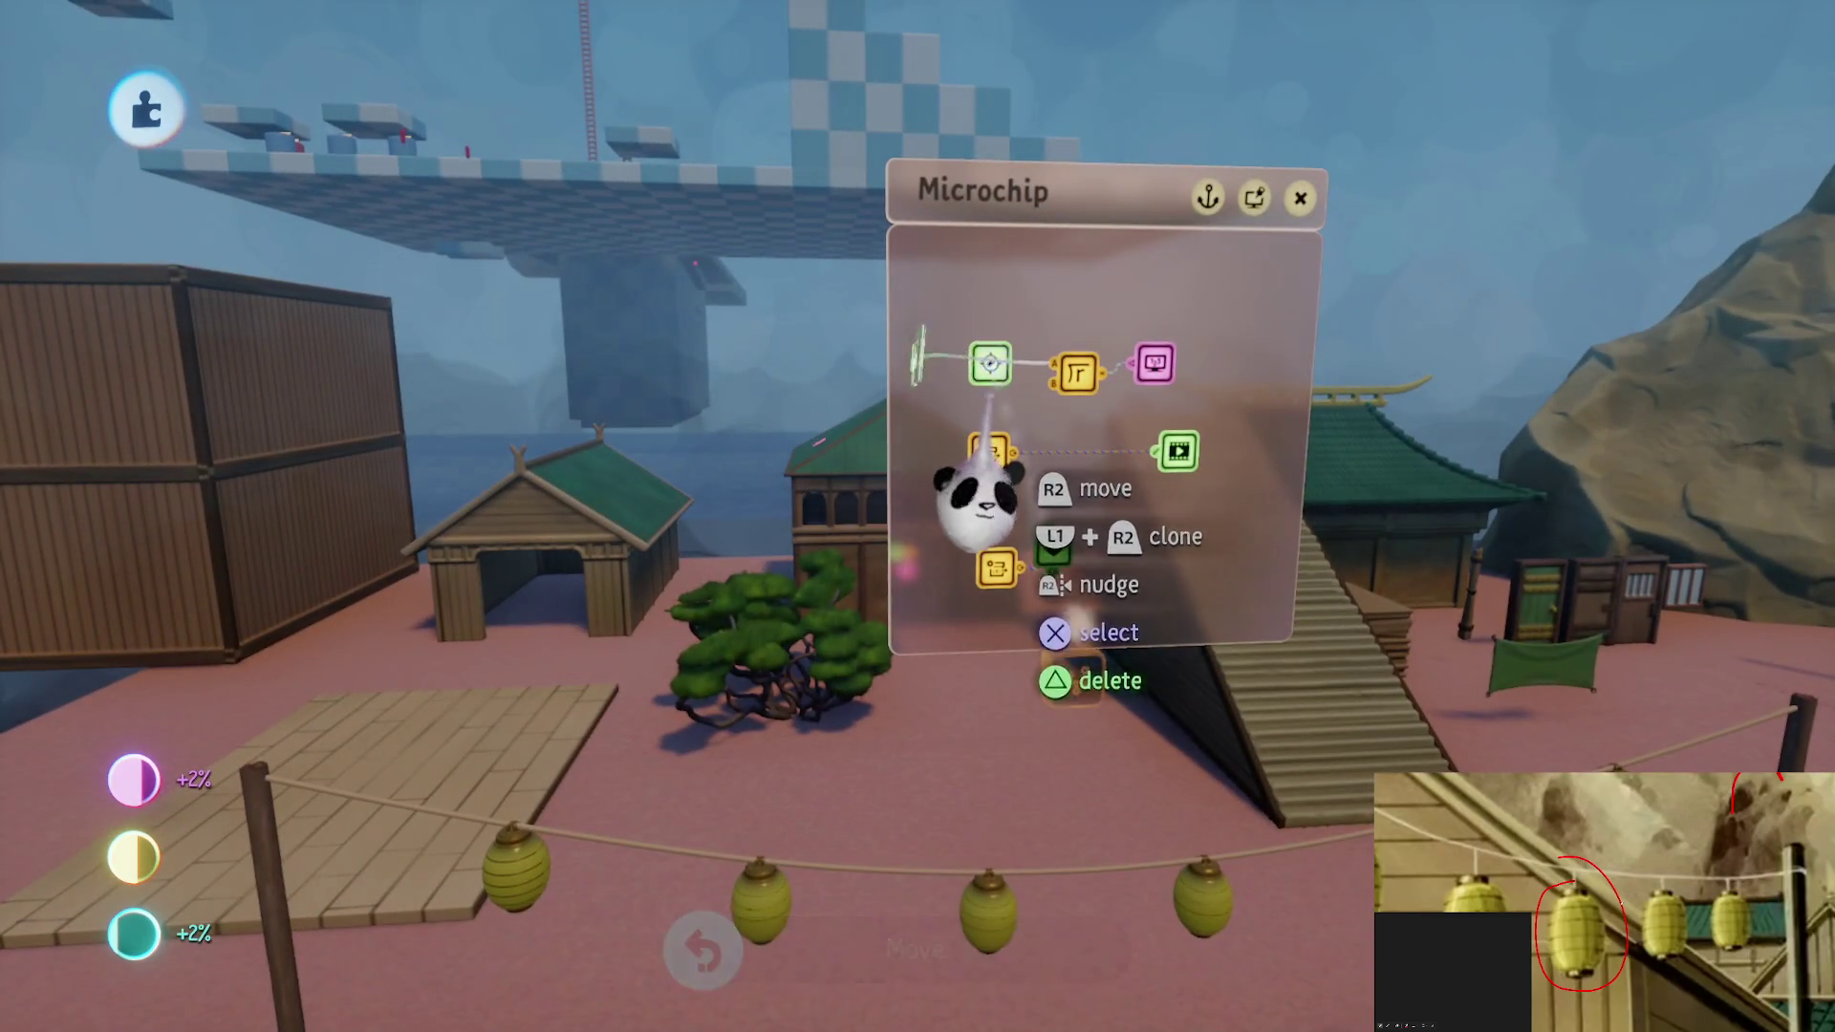
Insert a Splitter between the Tag and the calculator, then choose Save from the pause menu
left_click(985, 459)
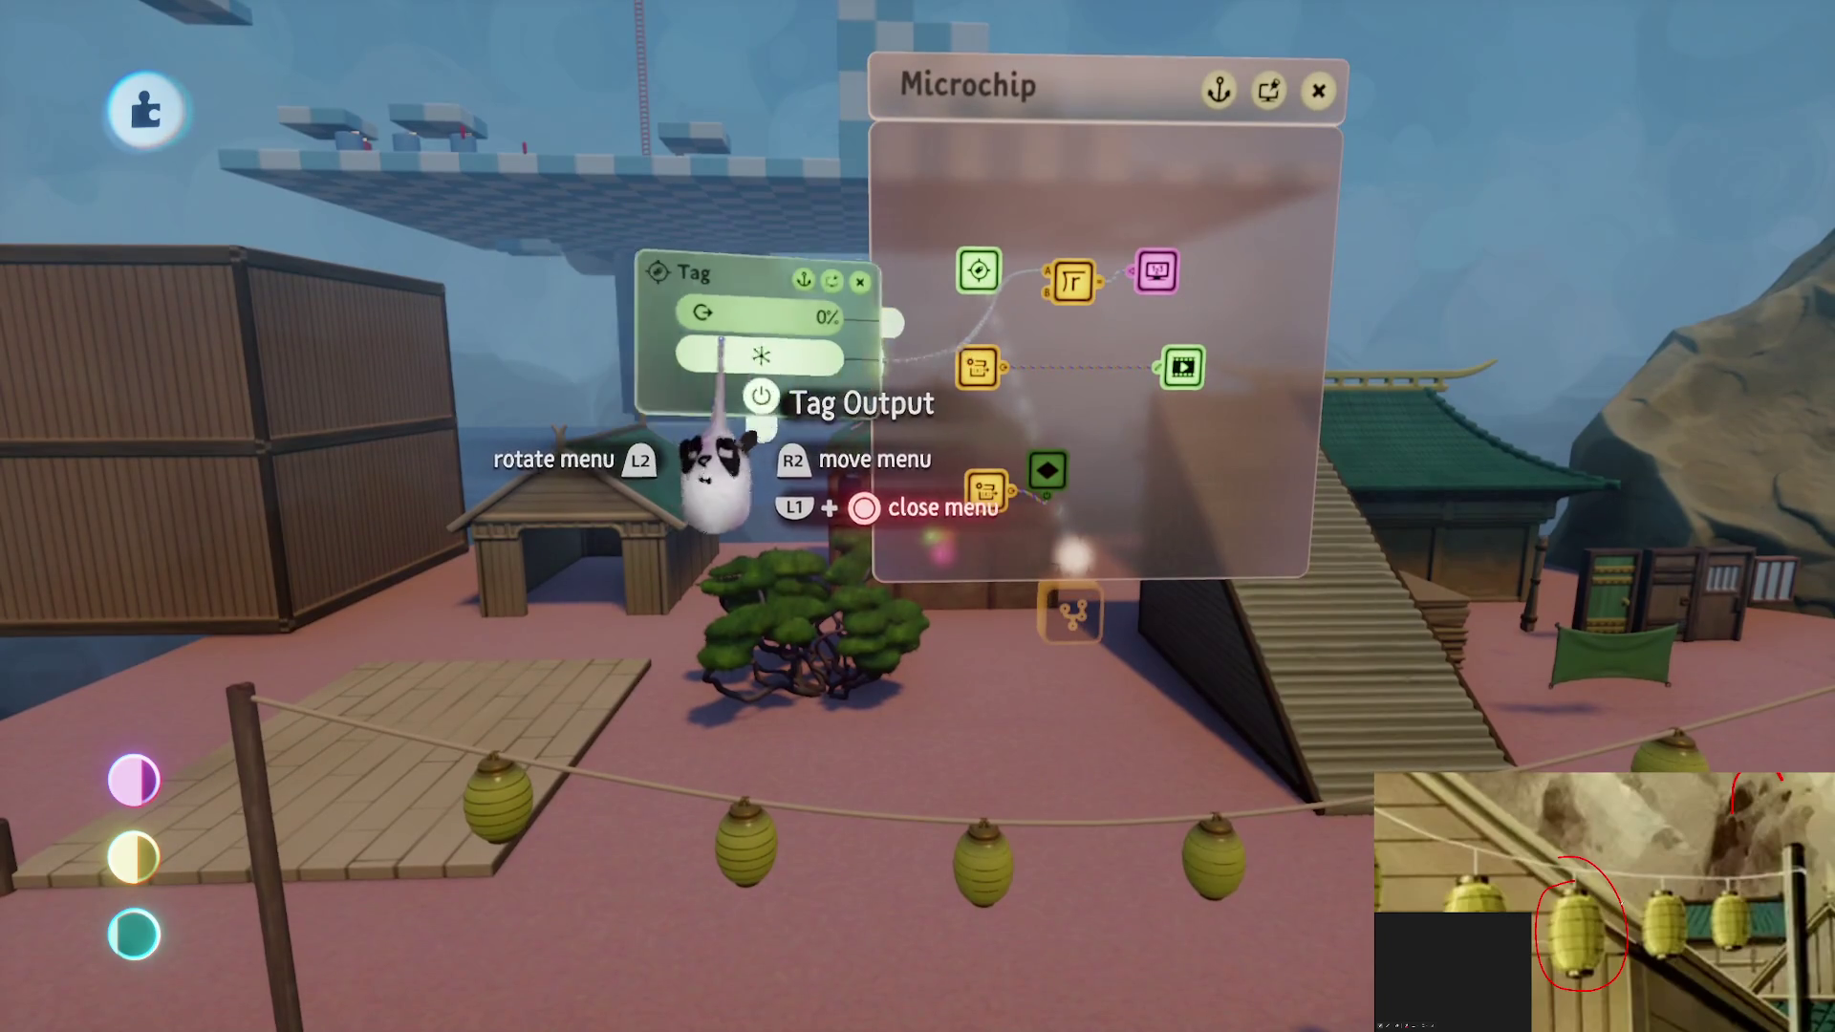
scroll(817, 659, "right", 5)
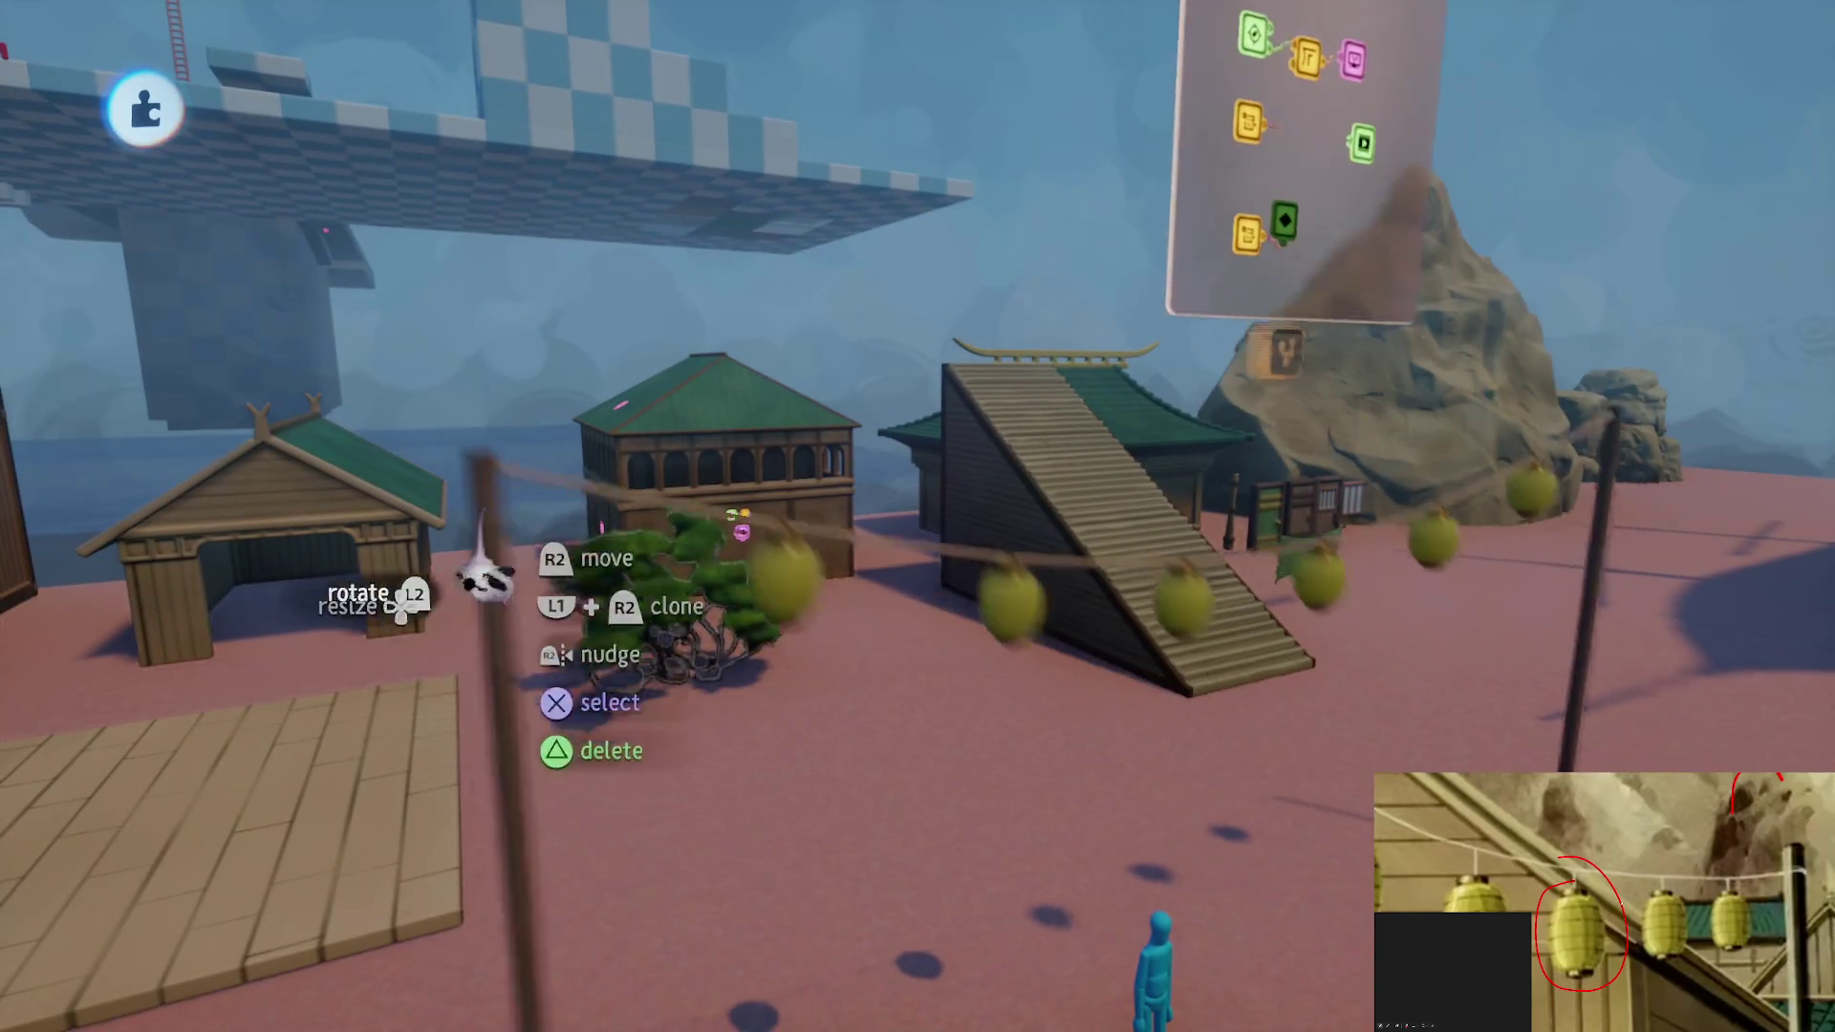
scroll(705, 577, "up", 5)
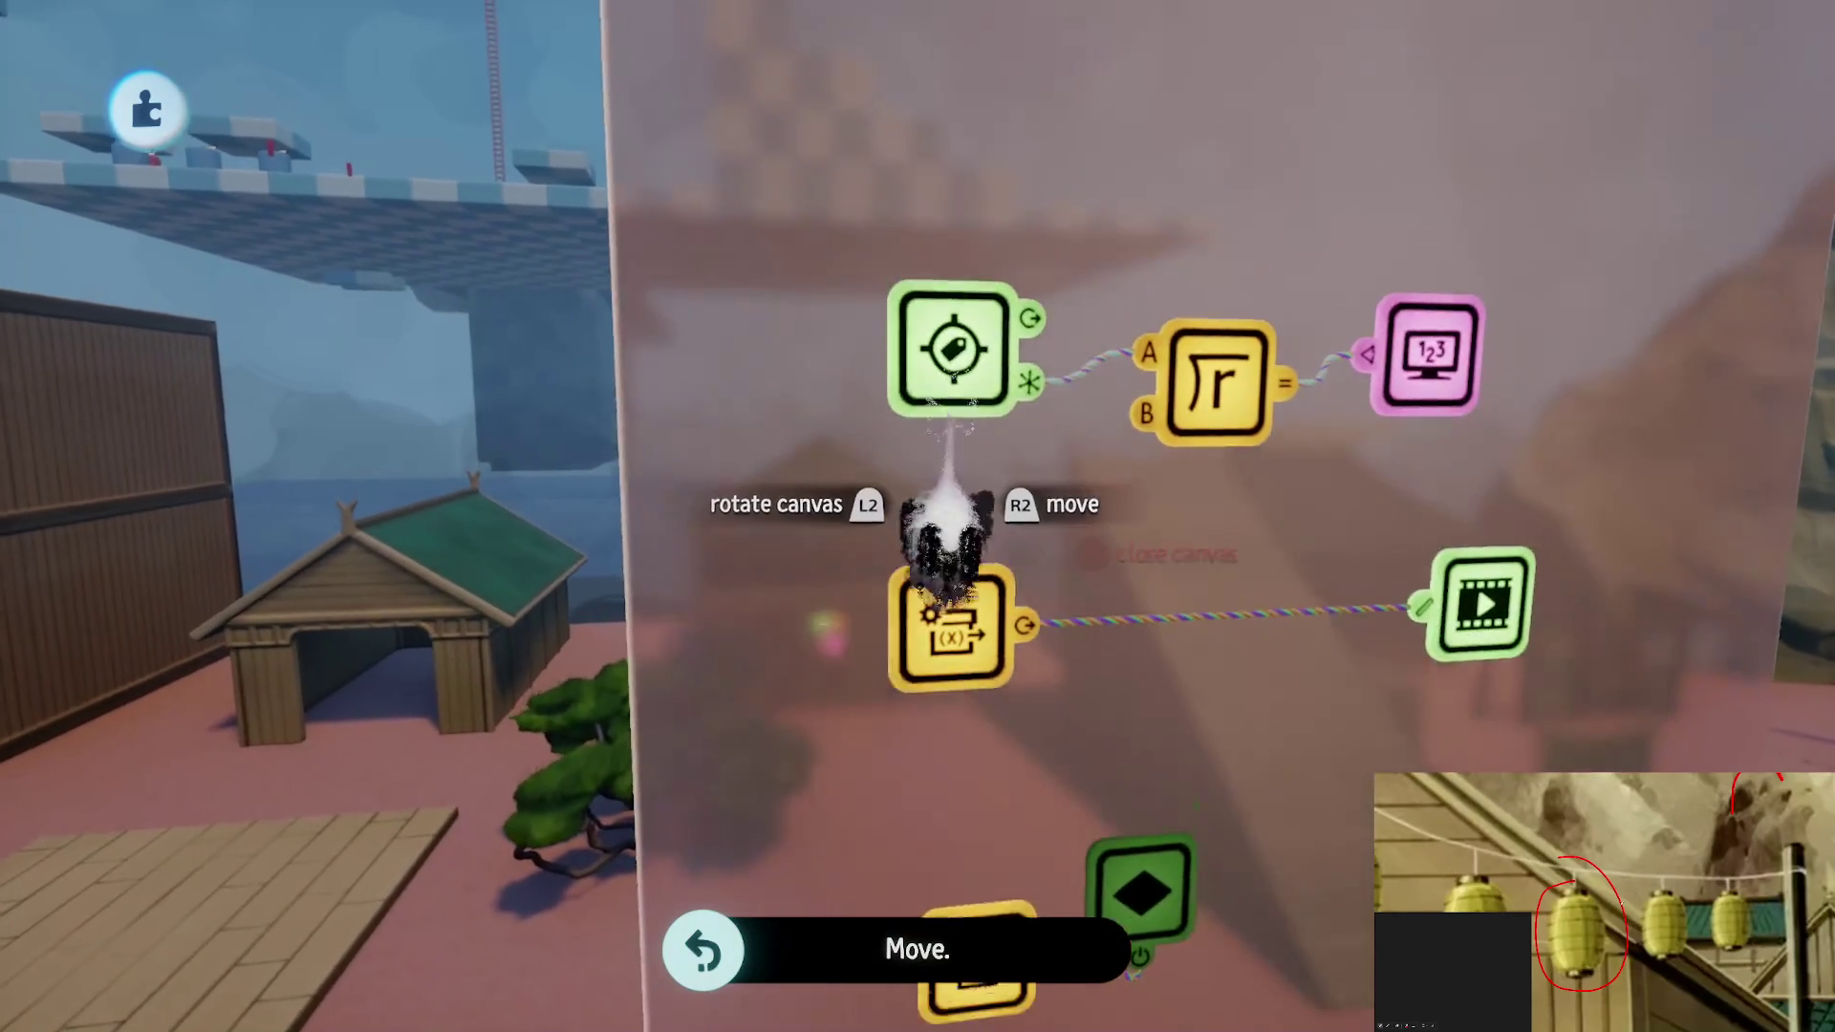
key("Right")
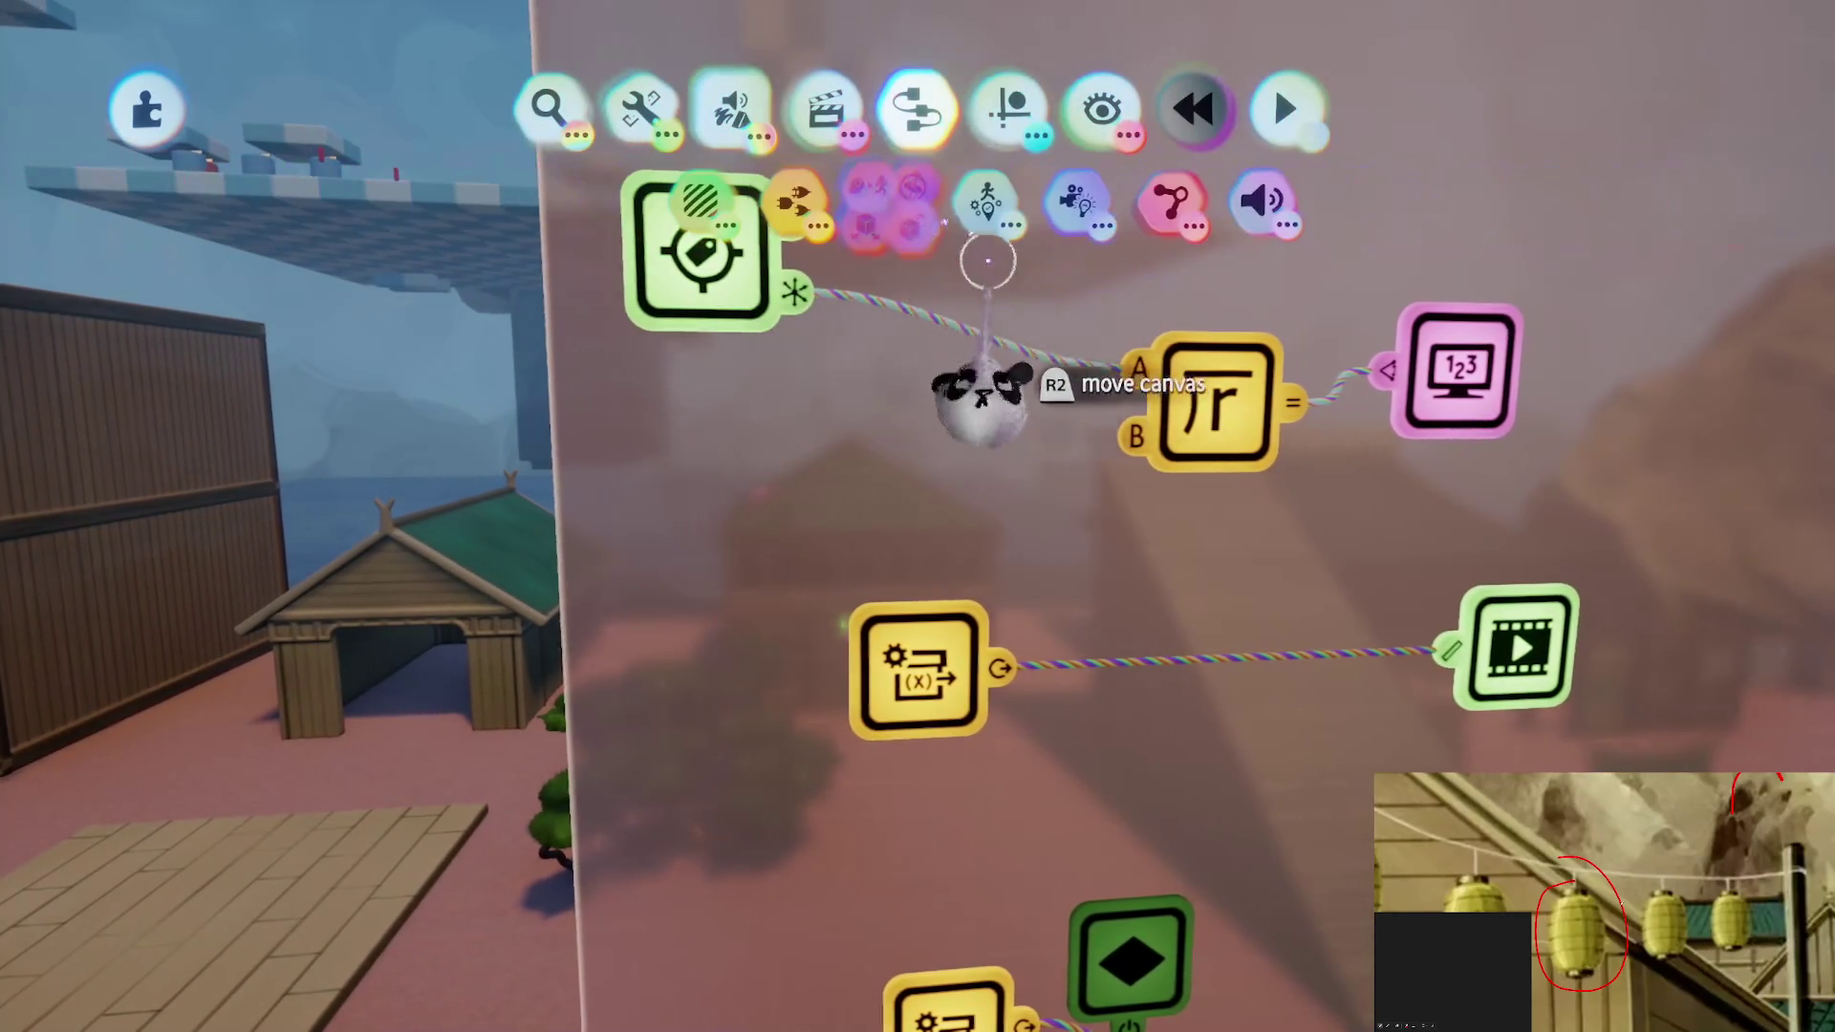
left_click(633, 199)
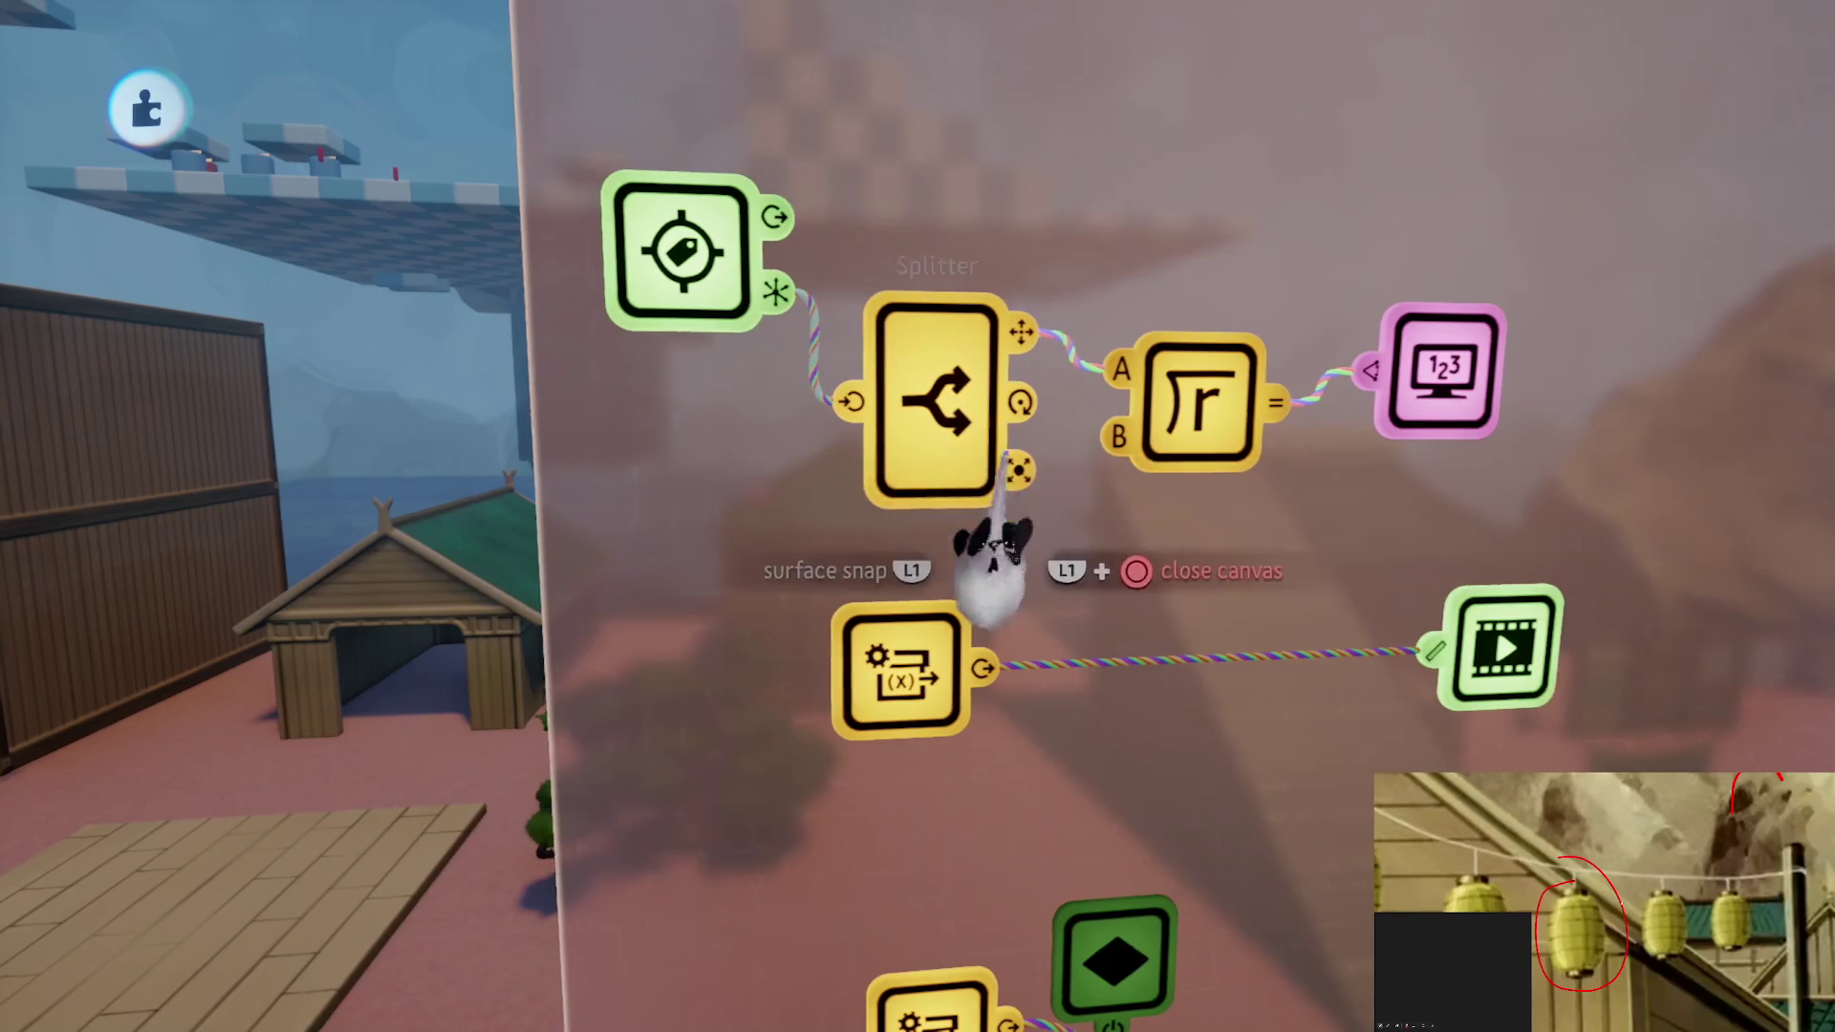
mouse_move(1042, 362)
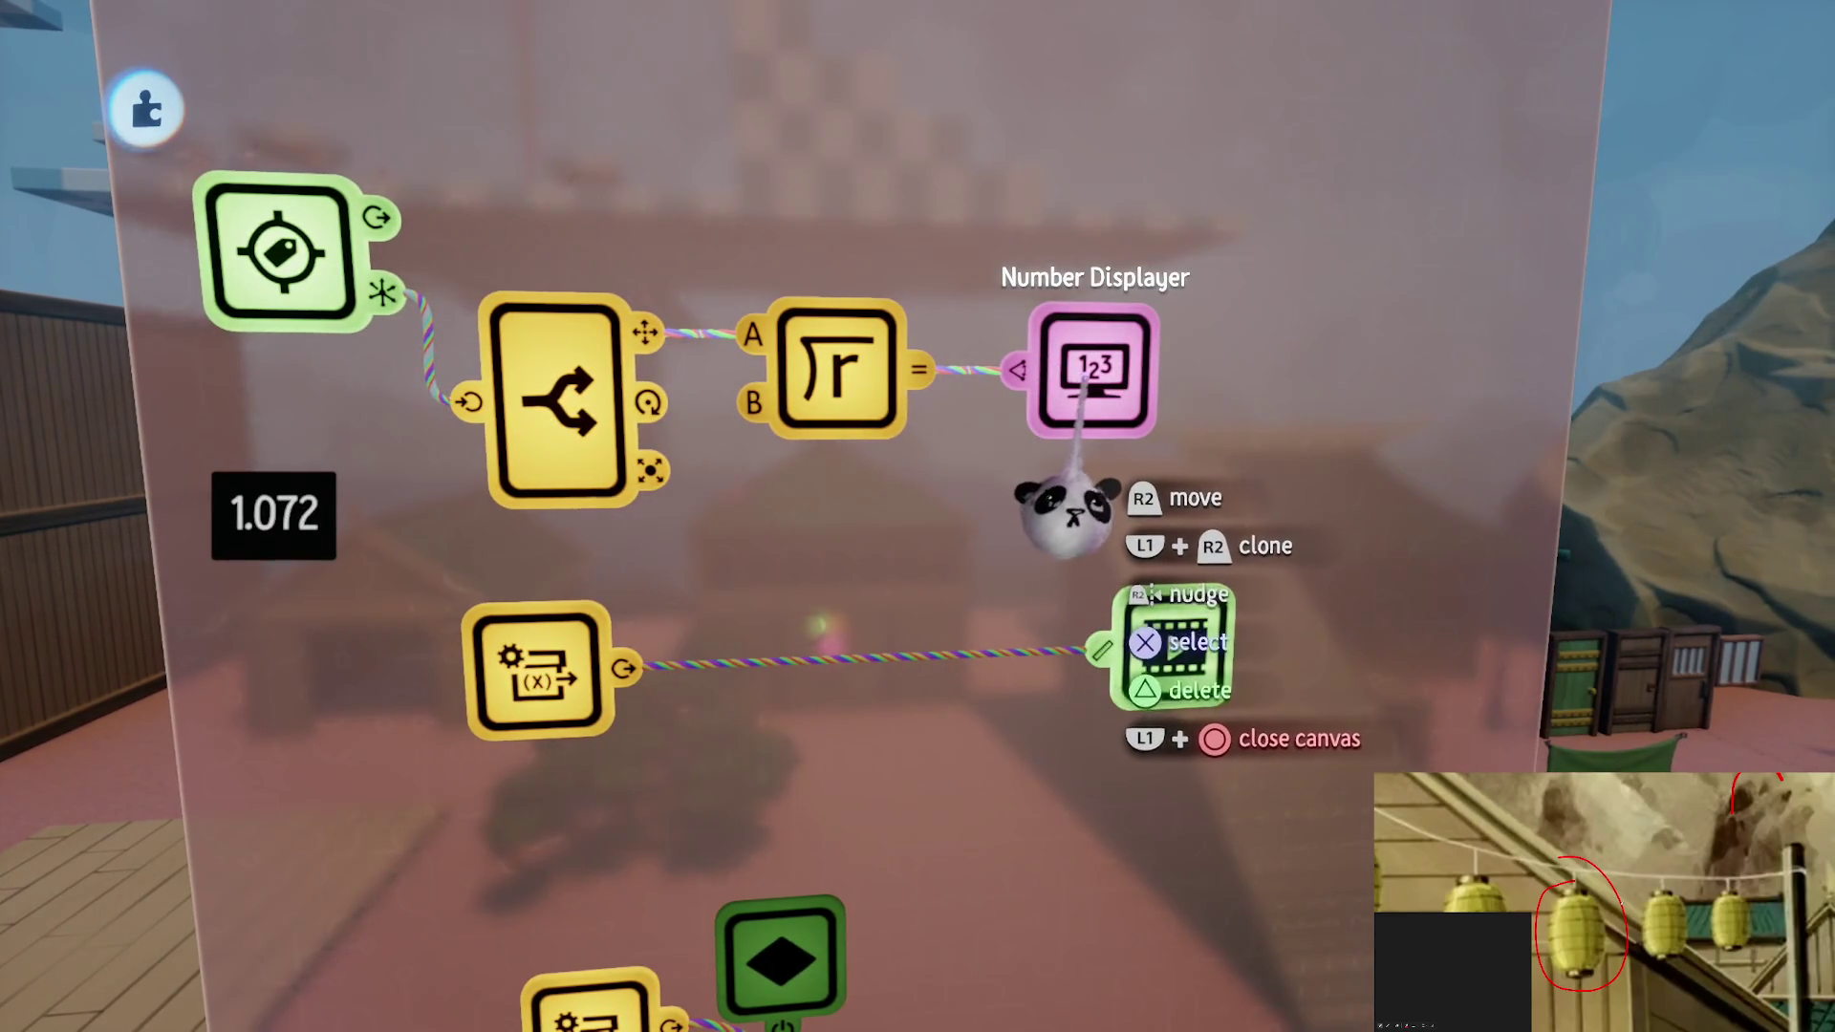
scroll(1042, 361, "down", 5)
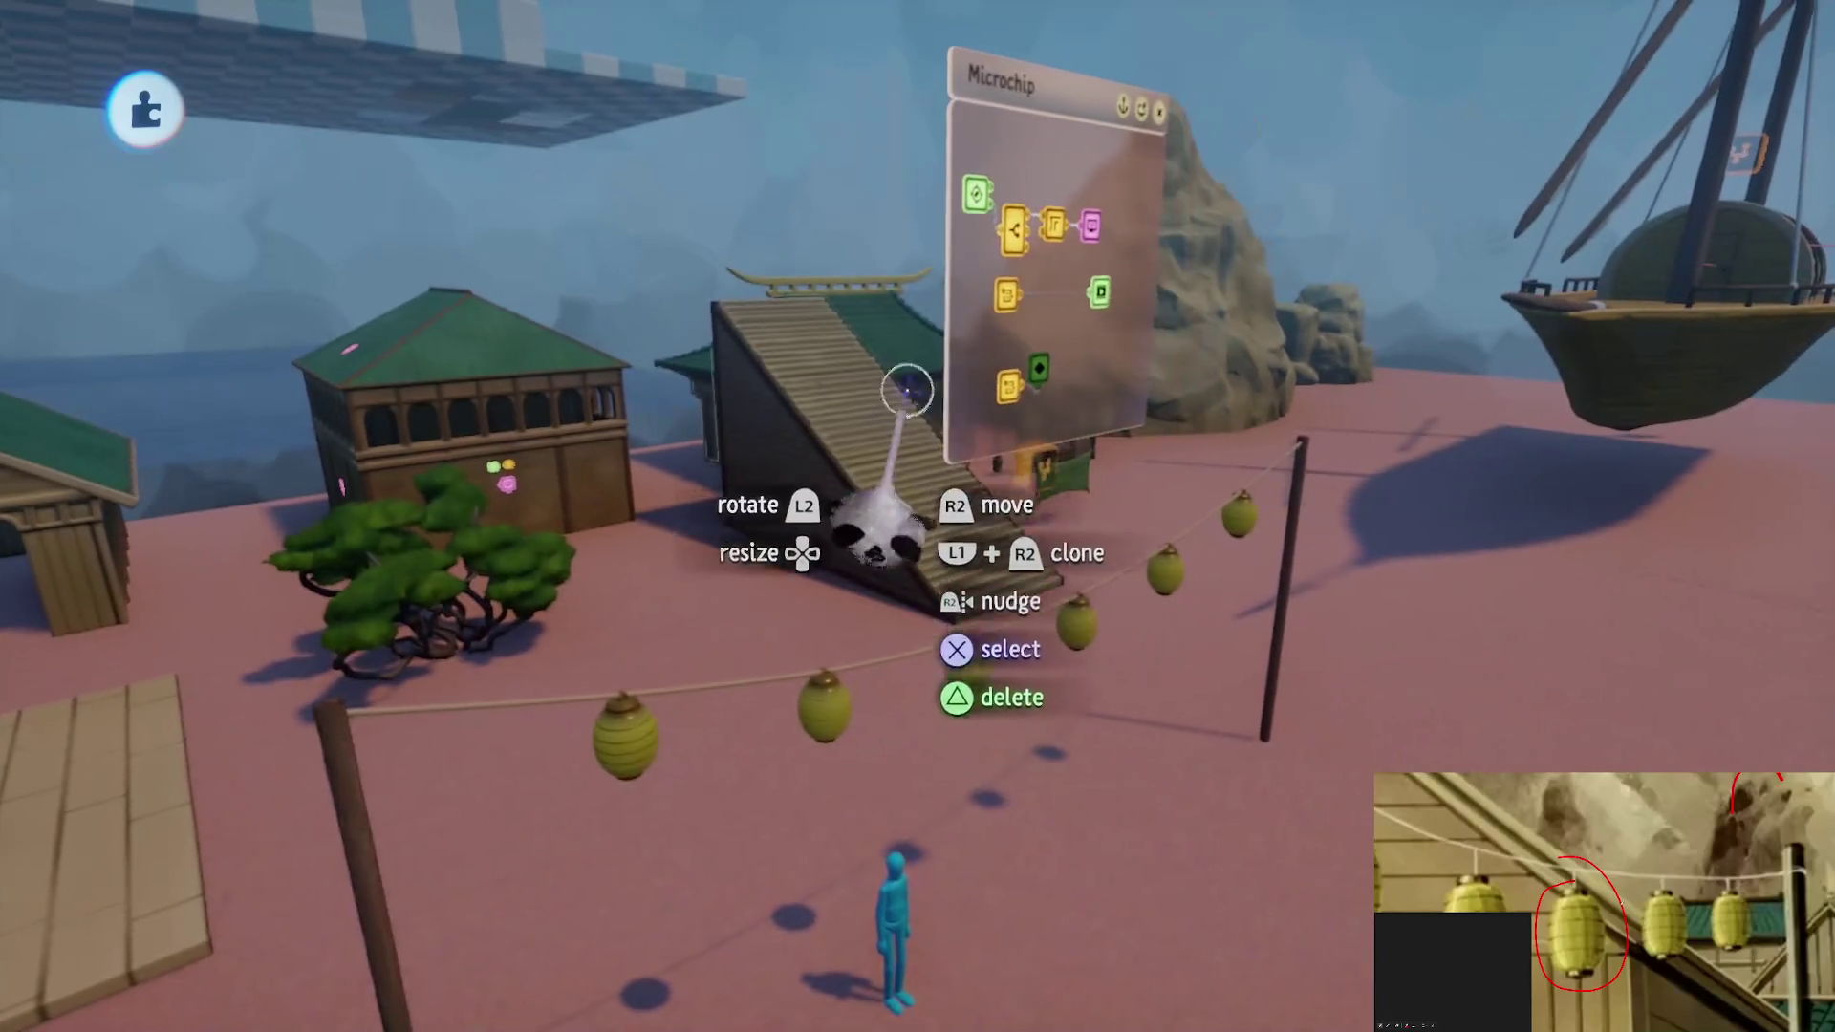
key("Escape")
left_click(1159, 726)
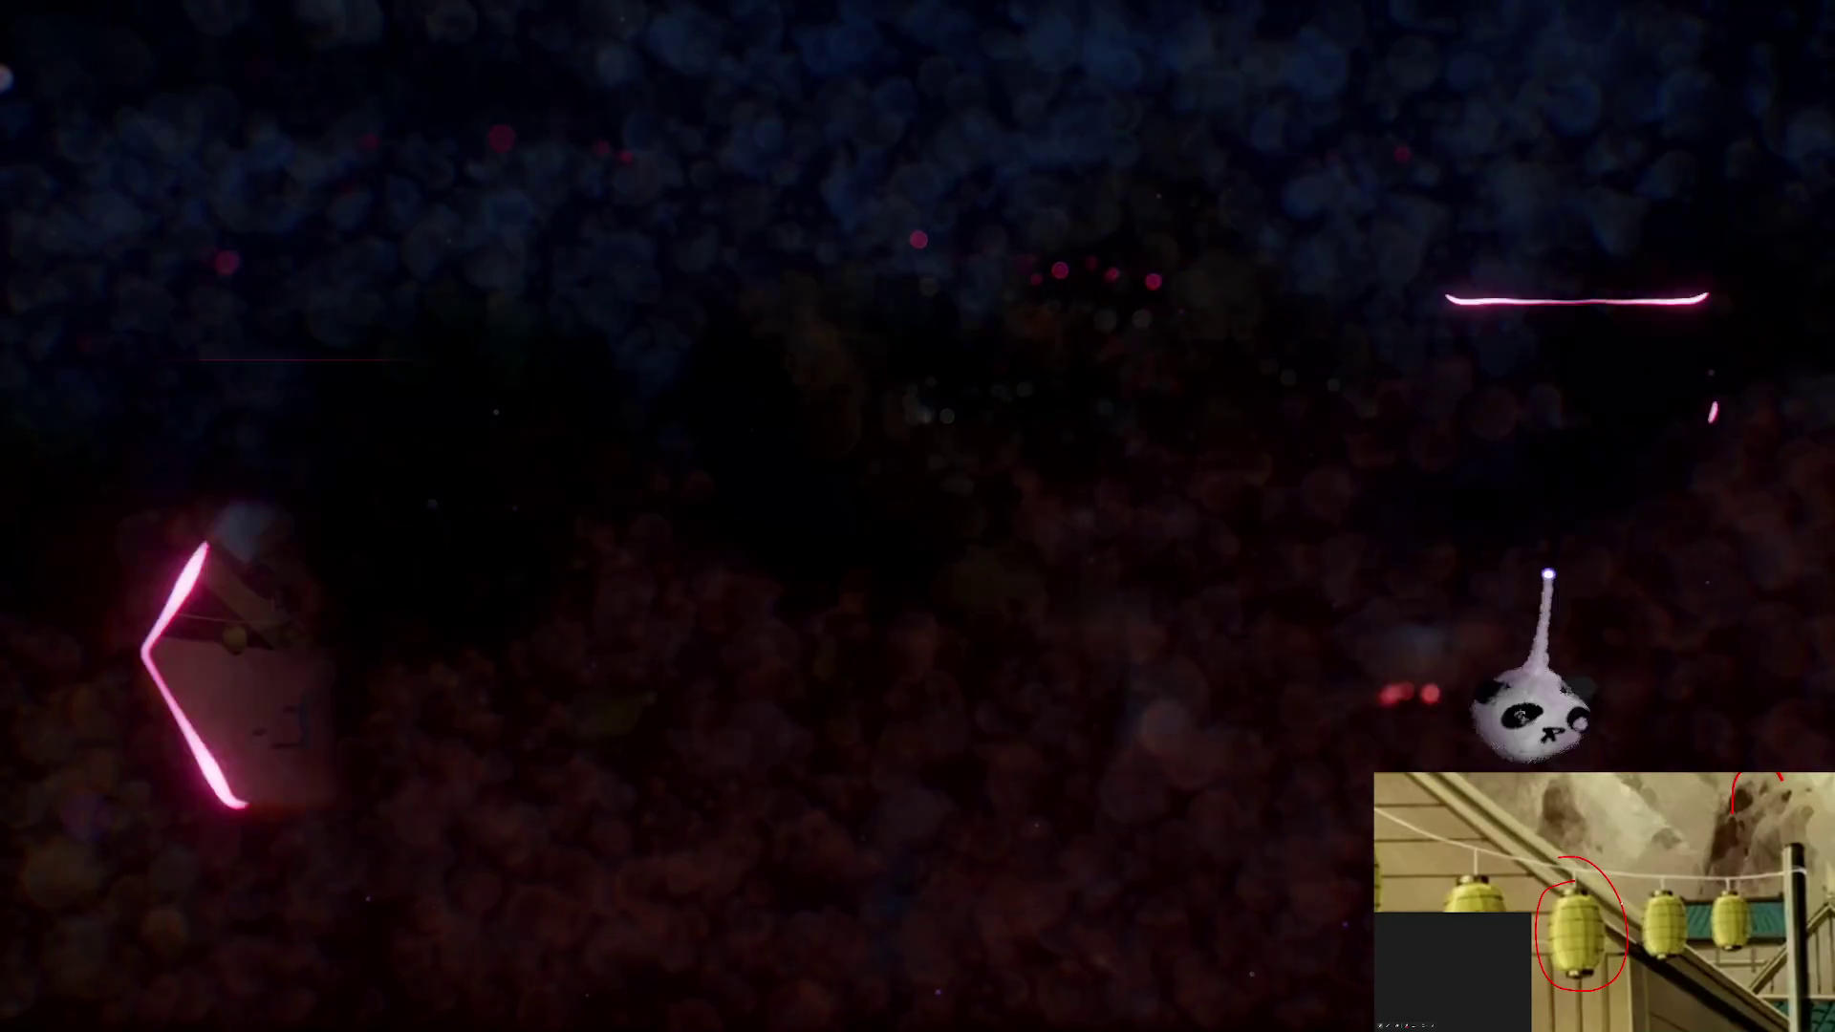
Save a PRIVATE online version of The Storm Assets scene
left_click(1563, 574)
left_click(1697, 90)
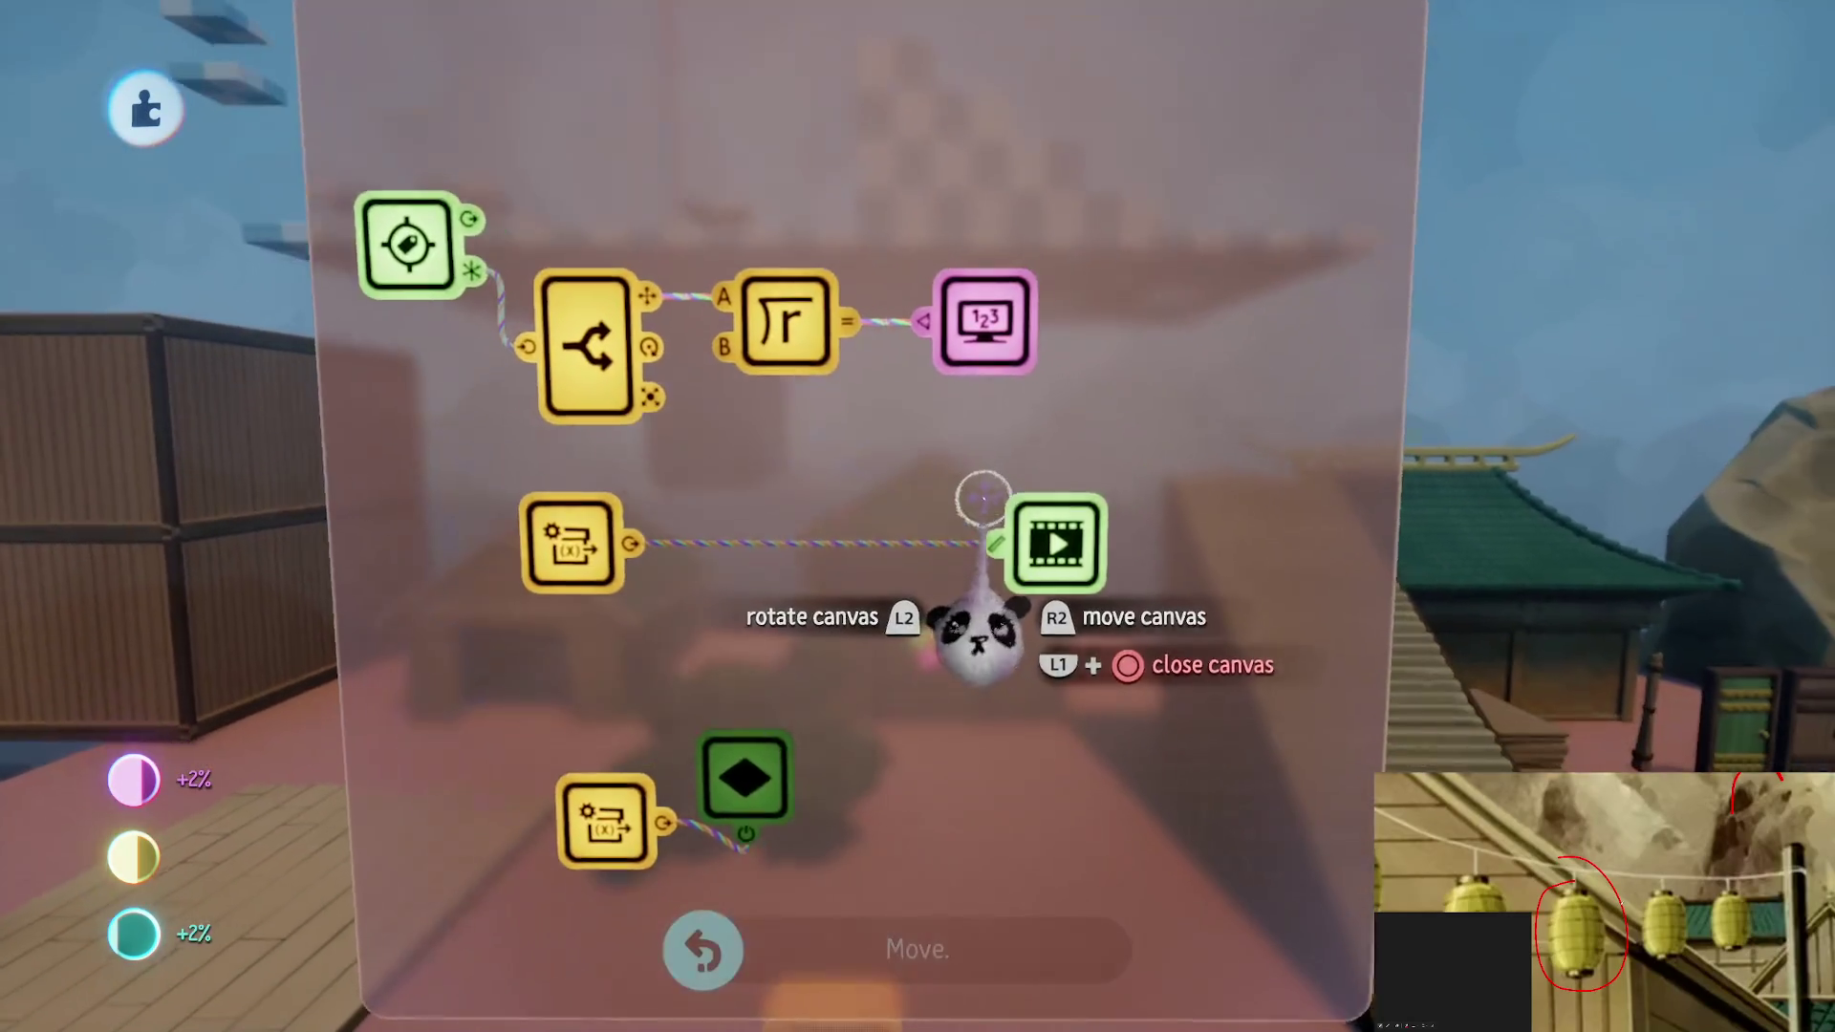
Add a Calculator set to × that multiplies the root result by the variable and feeds the Action Recorder
key("Tab")
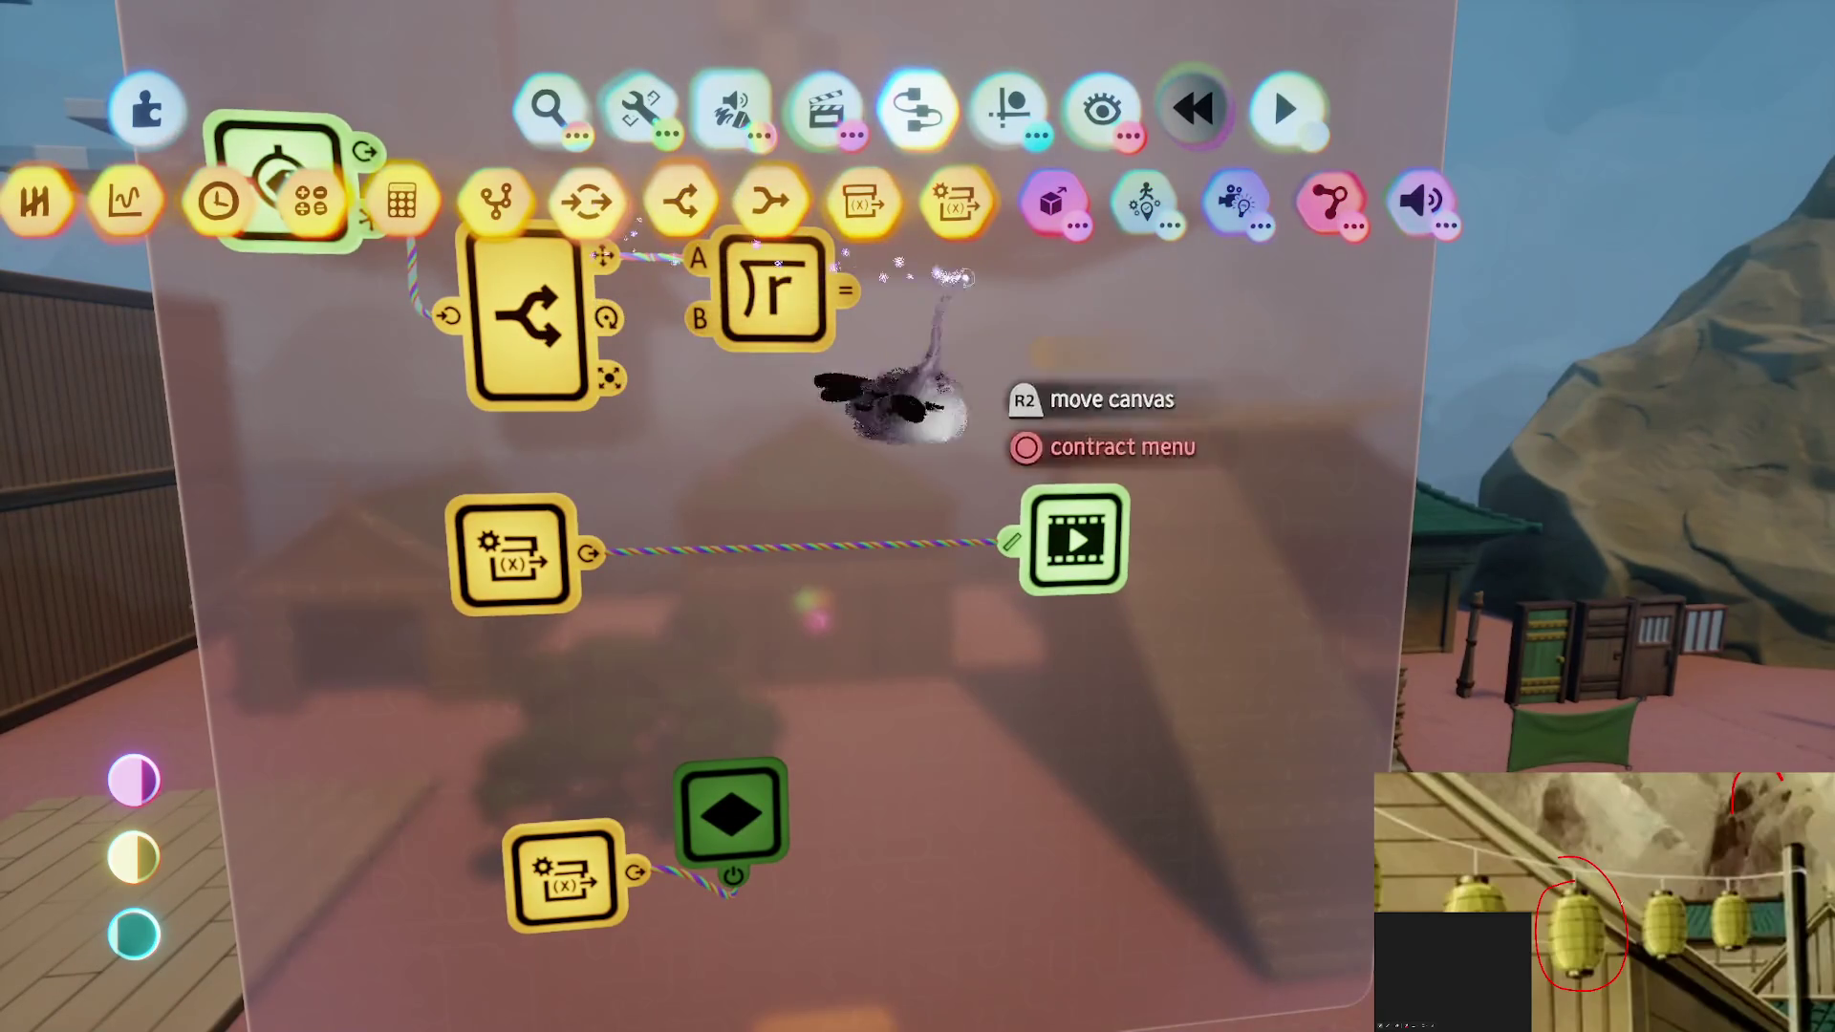
left_click(492, 200)
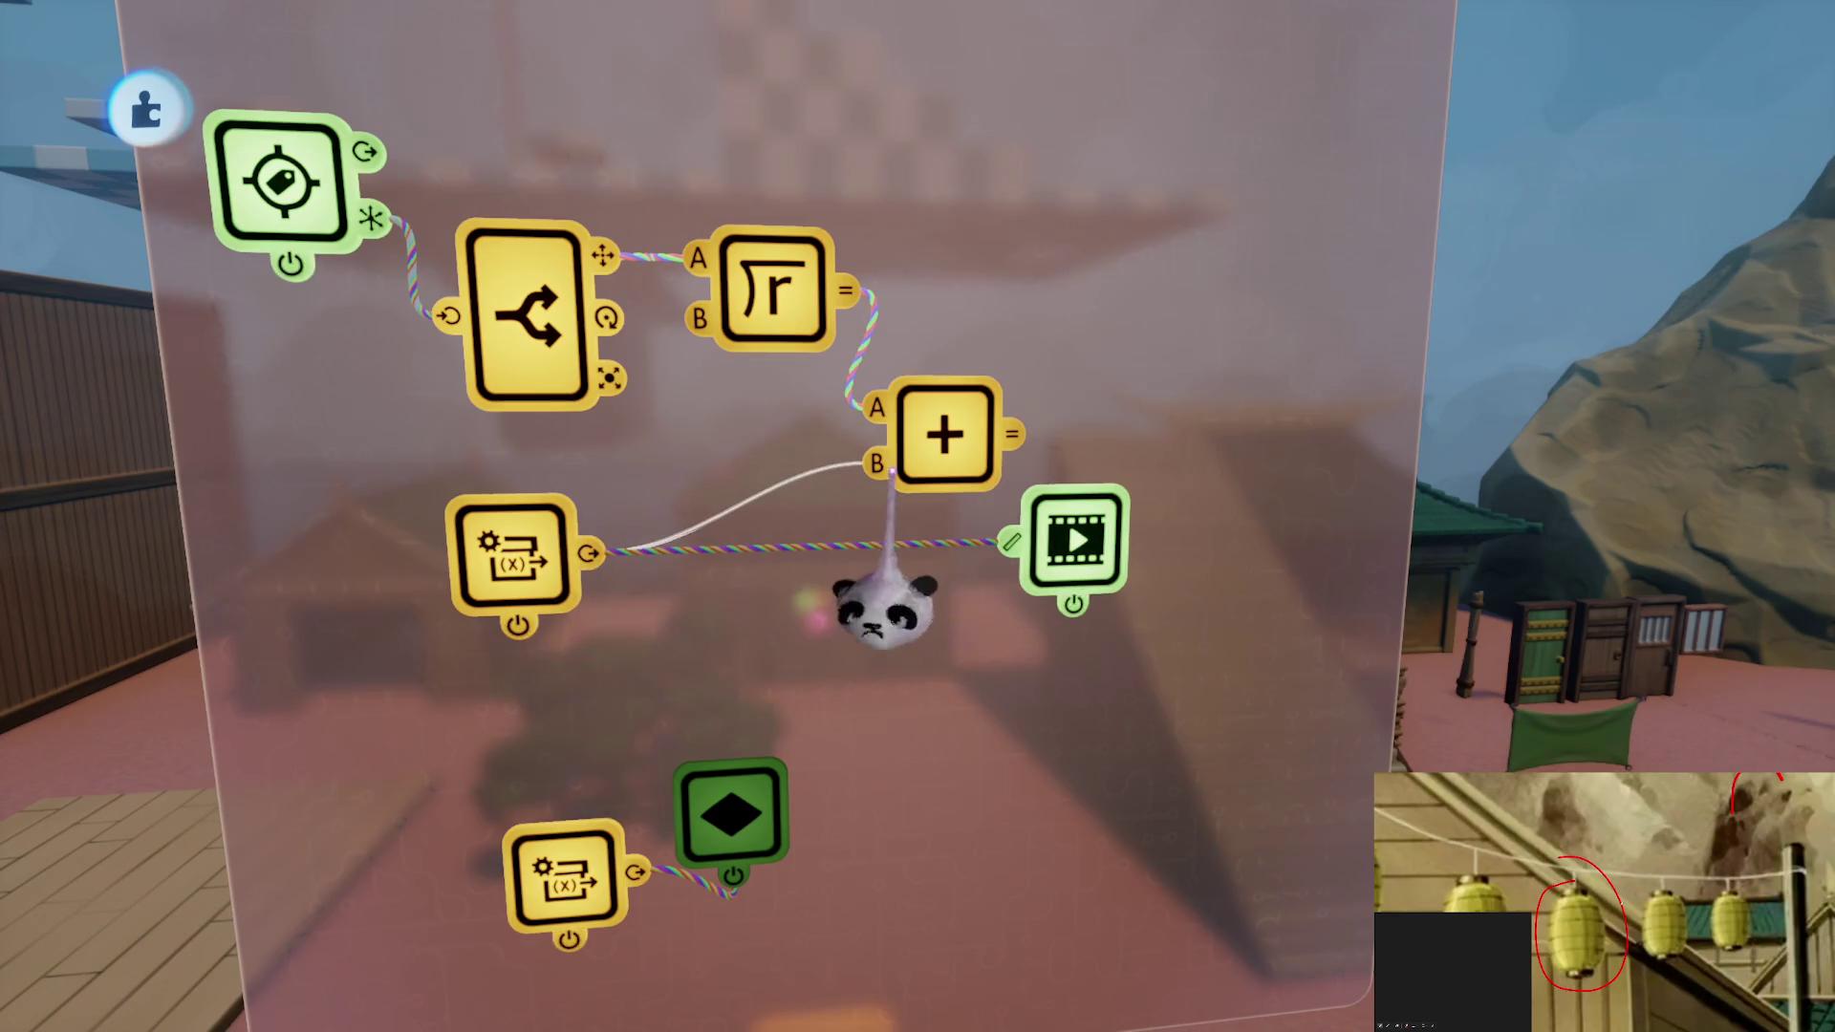
left_click(884, 612)
left_click(1012, 435)
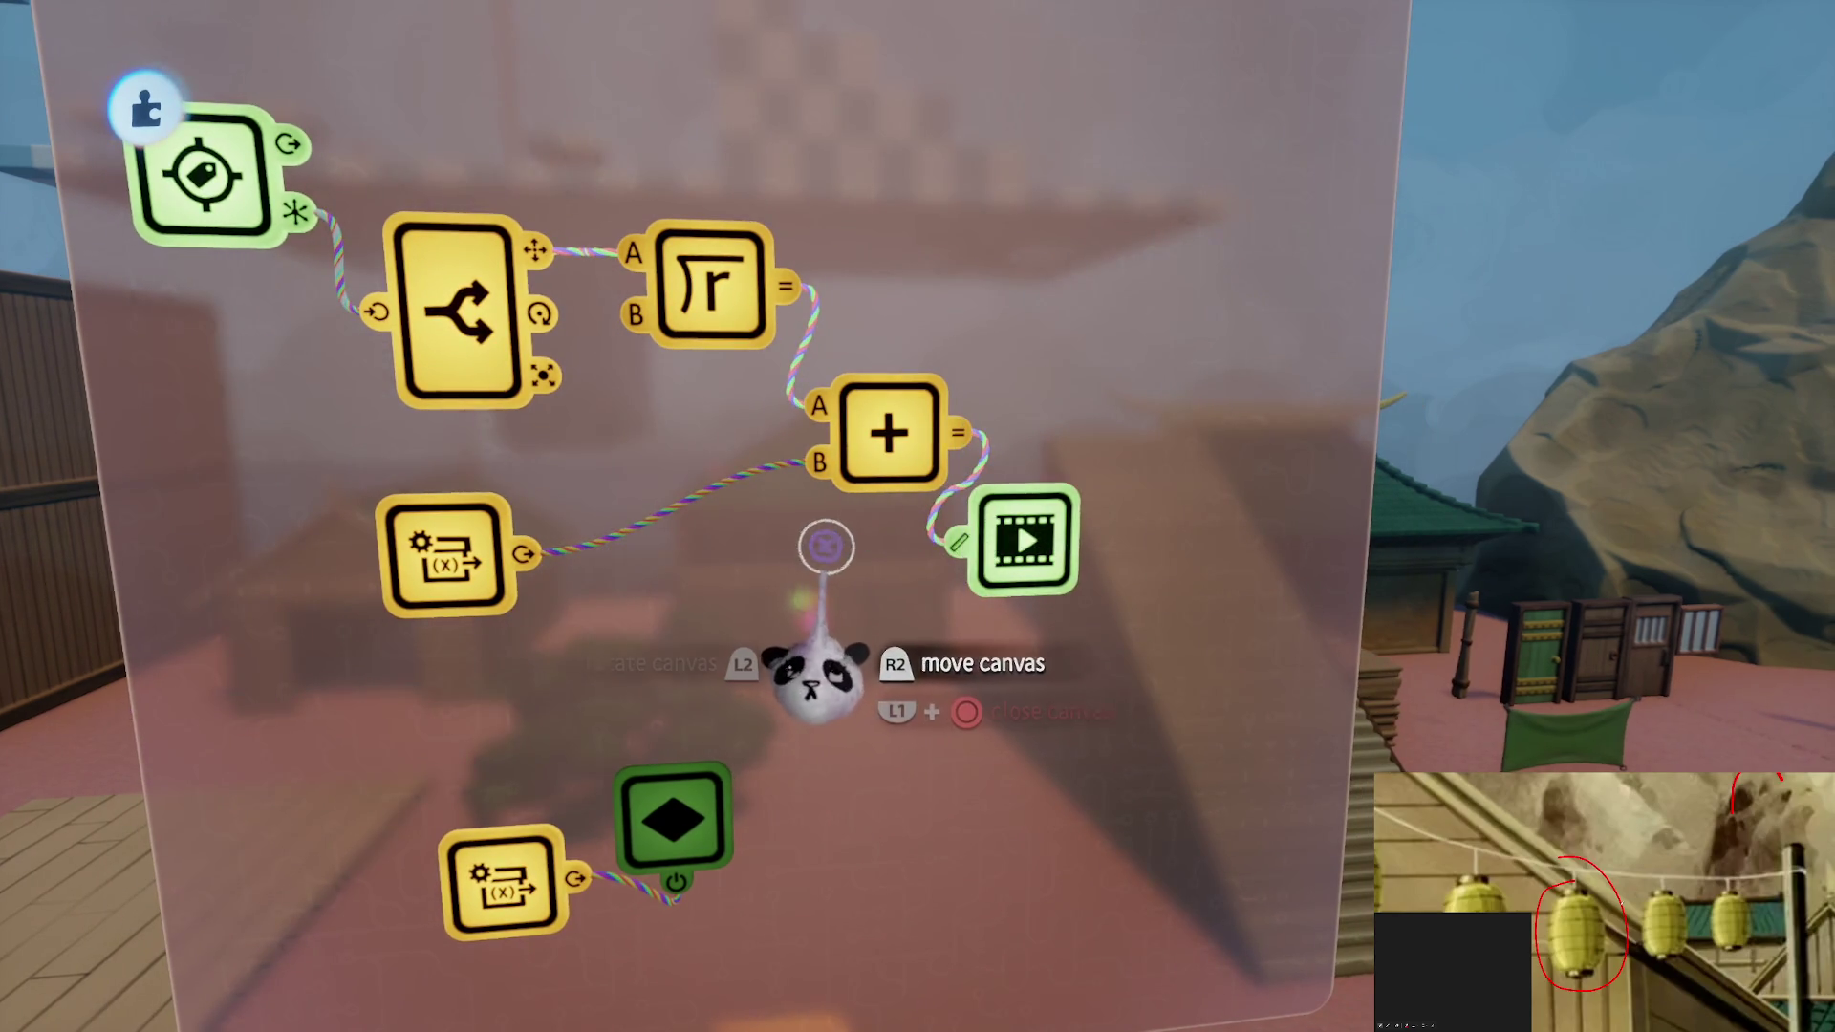
left_click(1003, 384)
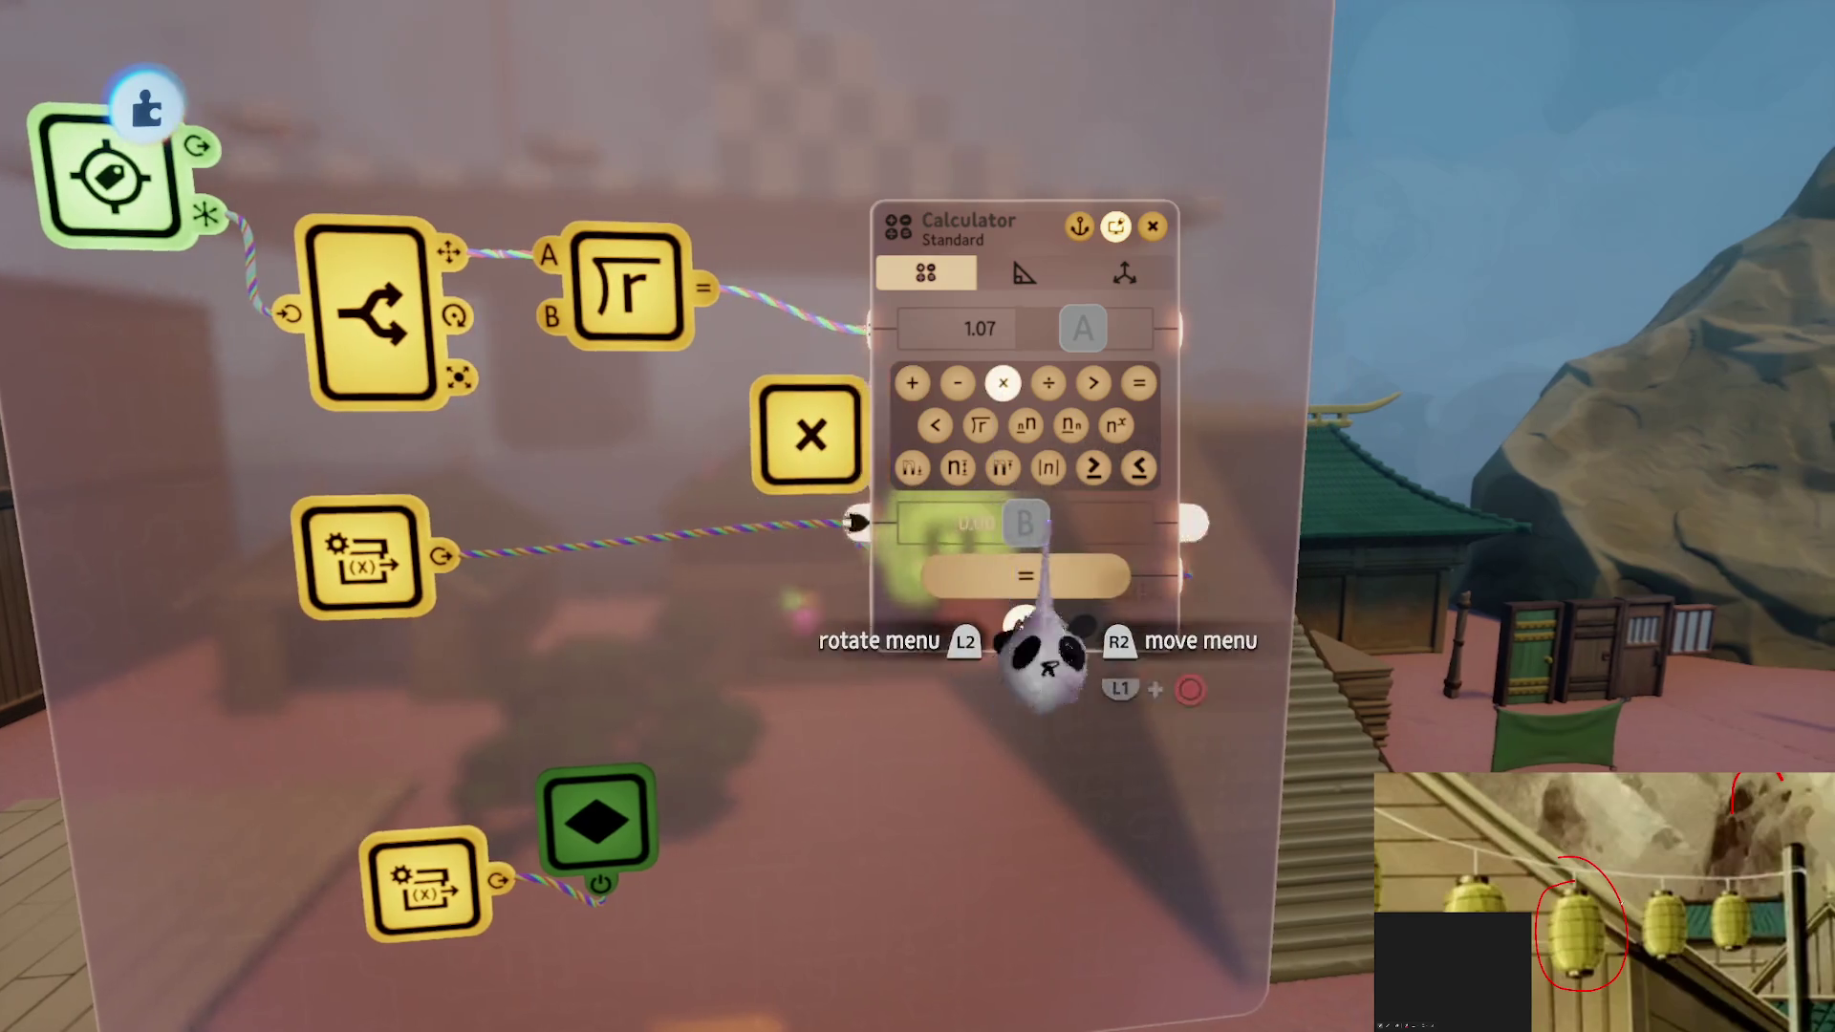
key("Escape")
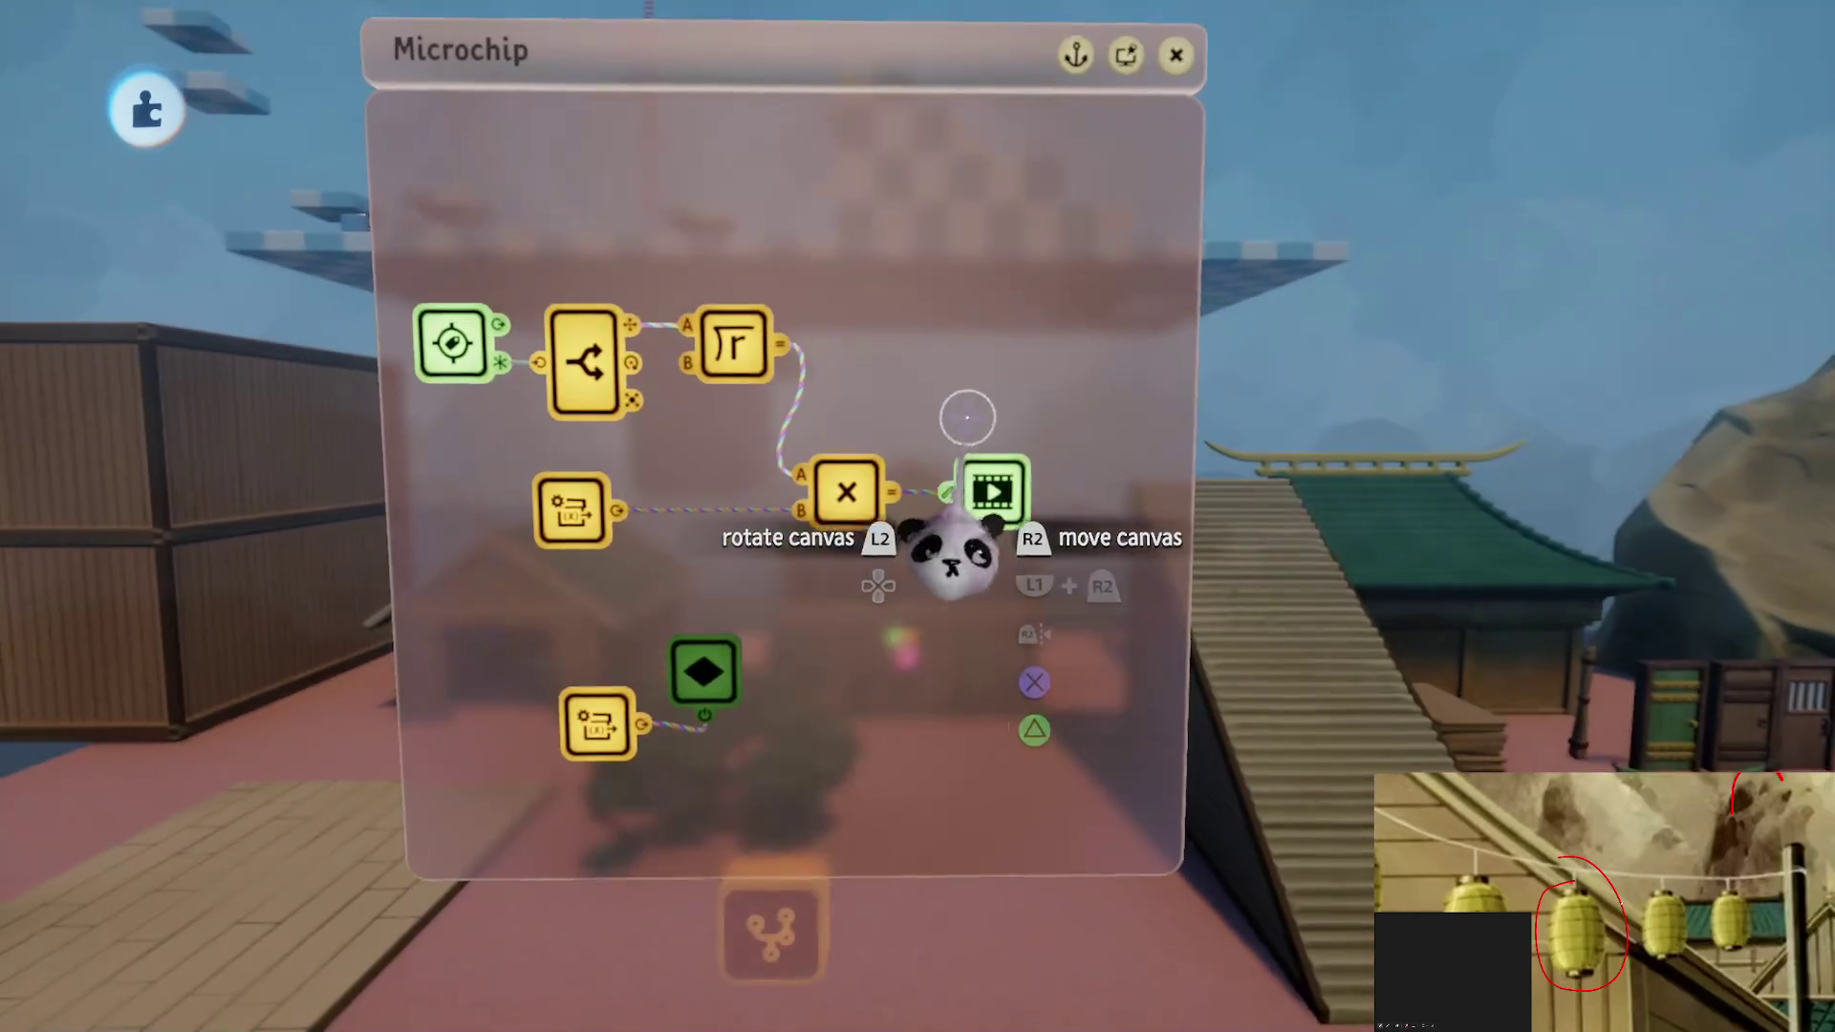
Inspect the recorded timeline, zoom in on the lantern pole, and undo its accidental move
left_click(967, 414)
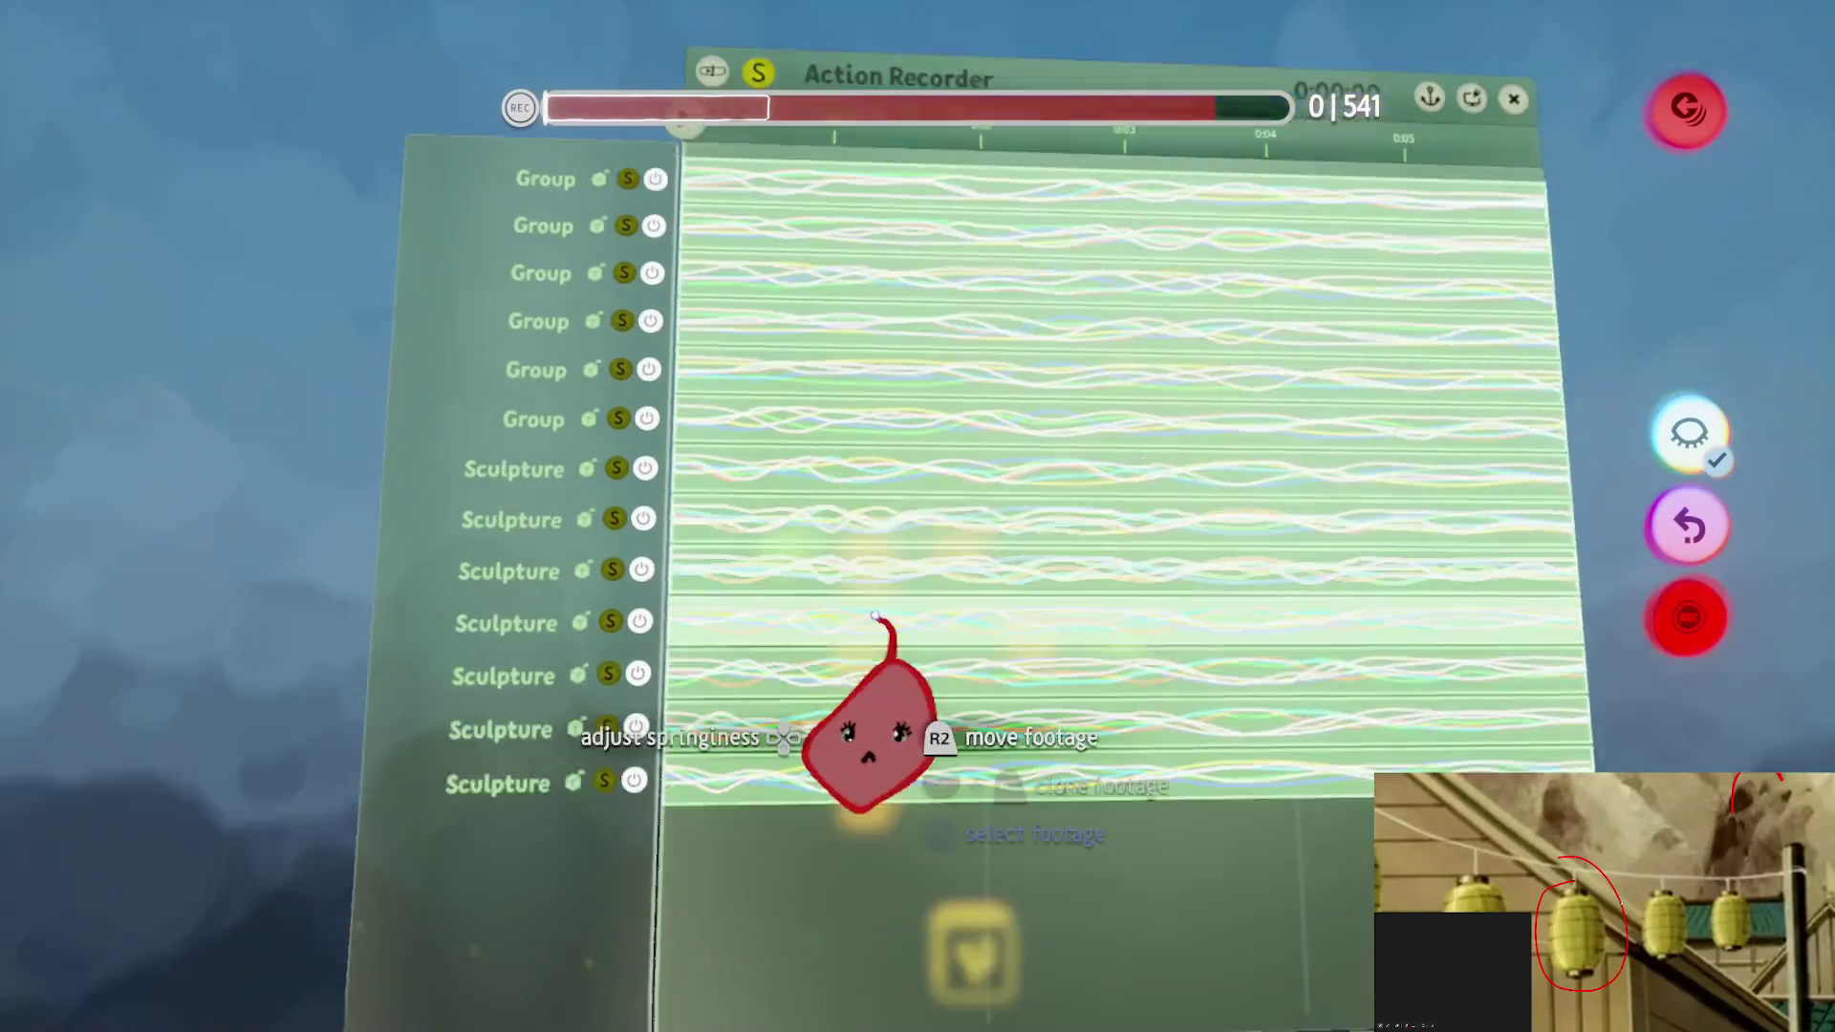
key("Escape")
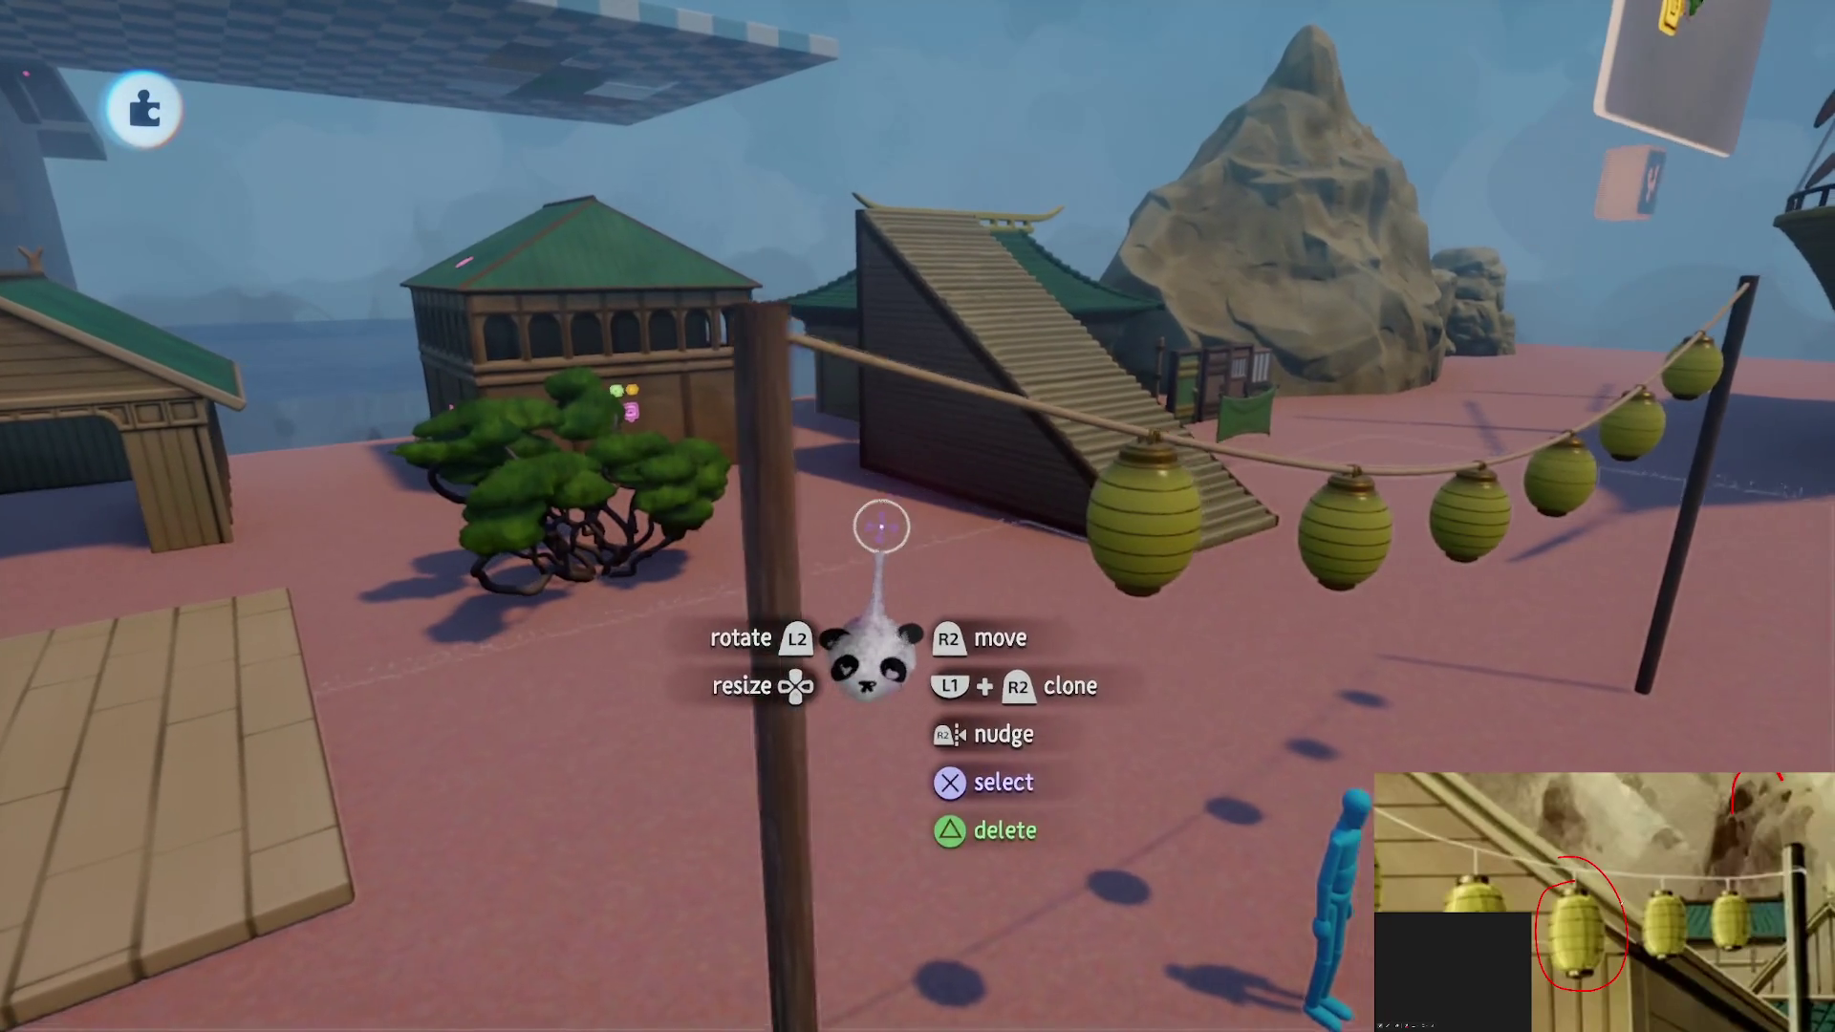
mouse_move(866, 526)
left_mouse_down()
mouse_move(721, 393)
mouse_move(824, 586)
mouse_move(716, 500)
mouse_move(856, 533)
mouse_move(934, 586)
mouse_move(898, 572)
left_mouse_up()
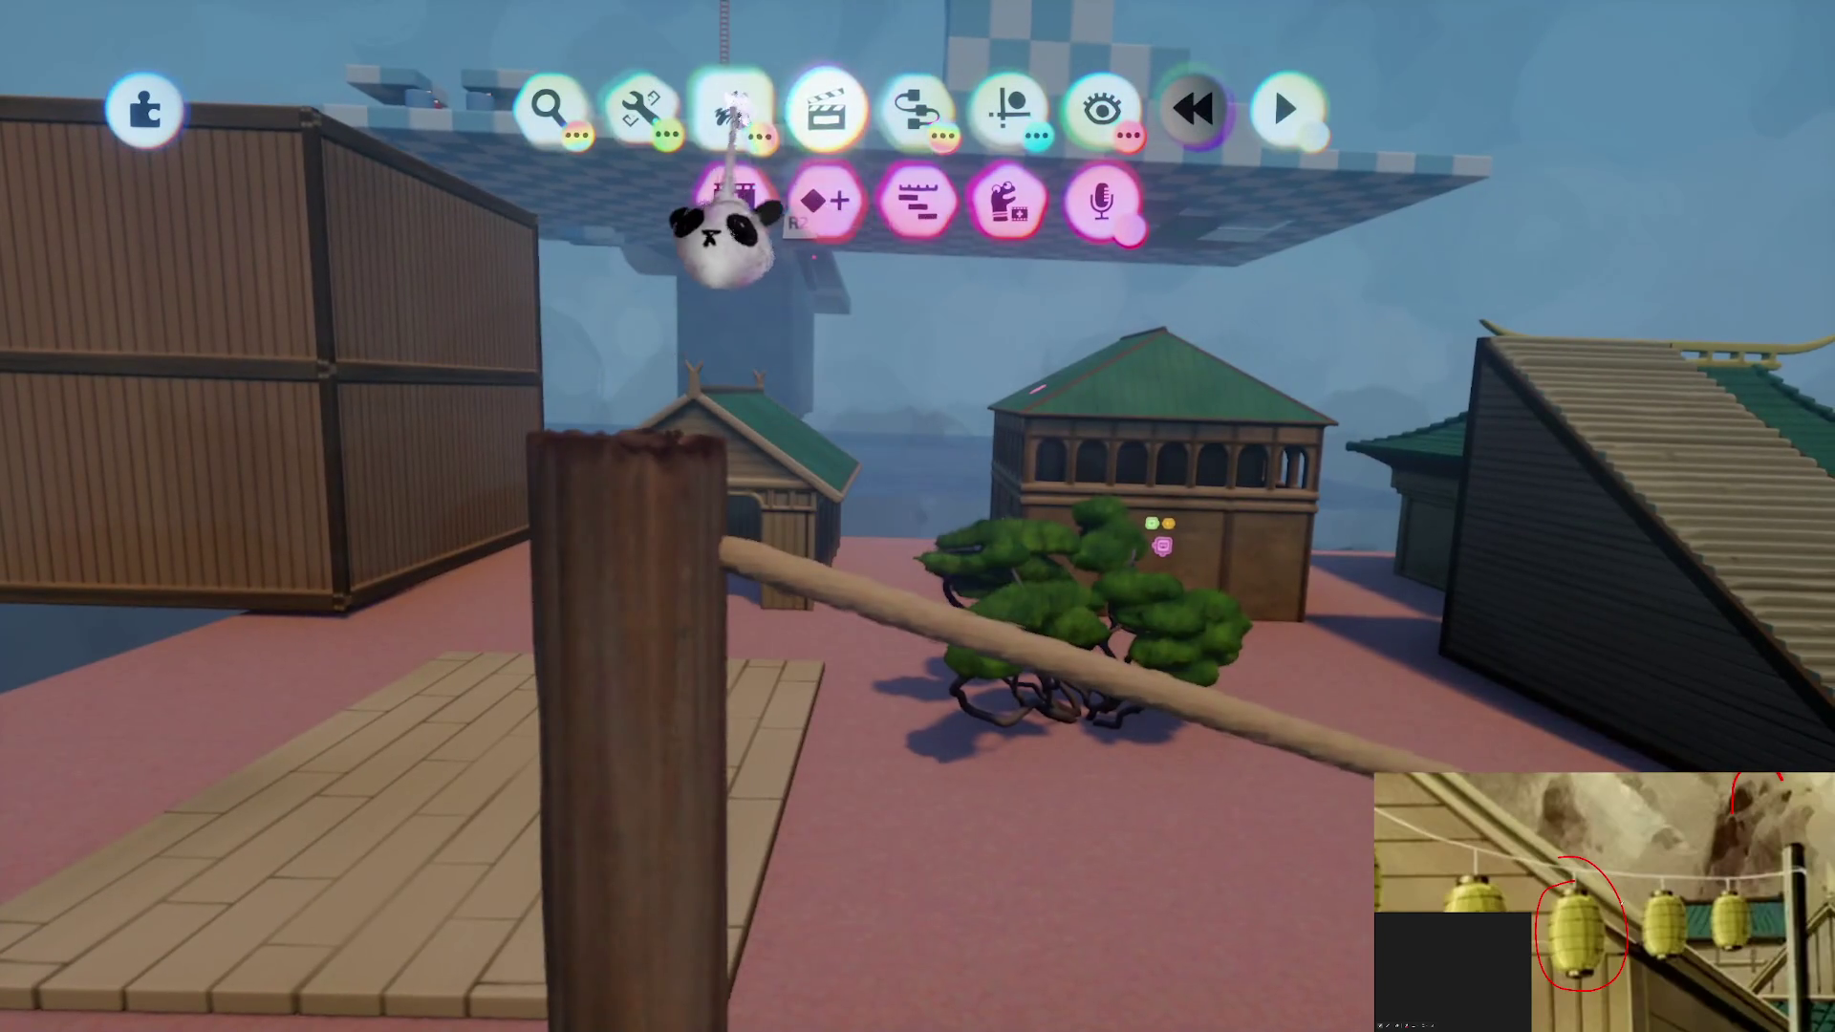
left_click(730, 115)
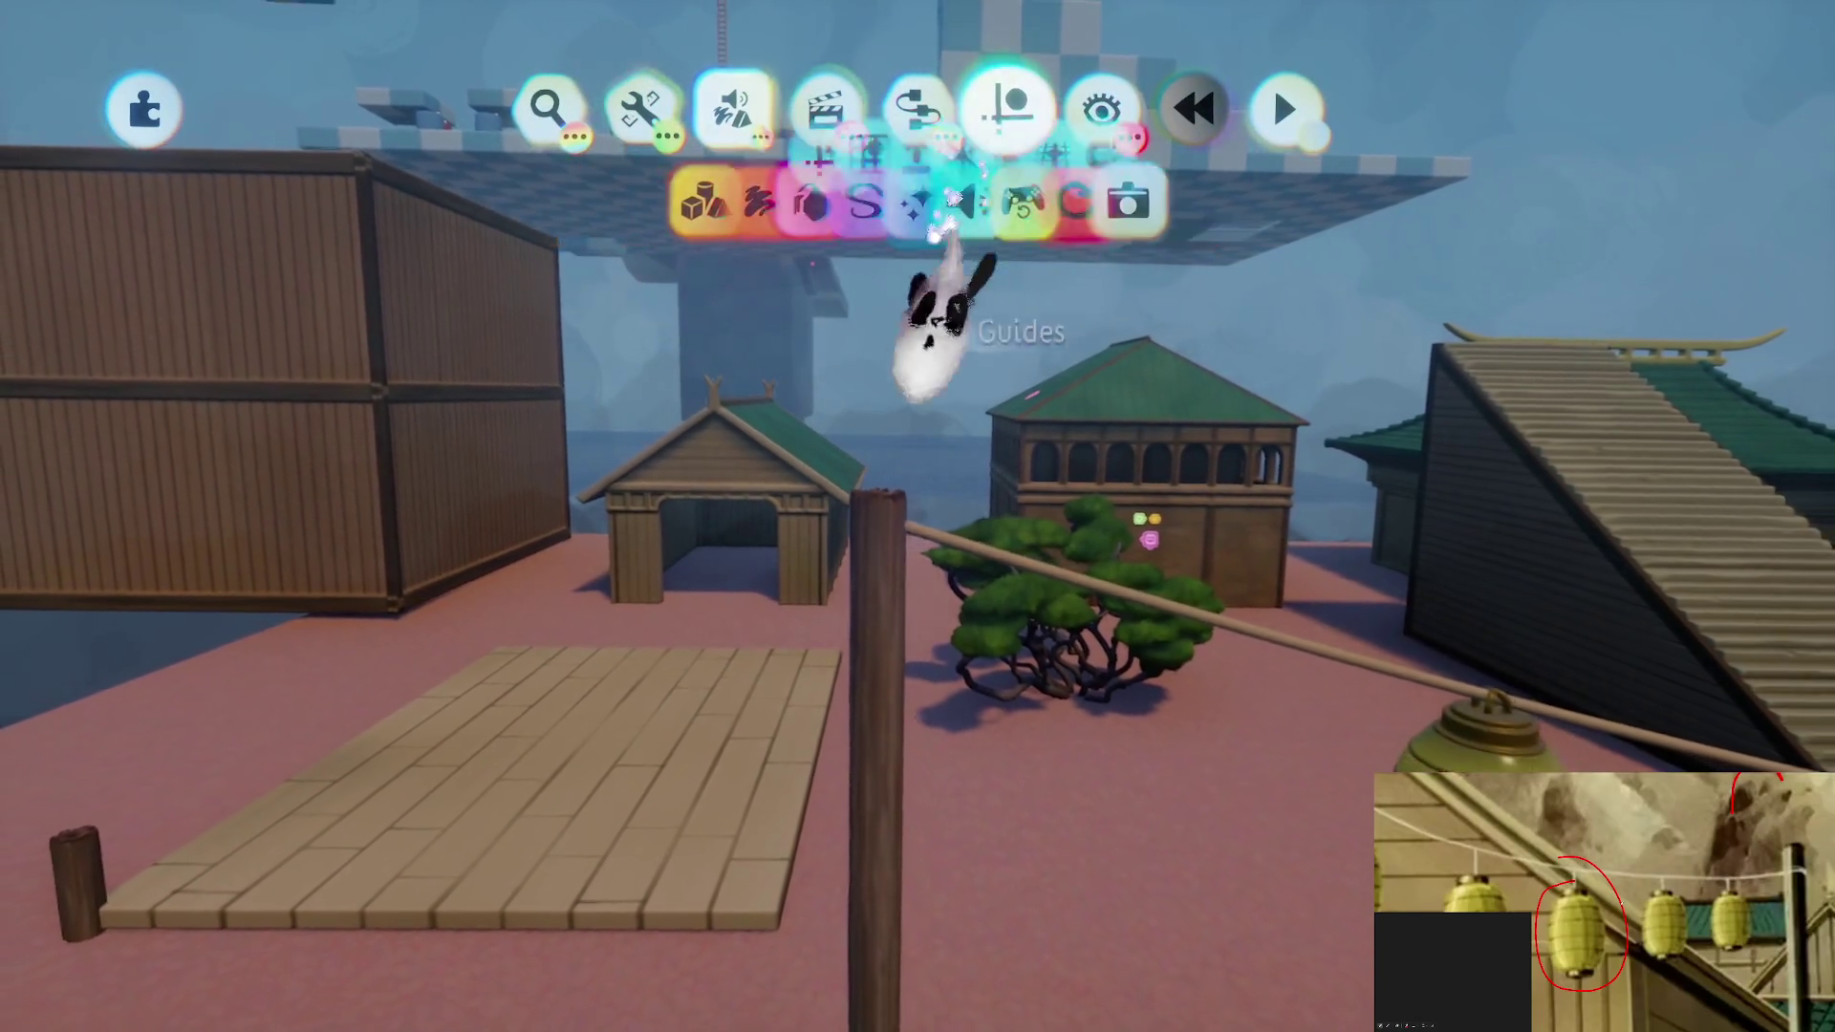
left_click(1008, 108)
left_click(786, 525)
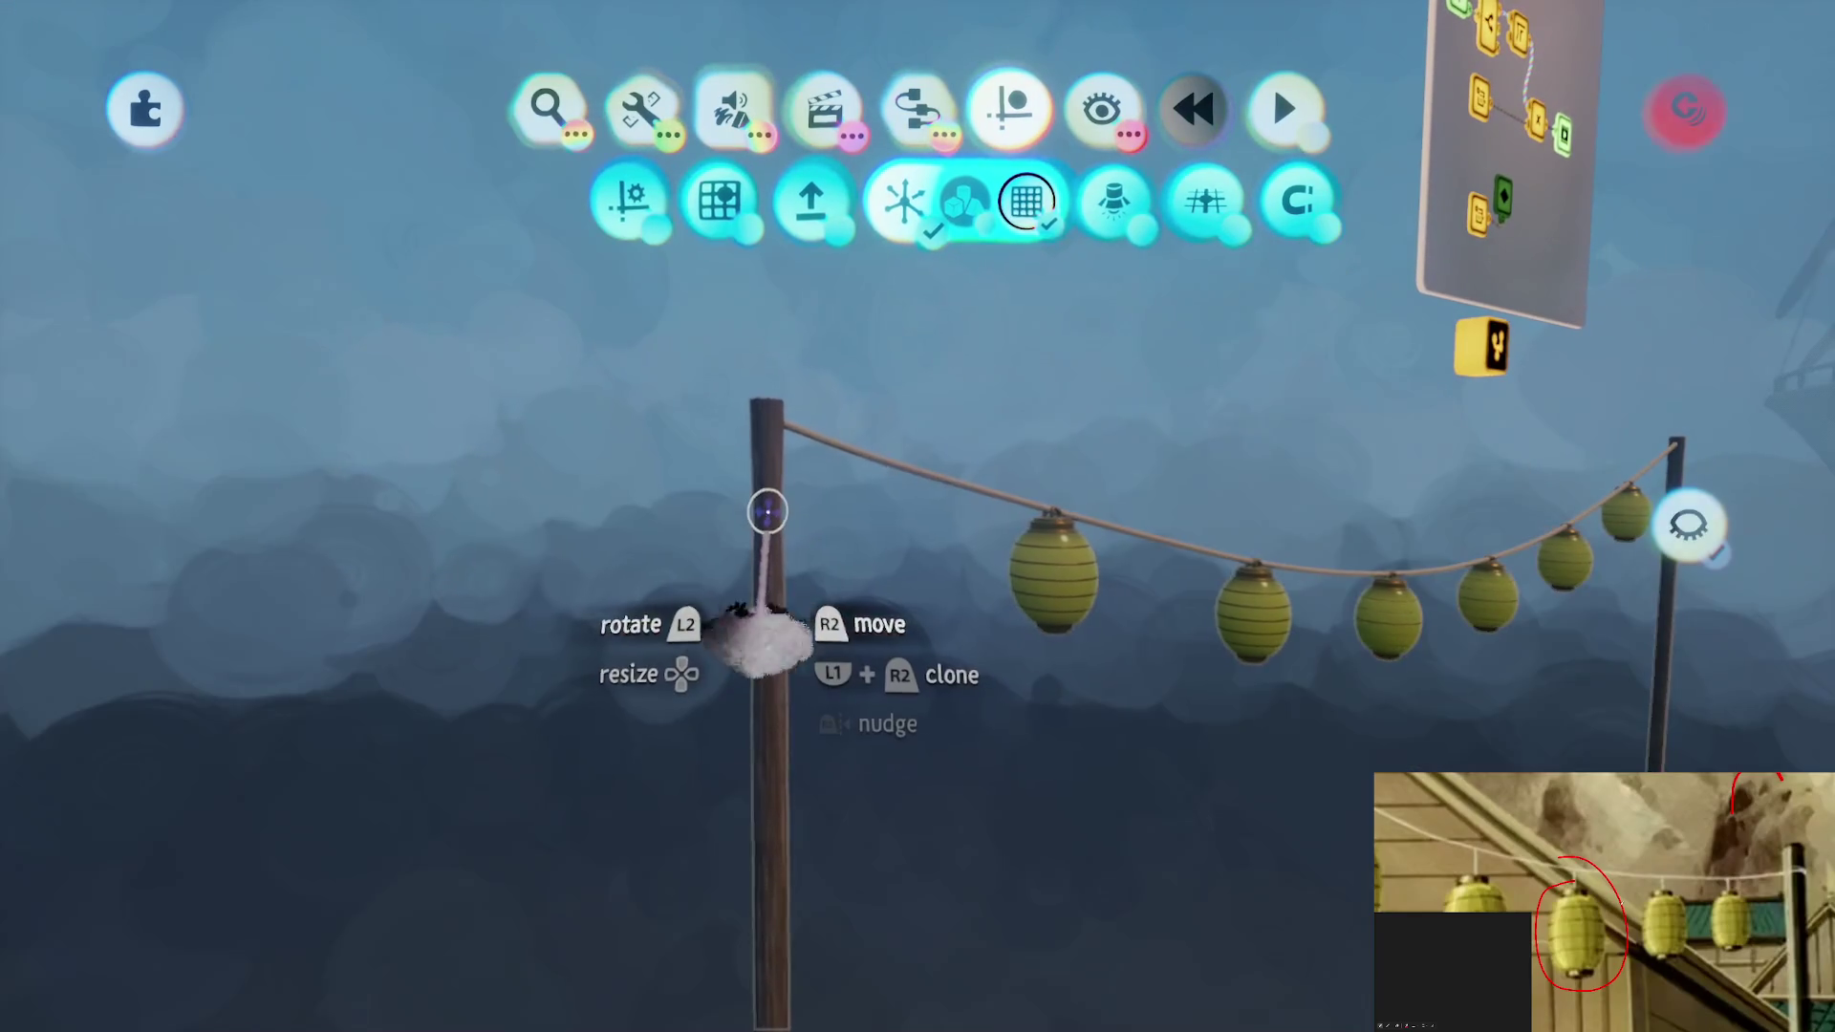
key("Escape")
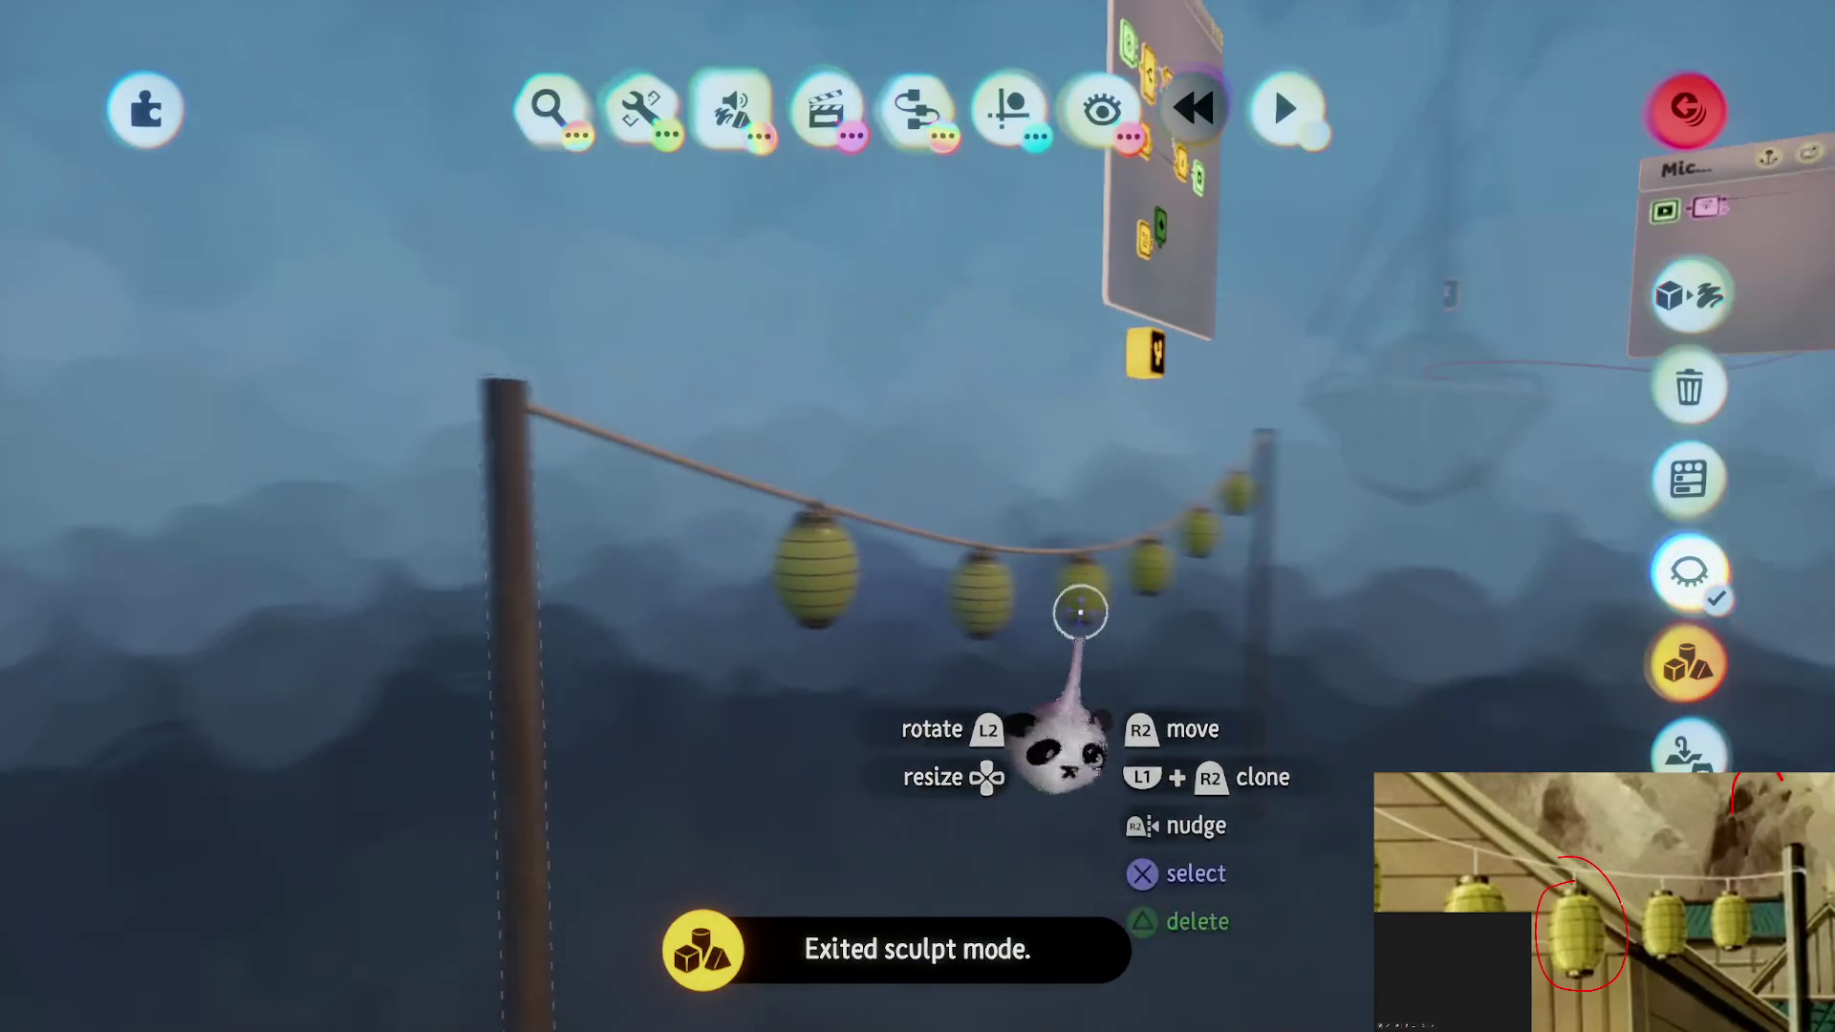
left_click(1197, 532)
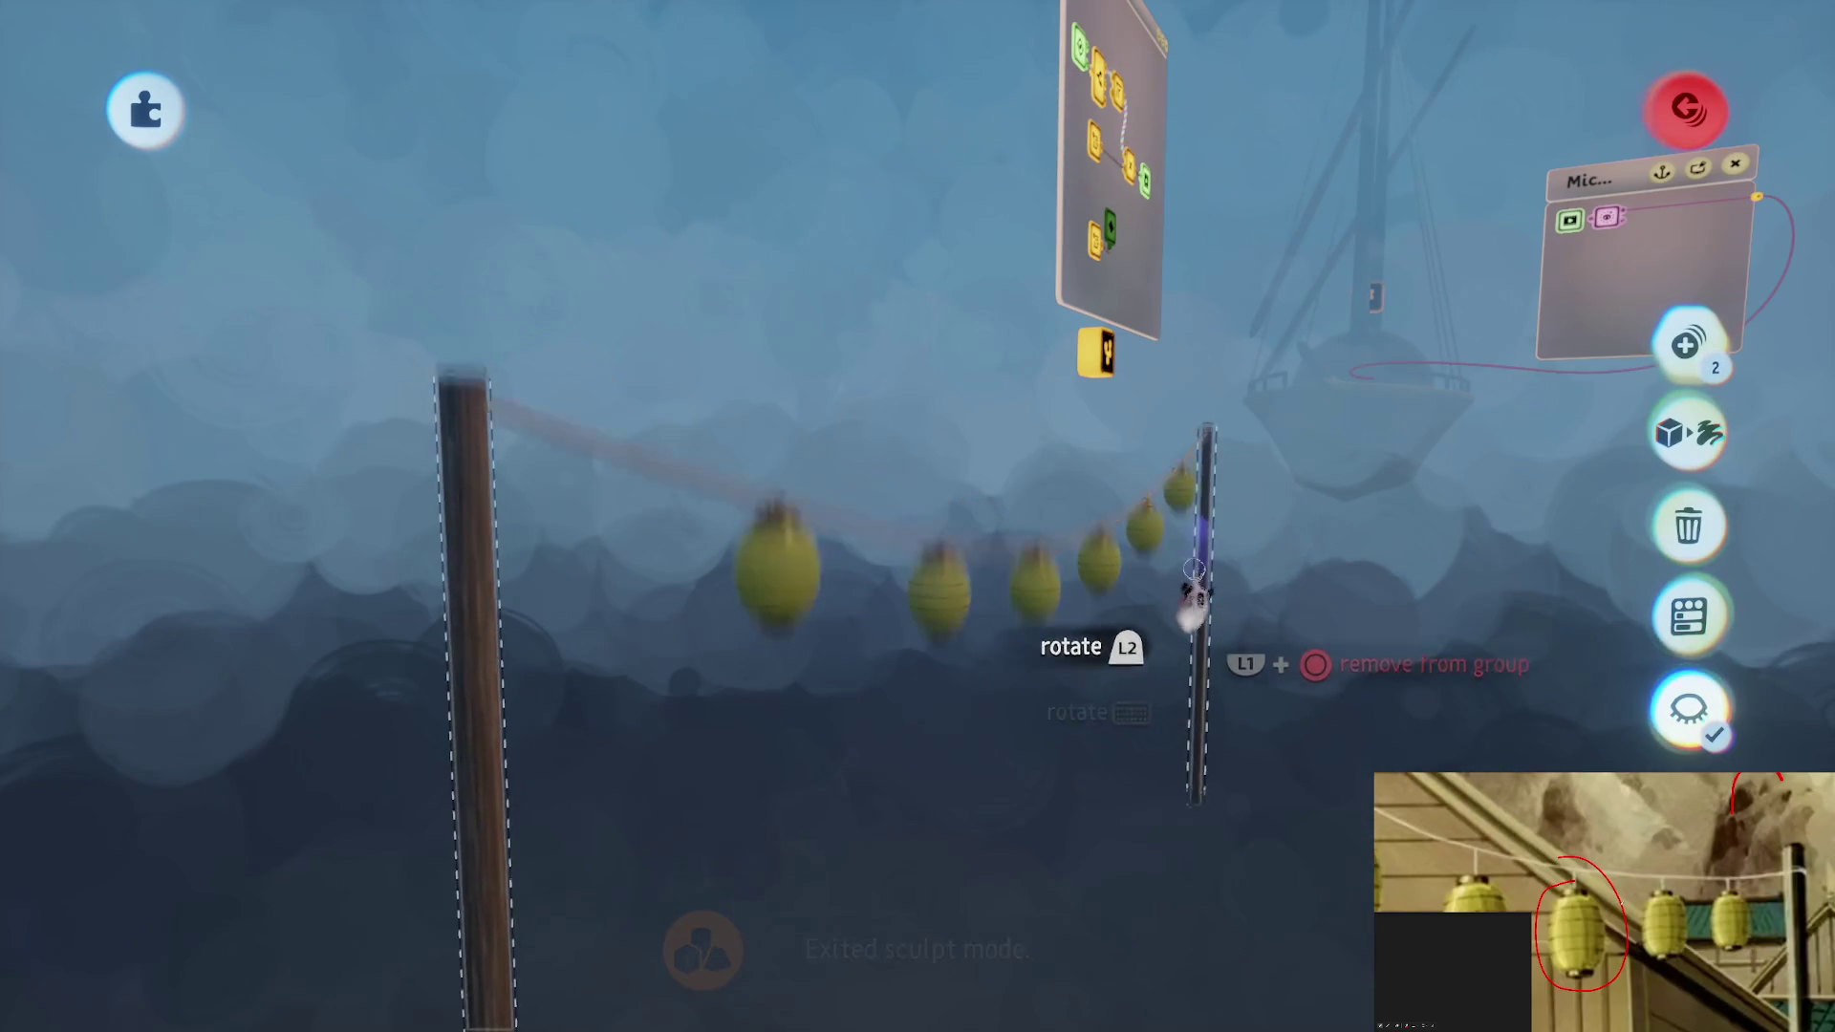
key("ctrl+z")
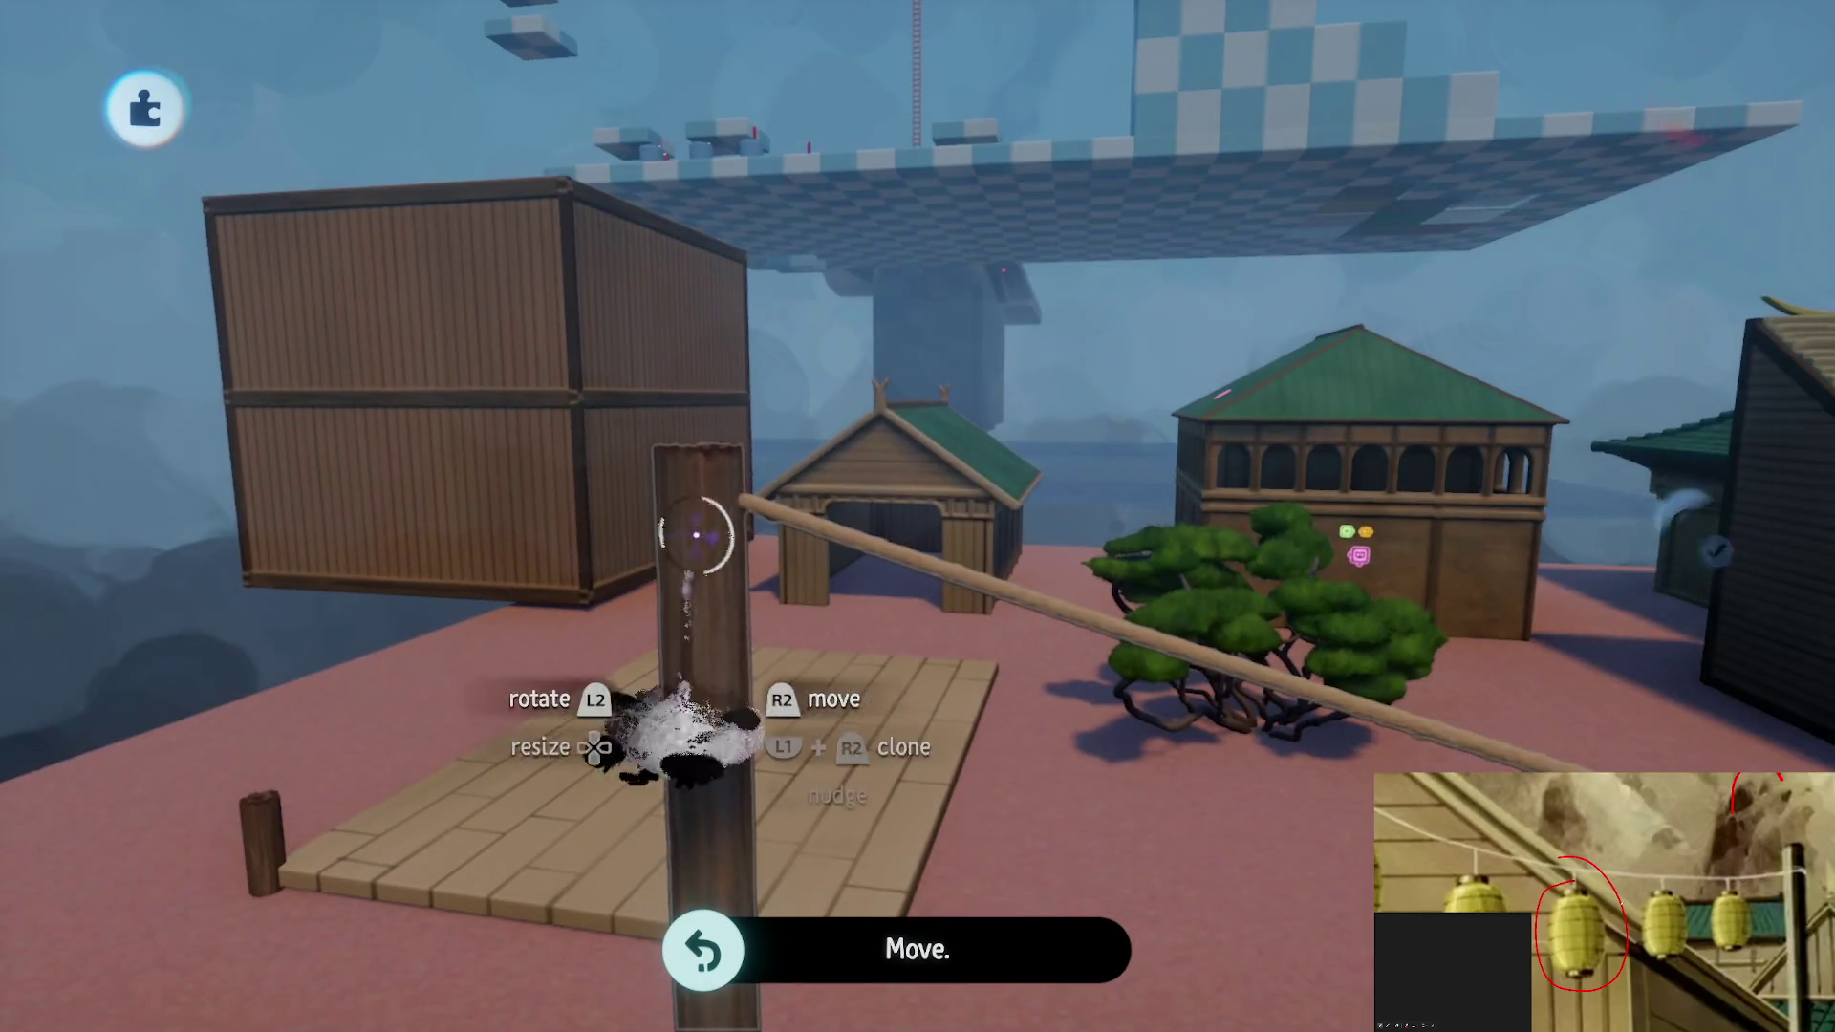
Turn on Connectors visibility and open the wooden post in Sculpt Mode
key("Escape")
left_click(1101, 109)
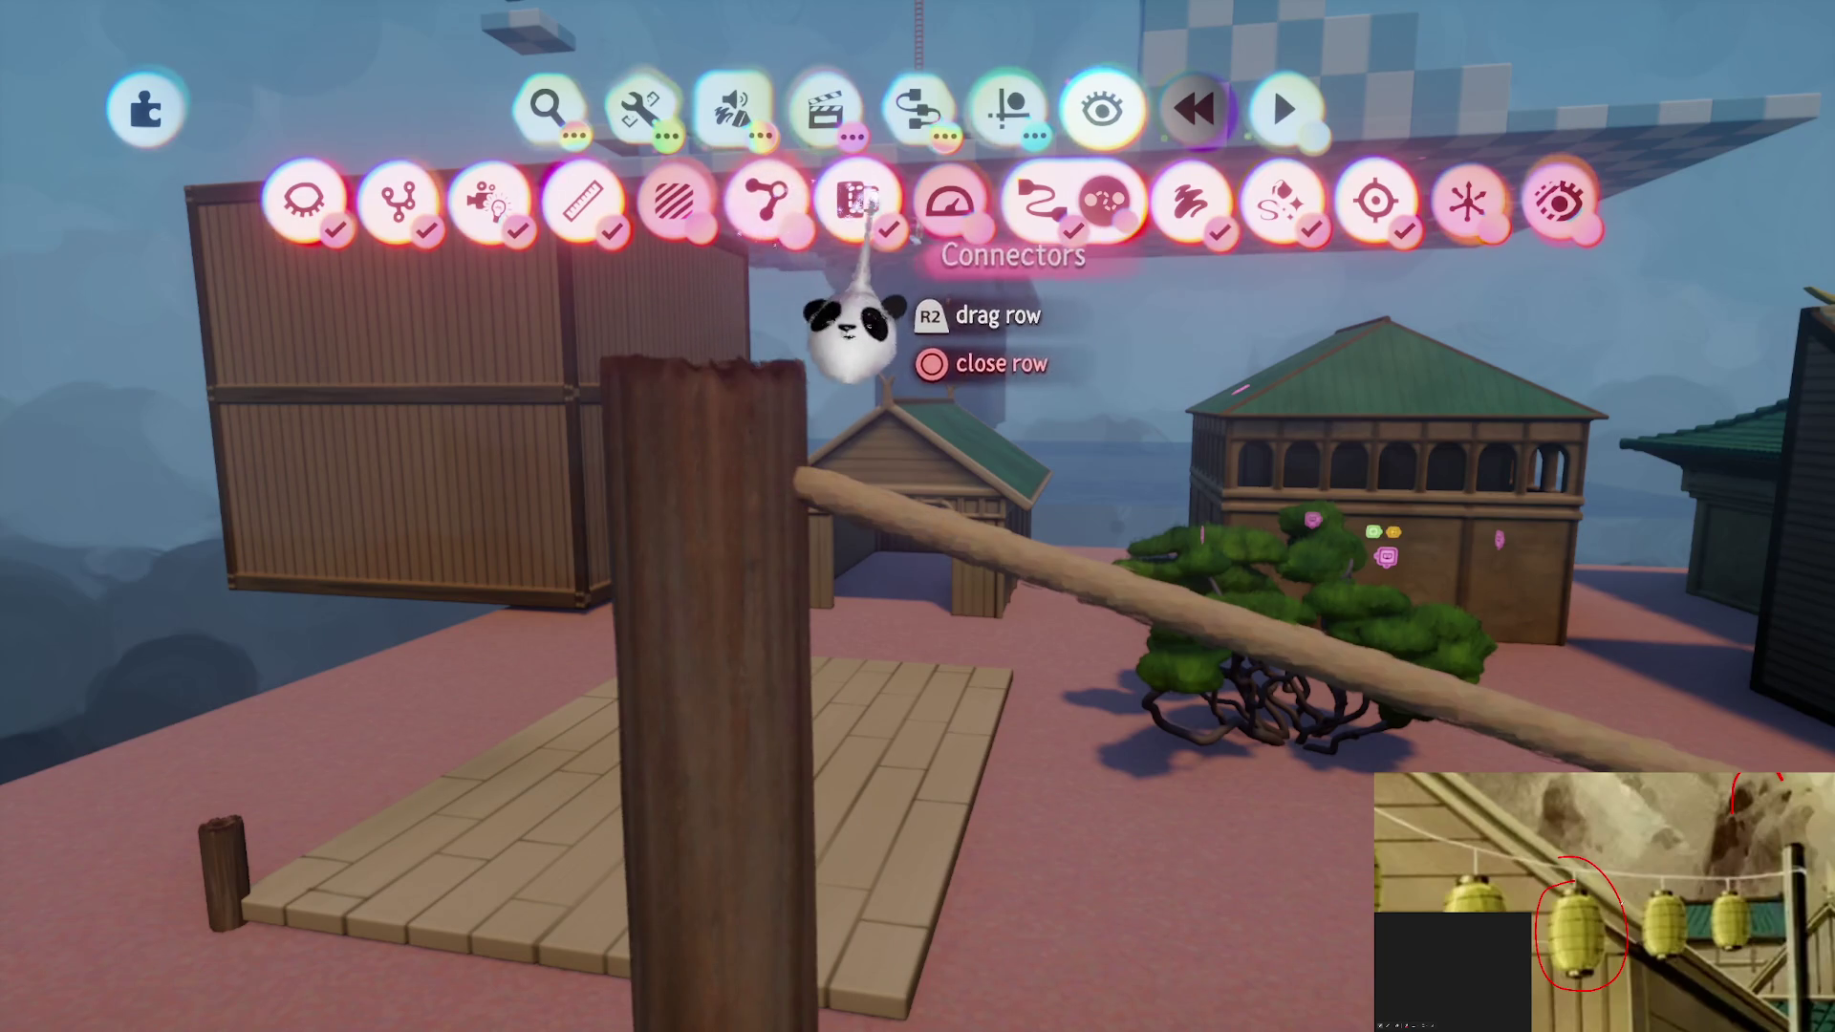
left_click(770, 203)
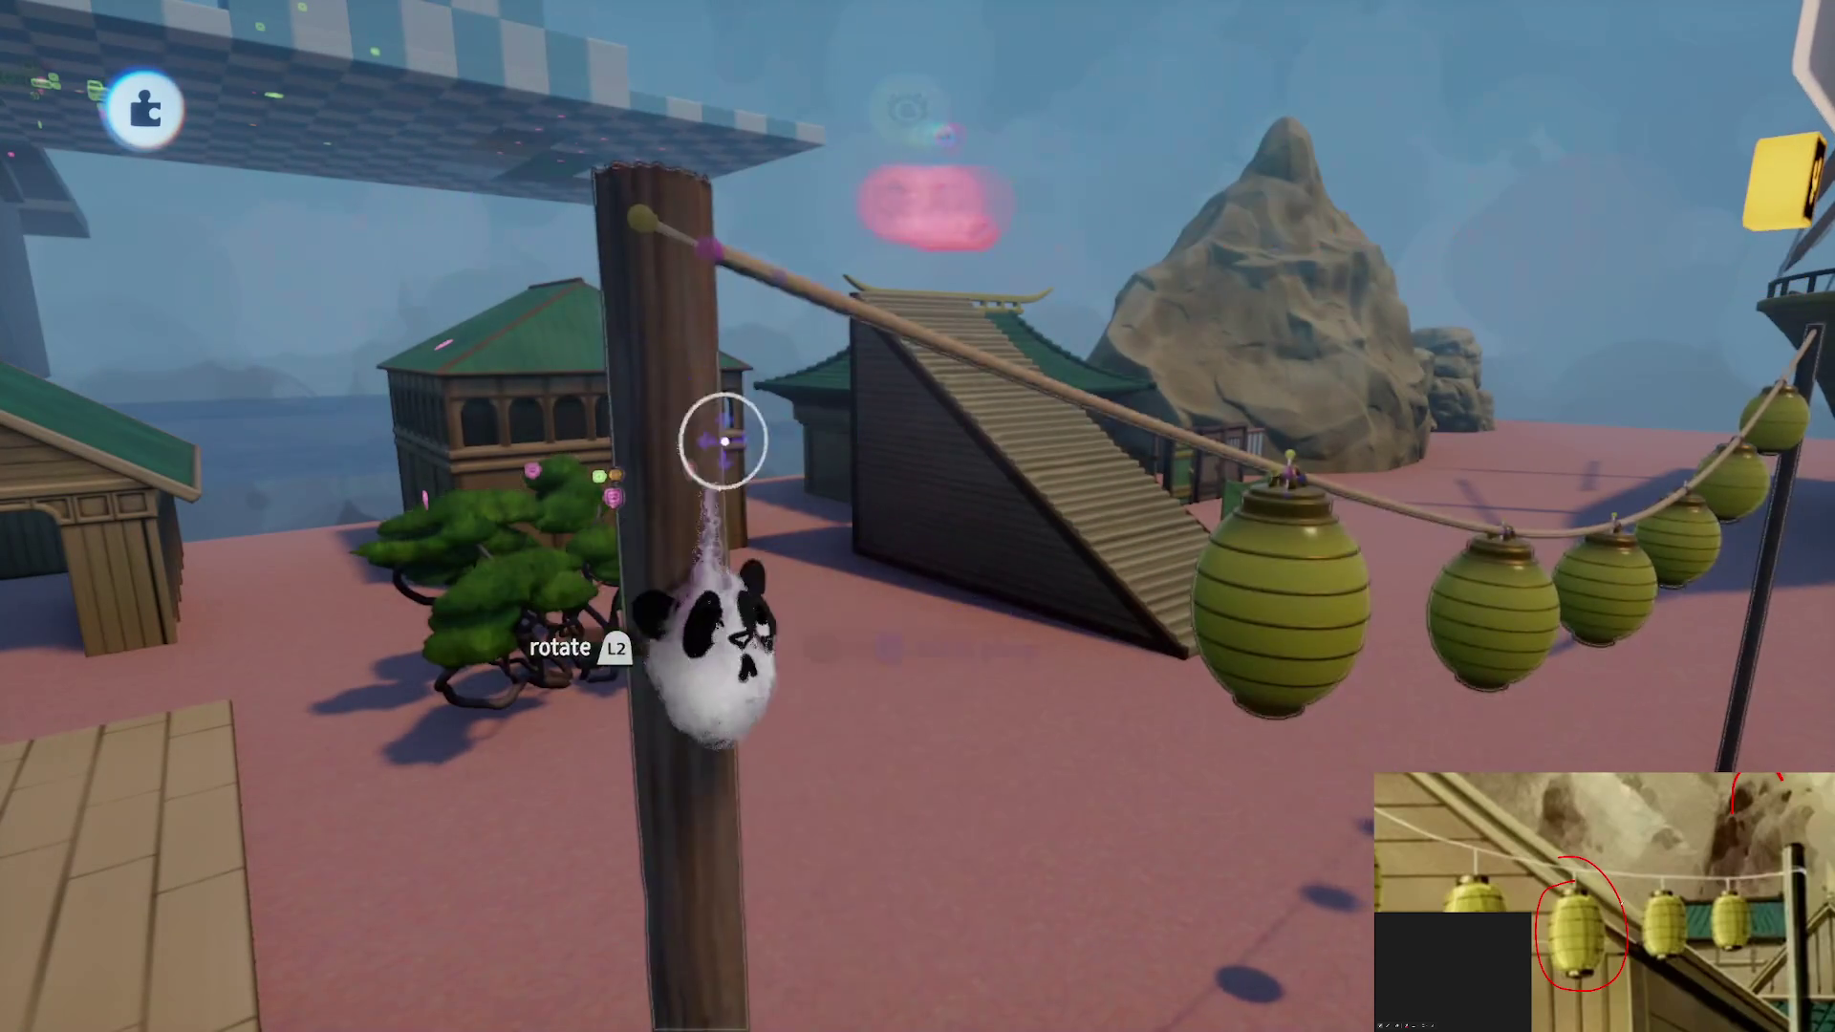
left_click_drag(724, 440, 835, 328)
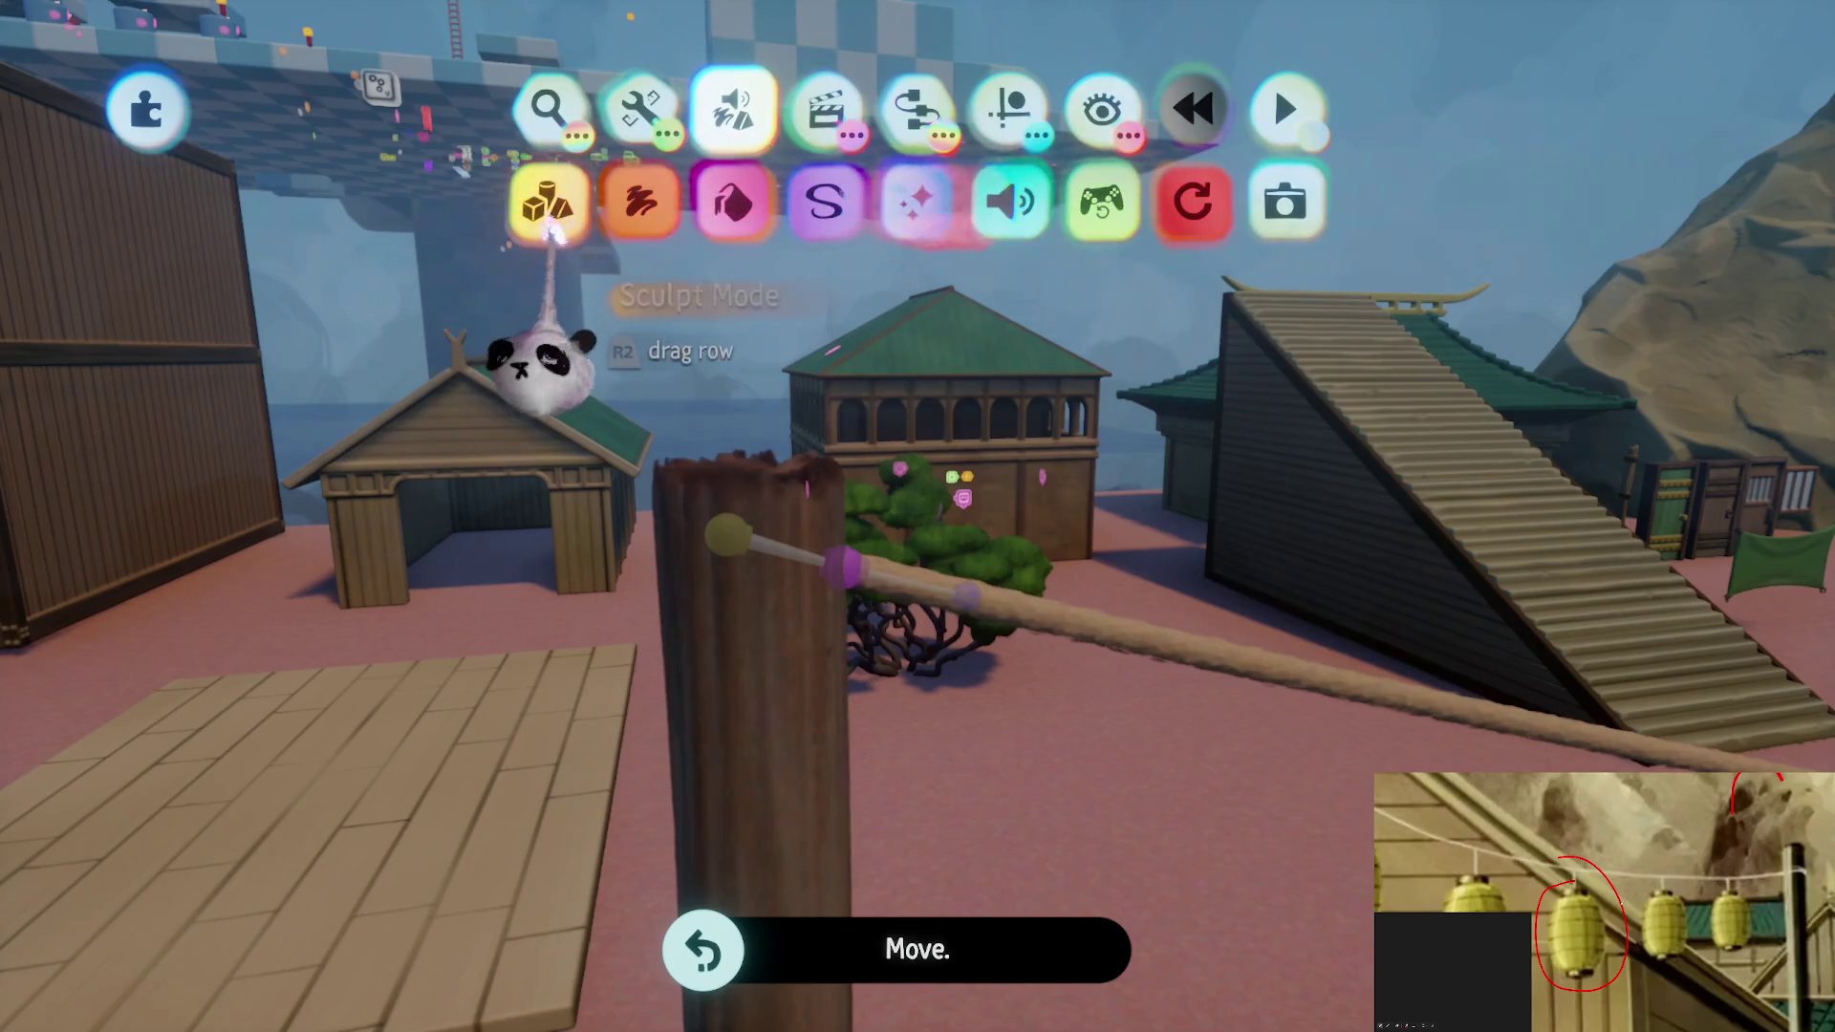
left_click(547, 205)
left_click(1689, 433)
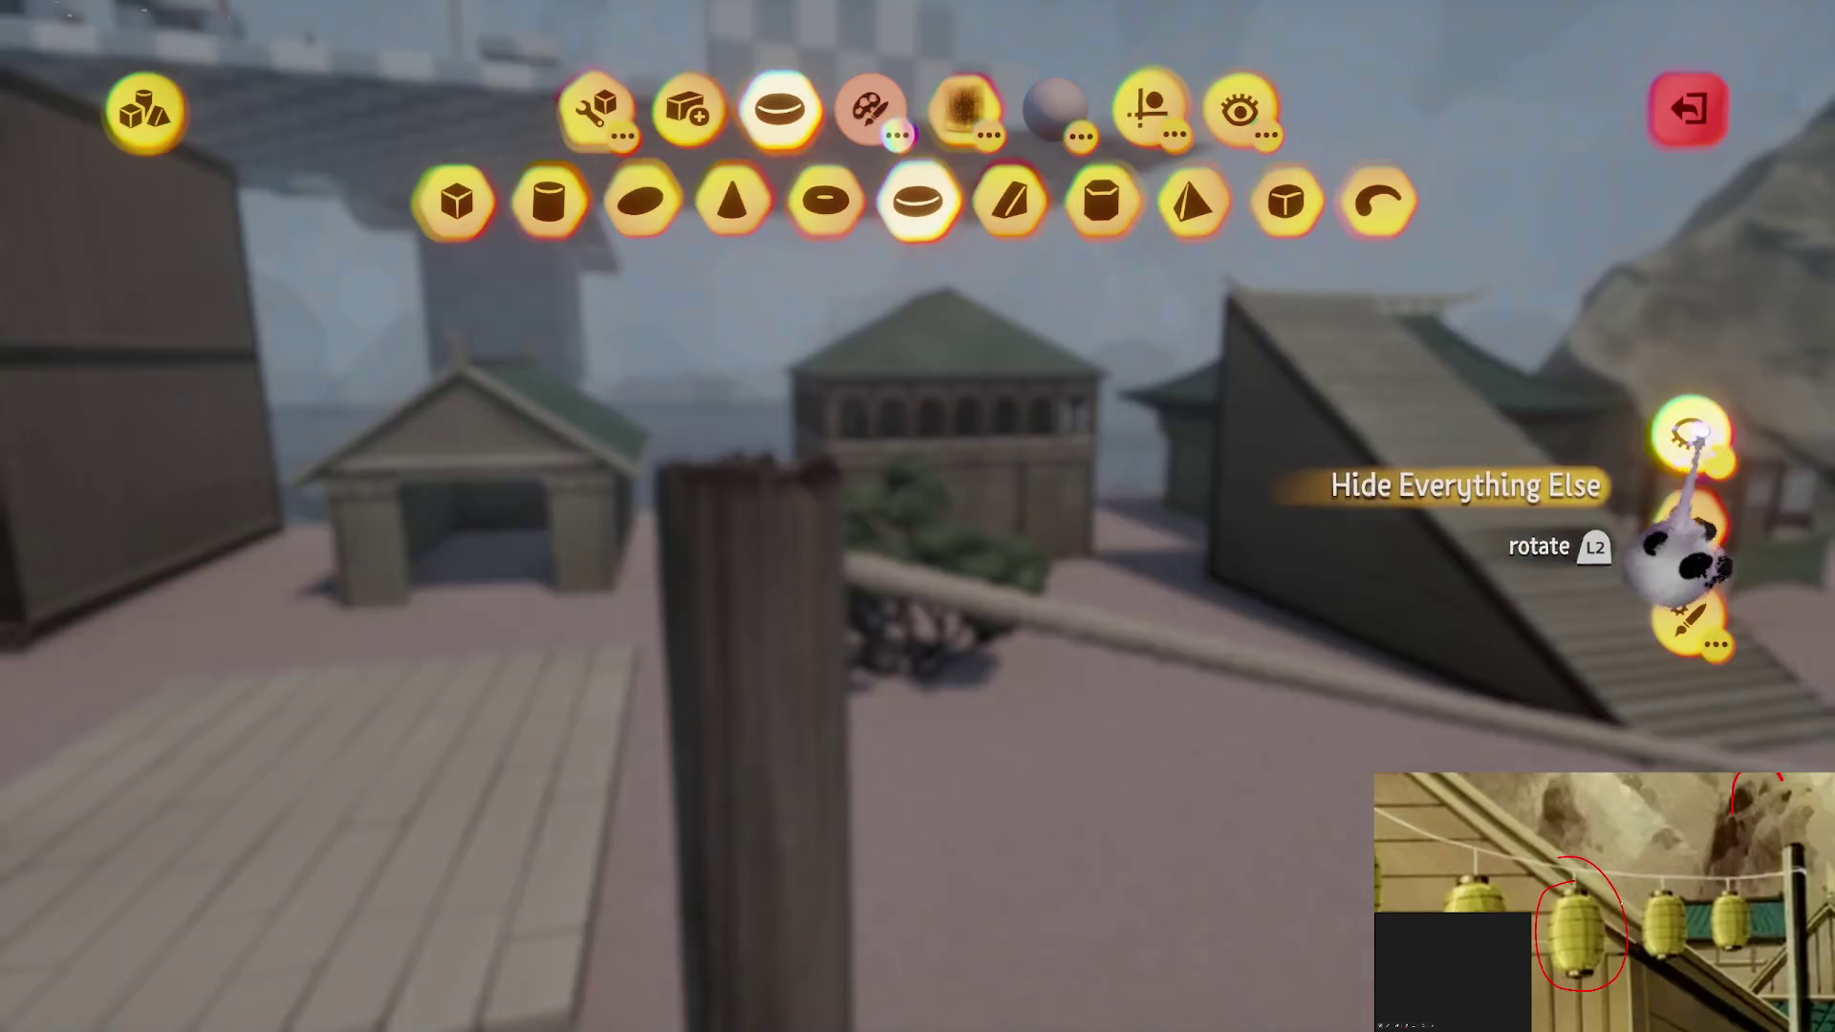
Stamp an enlarged ring around the top of the post as a rope coil, then exit sculpting
left_click(513, 594)
key("Escape")
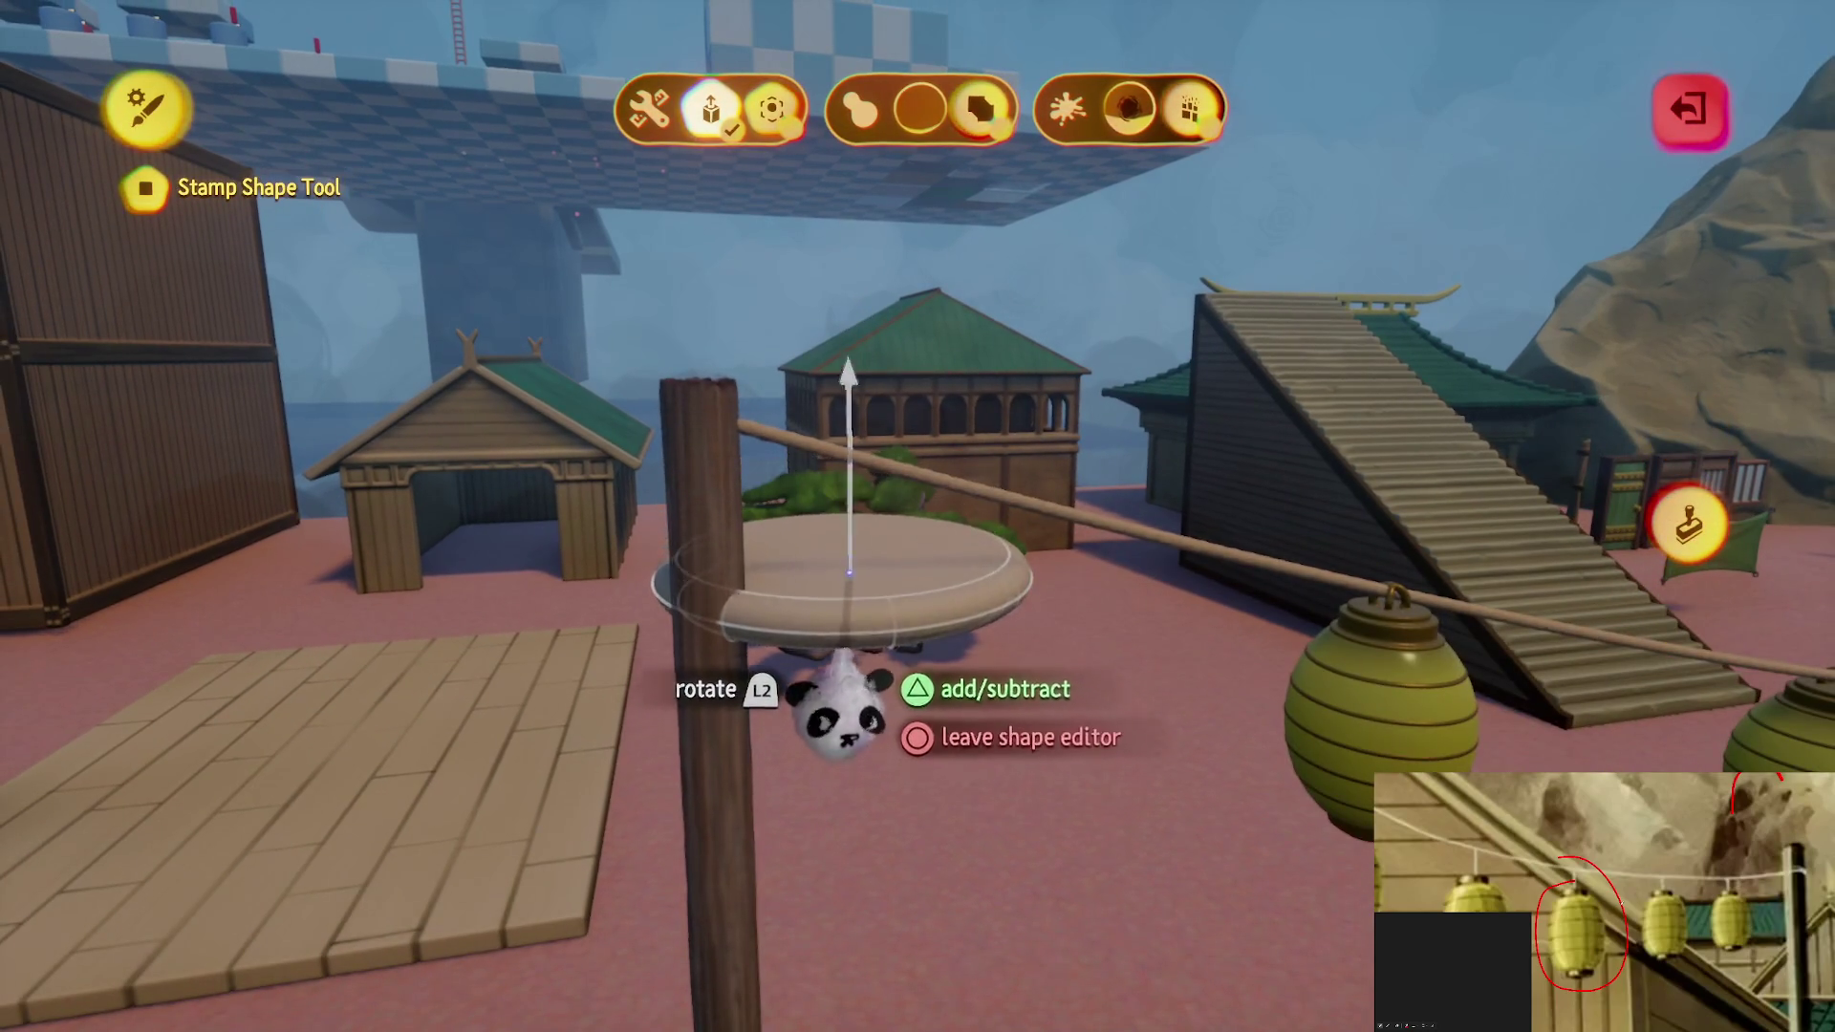
key("Escape")
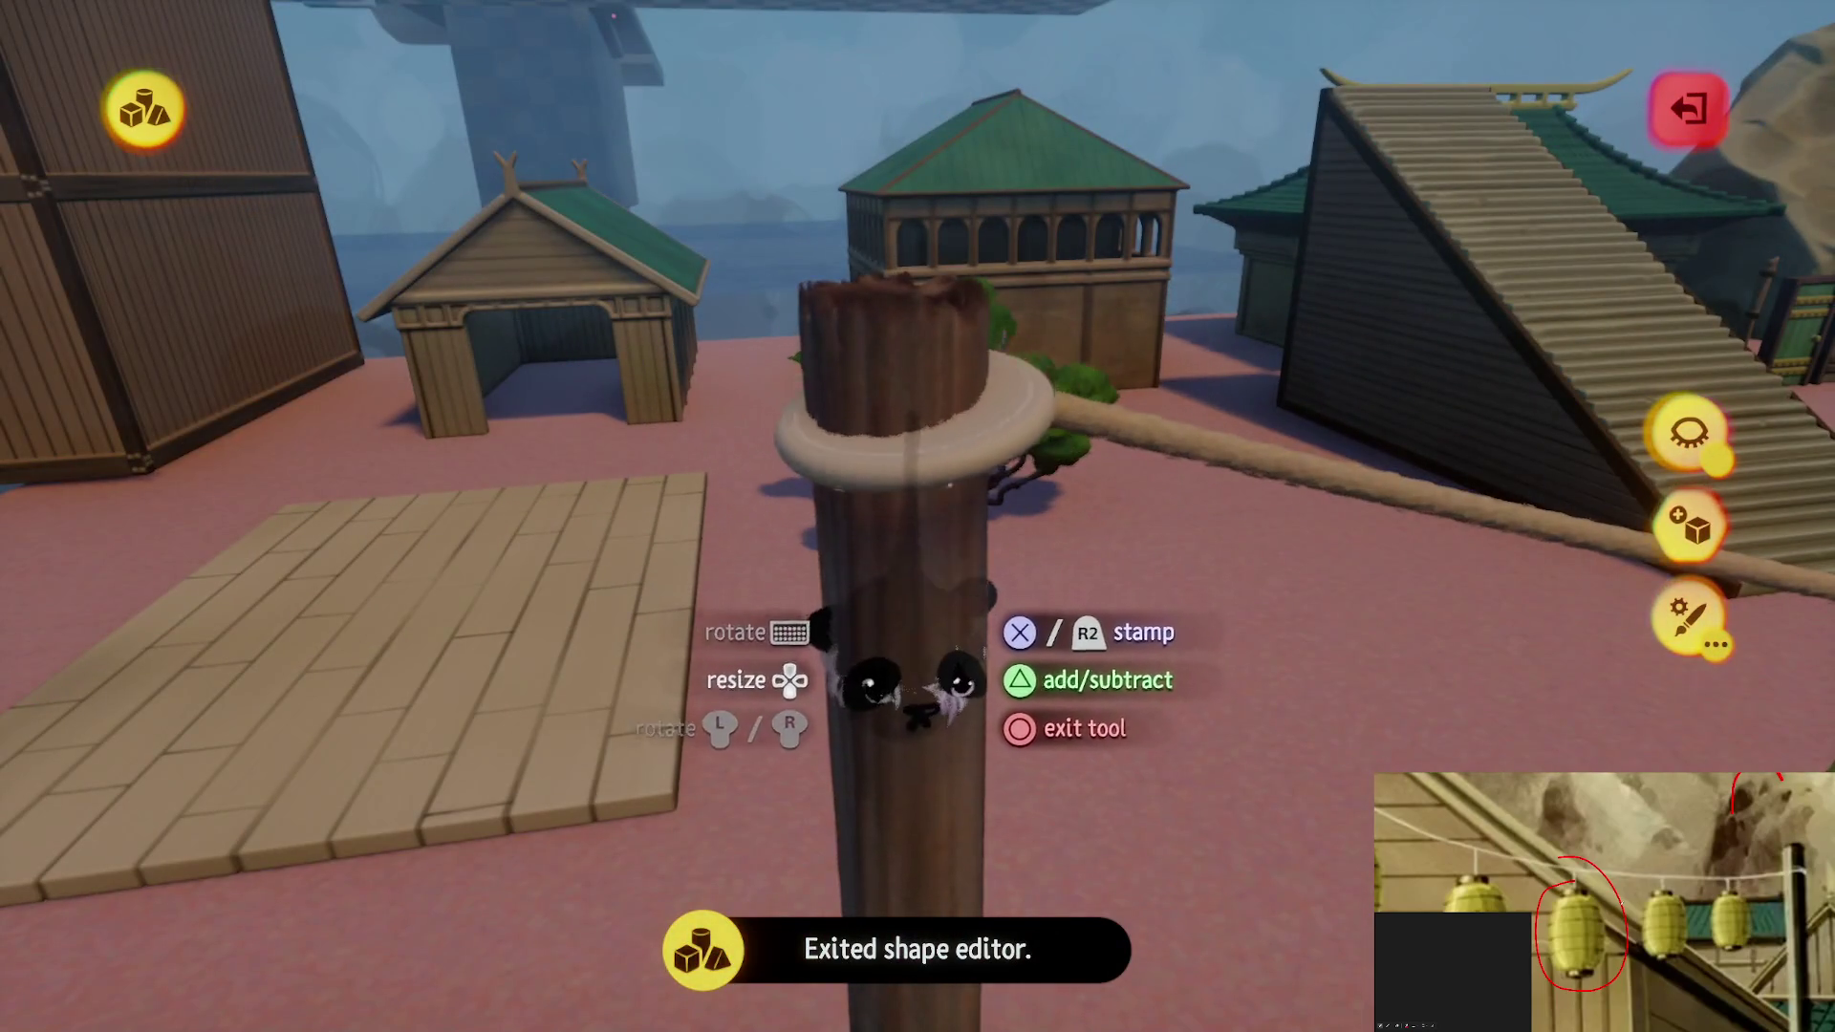
key("Up")
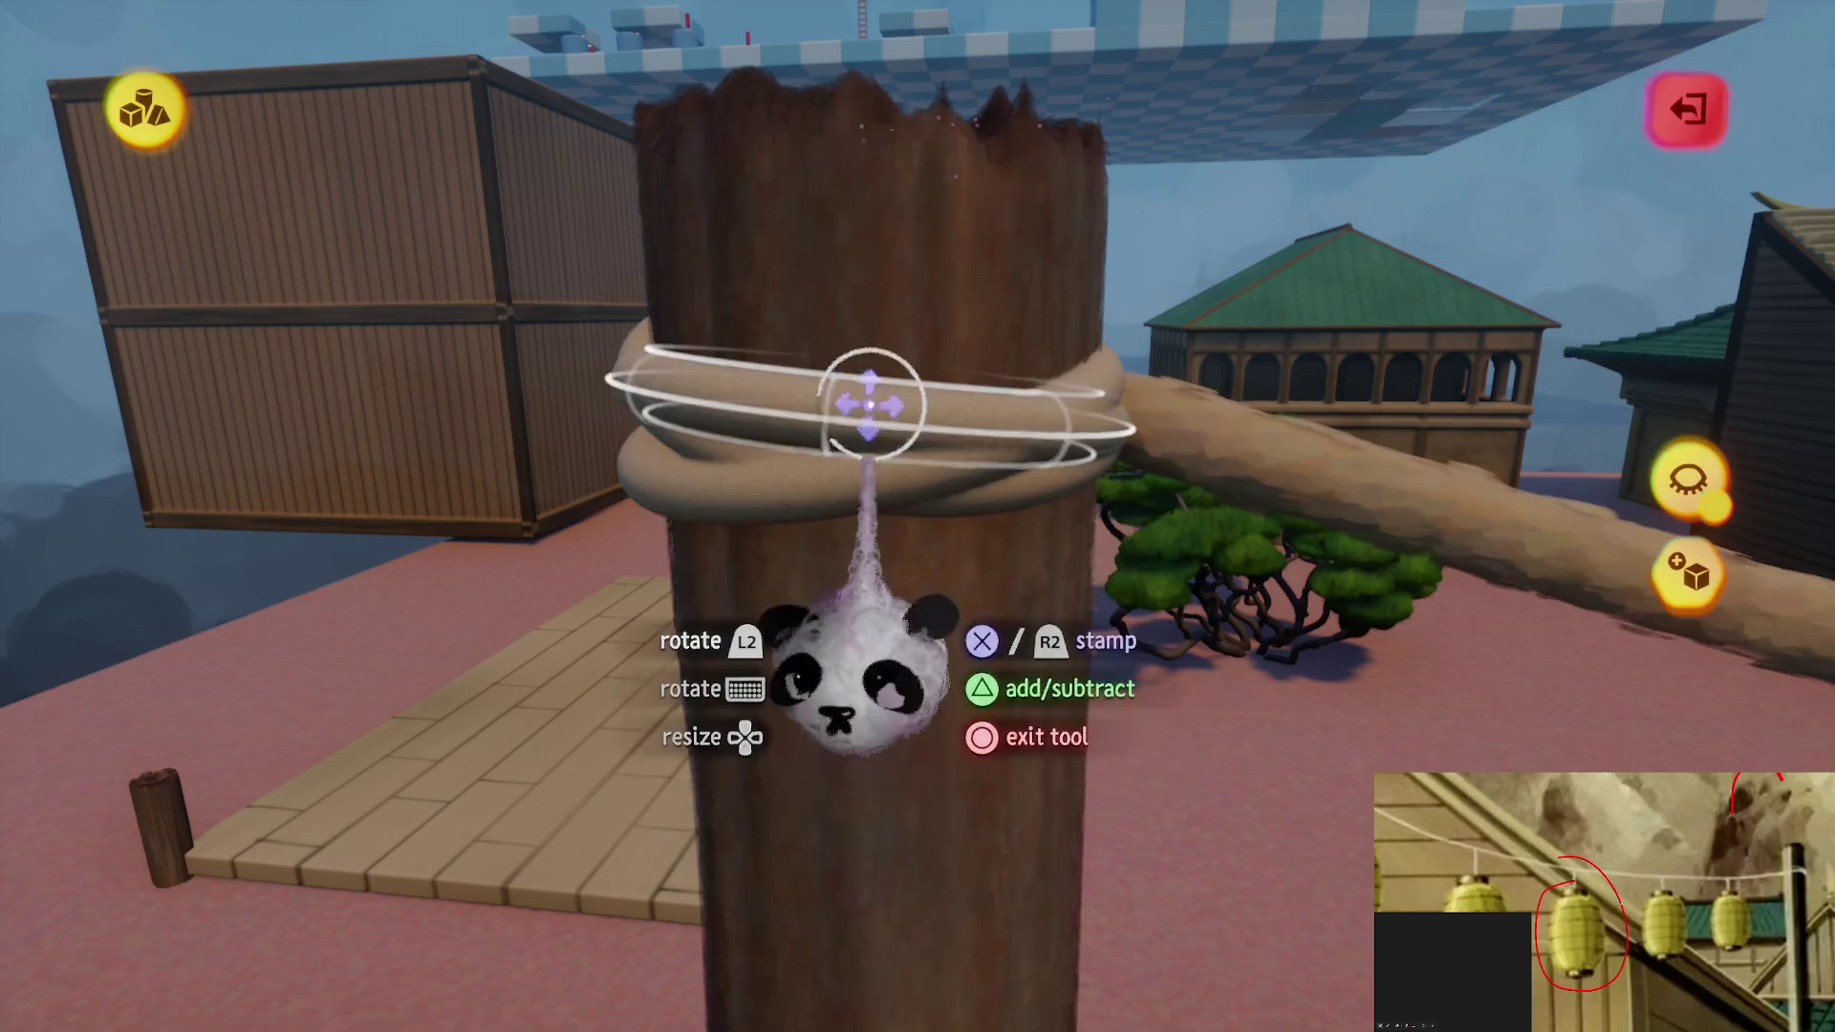
key("Escape")
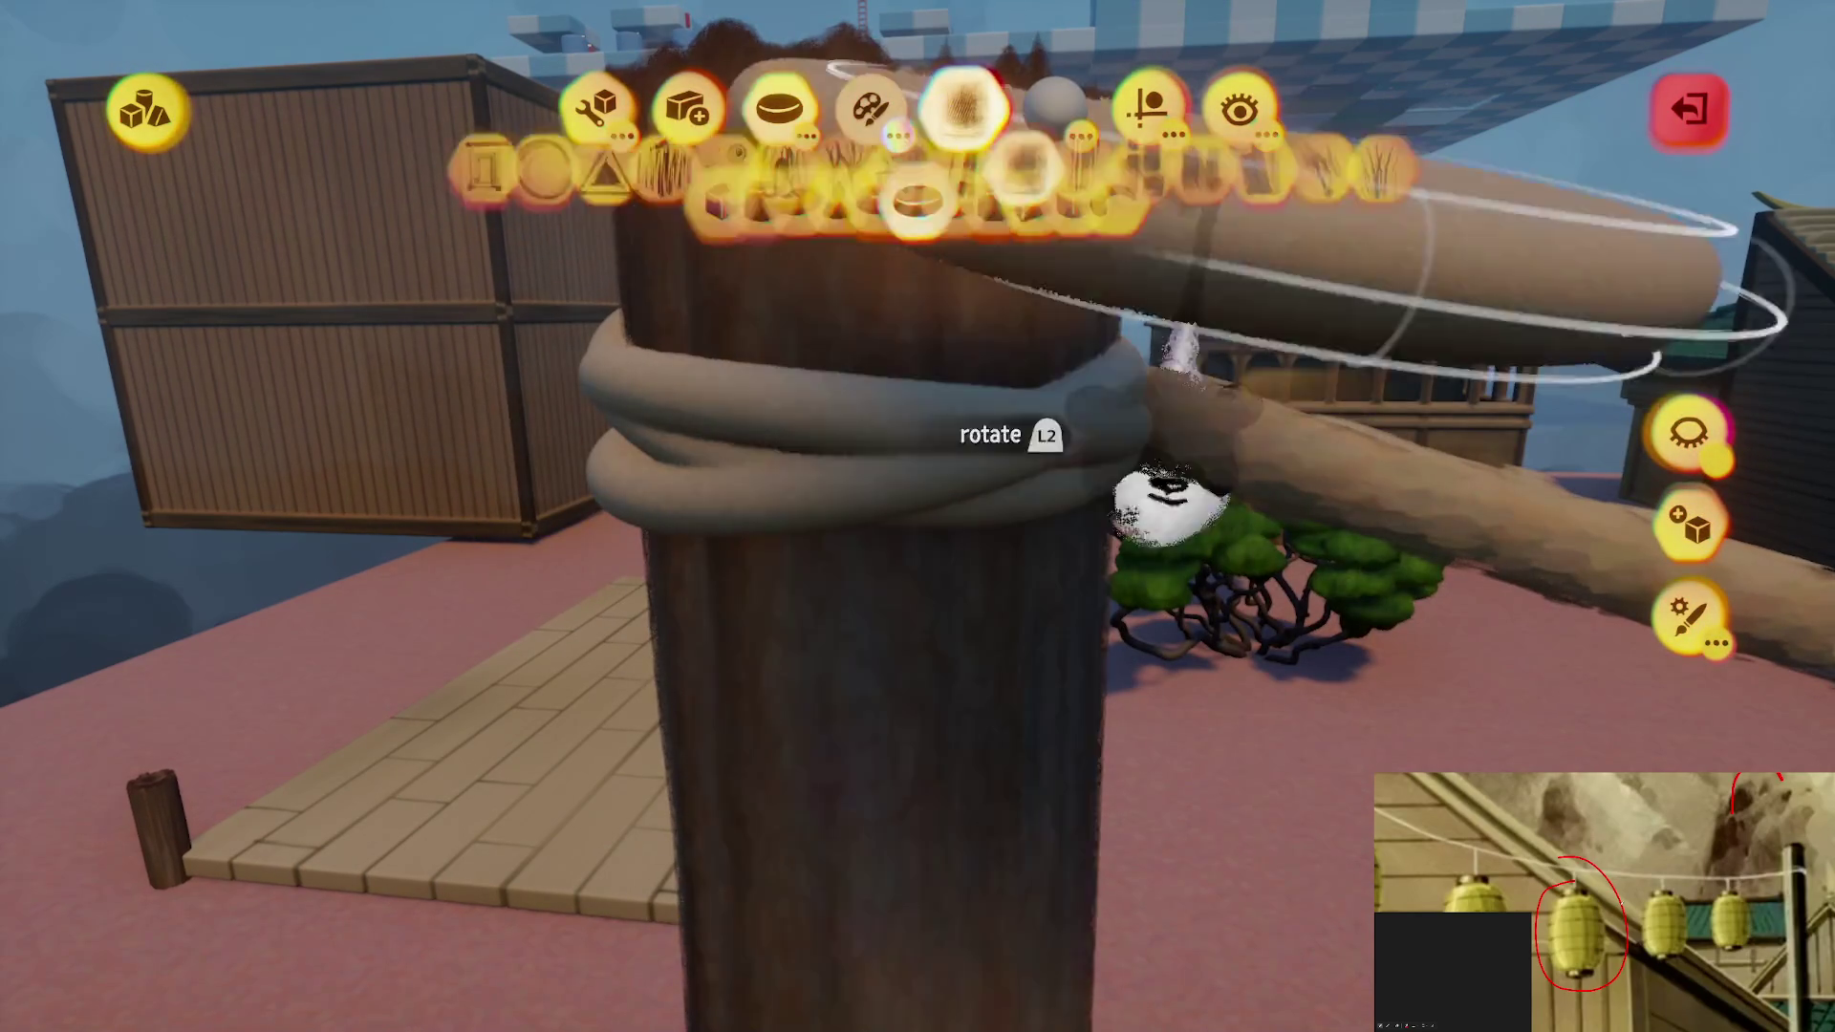
key("Escape")
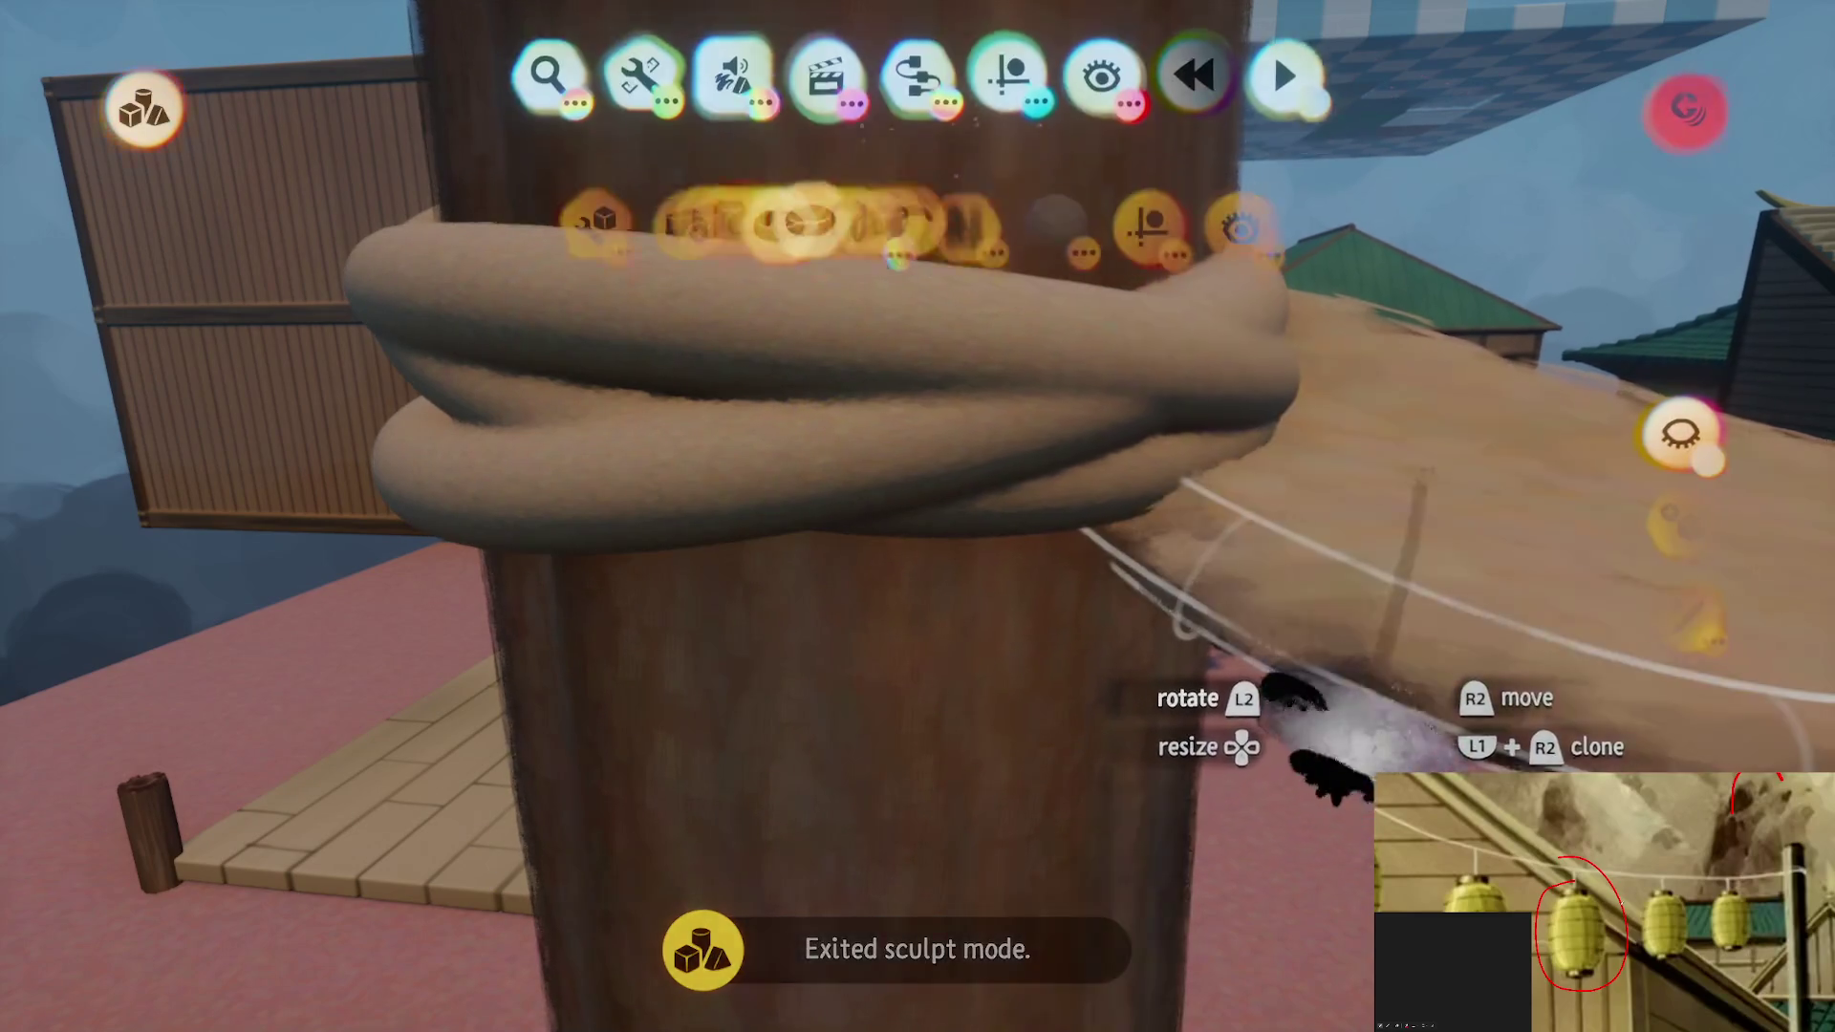
left_click(1345, 514)
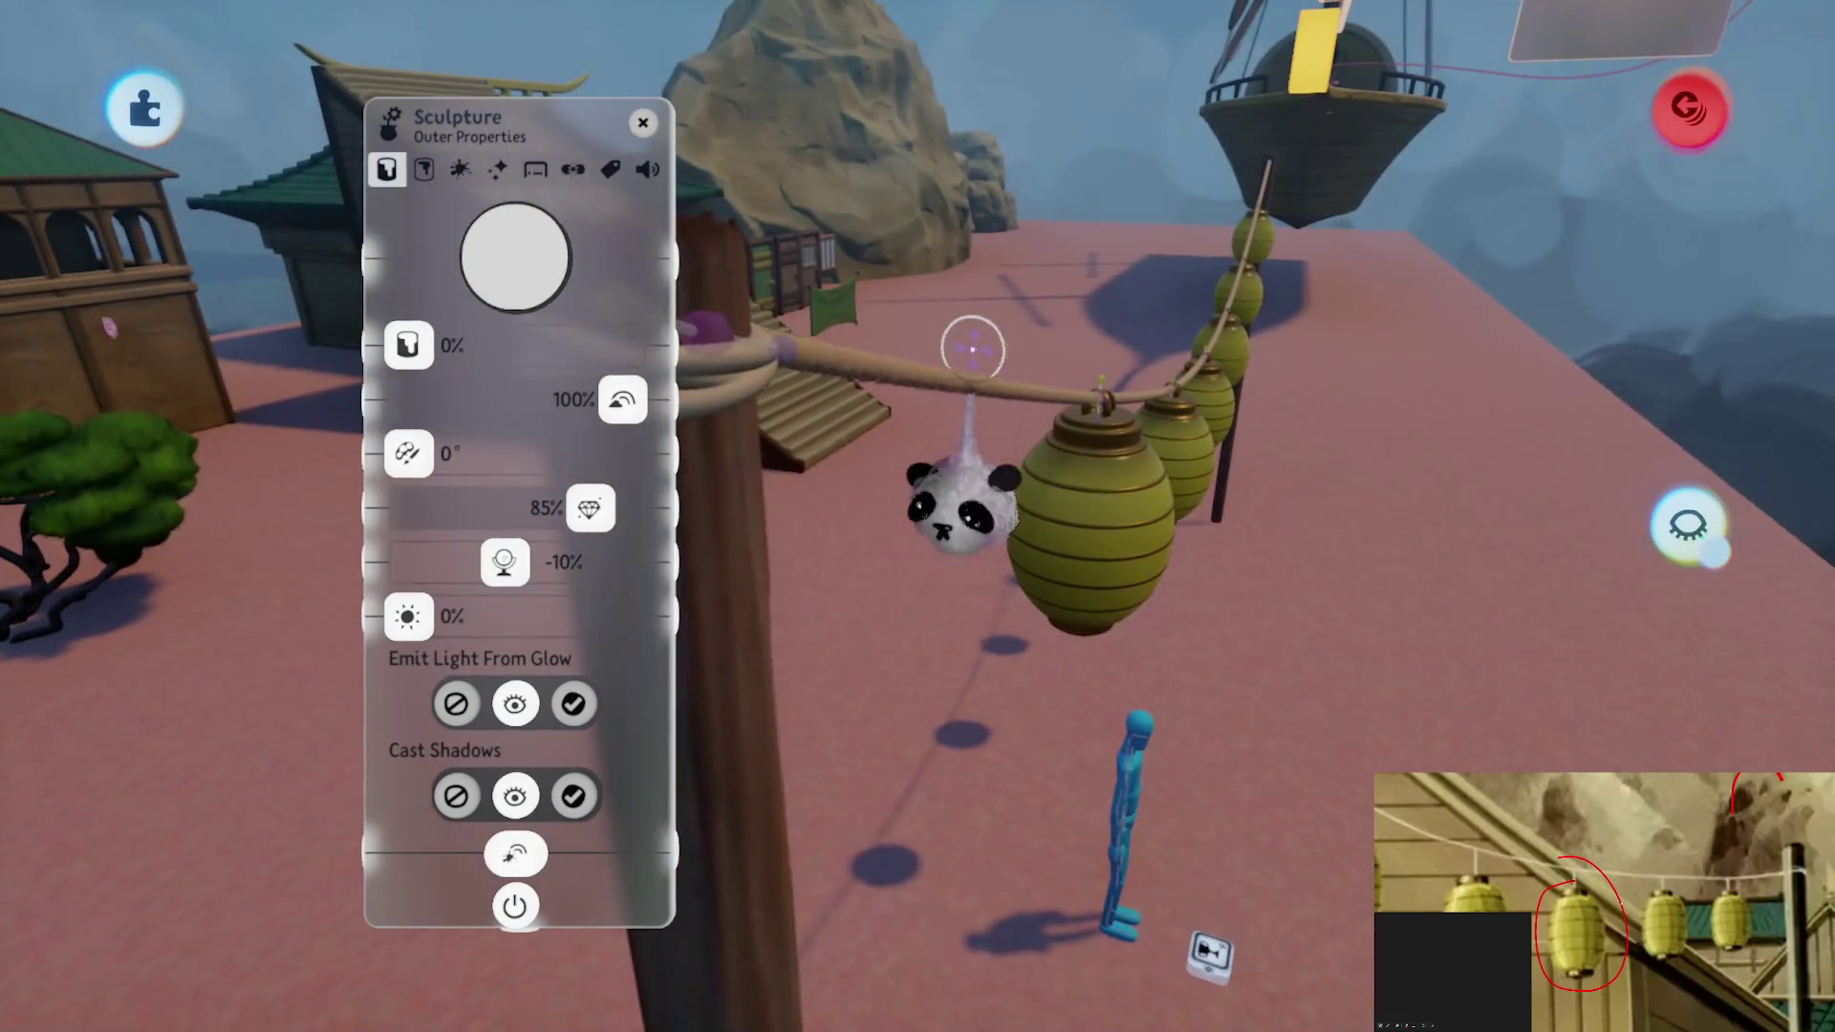
mouse_move(994, 139)
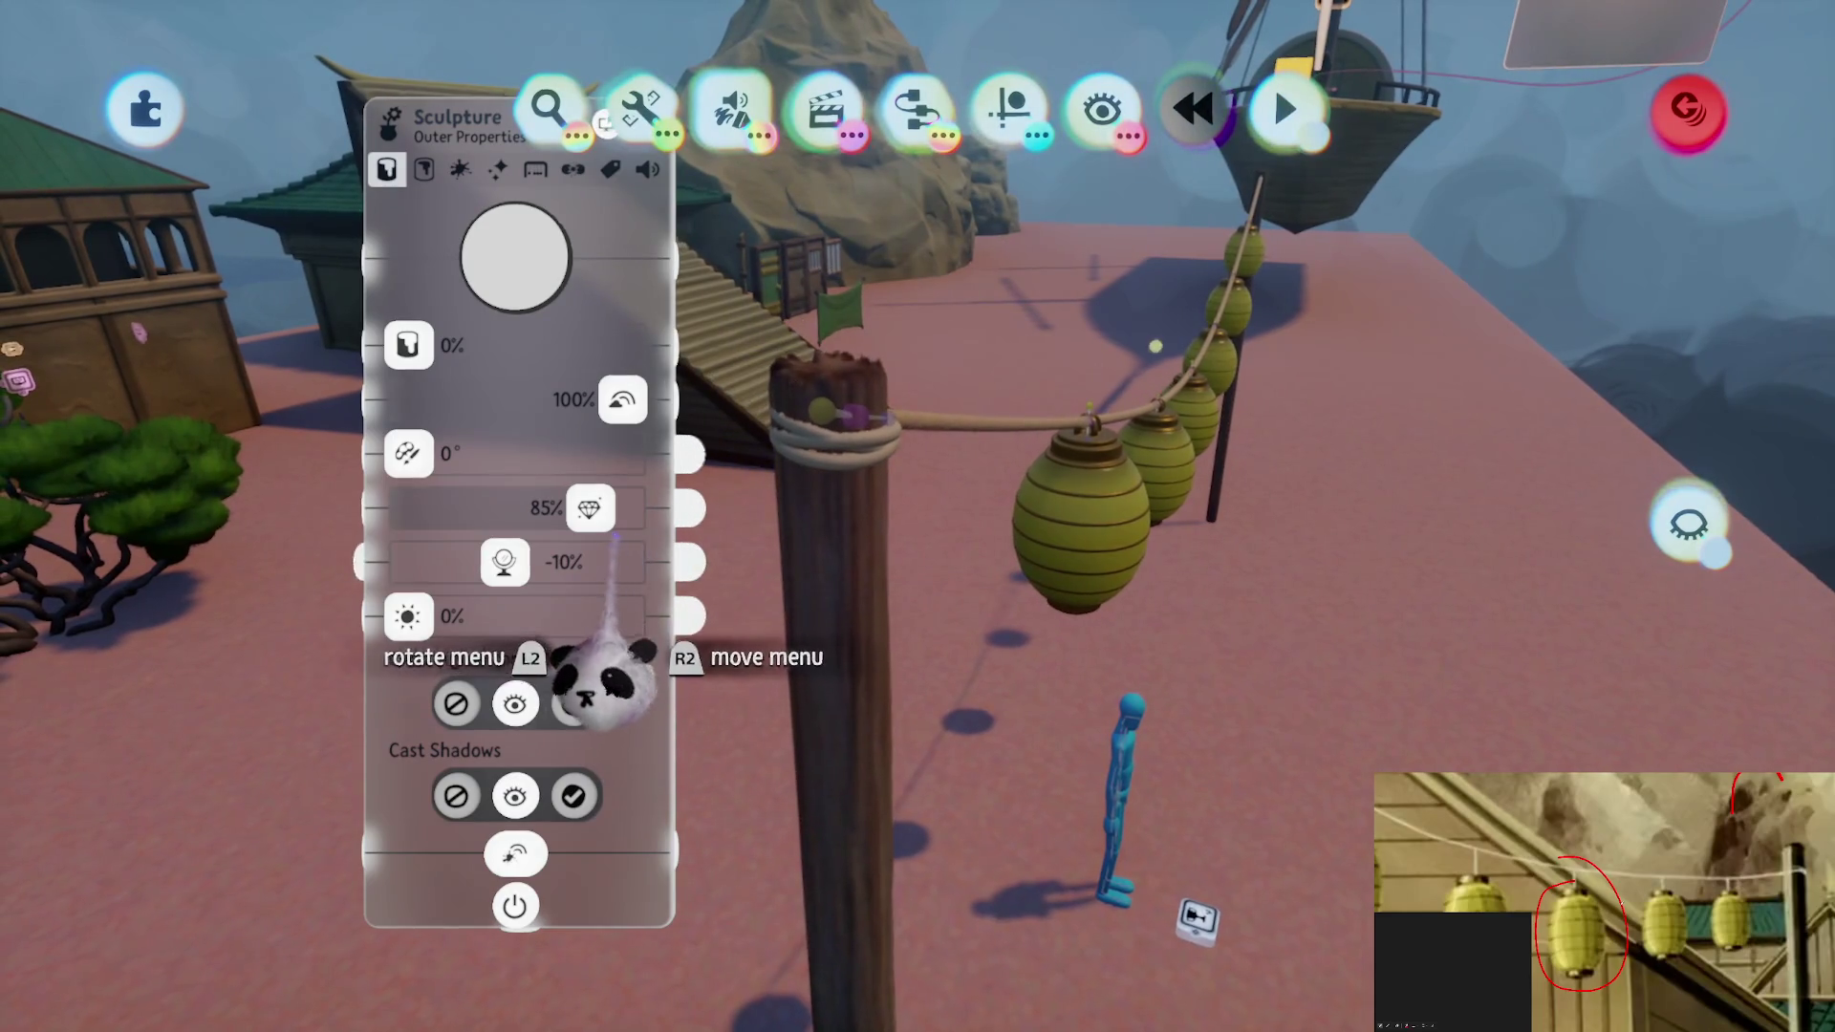
left_click_drag(933, 405, 800, 449)
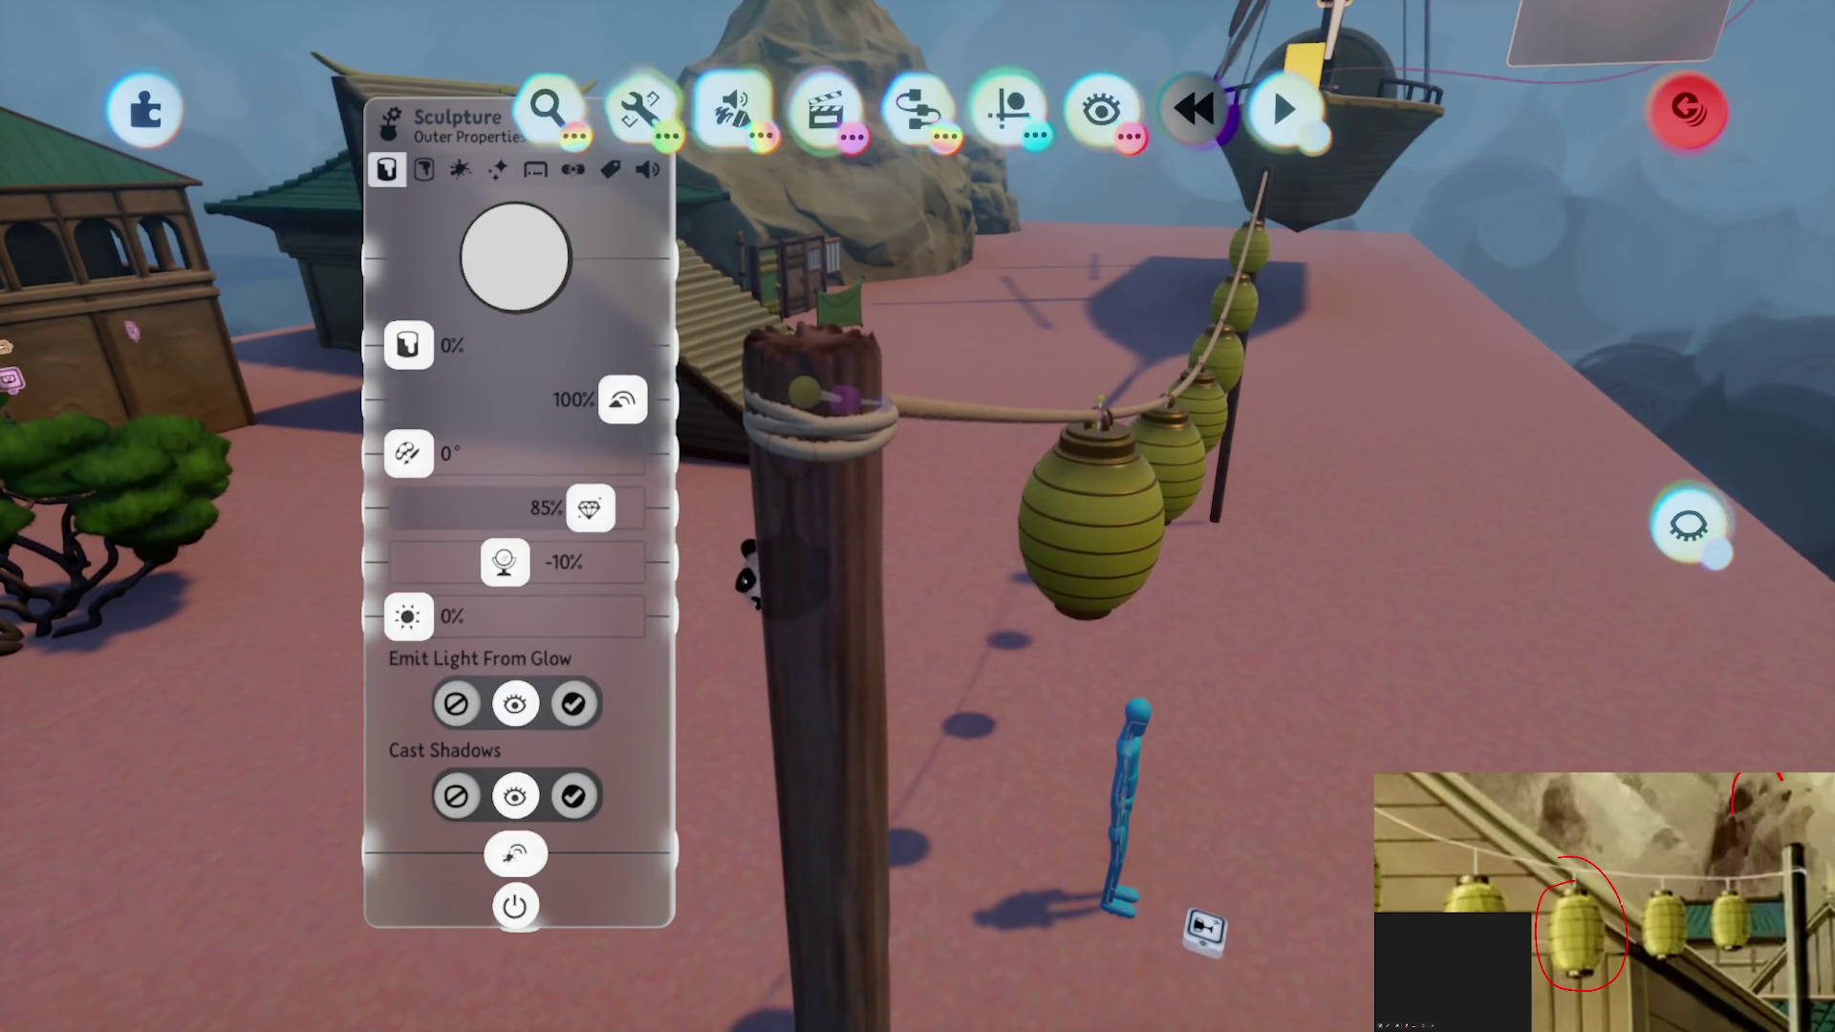
key("Escape")
left_click(799, 449)
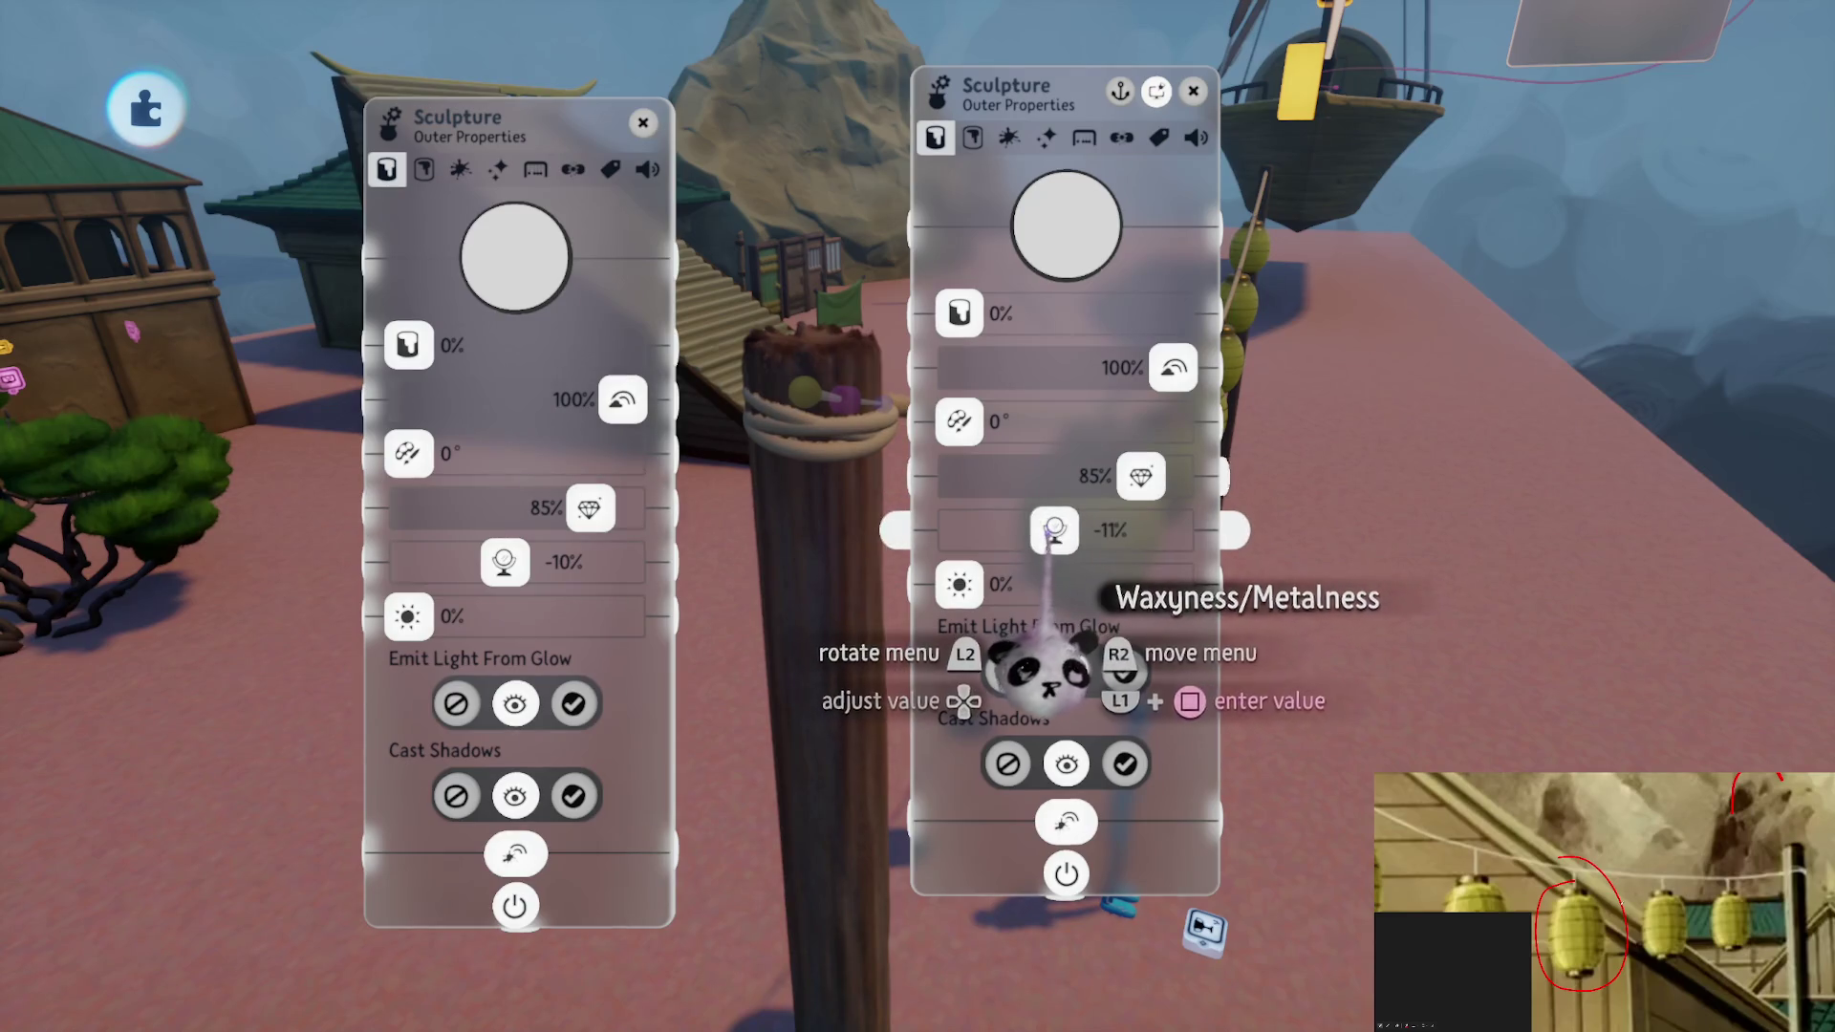
key("Escape")
key("Escape")
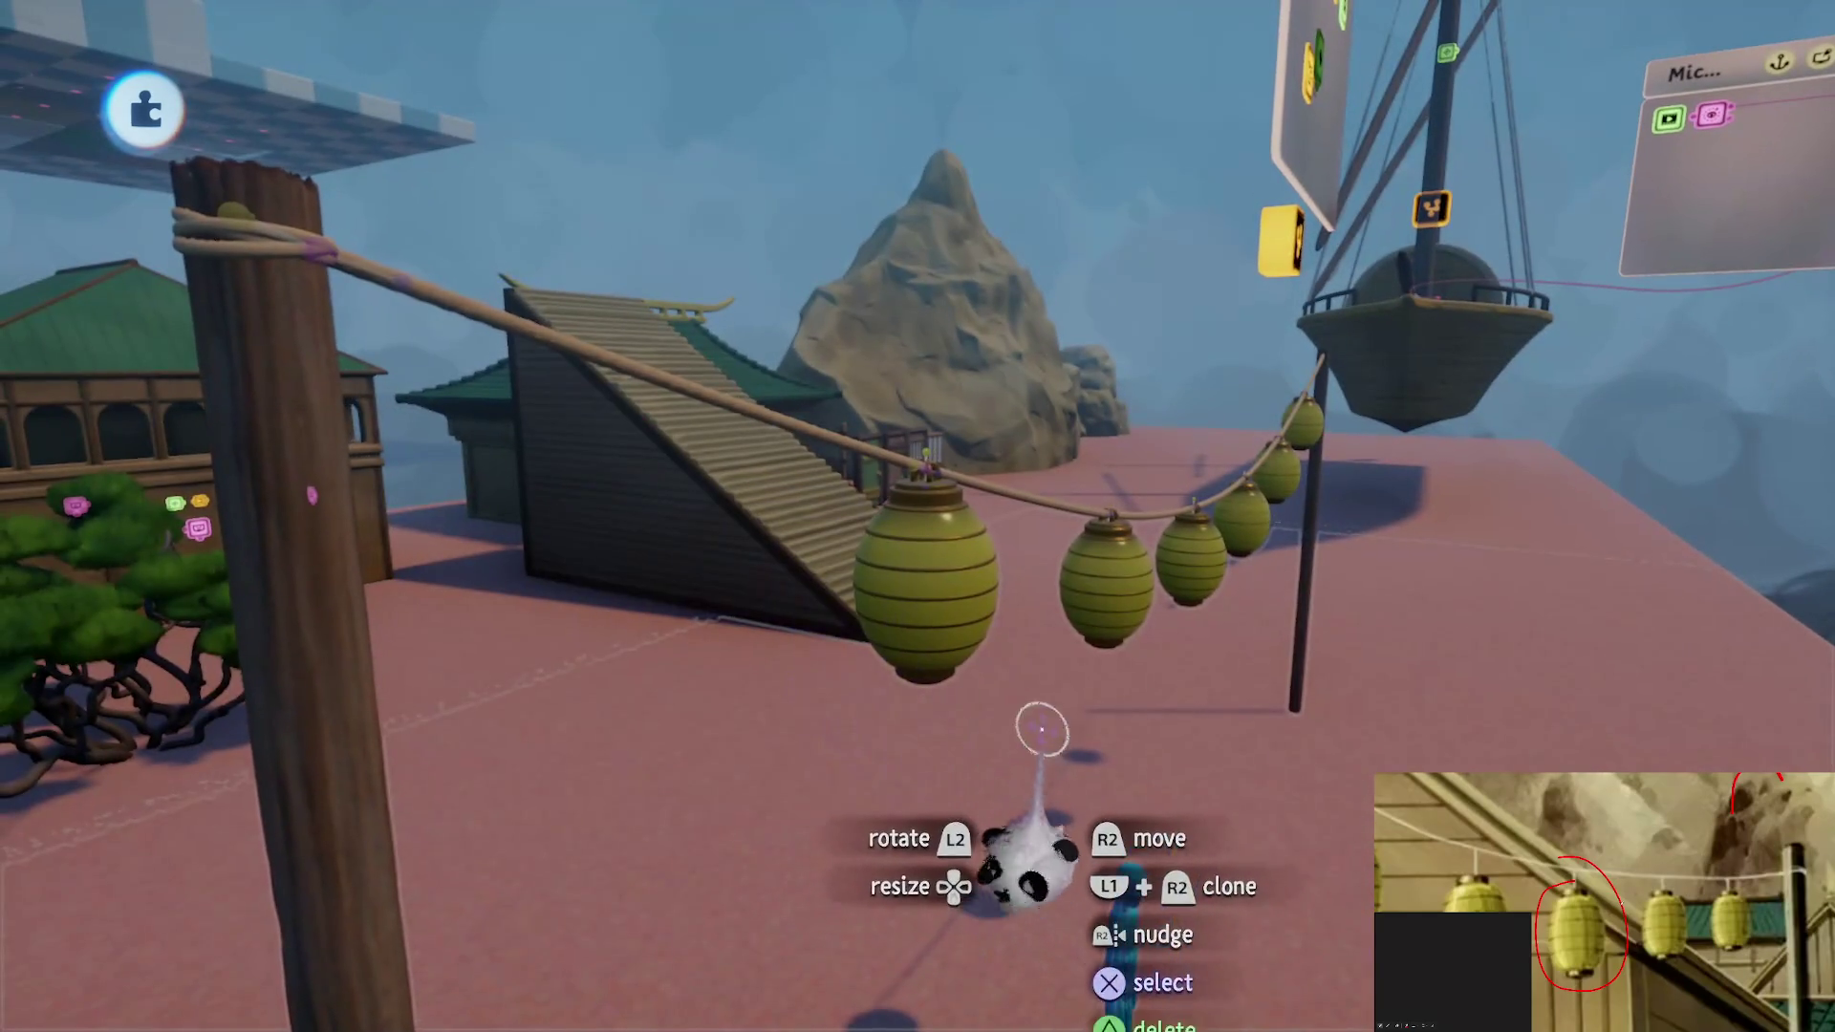
key("Escape")
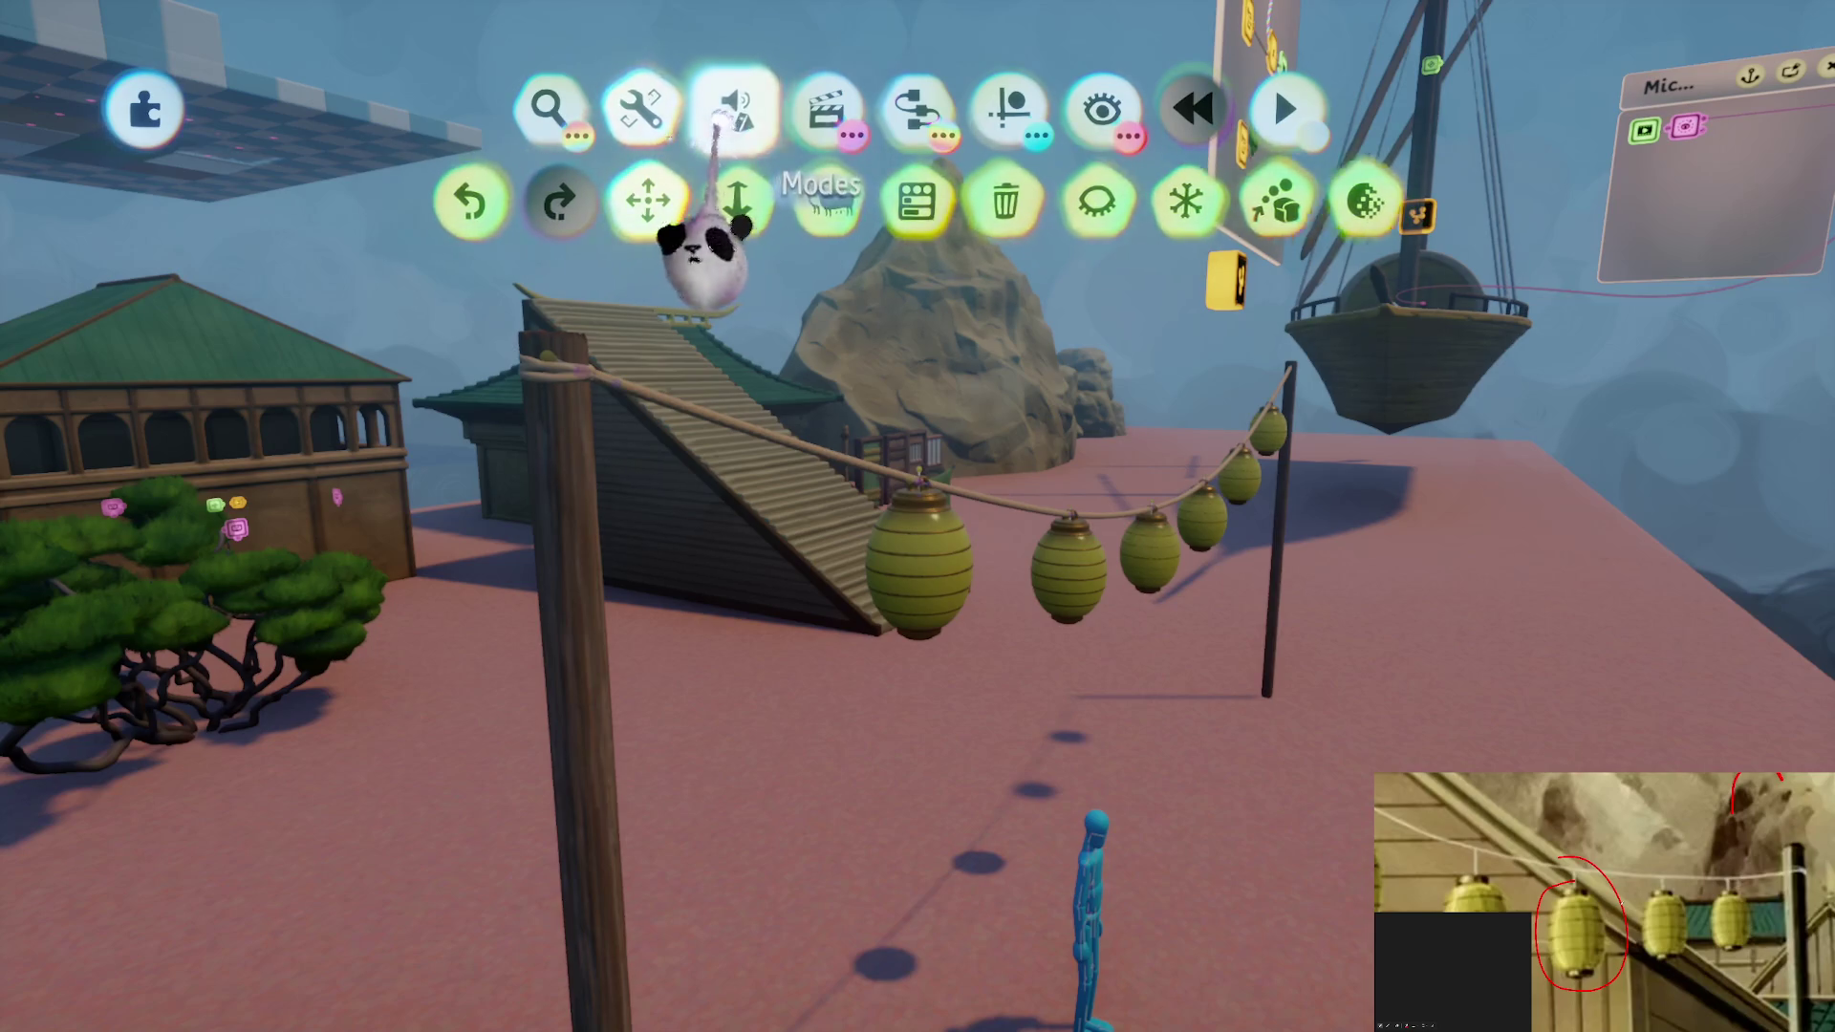
Start a test run and browse the game analysis and performance overlay options
left_click(1102, 201)
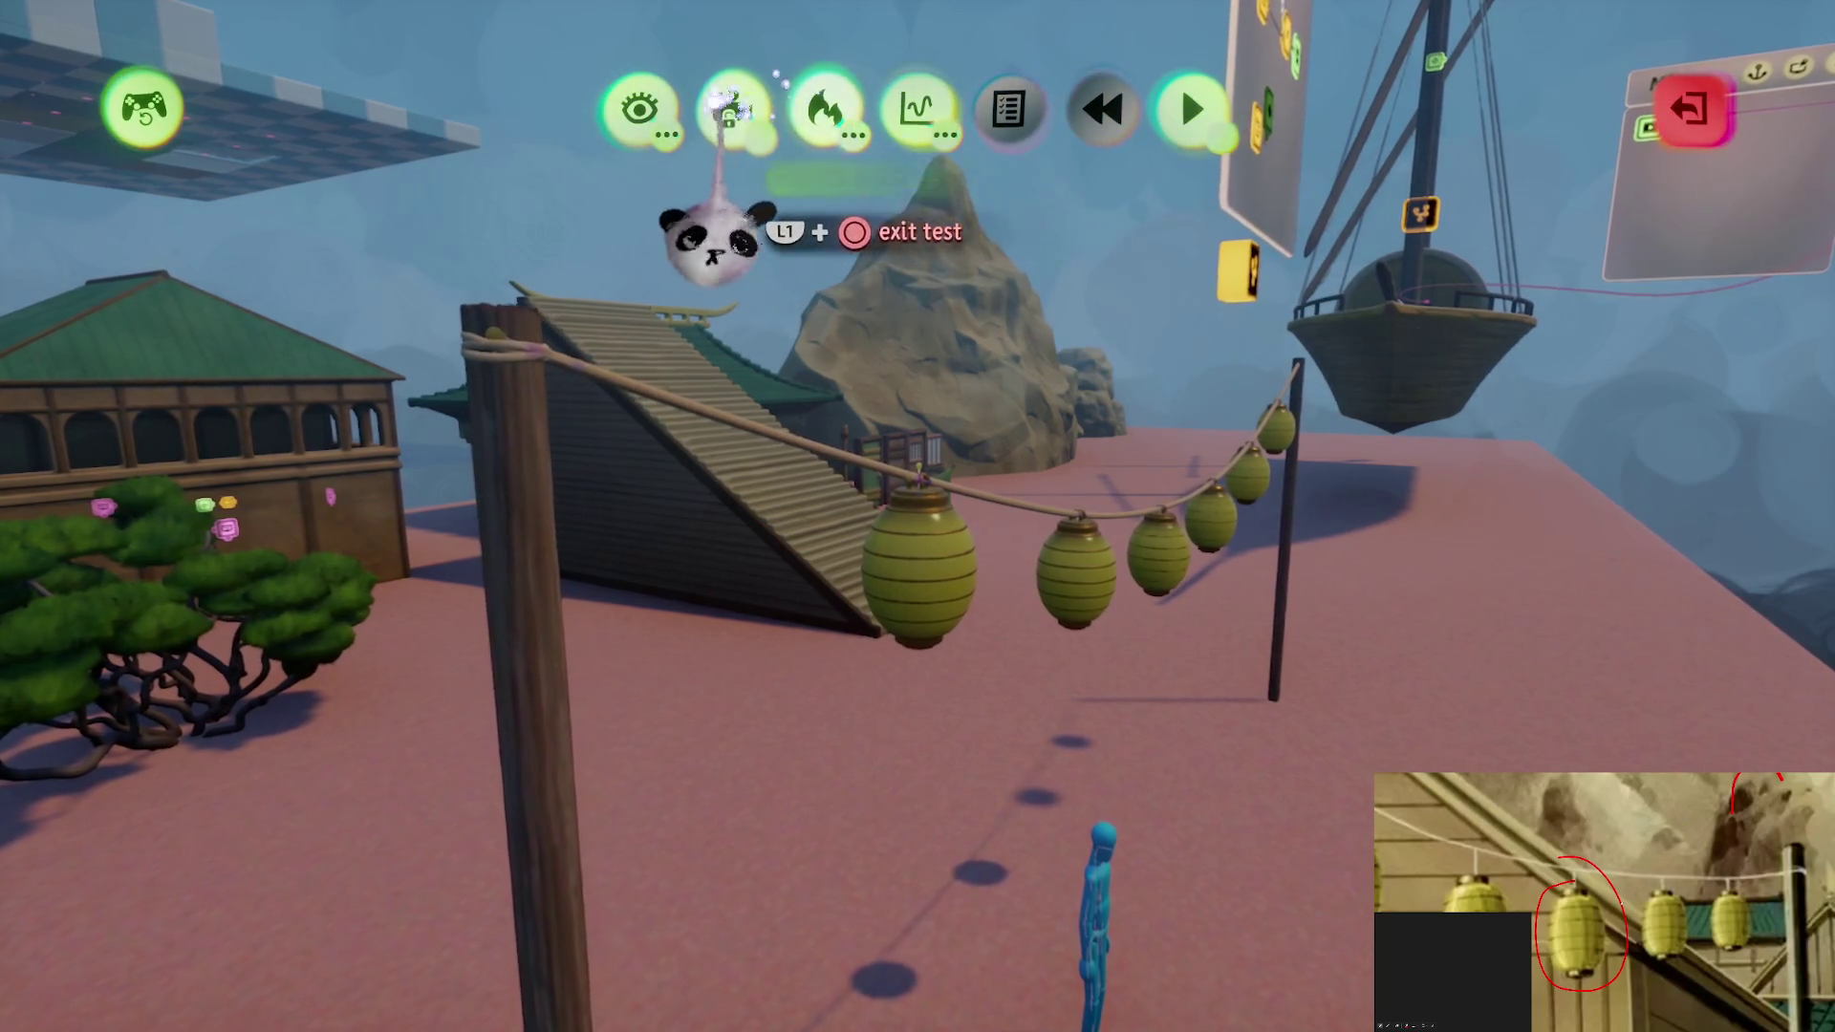
left_click(918, 110)
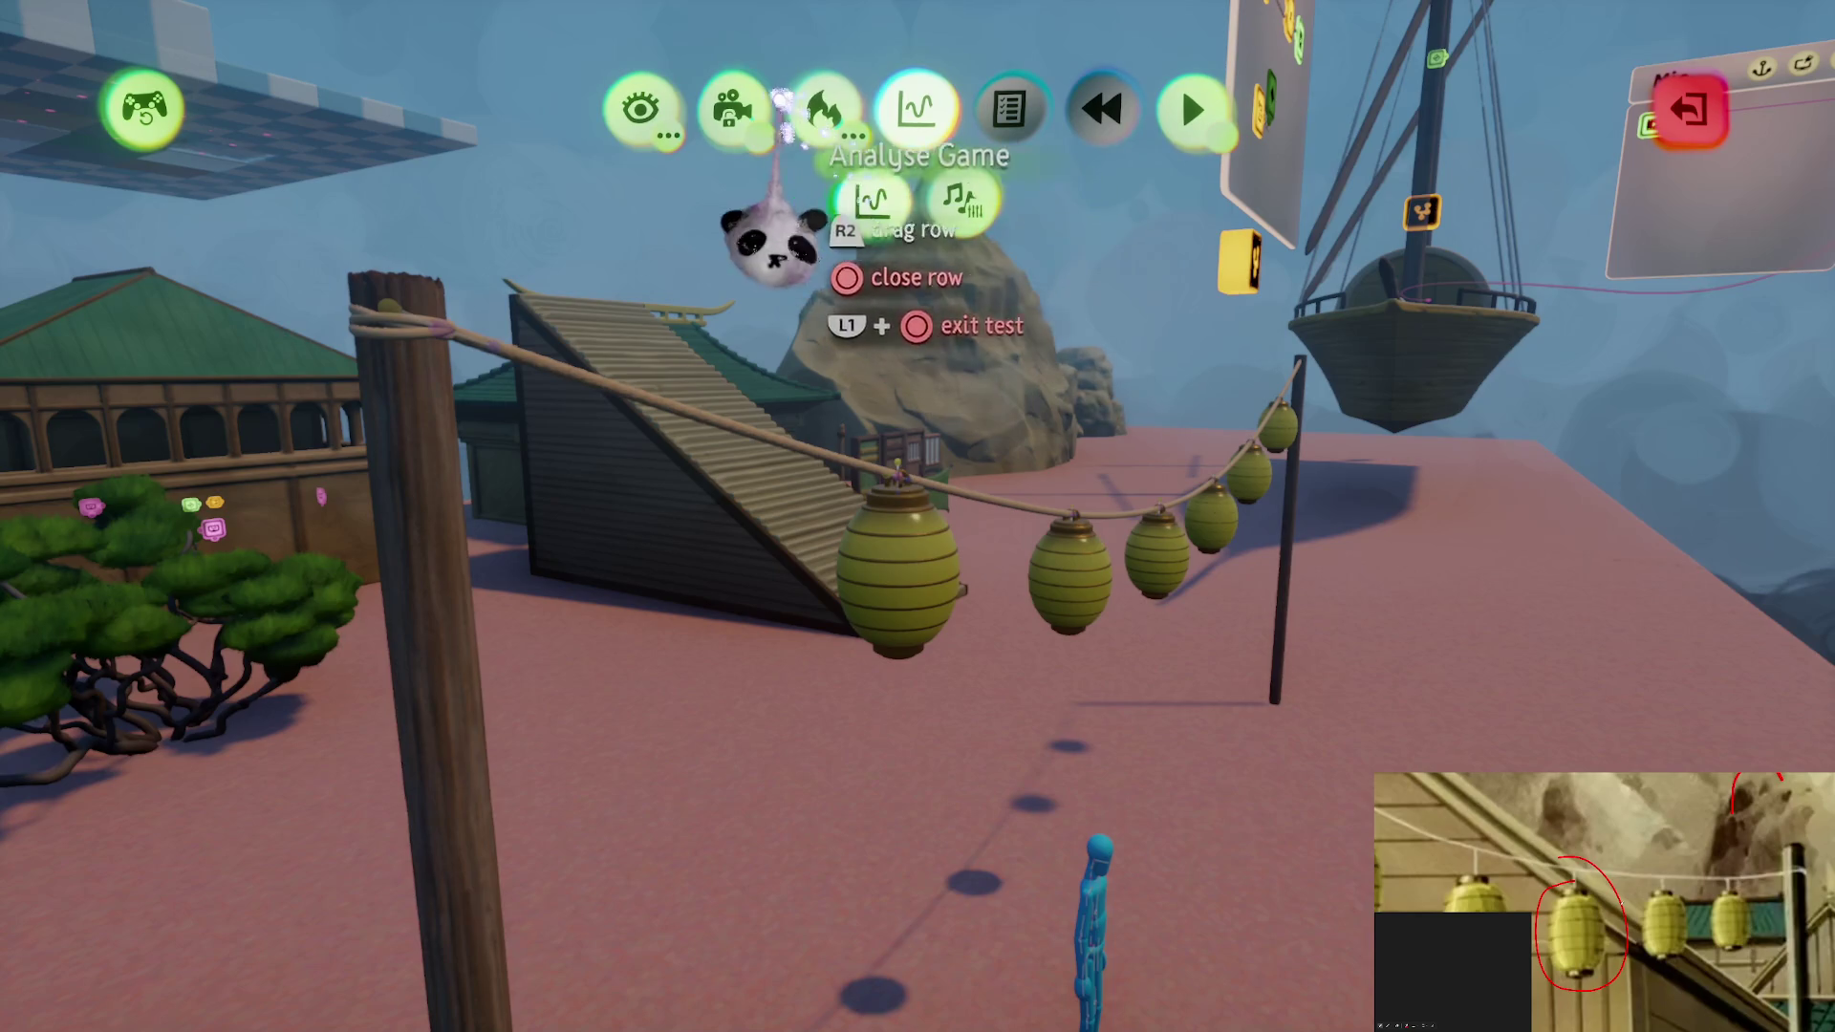
left_click(824, 108)
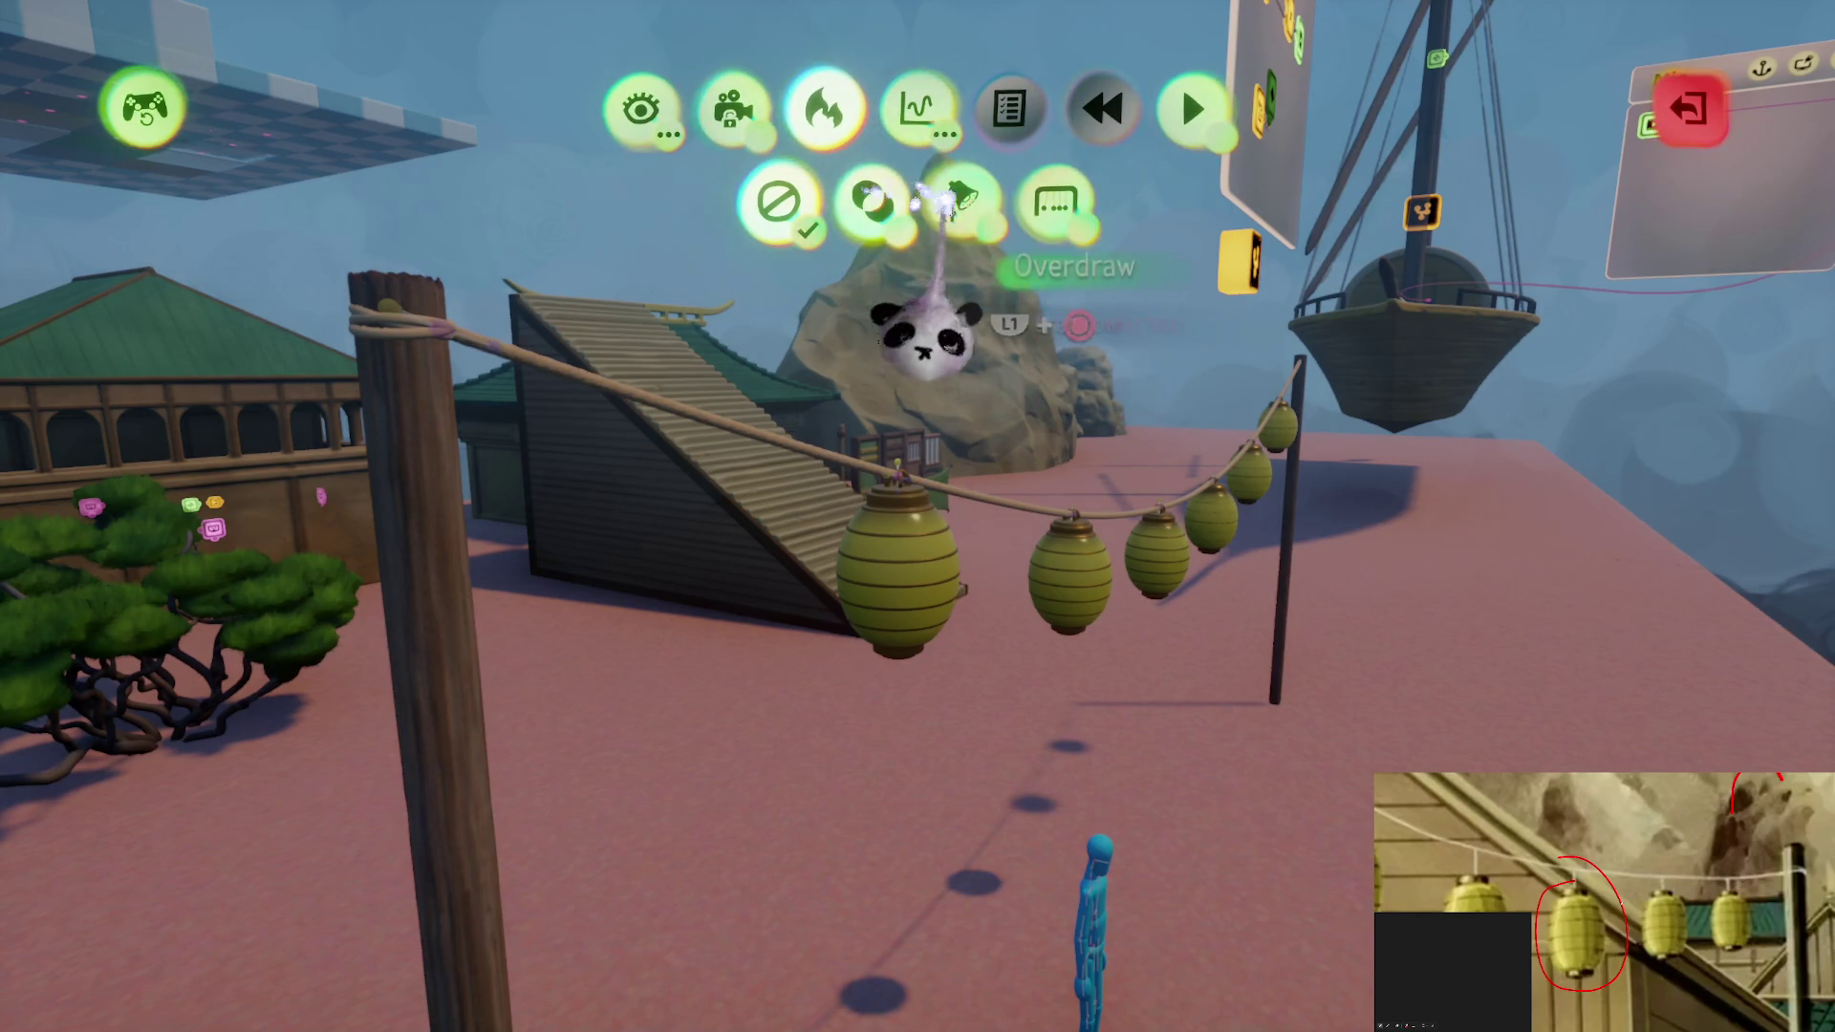
key("Escape")
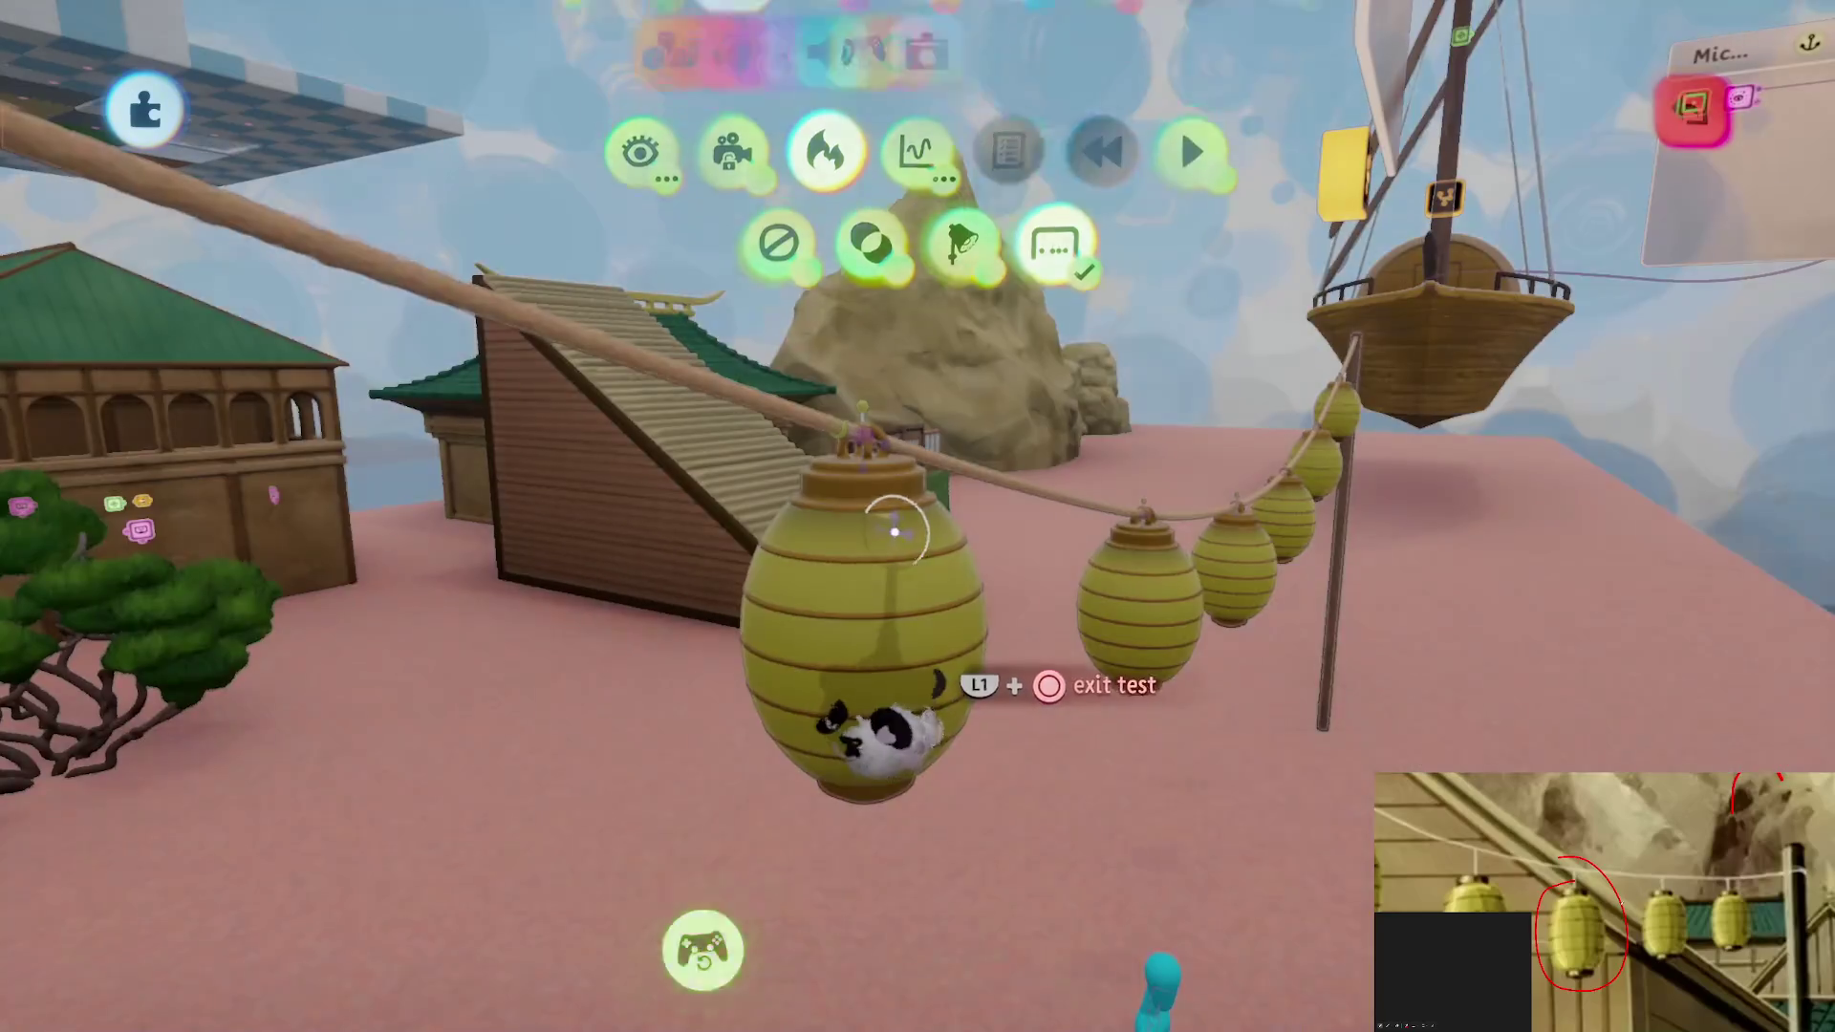
Select the nearest lantern and review its physical properties
left_click(873, 535)
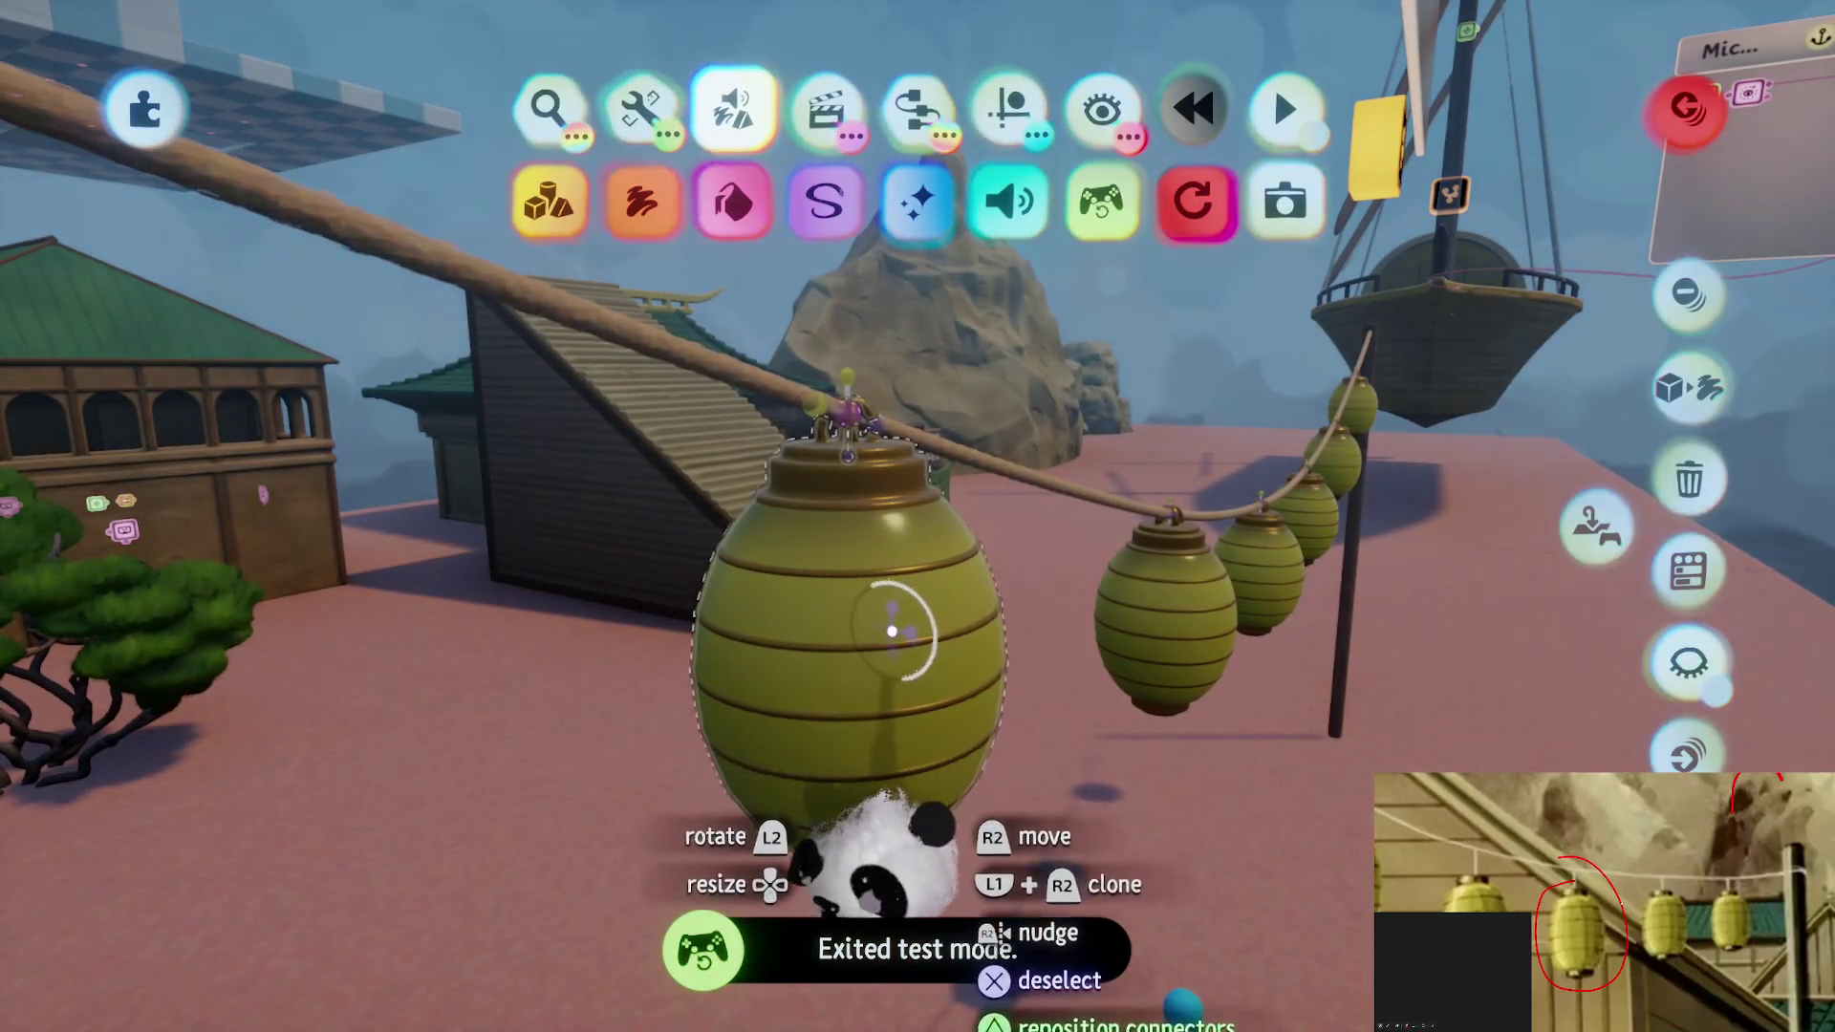
left_click(890, 592)
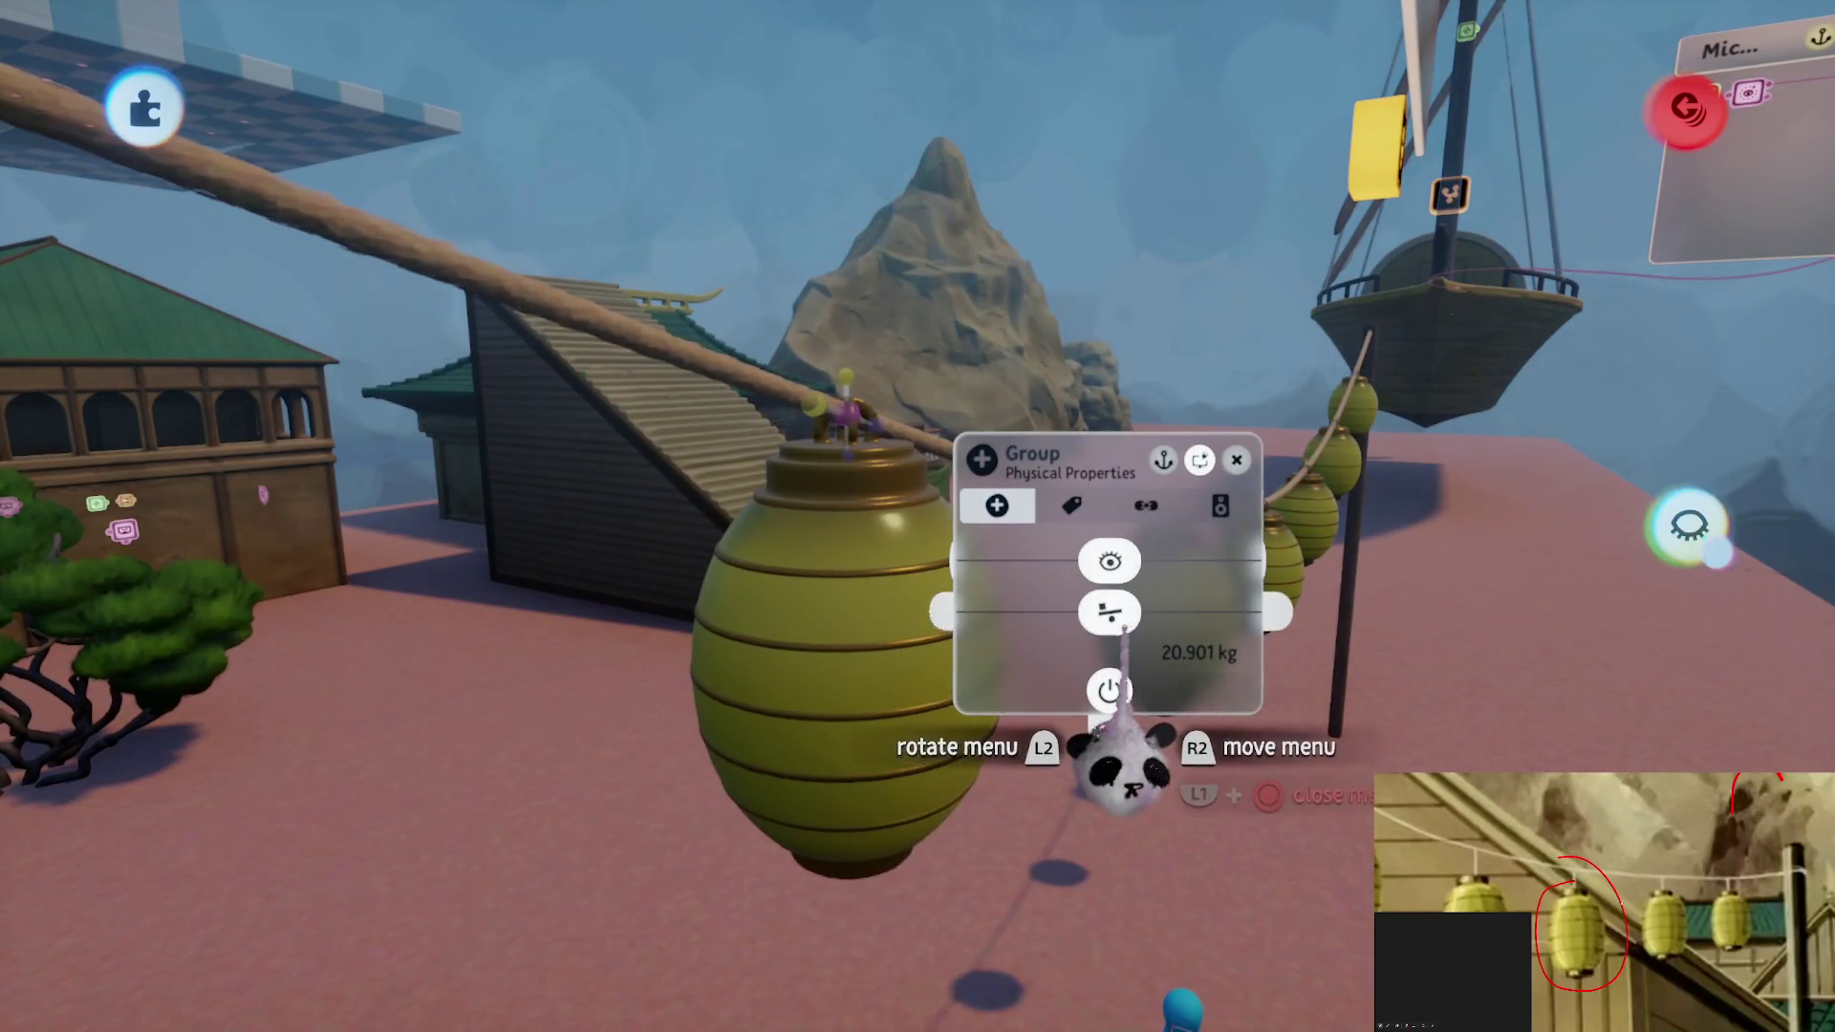
key("Escape")
left_click(994, 611)
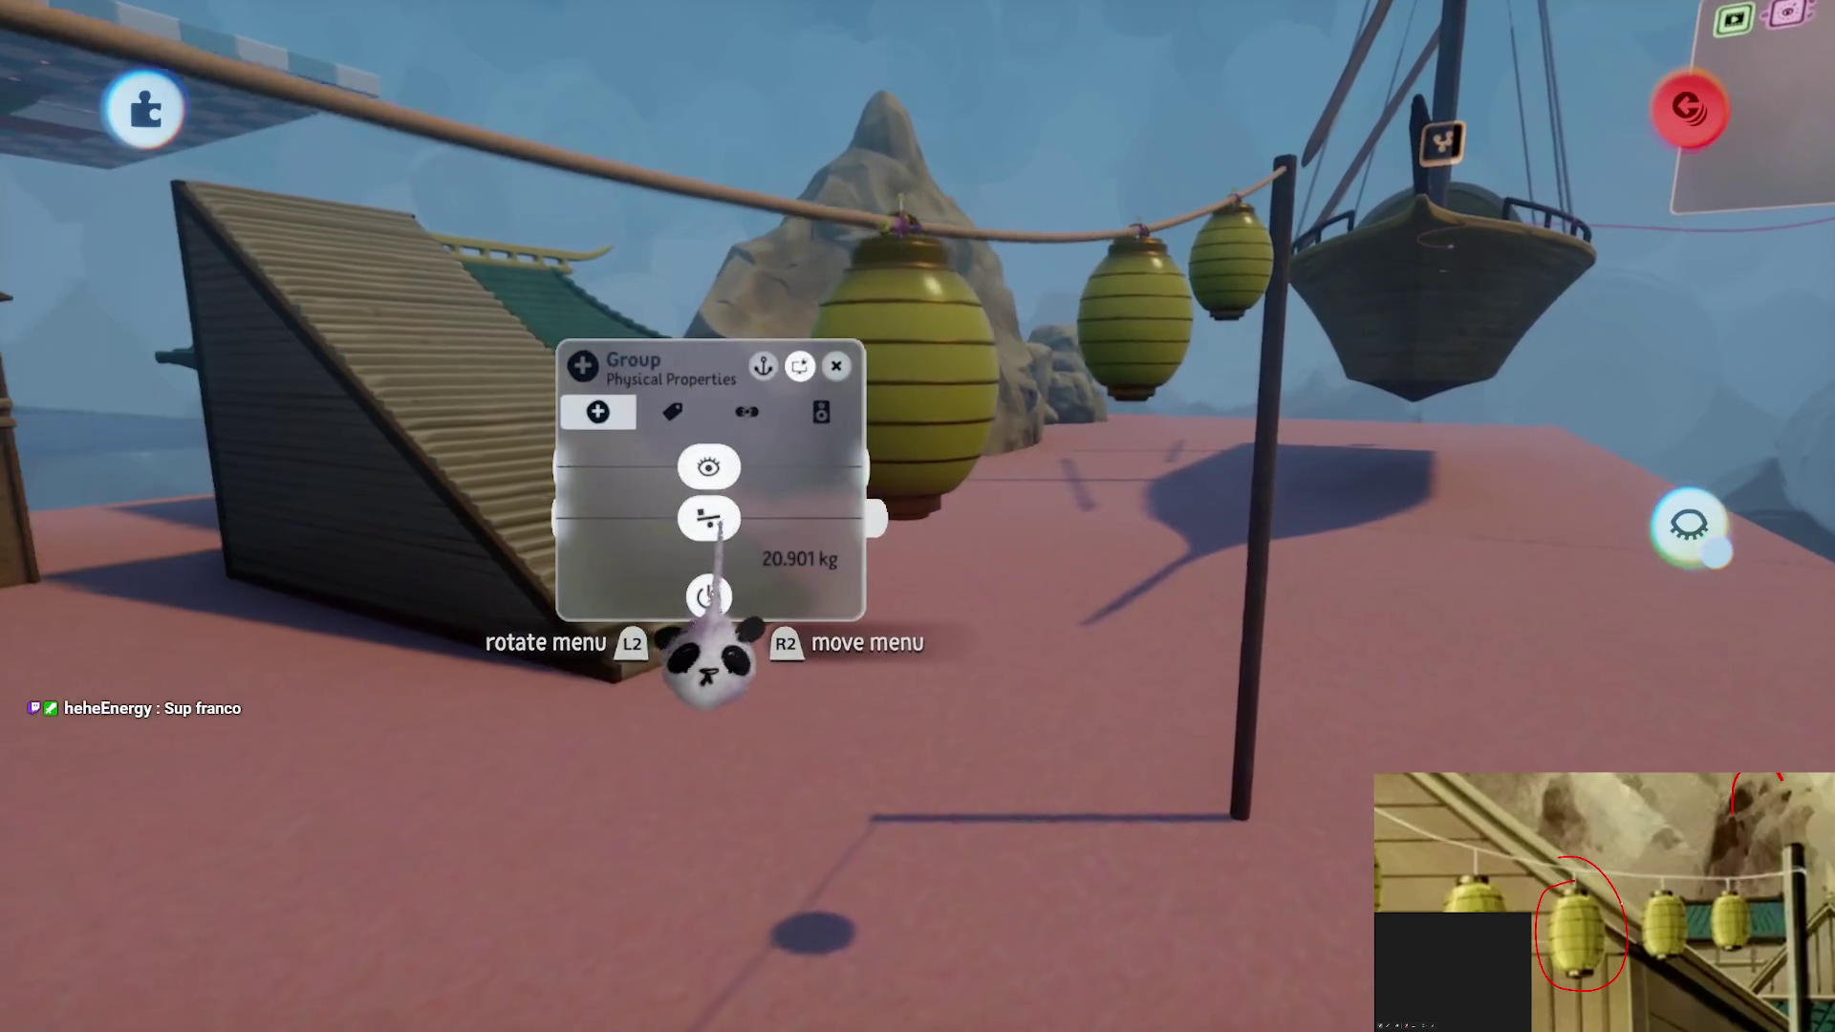
key("Escape")
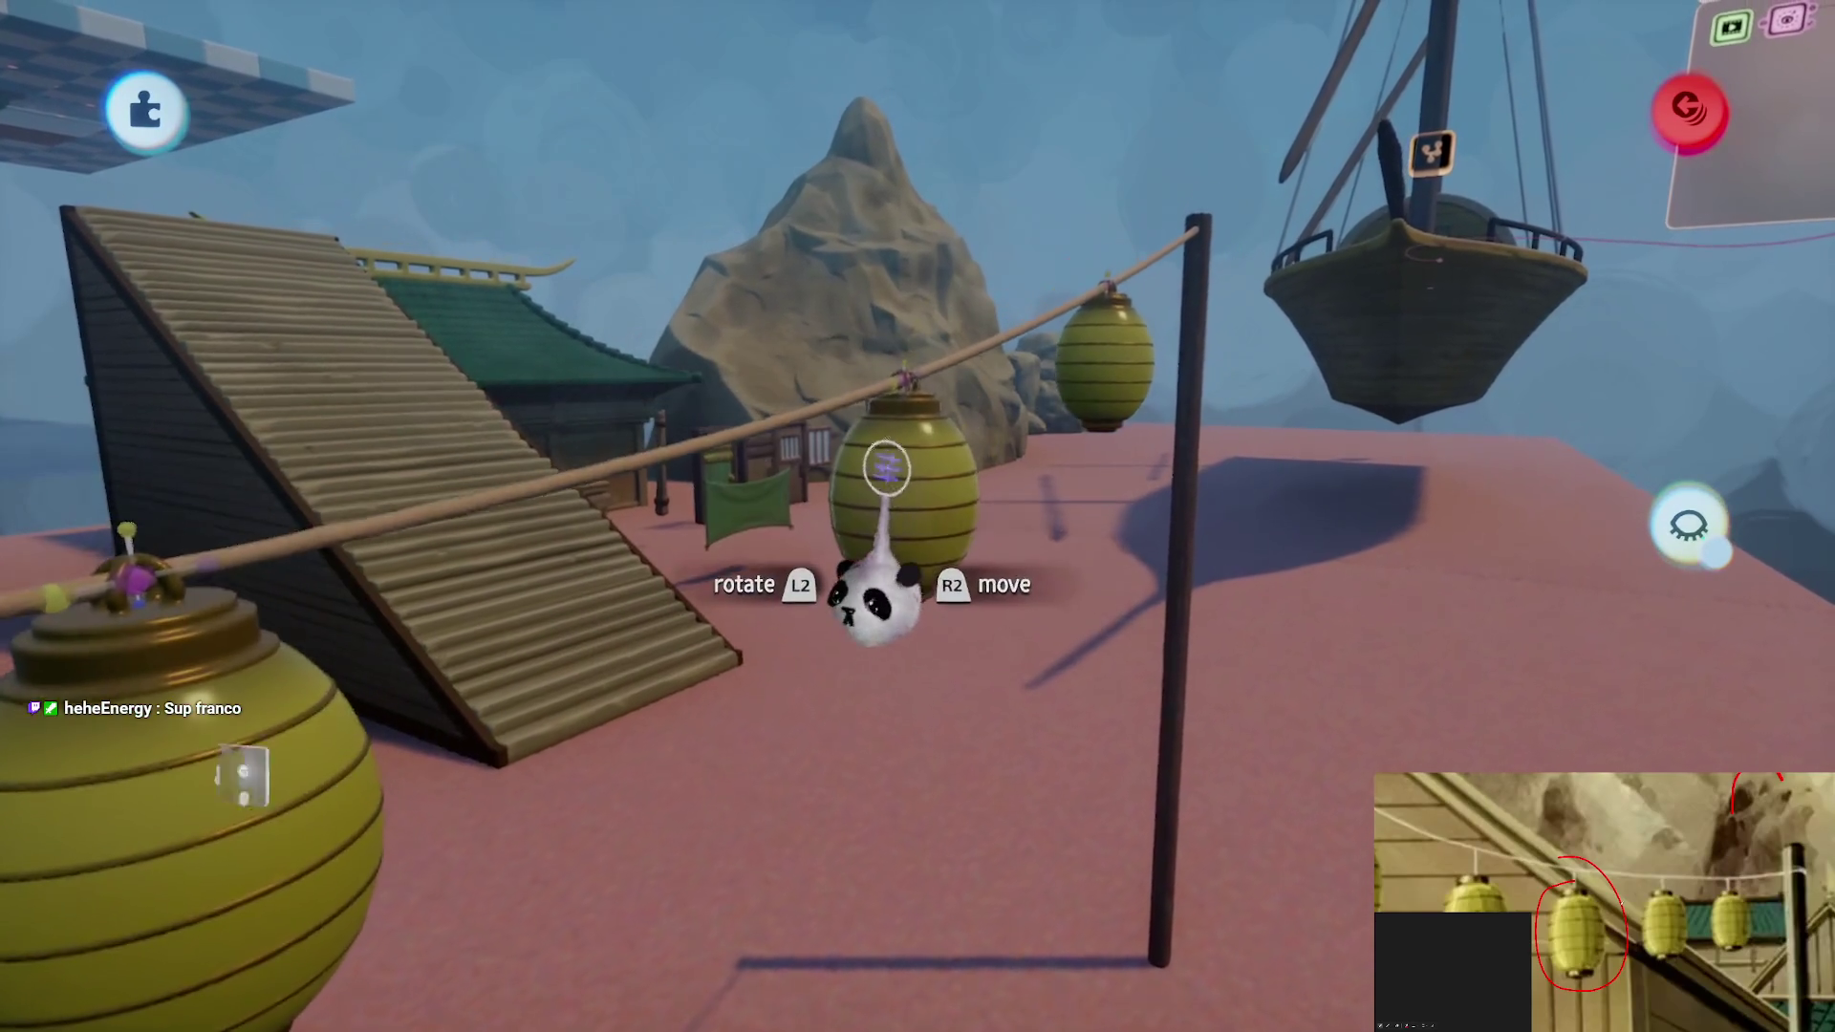
key("Escape")
left_click(865, 622)
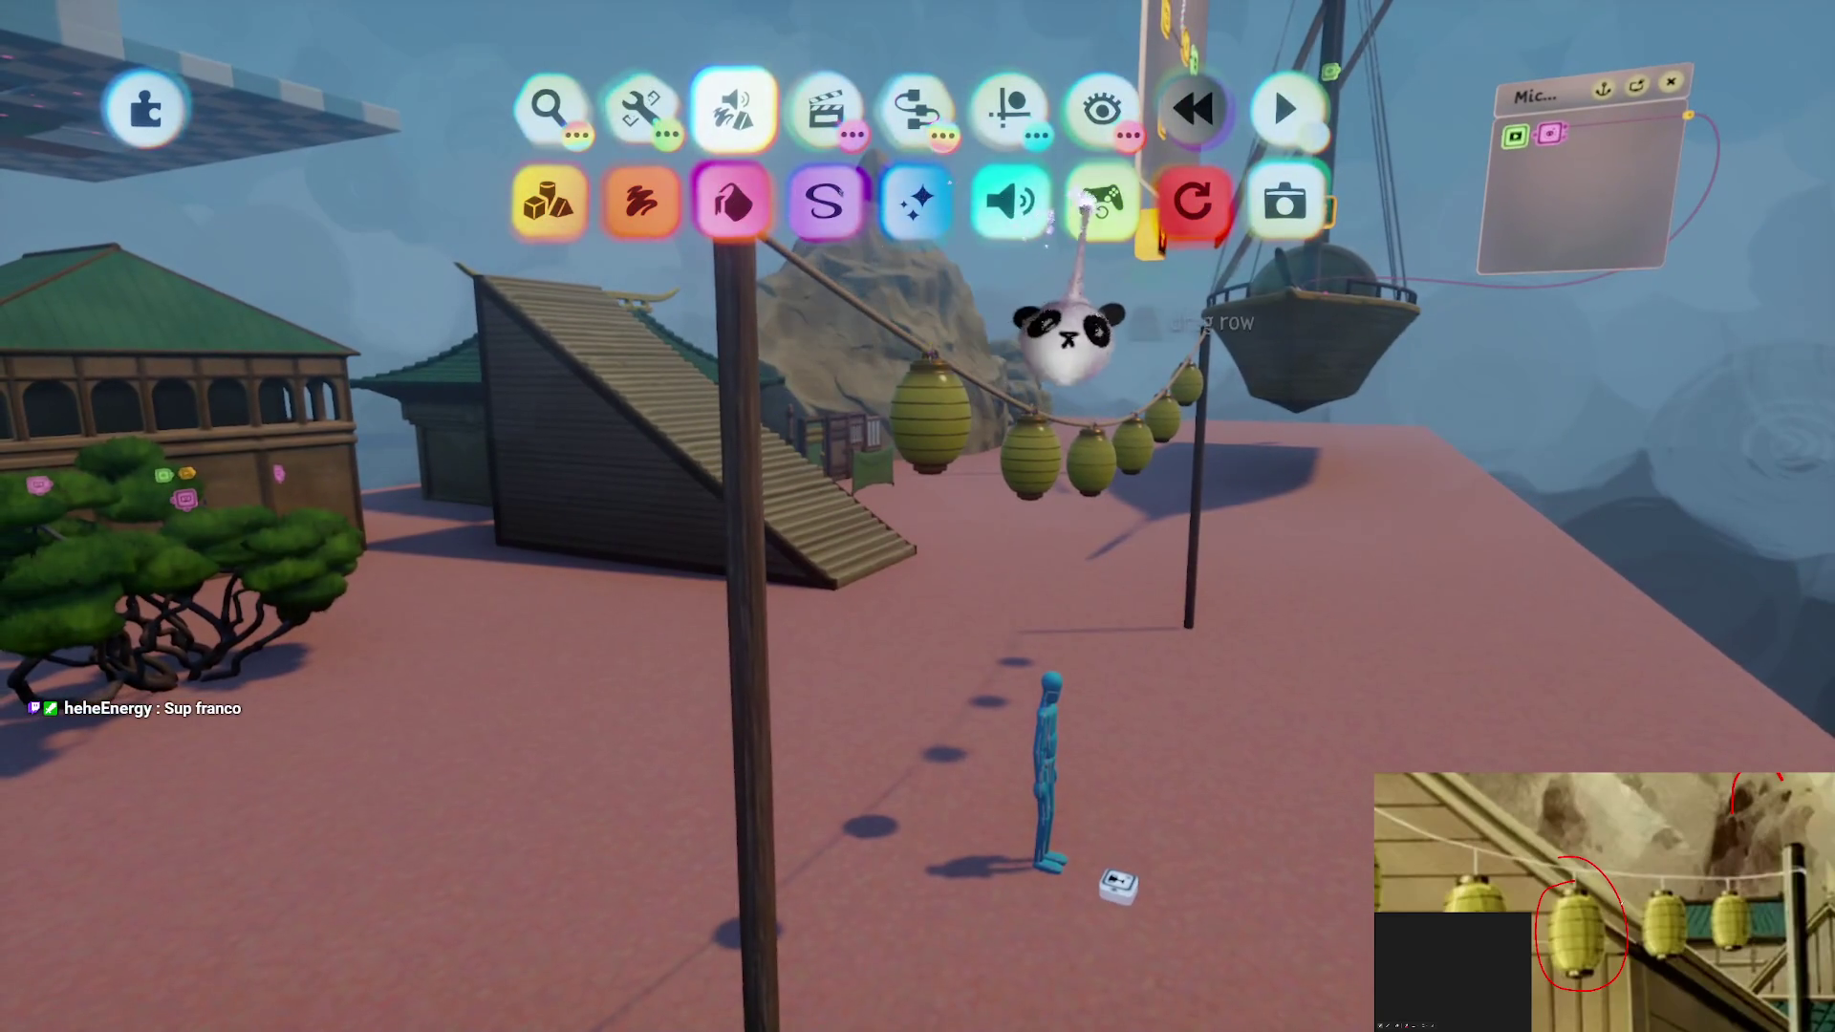
Test again with the Overdraw heatmap shown, then pause and exit to edit mode
left_click(1279, 103)
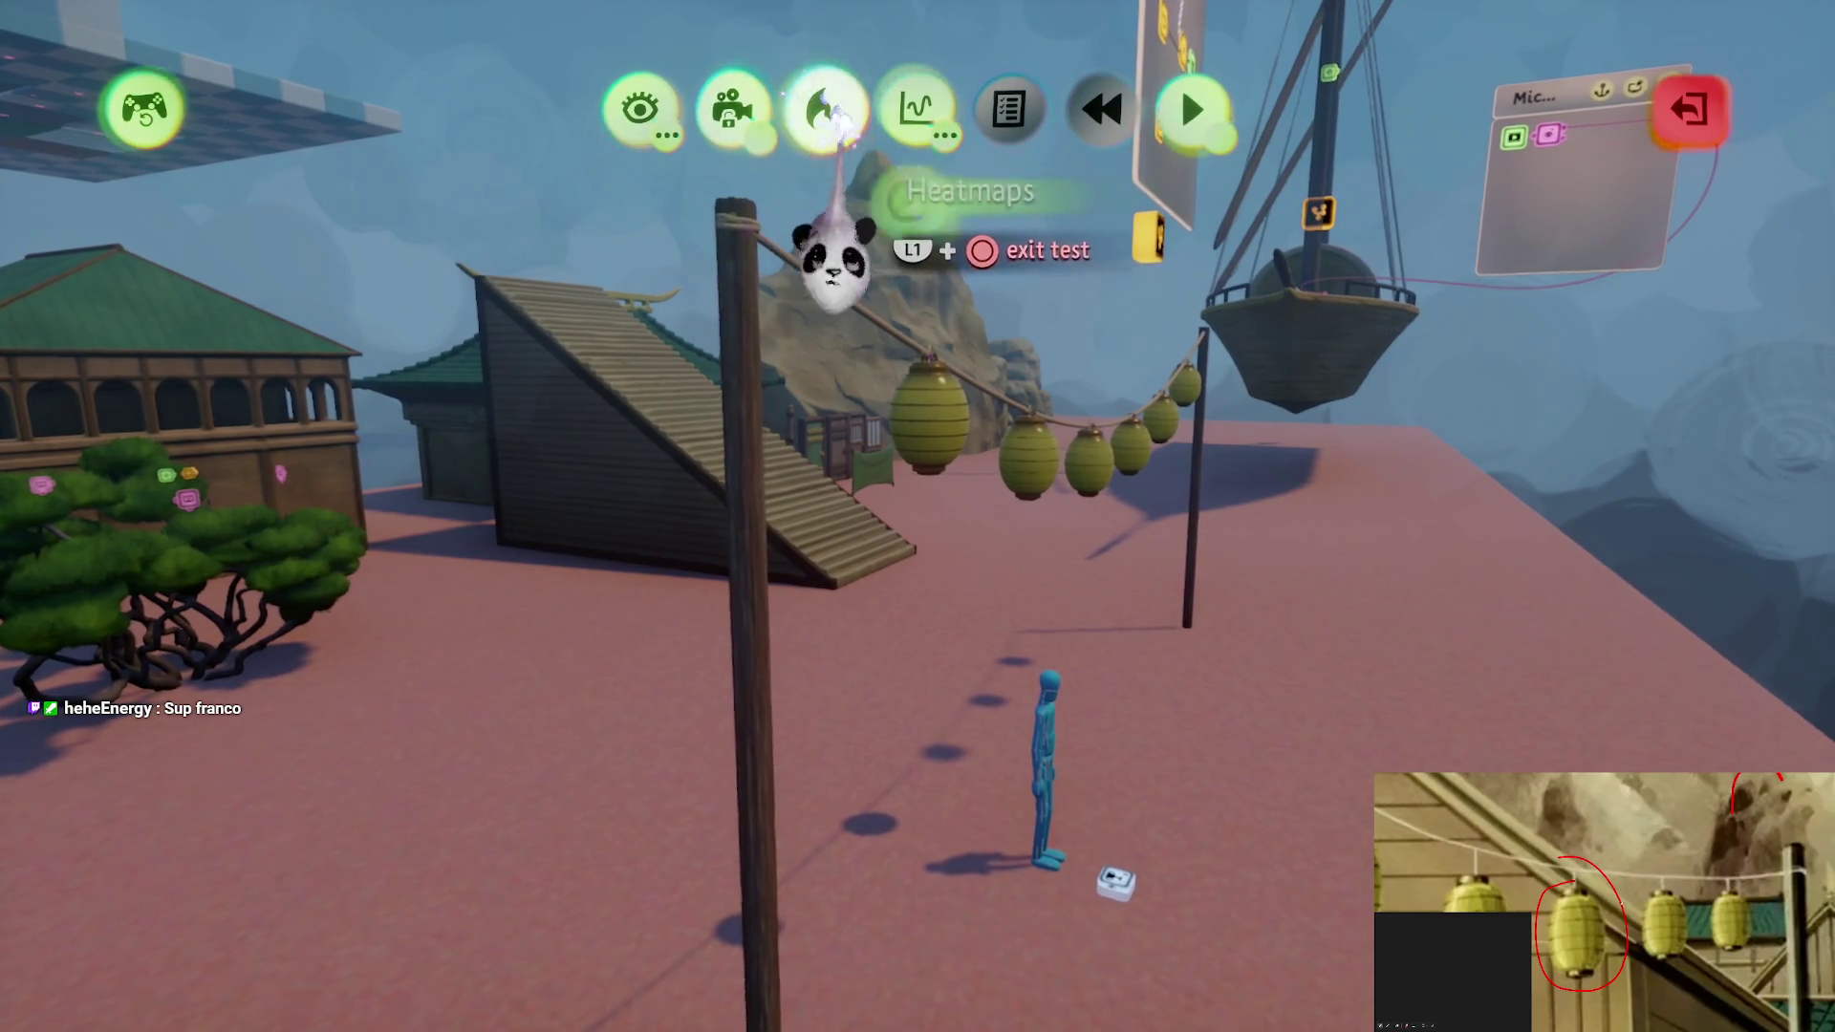
left_click(827, 113)
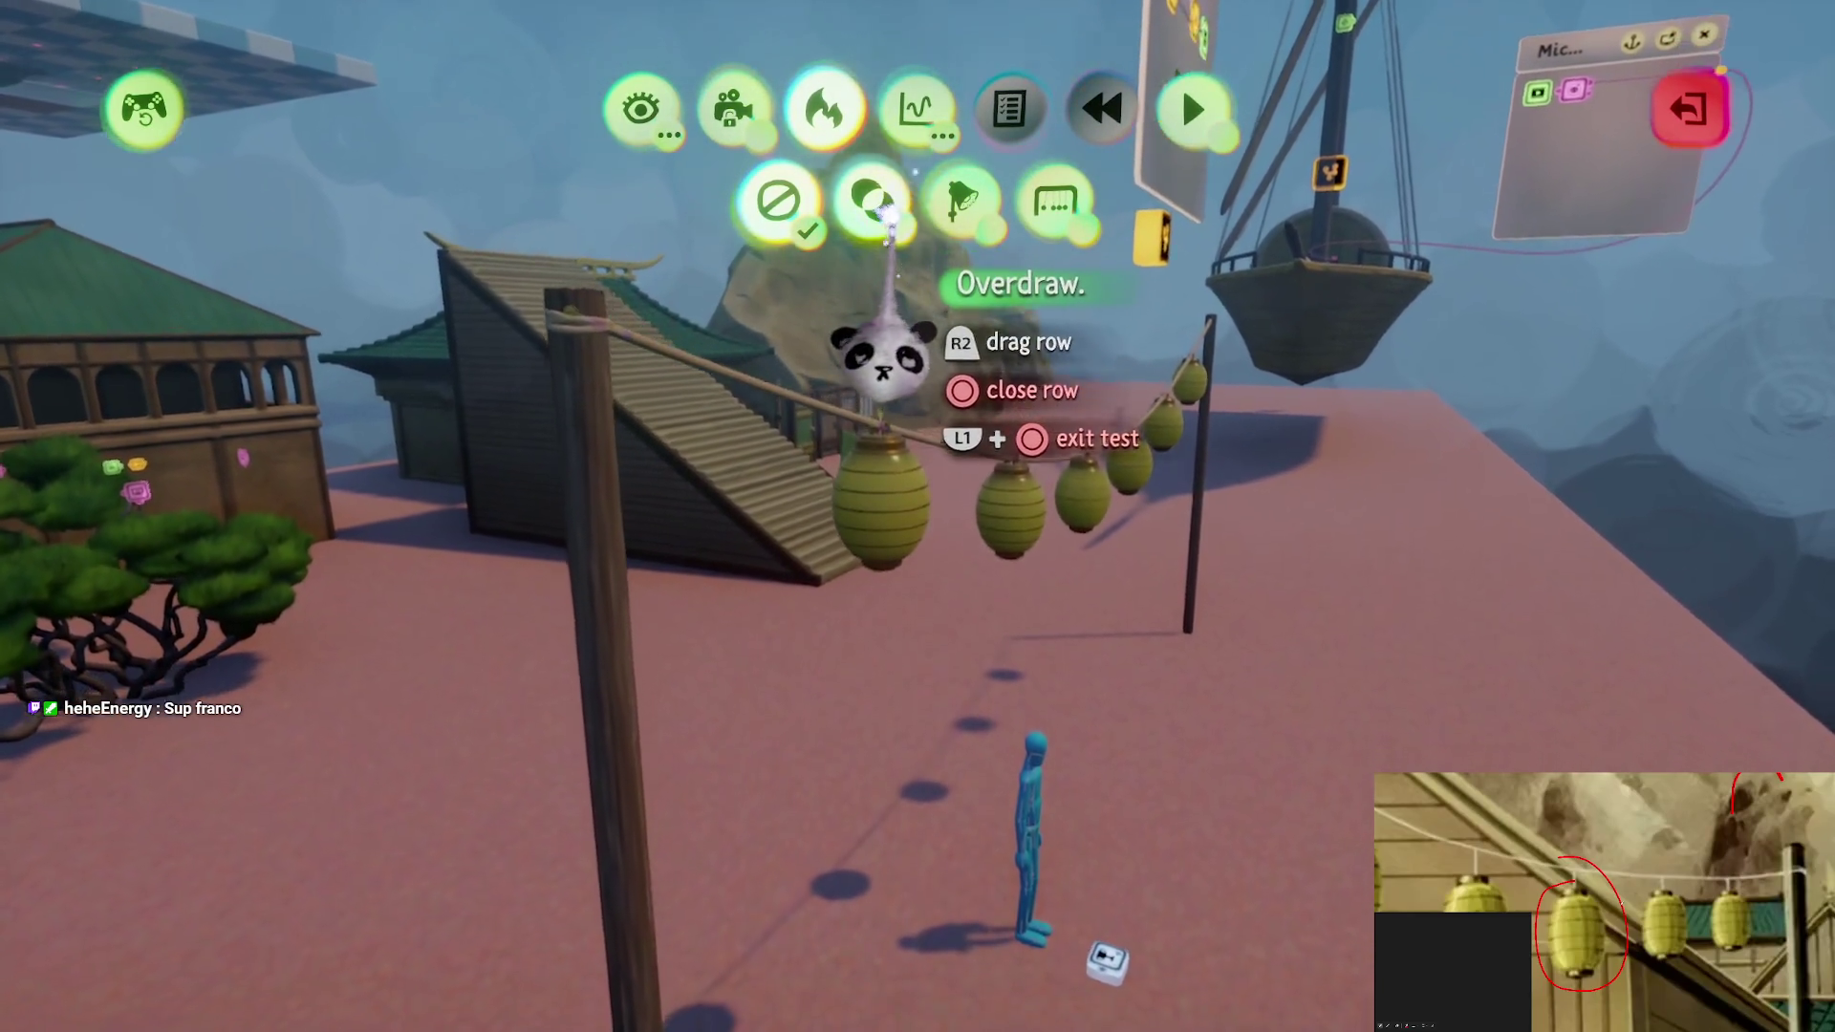
left_click(872, 201)
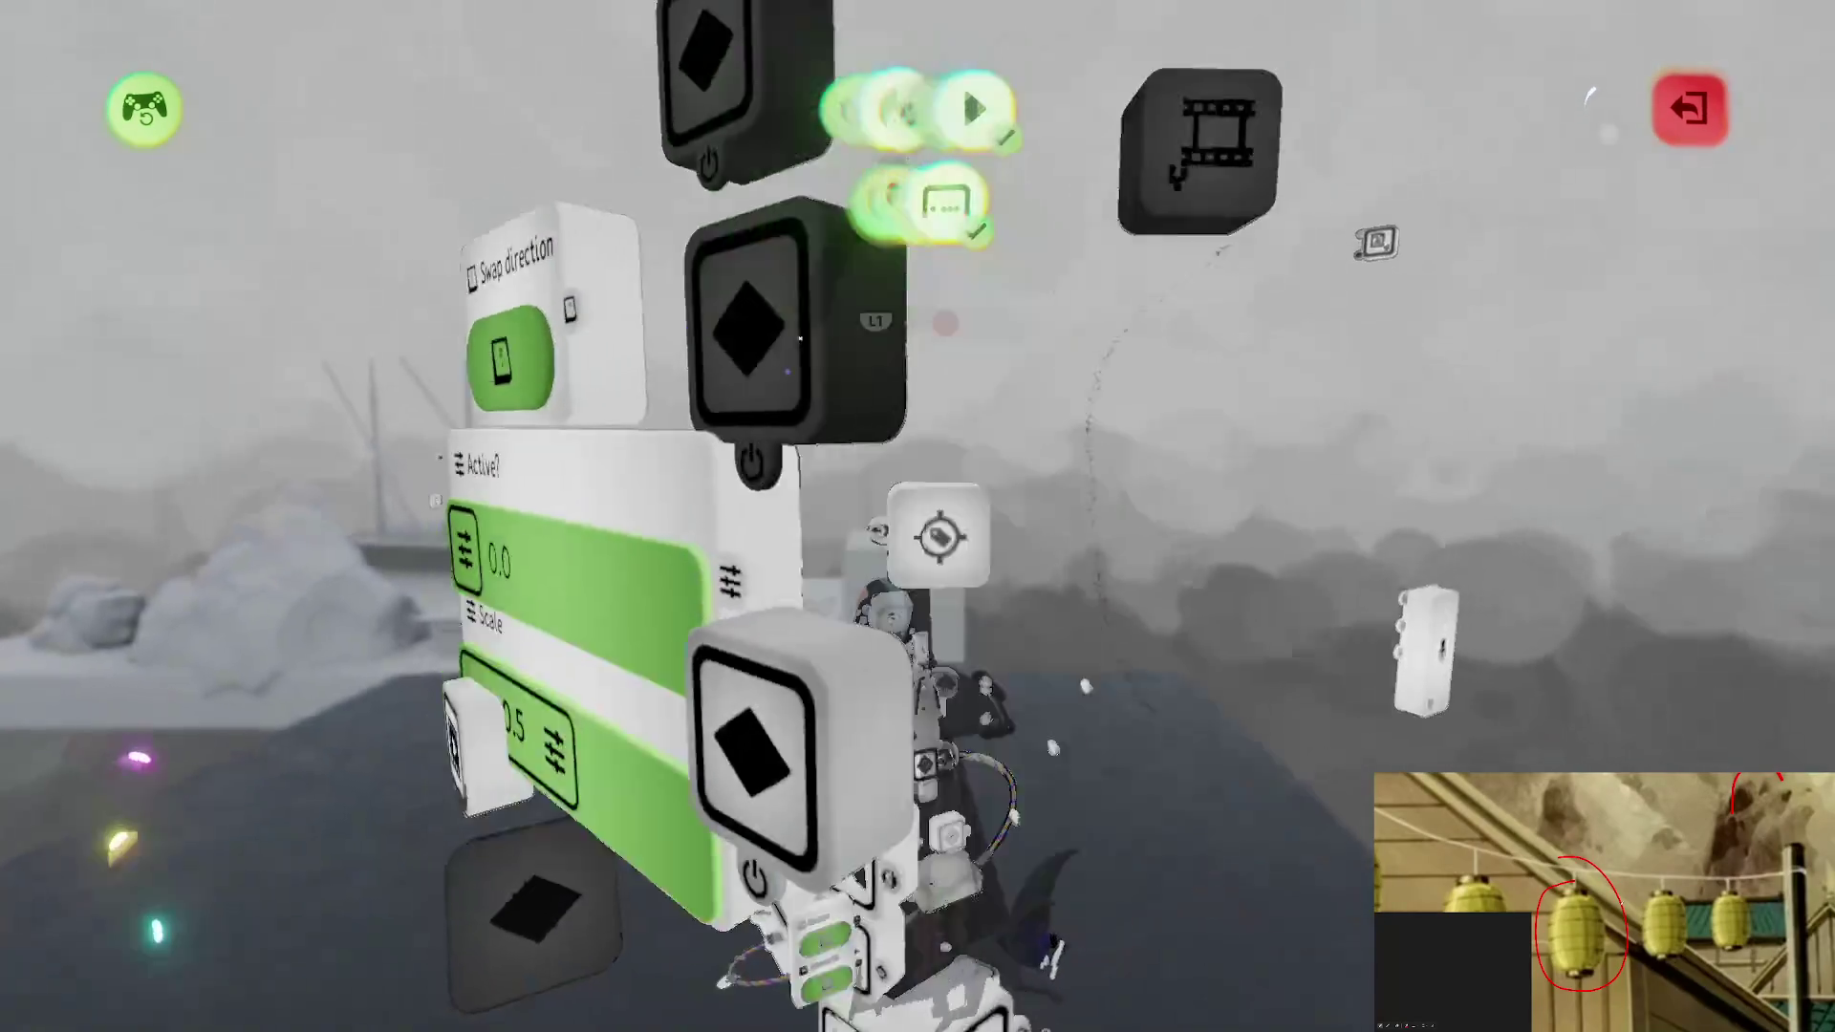
key("Escape")
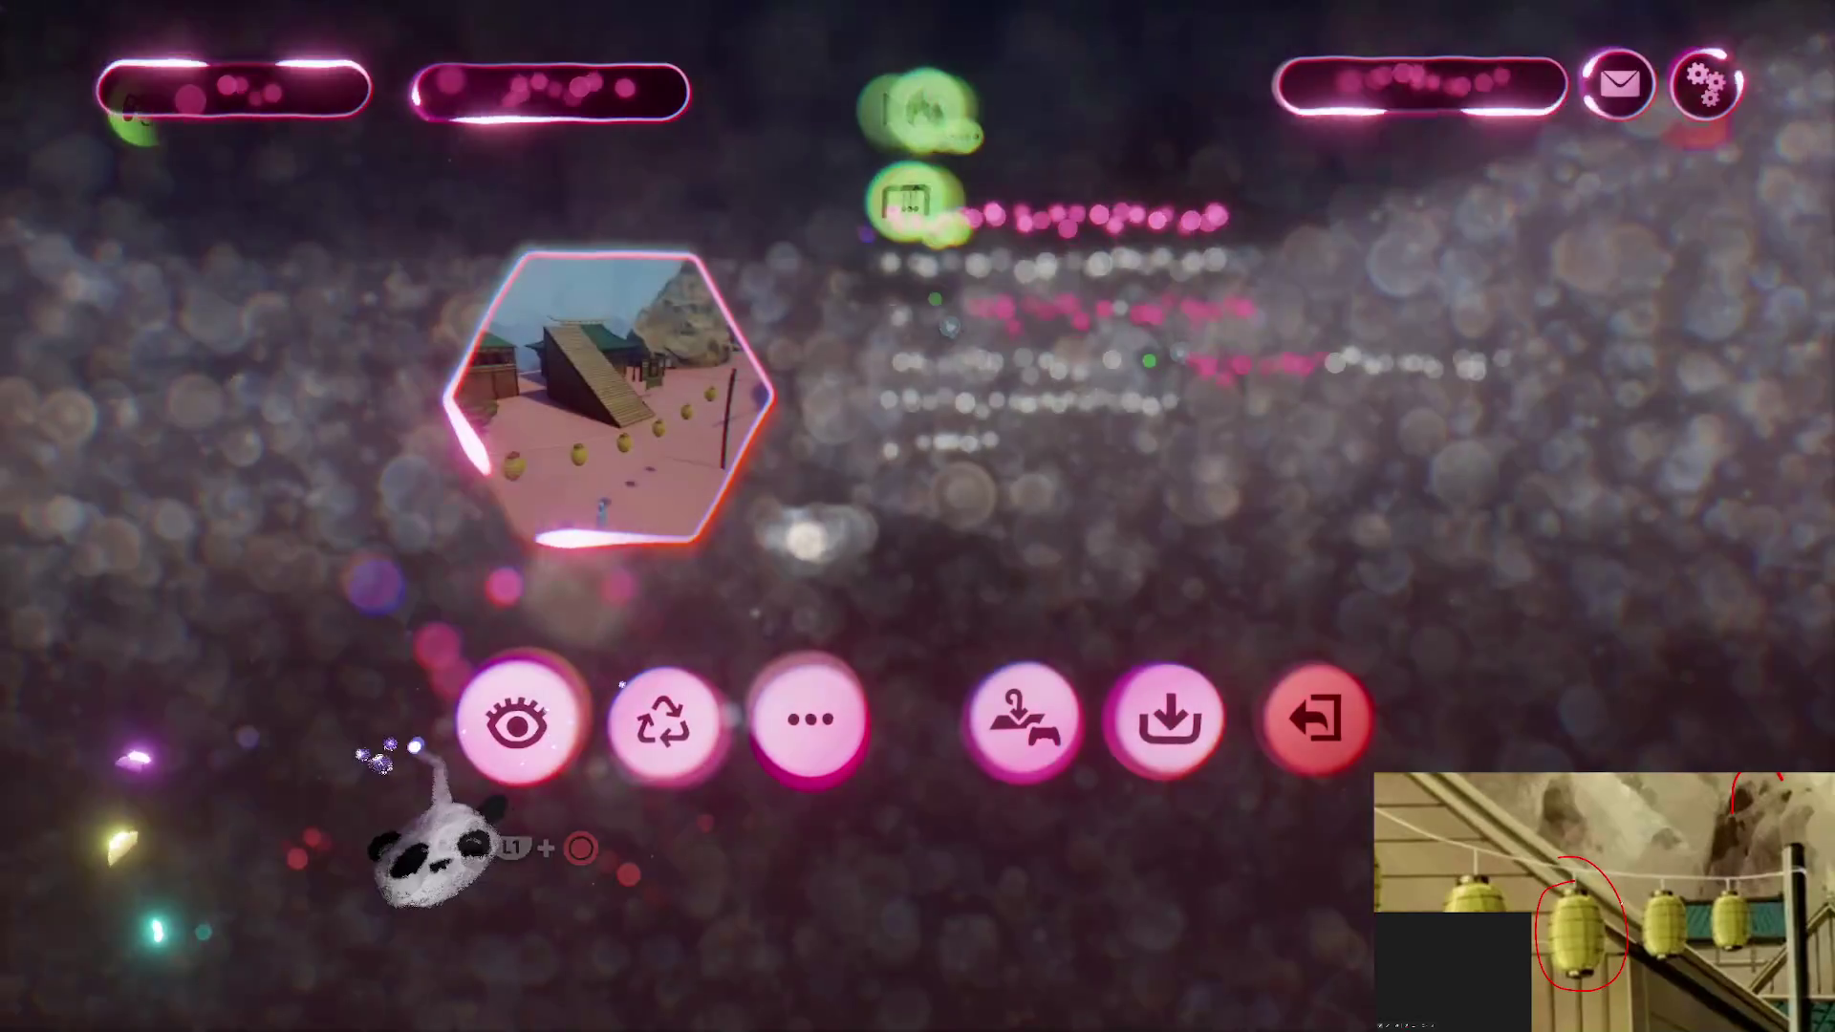
left_click(1024, 719)
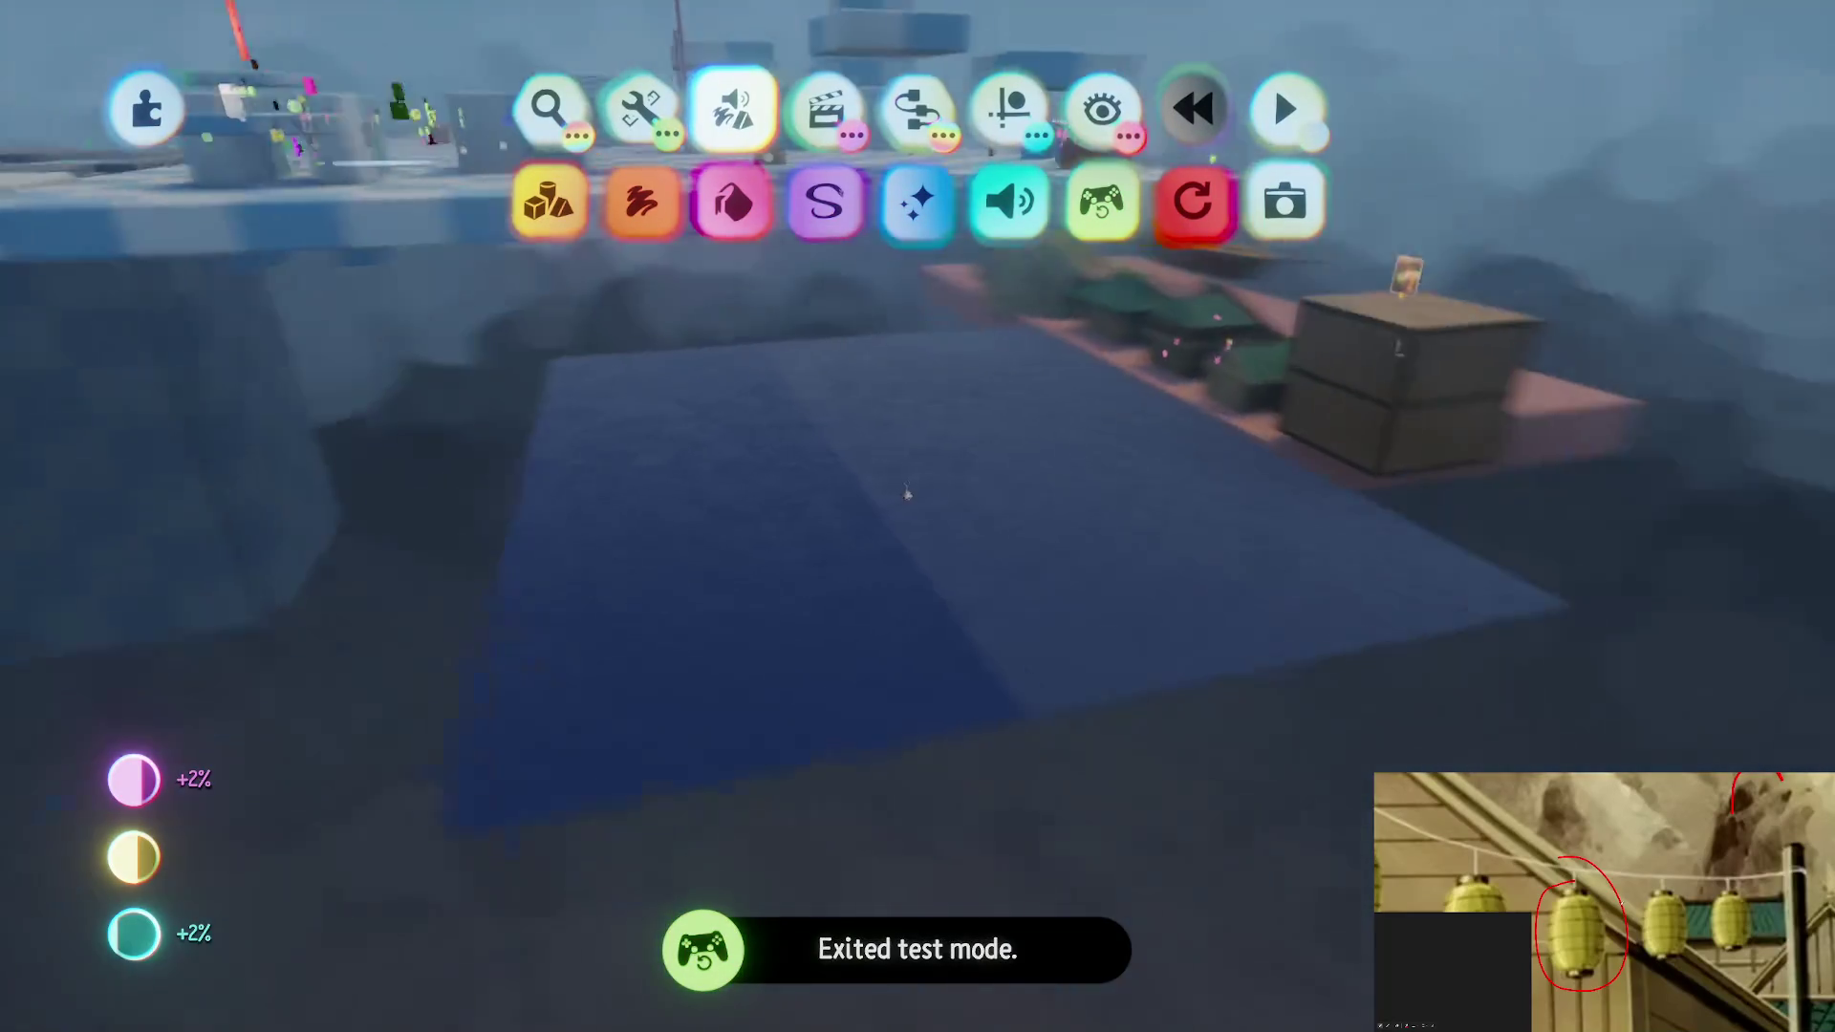
left_click(1286, 108)
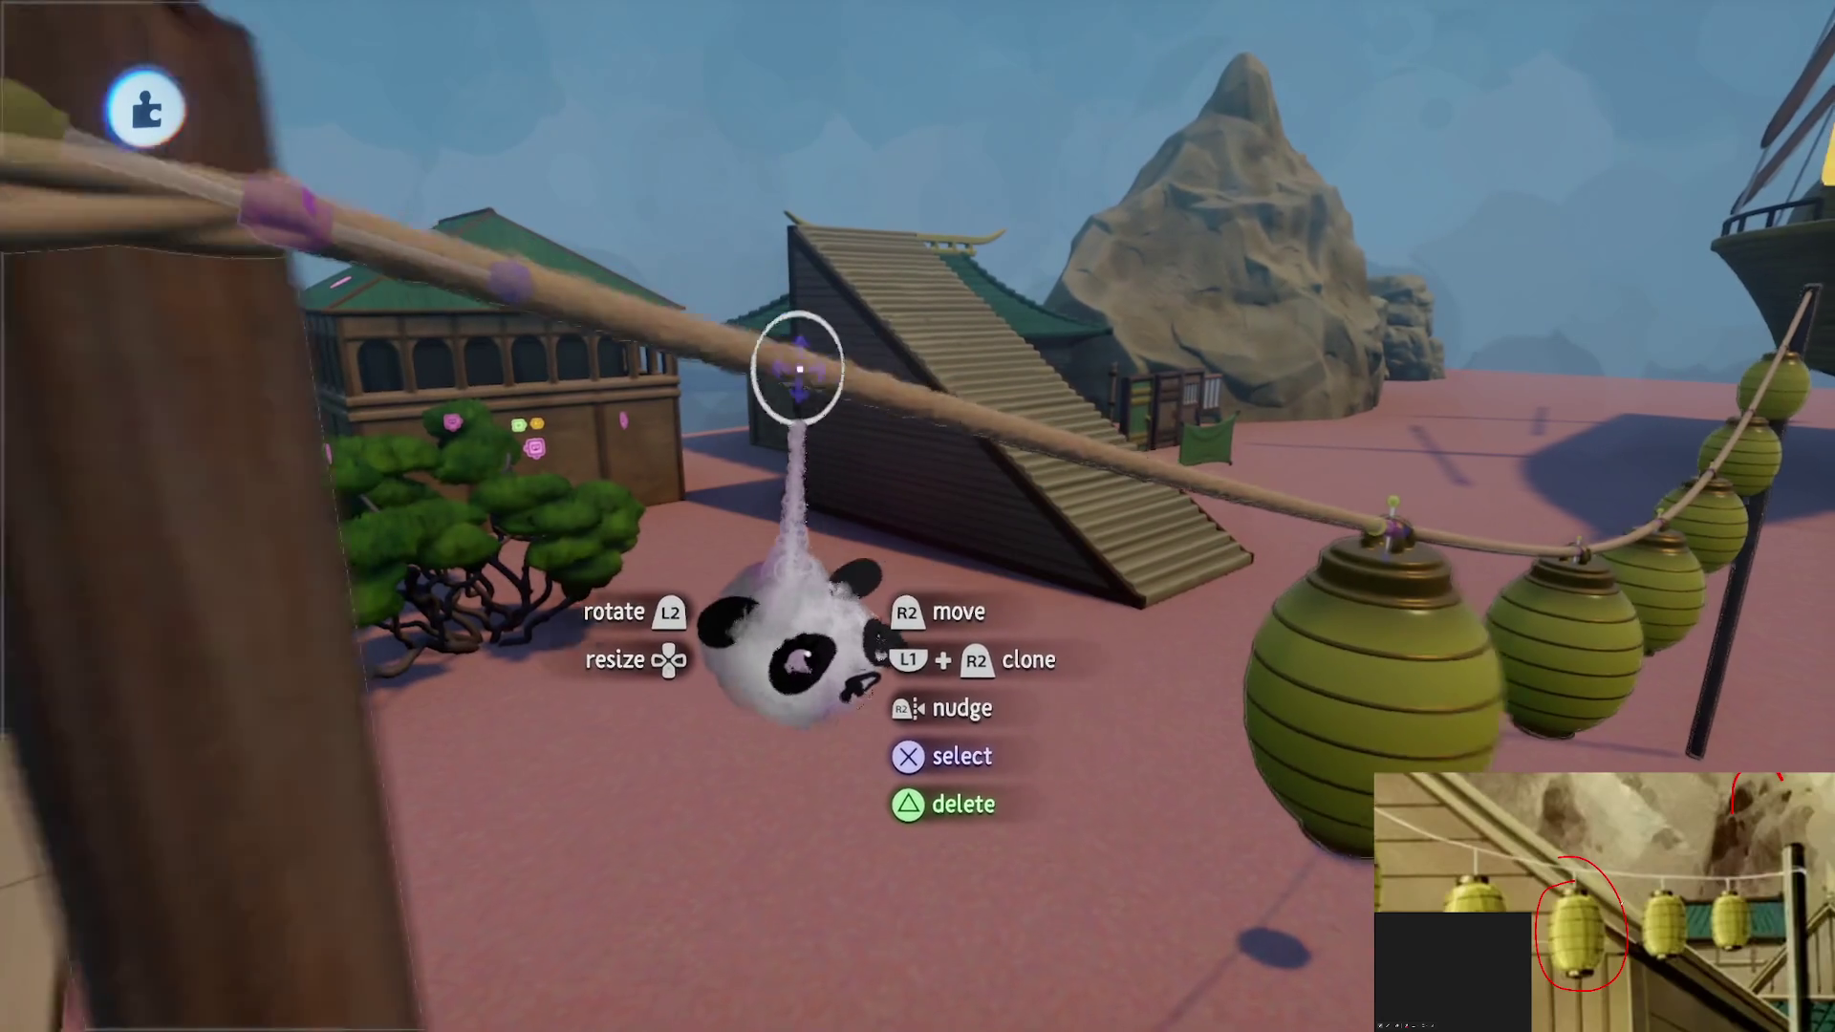
Play-test with the Physics heatmap, exit test mode, and check the sculpture's physical properties
key("Escape")
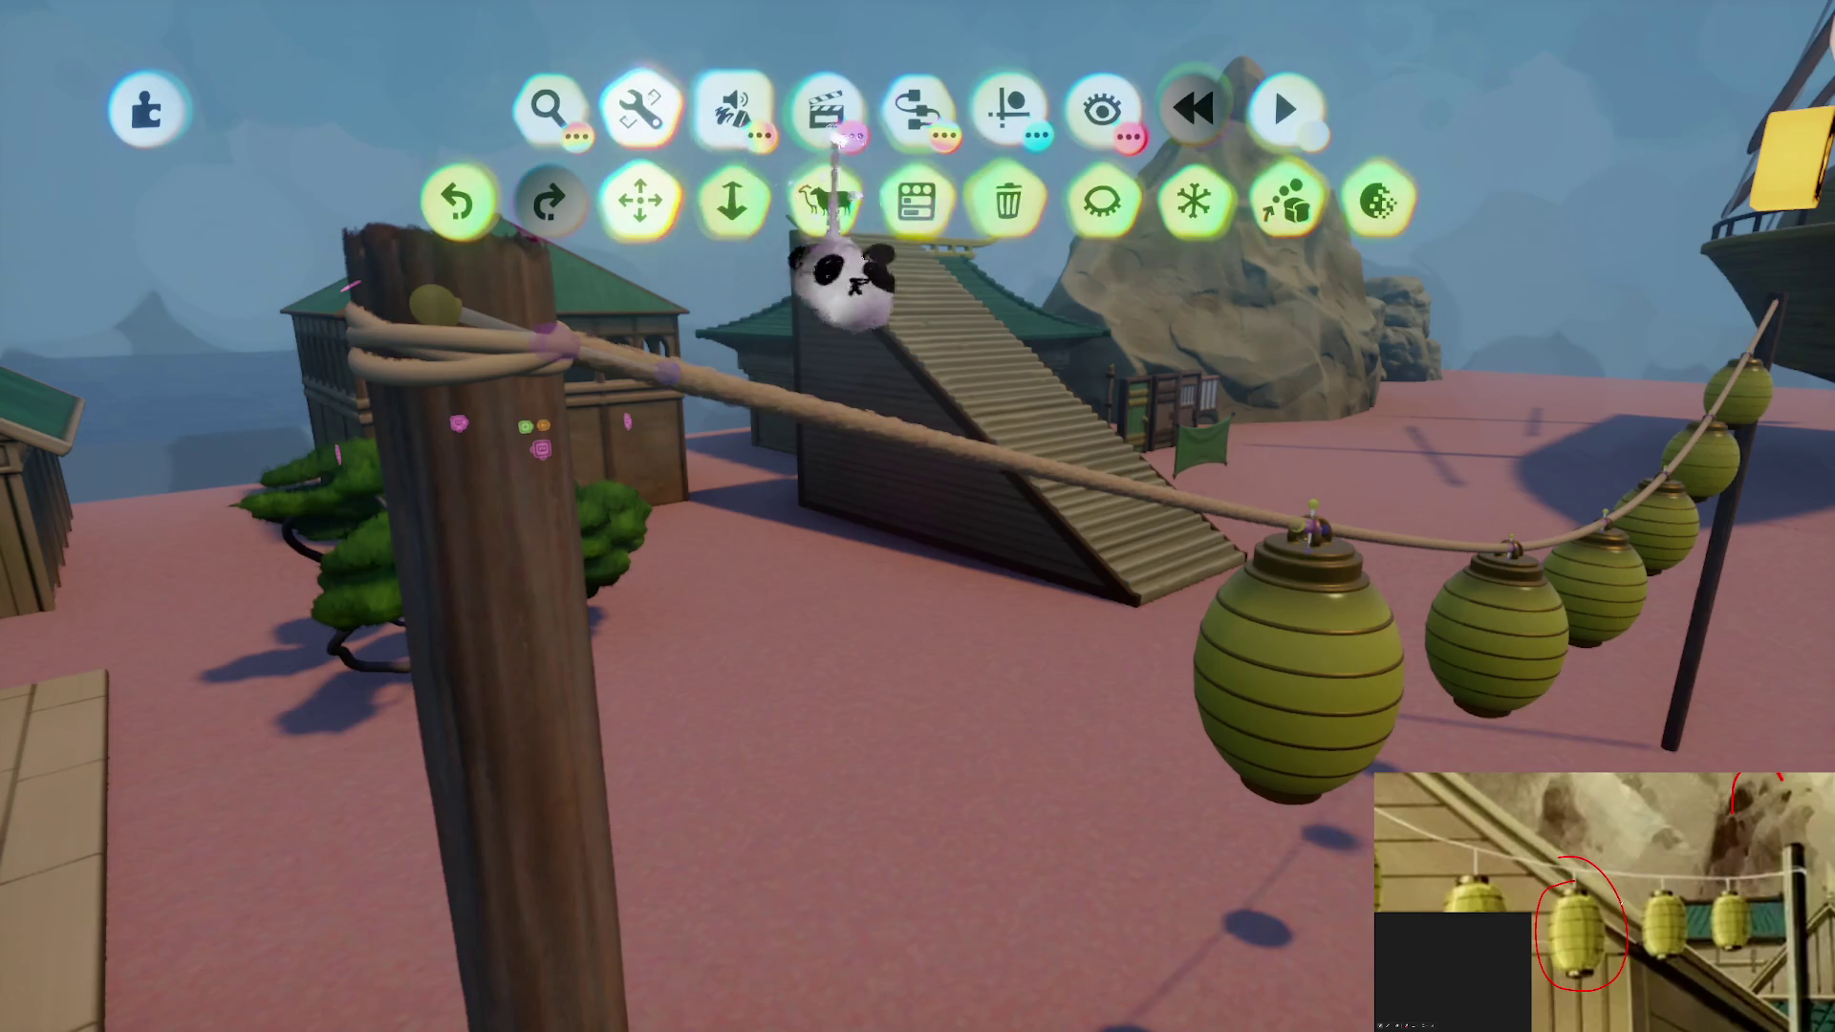
left_click(1286, 108)
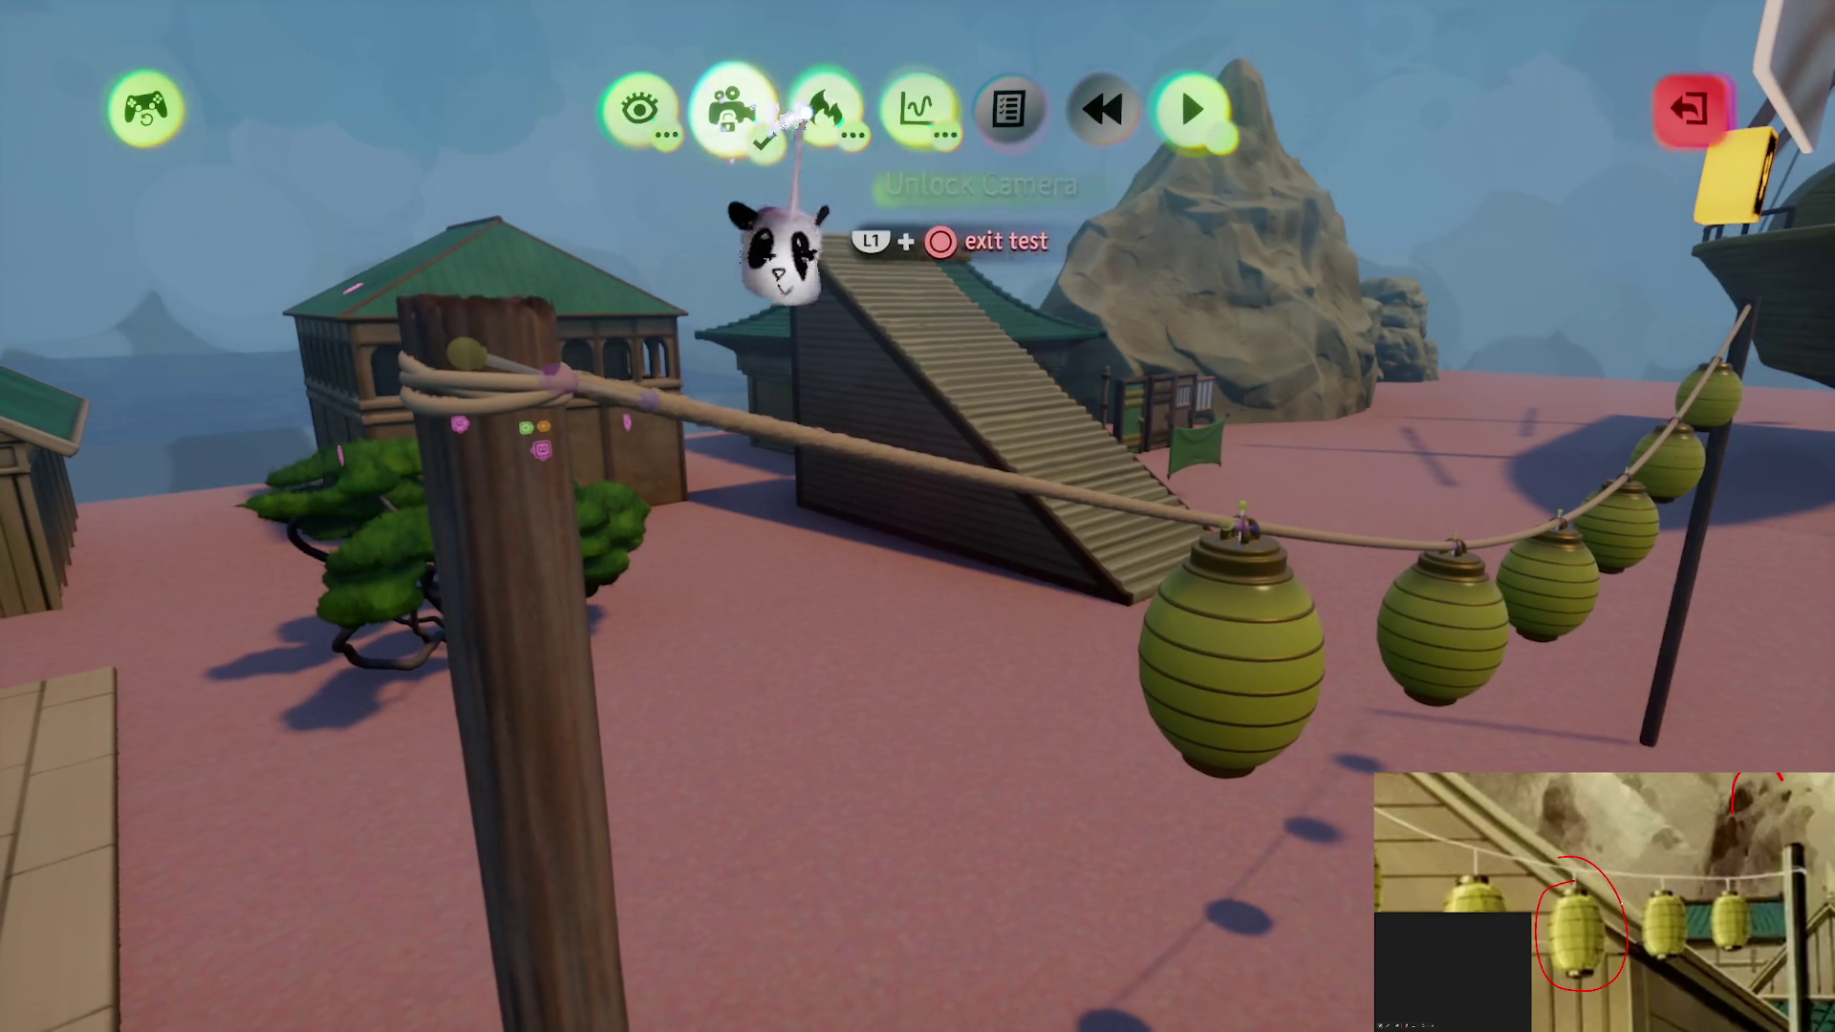
left_click(825, 108)
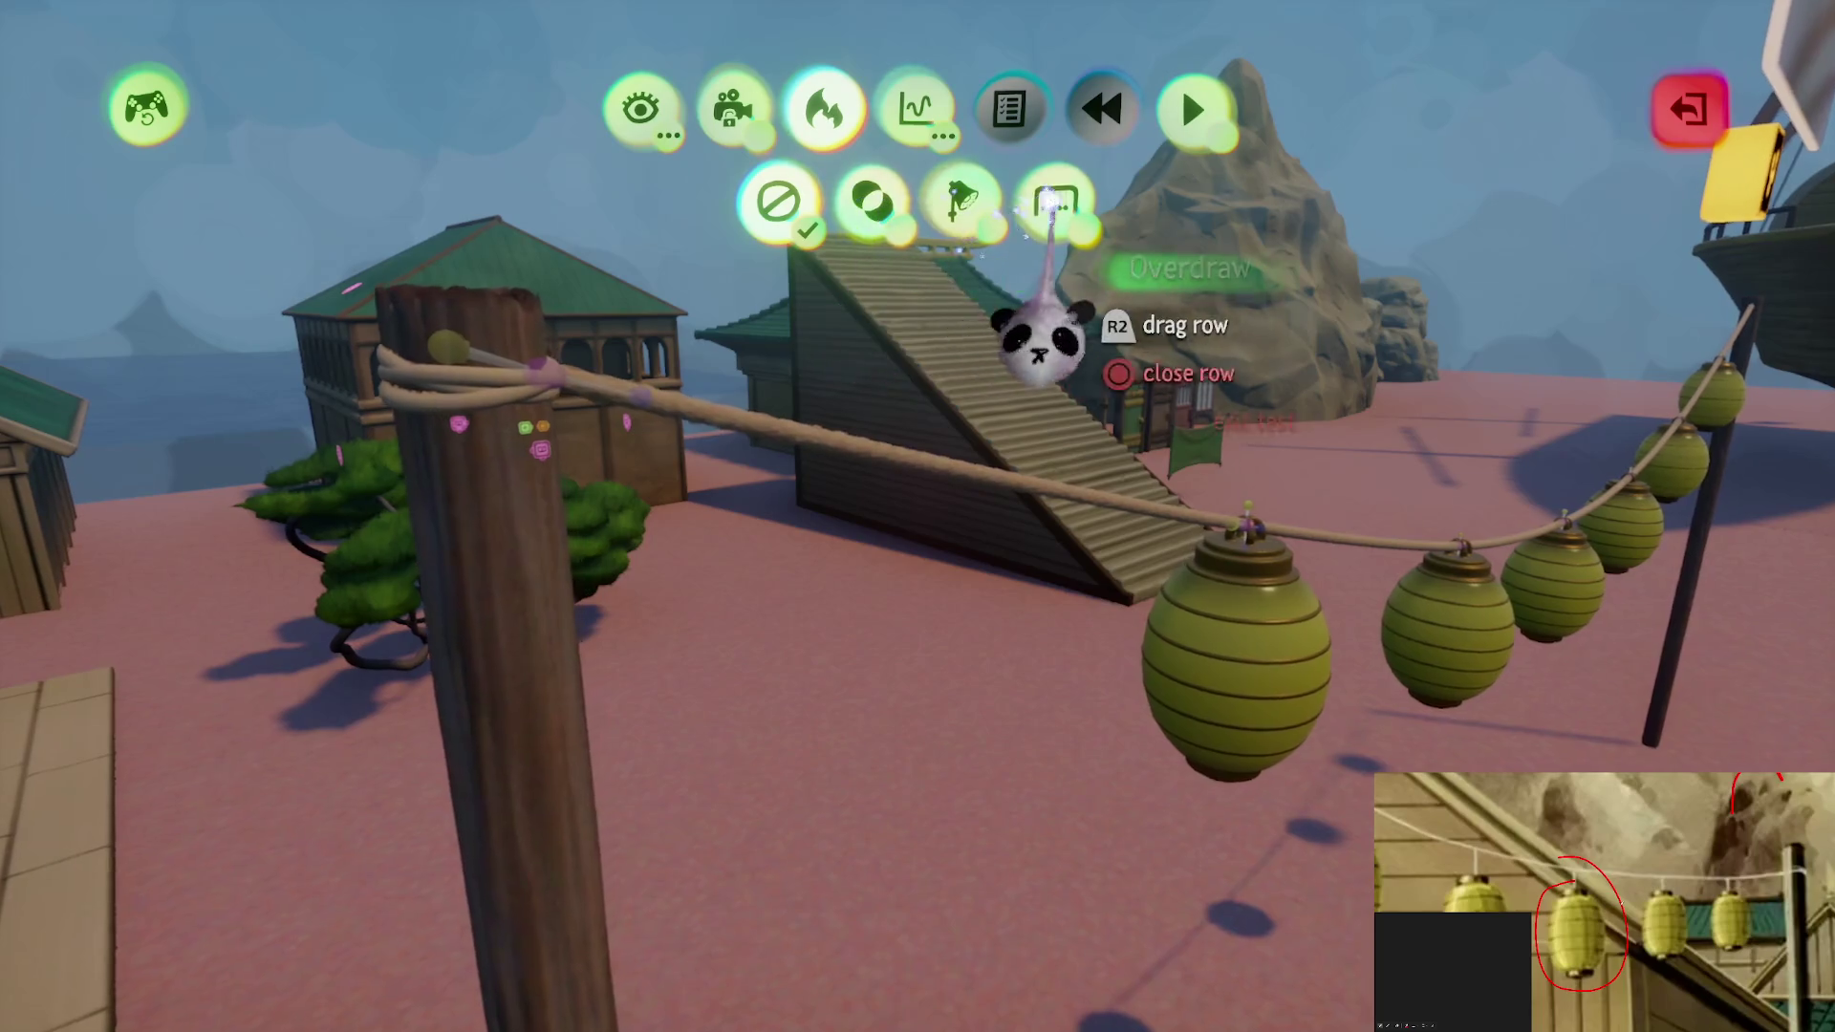
left_click(1056, 201)
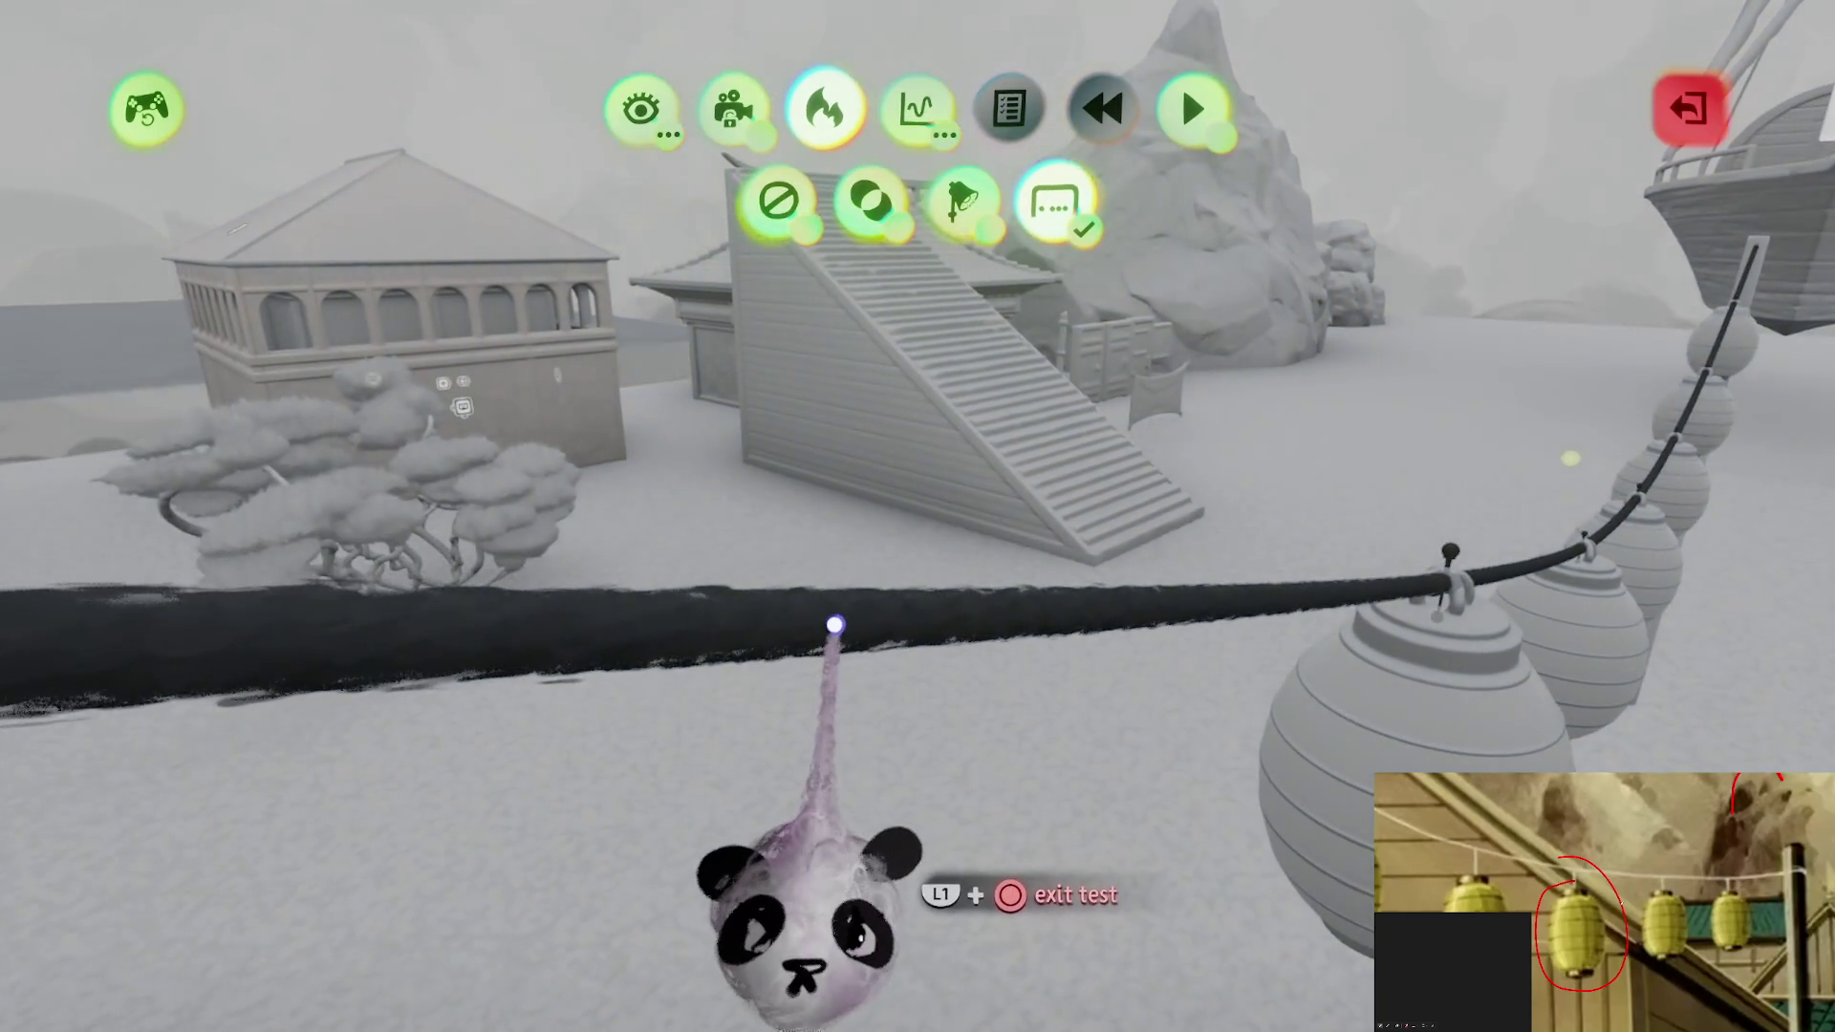
key("Escape")
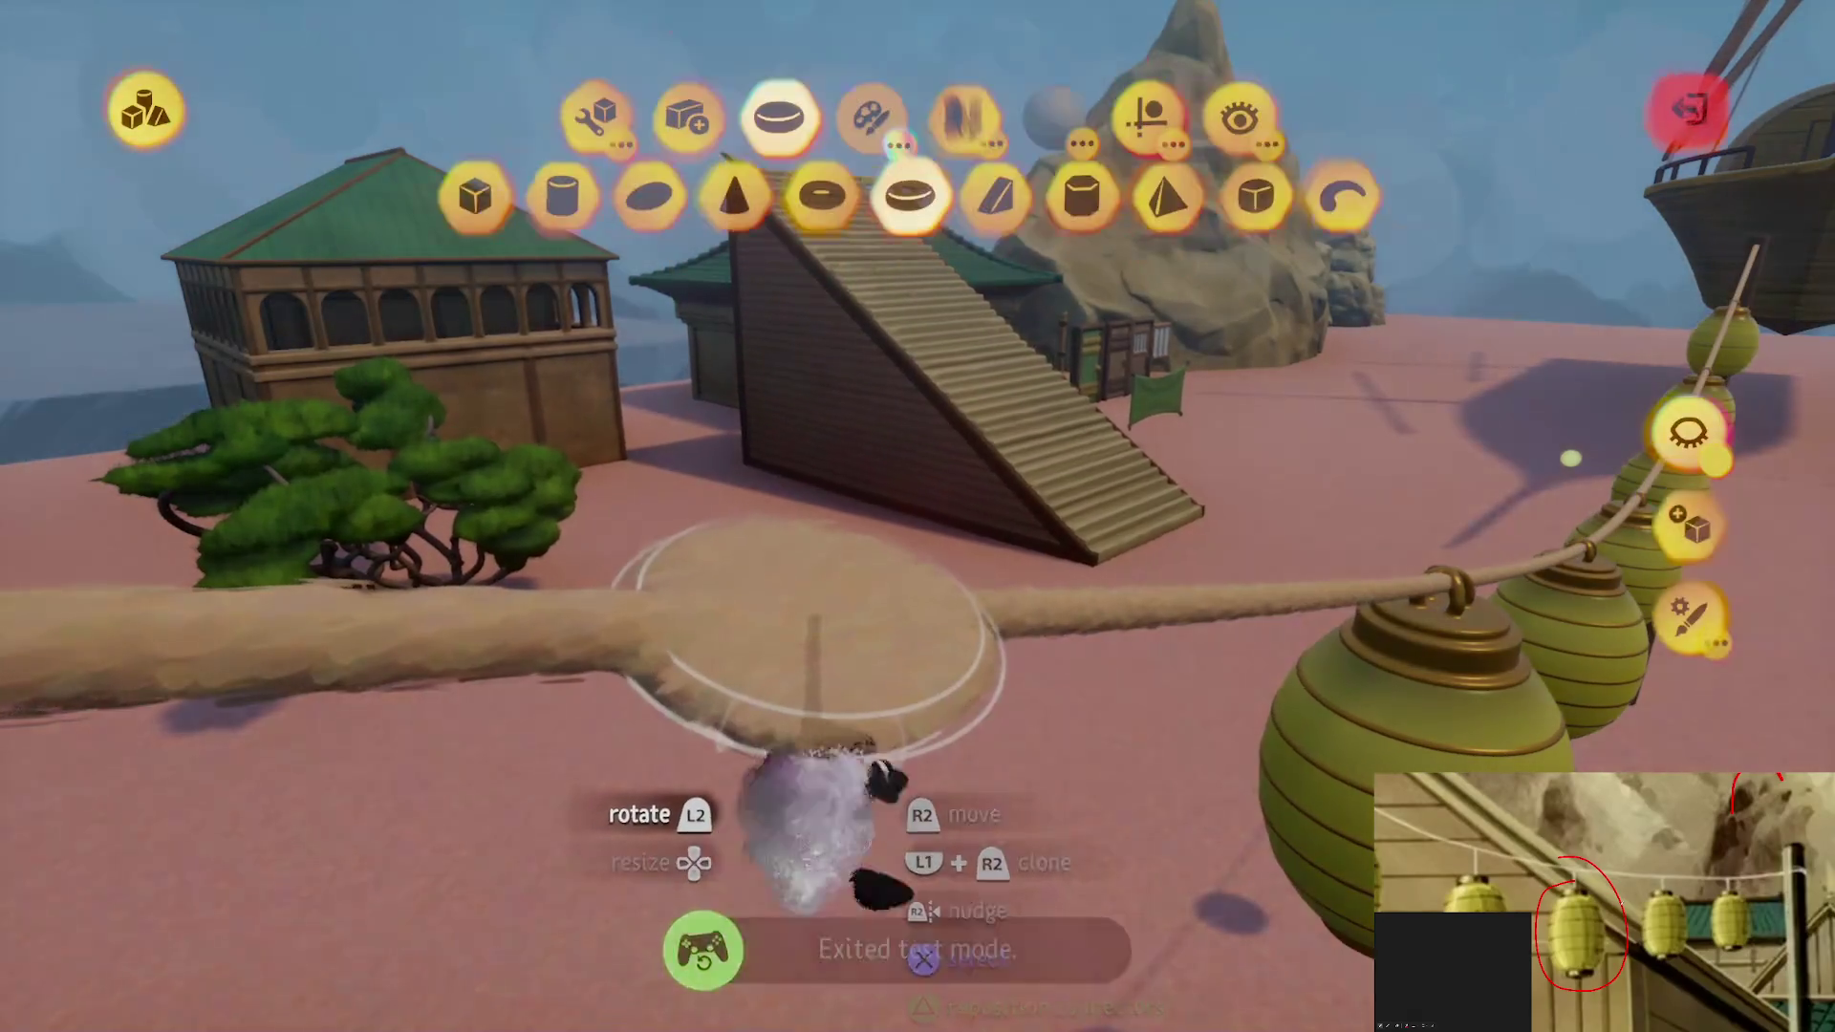
left_click(841, 626)
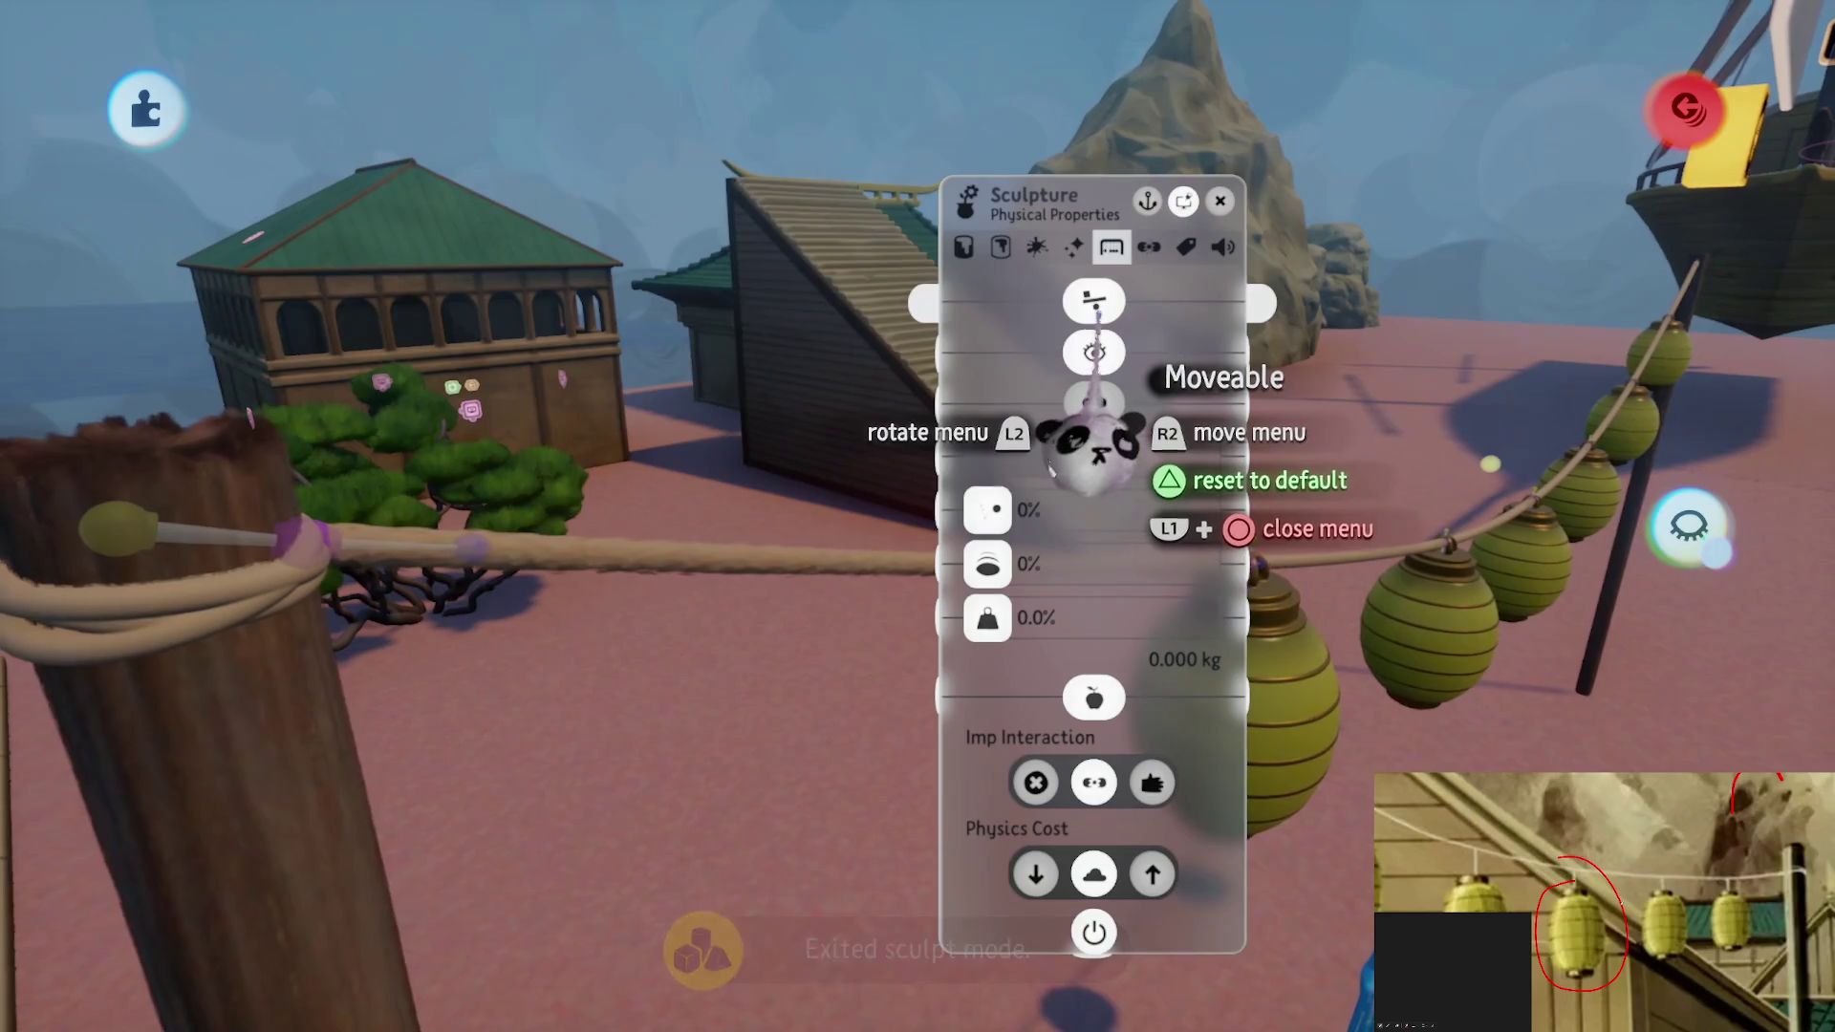
mouse_move(1094, 435)
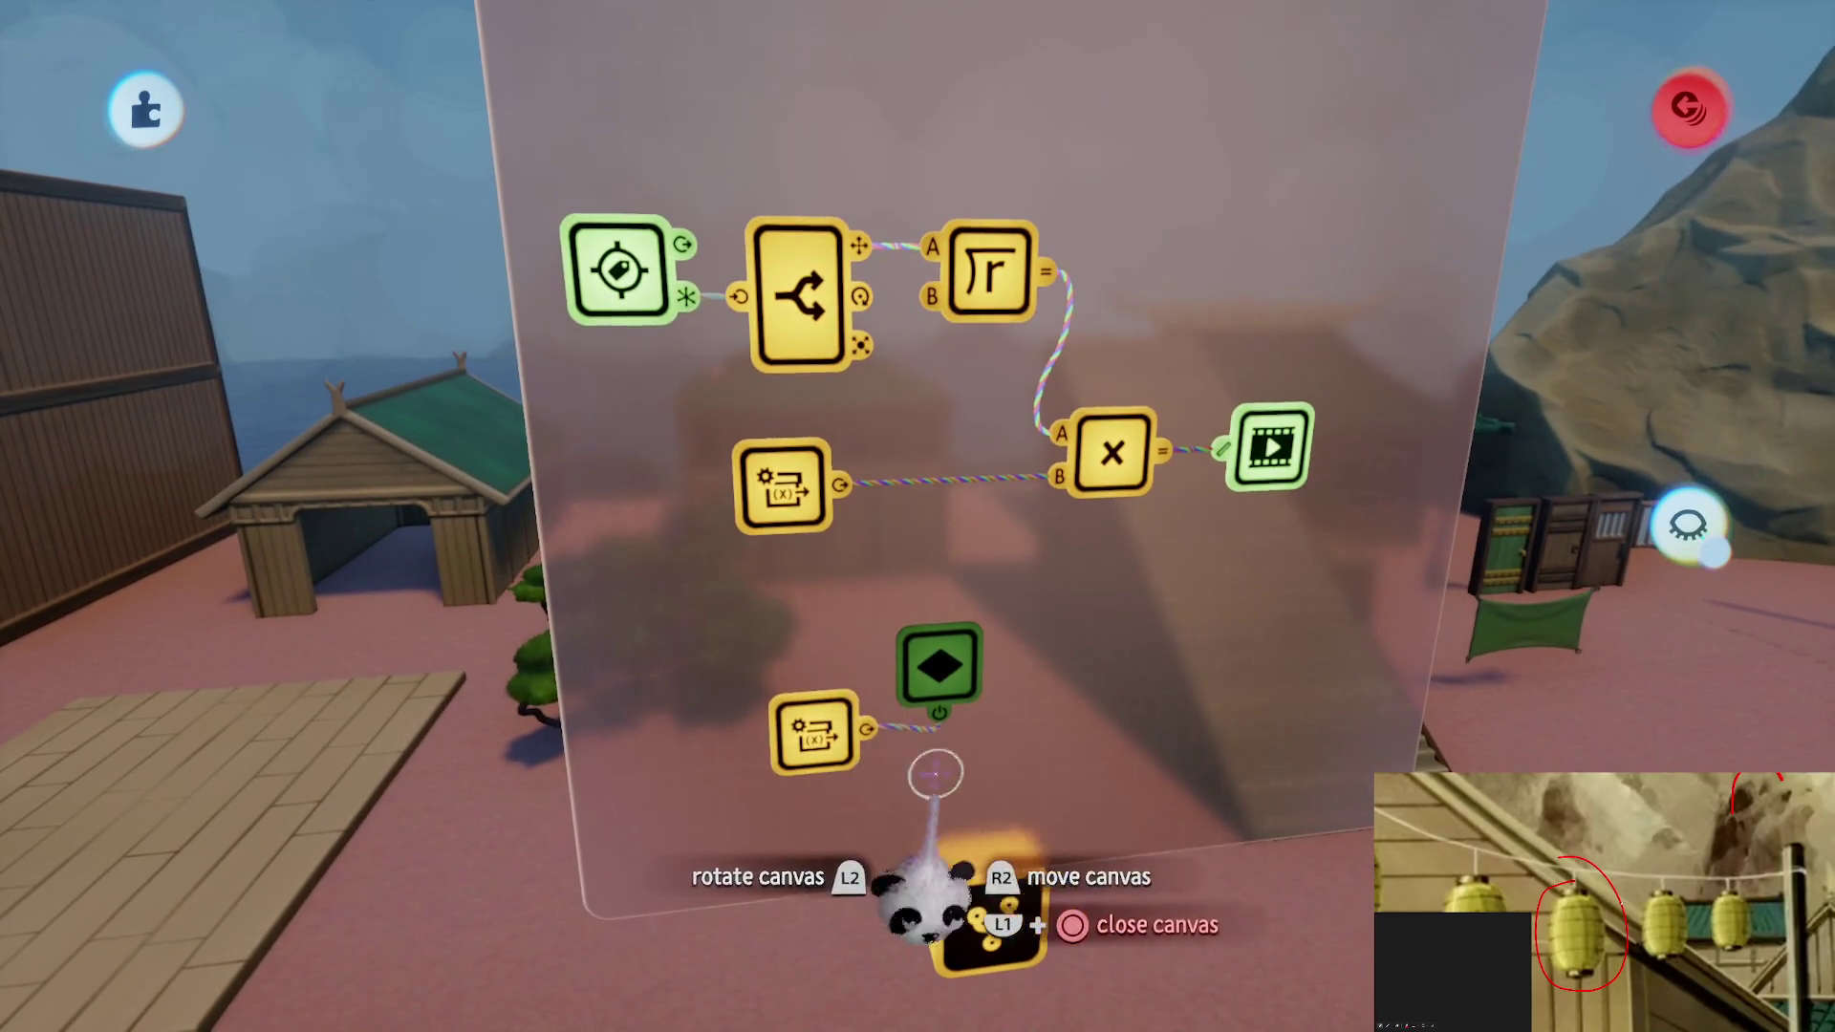
Stamp a Switch gadget from Logic and rework the multiply calculator nodes
key("Escape")
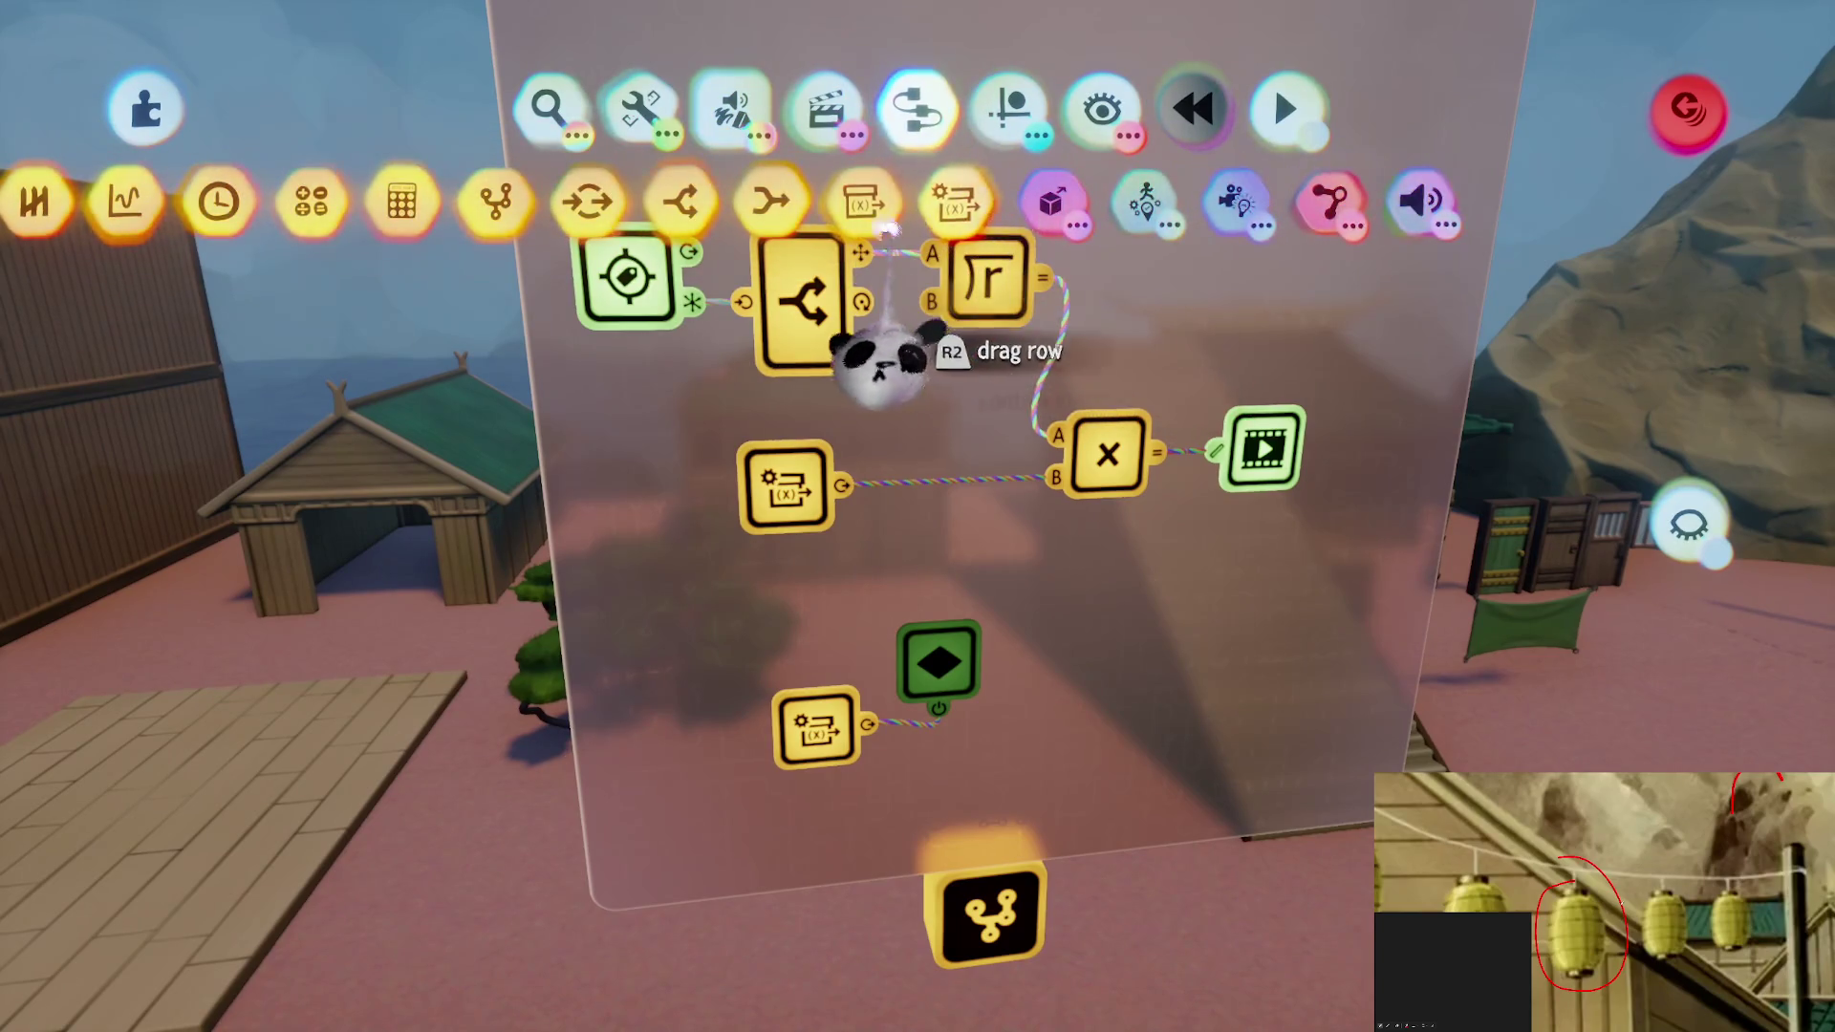
left_click(697, 198)
left_click(852, 287)
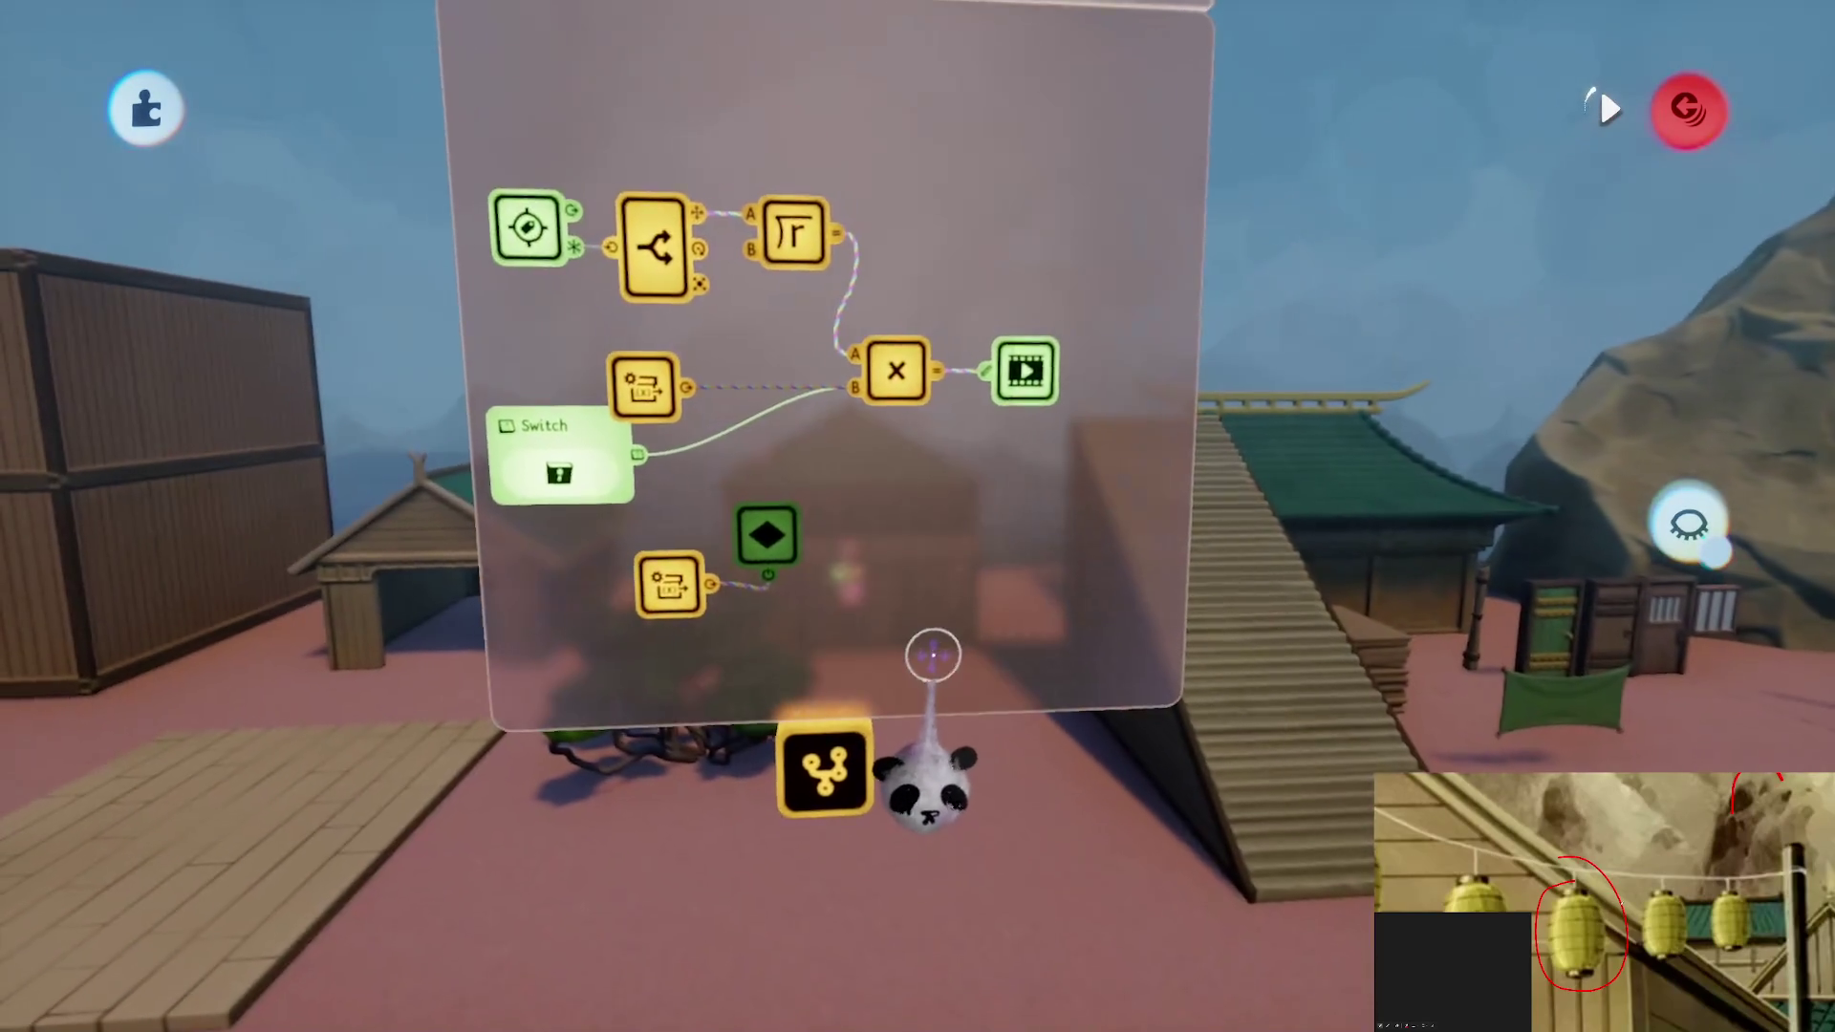
left_click(874, 352)
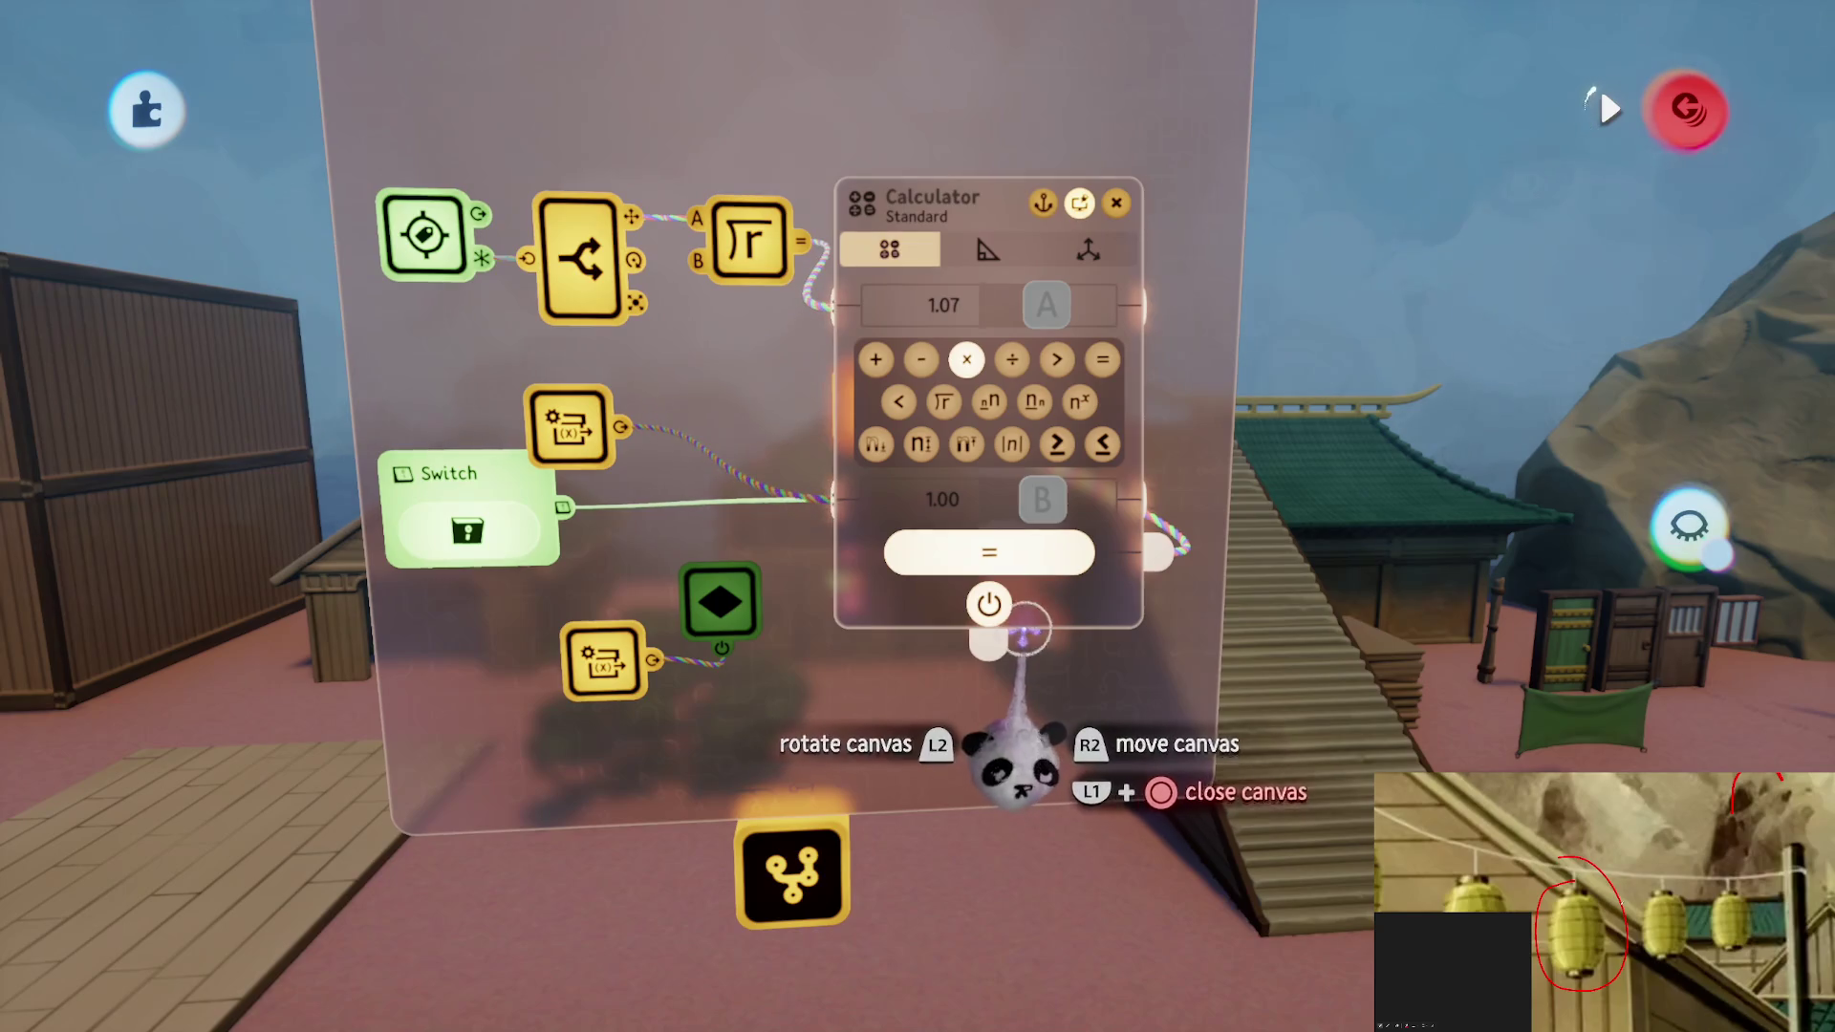
key("Escape")
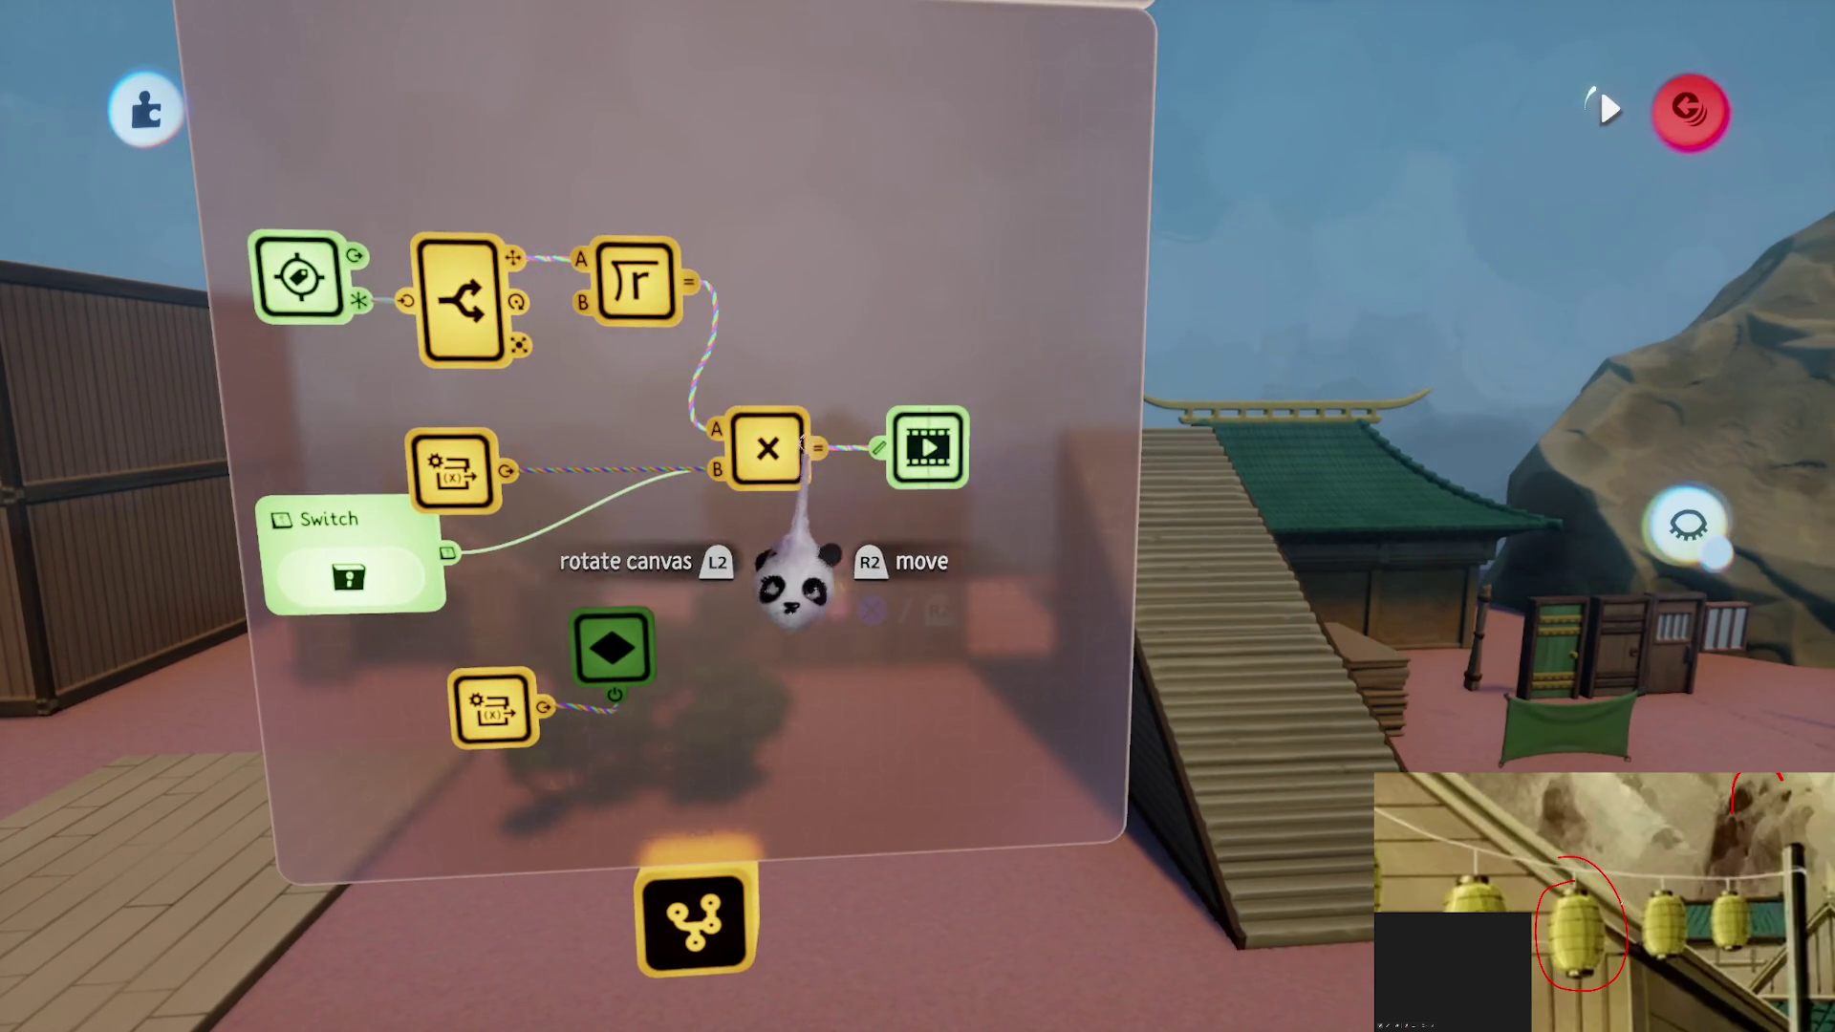
left_click(801, 445)
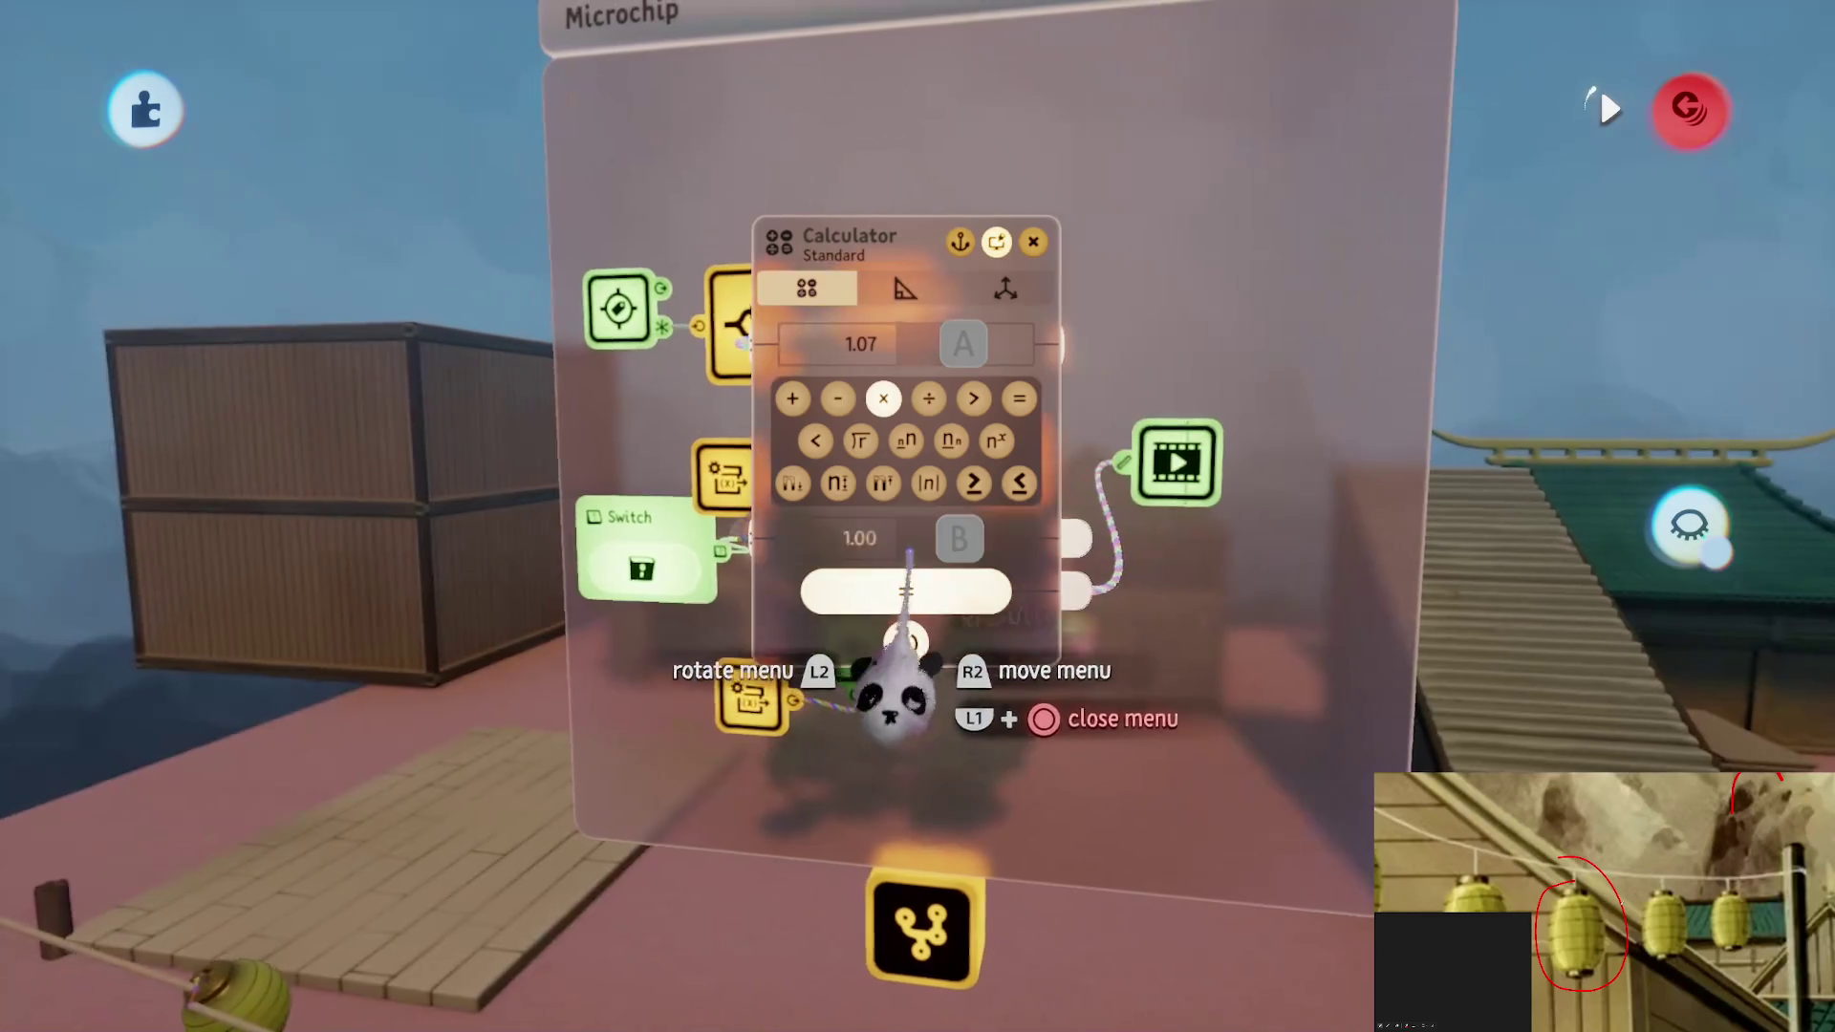
key("Escape")
left_click_drag(950, 643, 1086, 655)
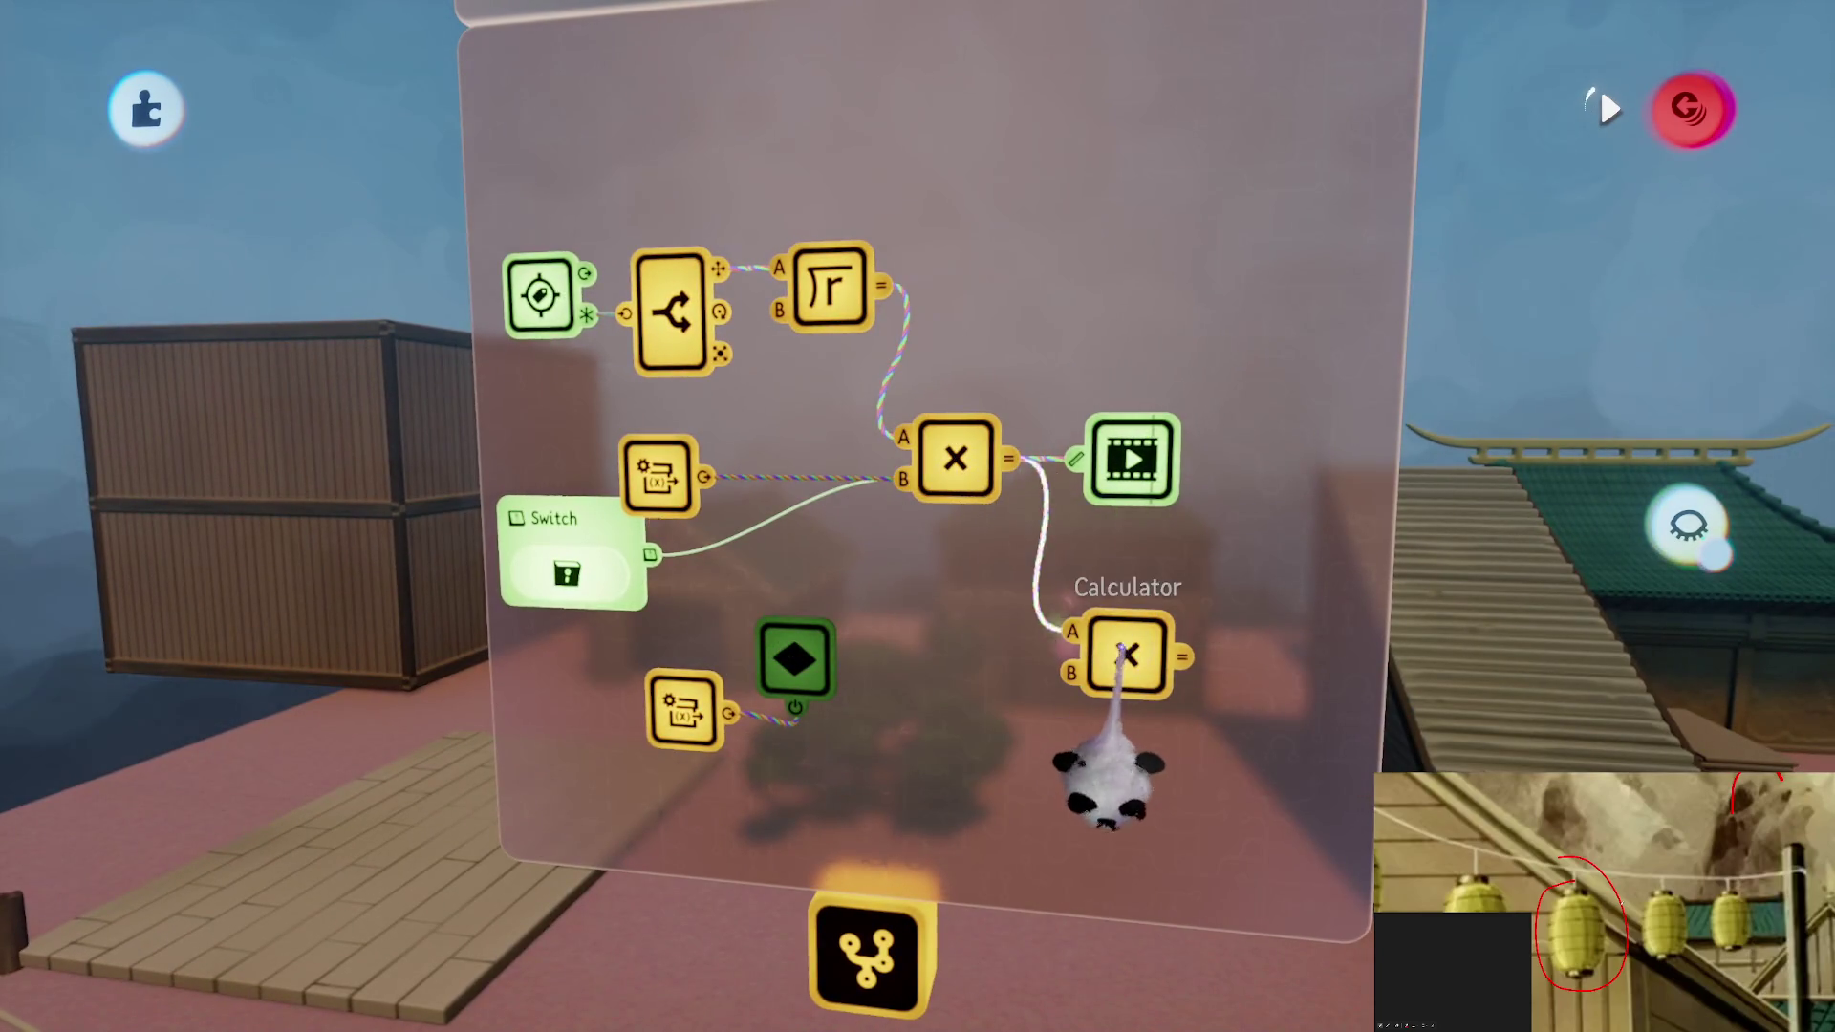
key("Escape")
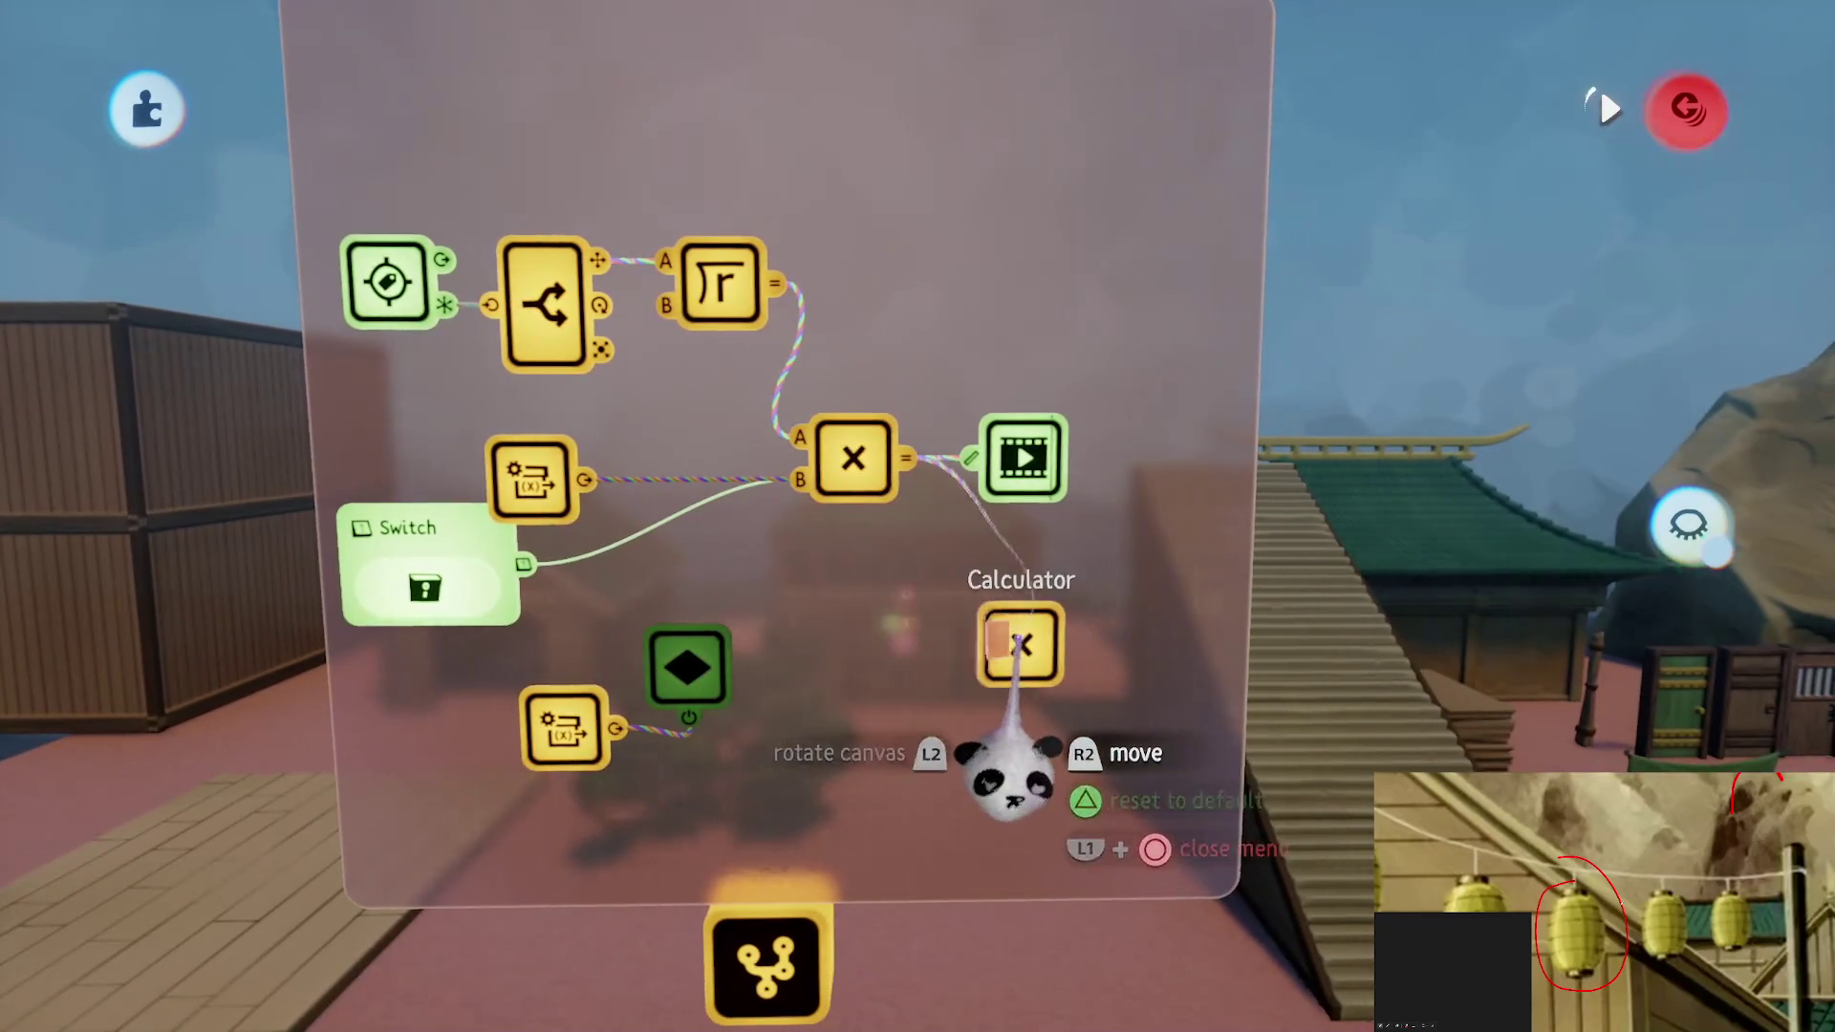
Move the Switch wire off the multiply node into the Action Recorder's Amplification input
left_click(1018, 506)
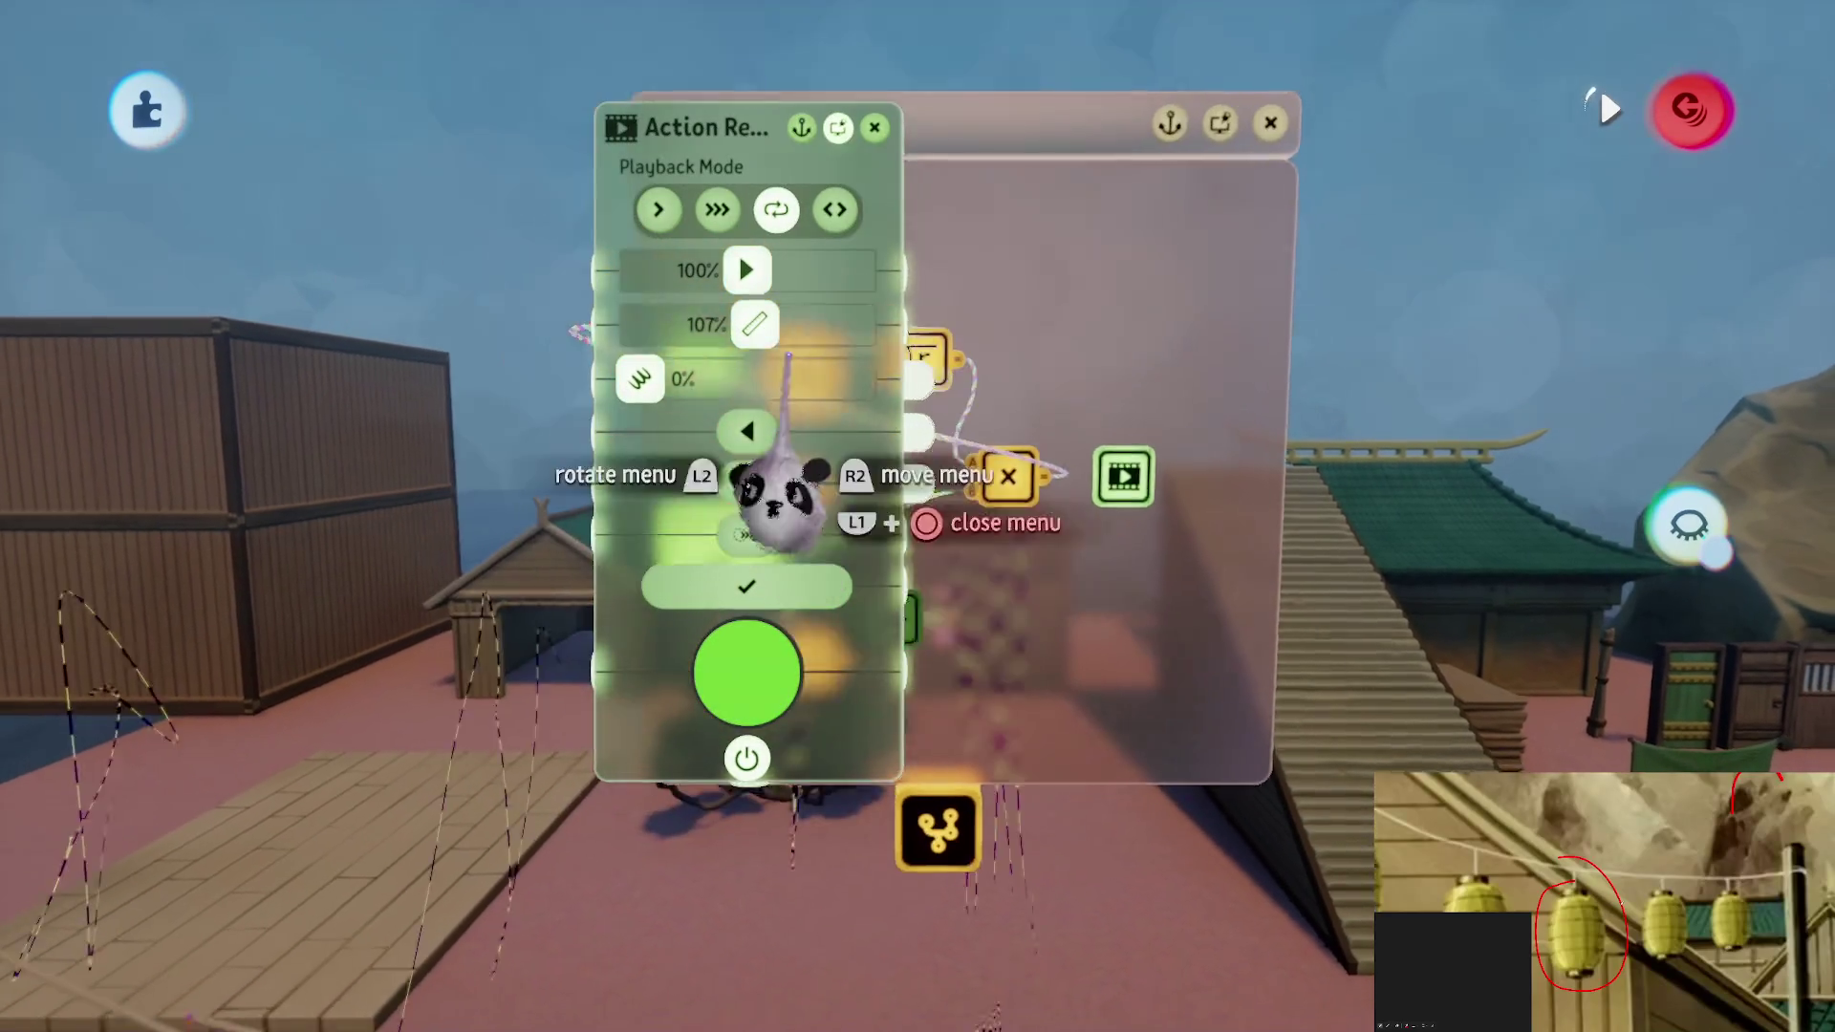
key("Escape")
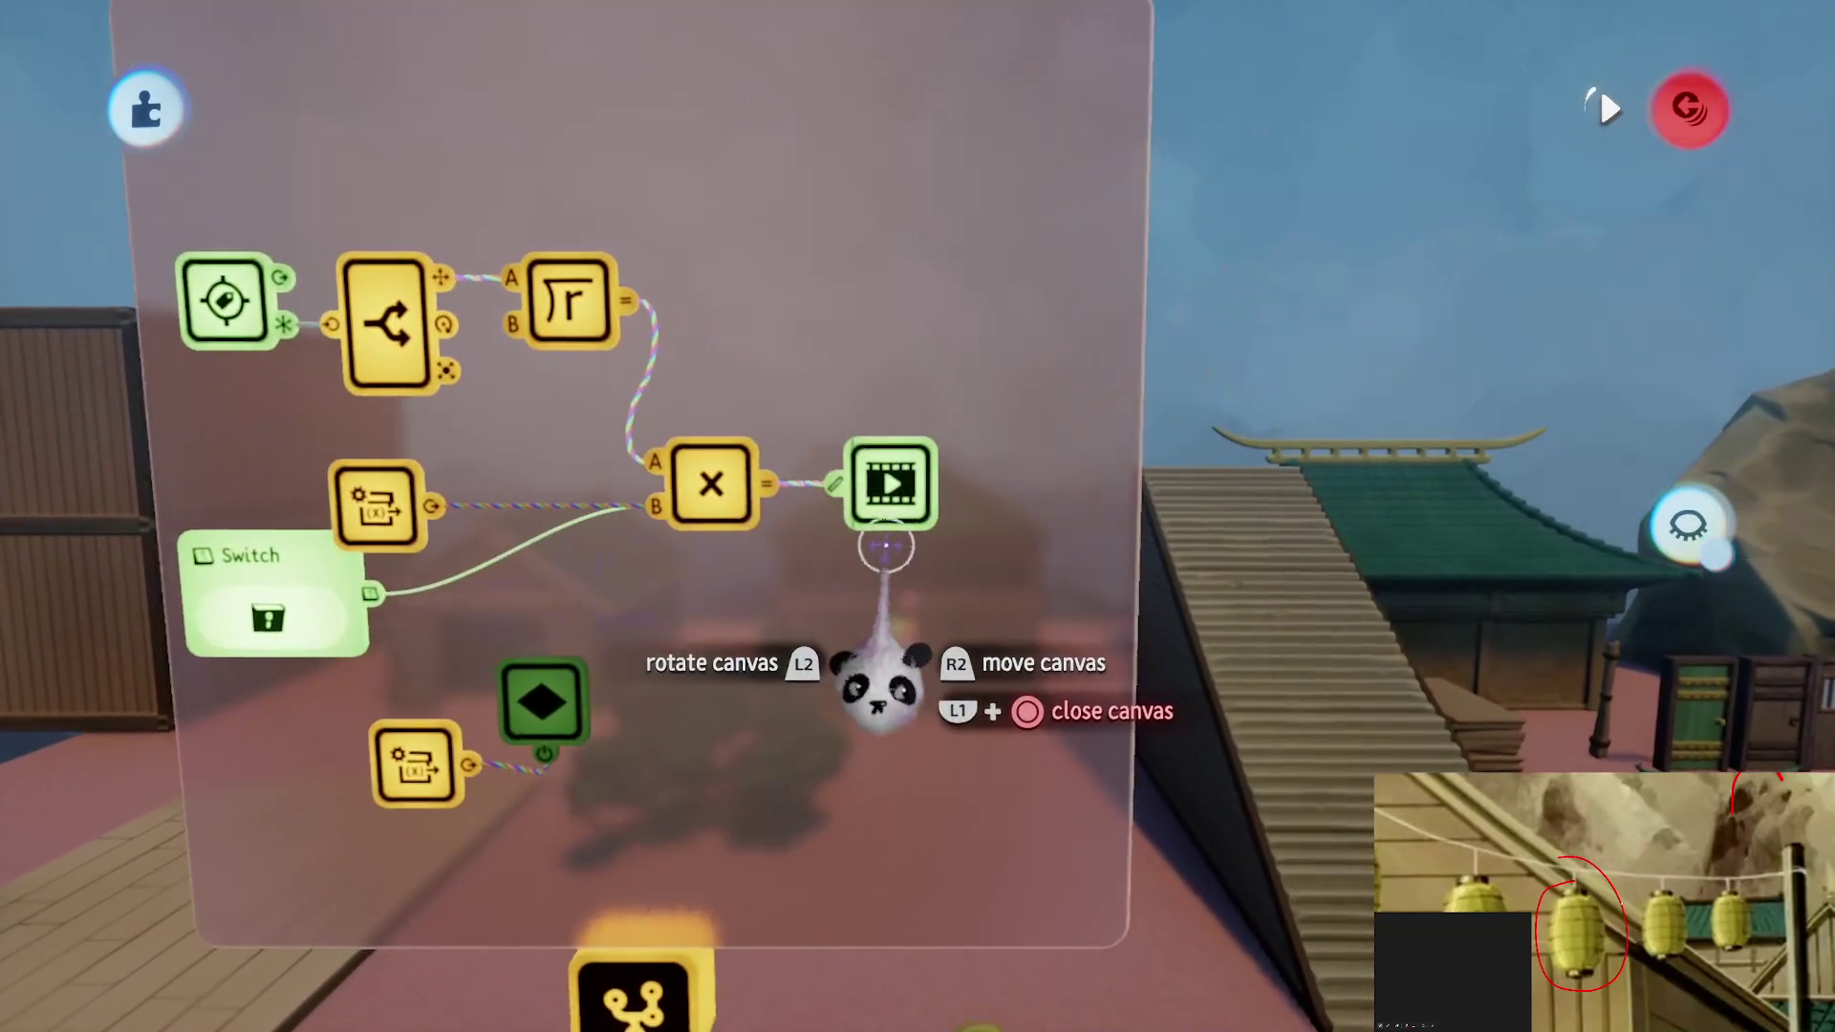
scroll(865, 660, "up", 3)
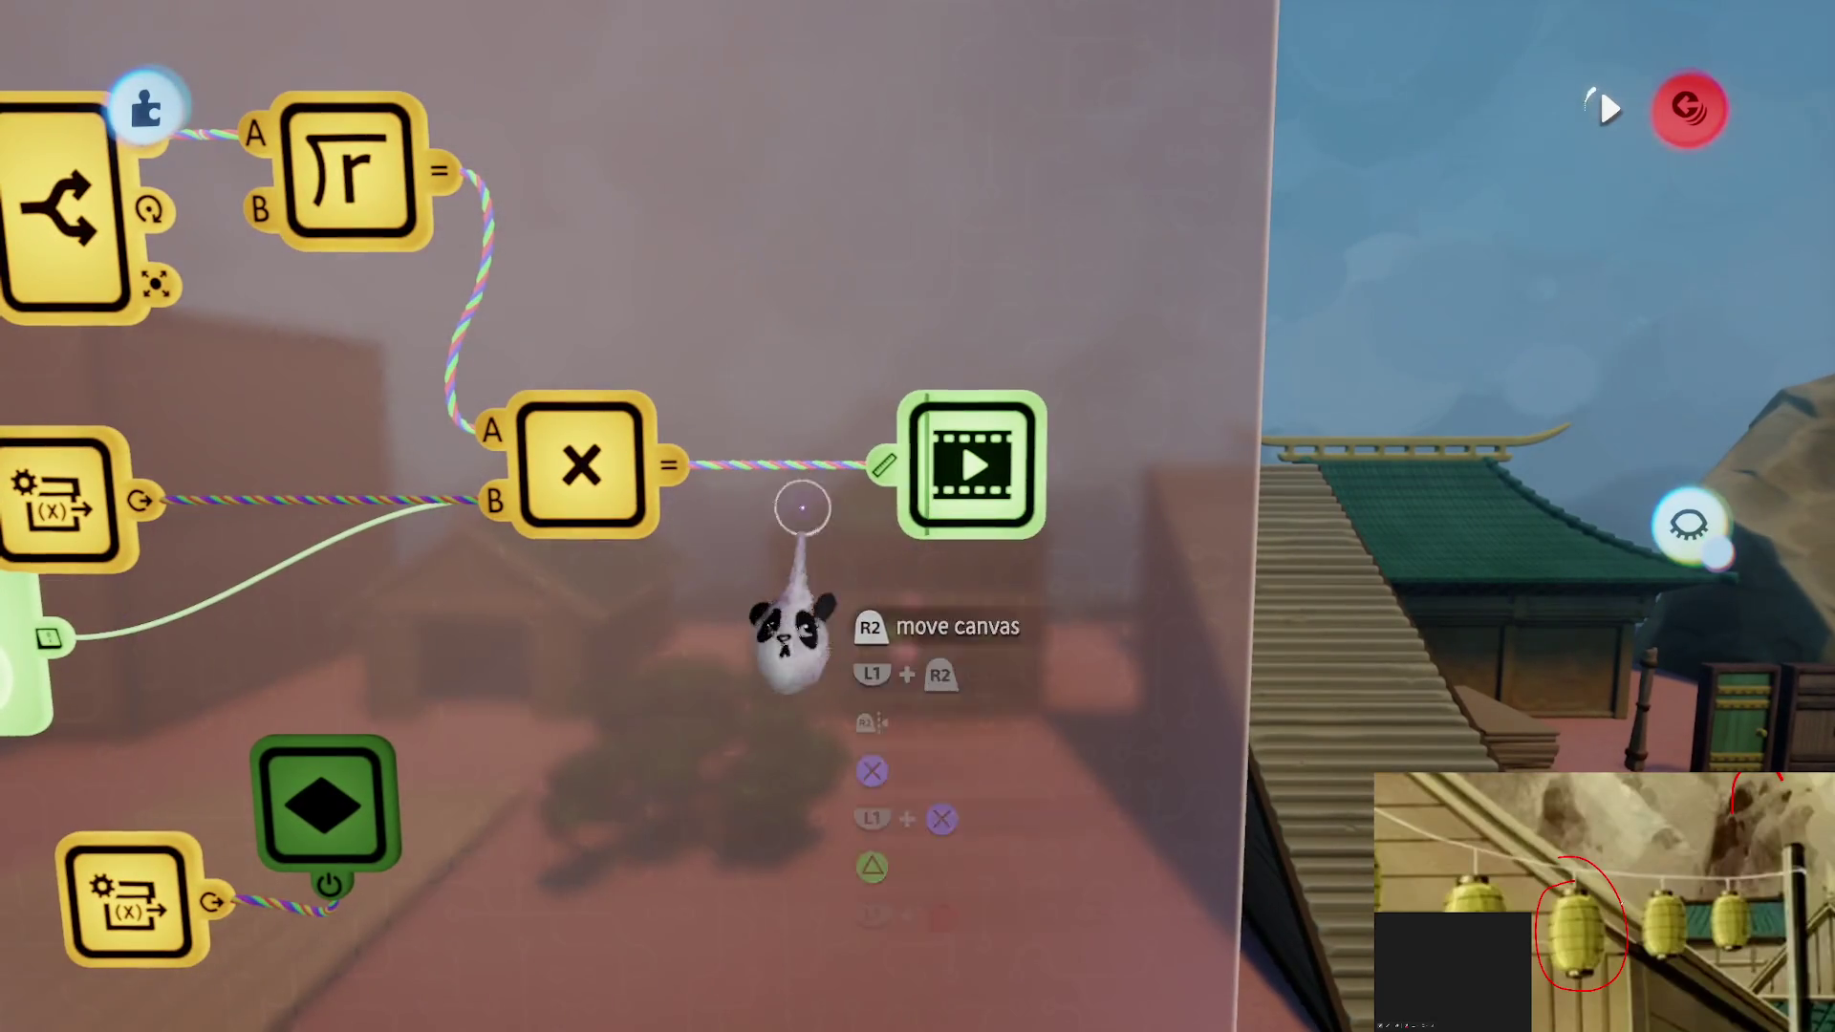
left_click(906, 708)
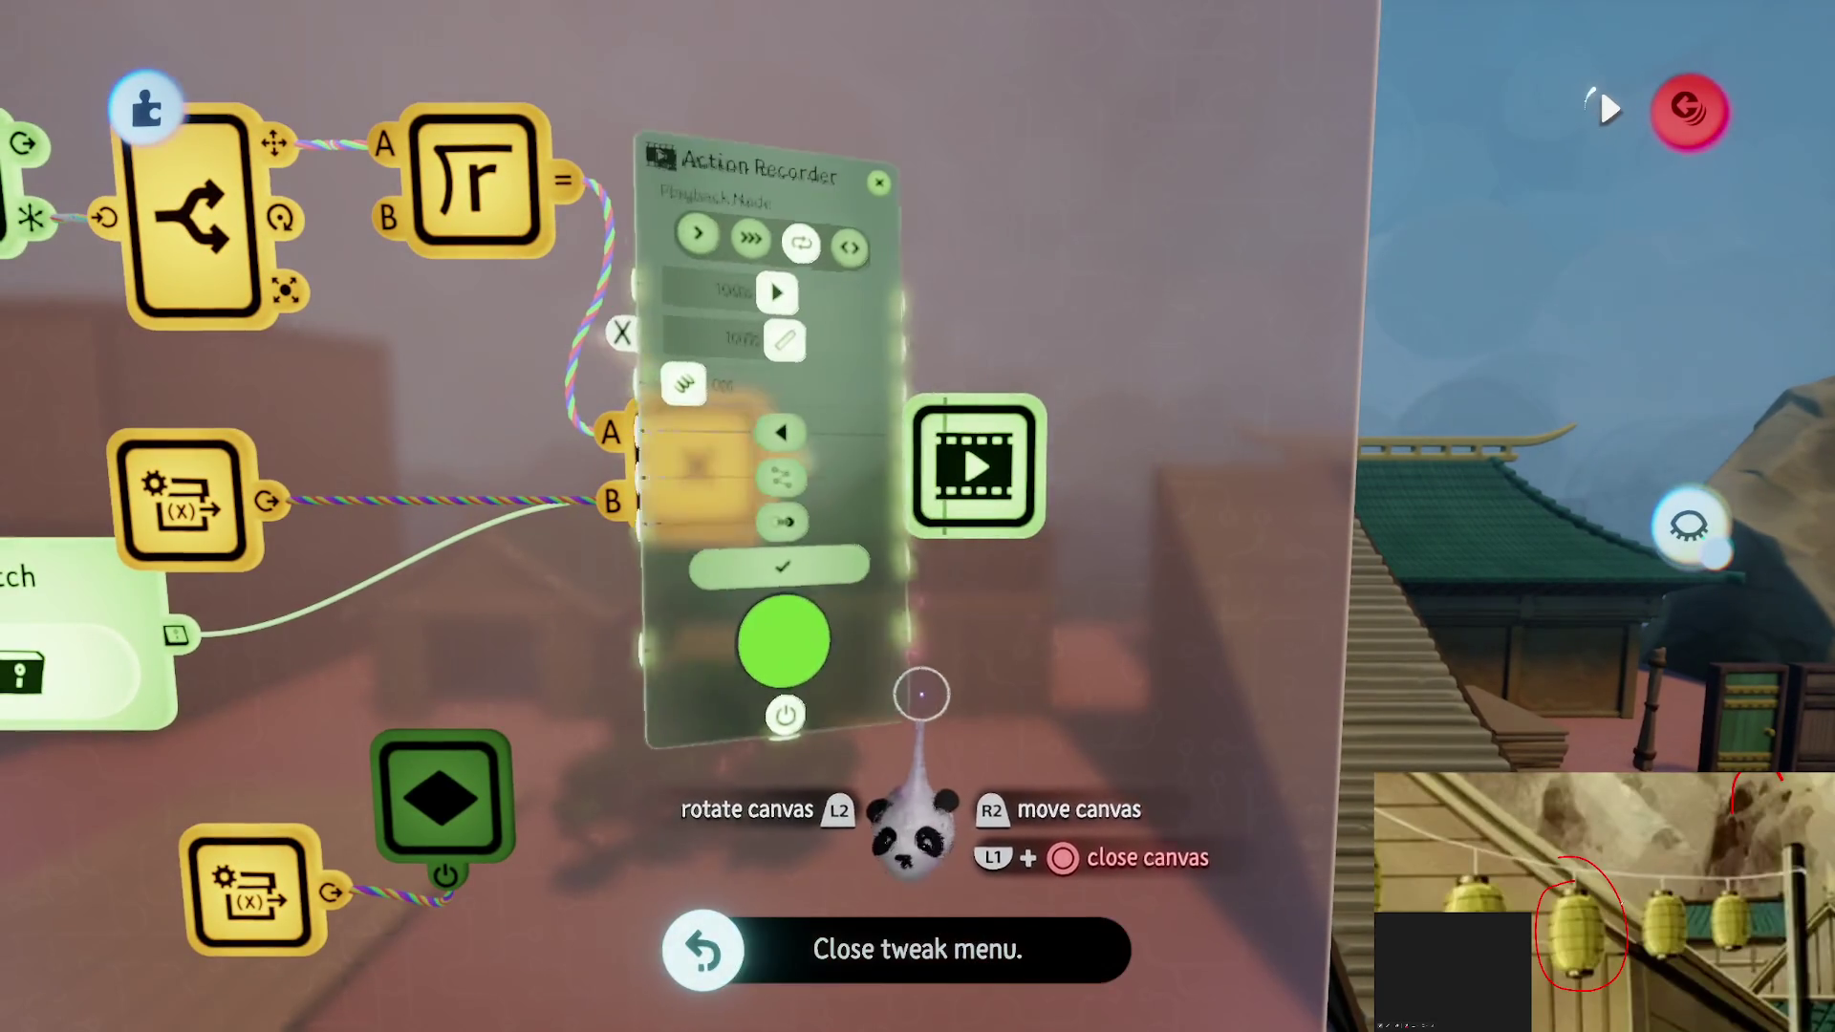
key("Escape")
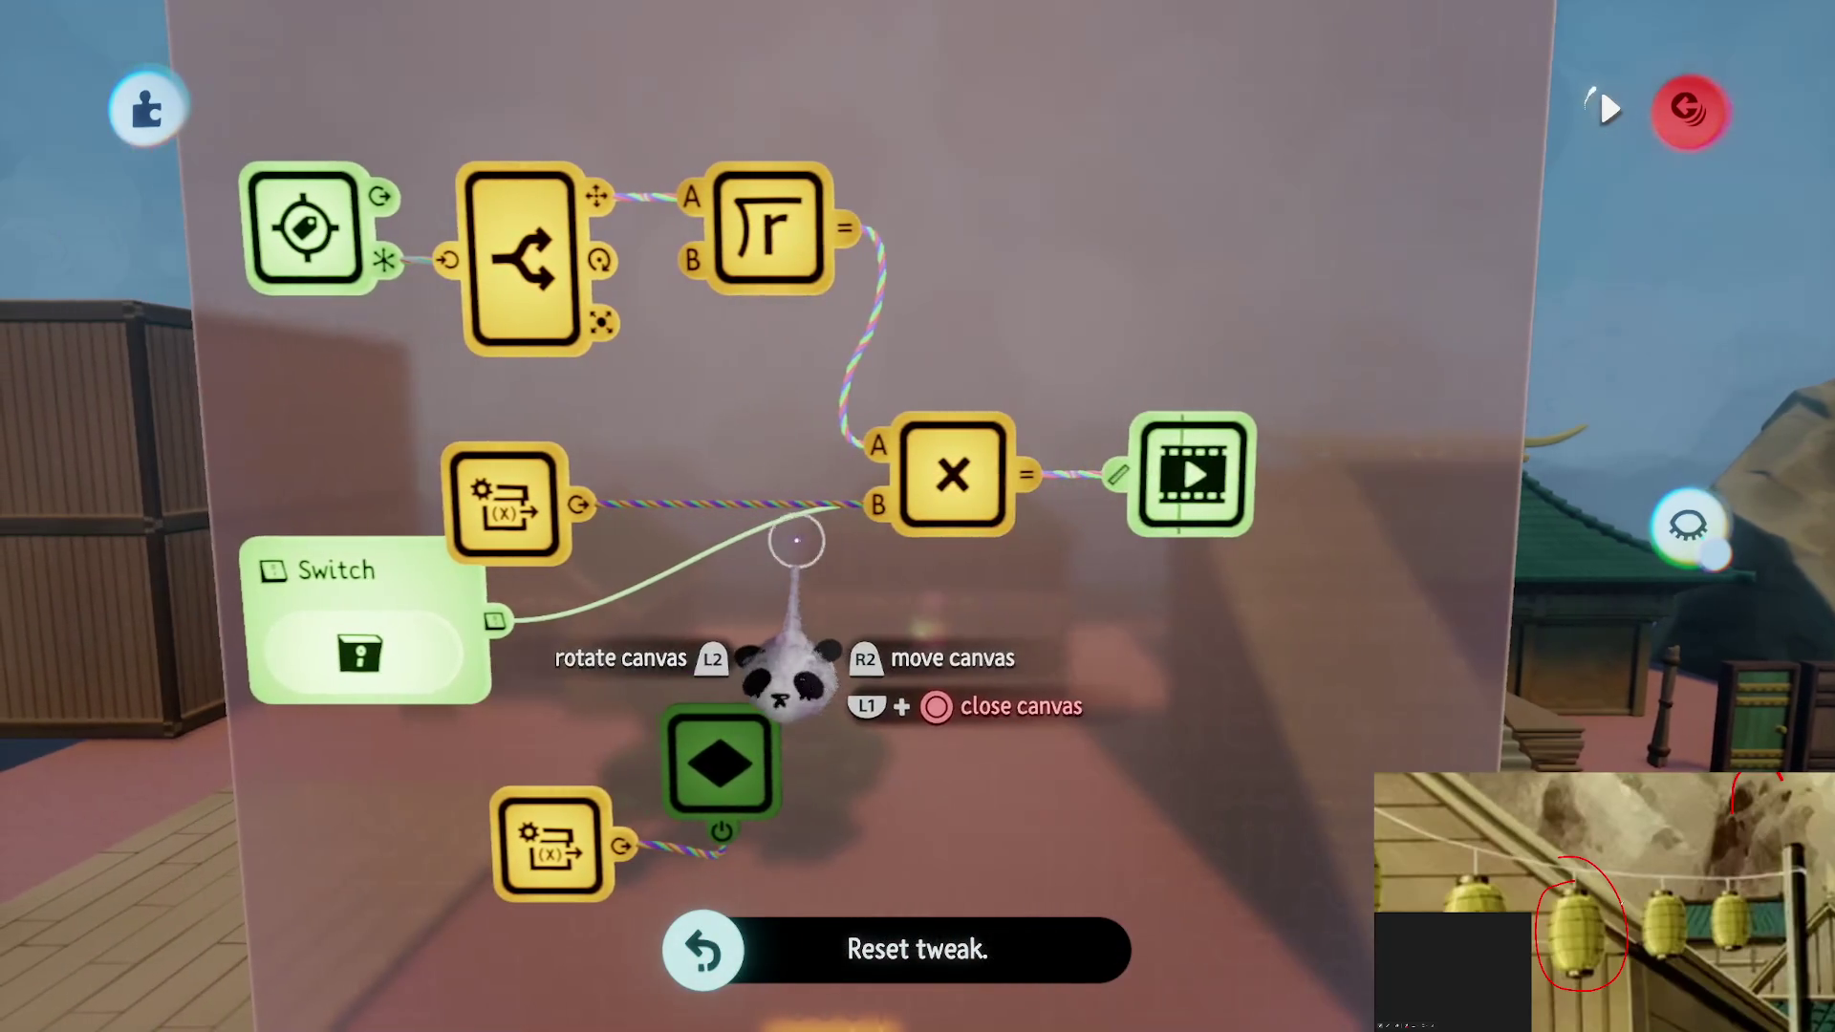
left_click_drag(770, 524, 1000, 562)
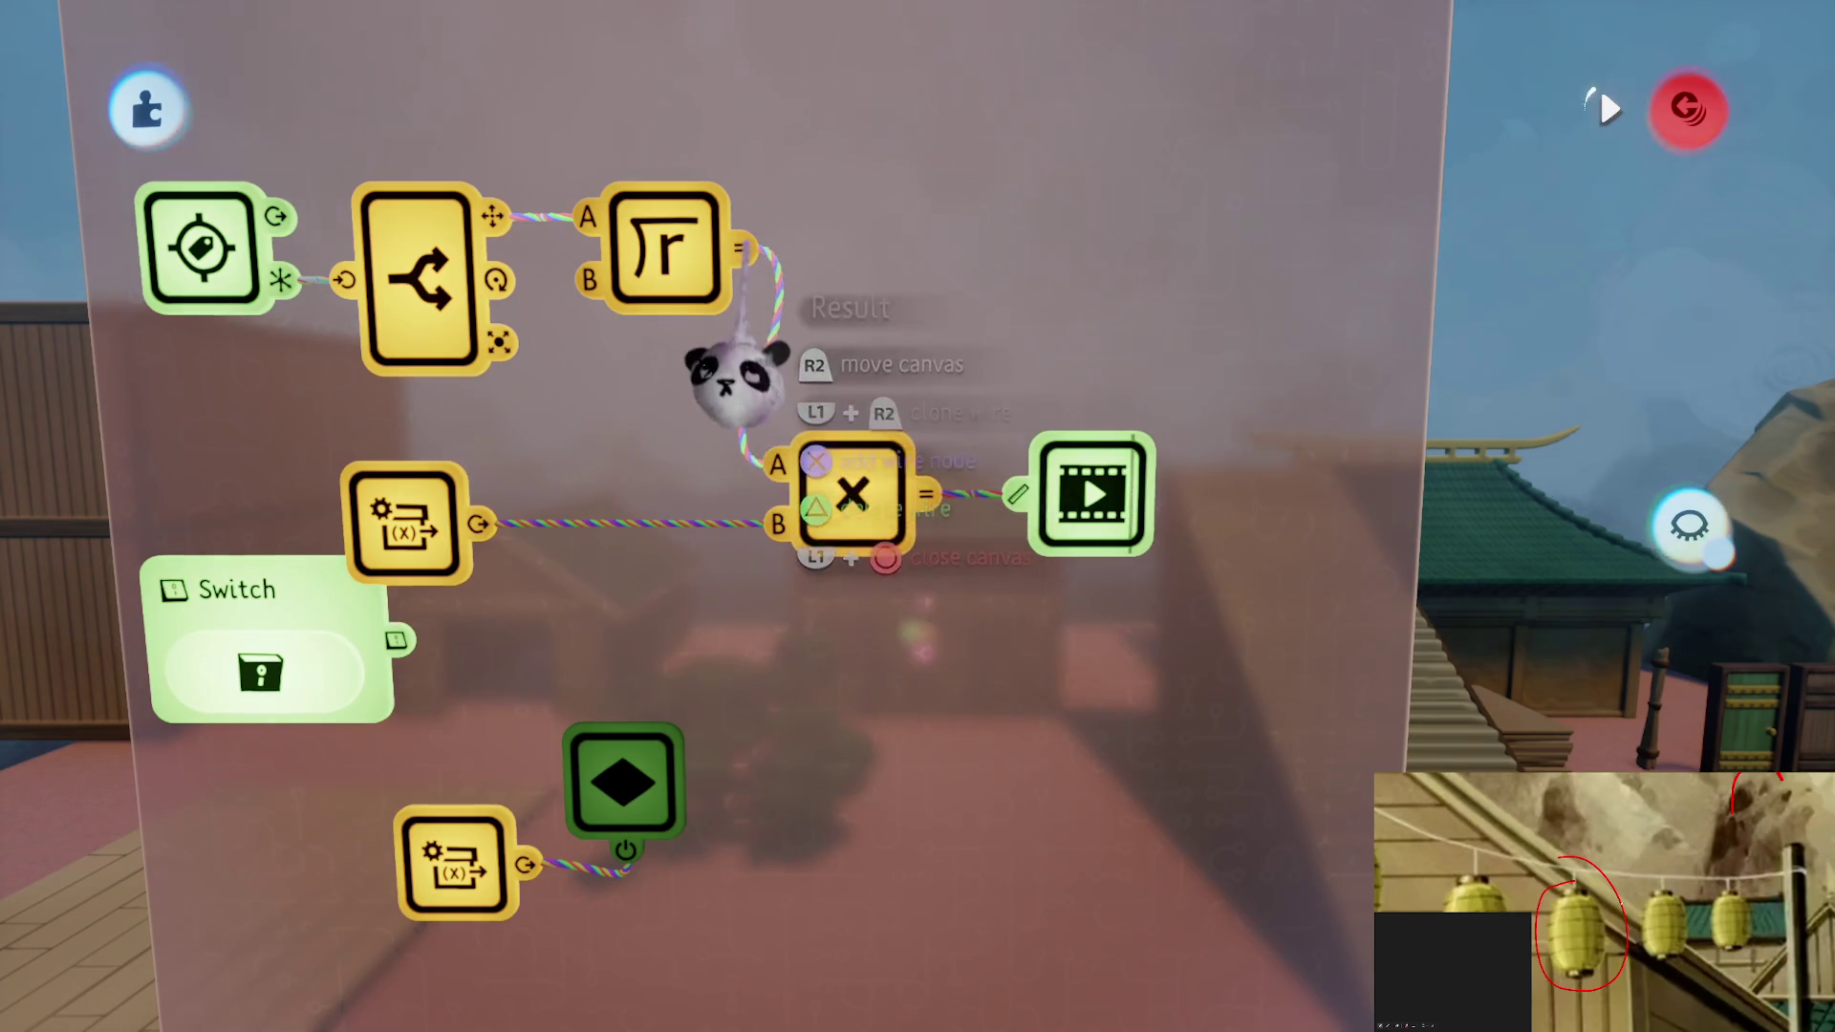
left_click(1021, 574)
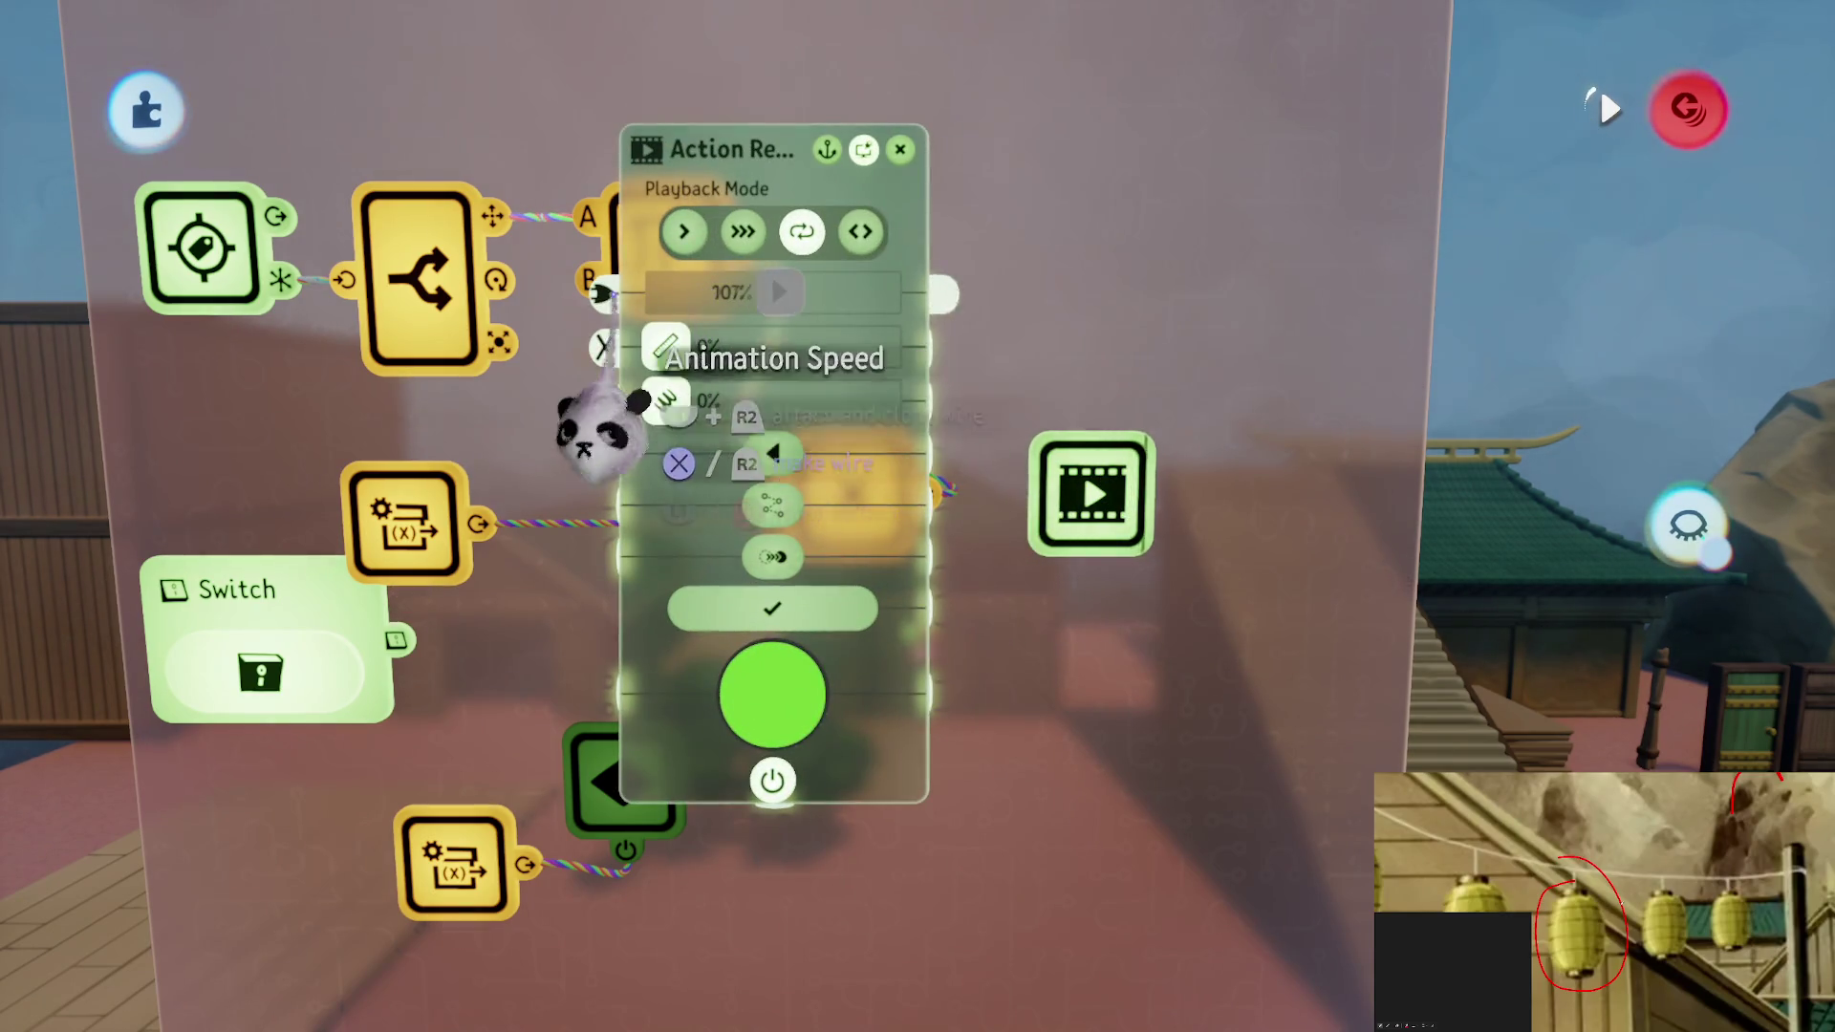
key("Escape")
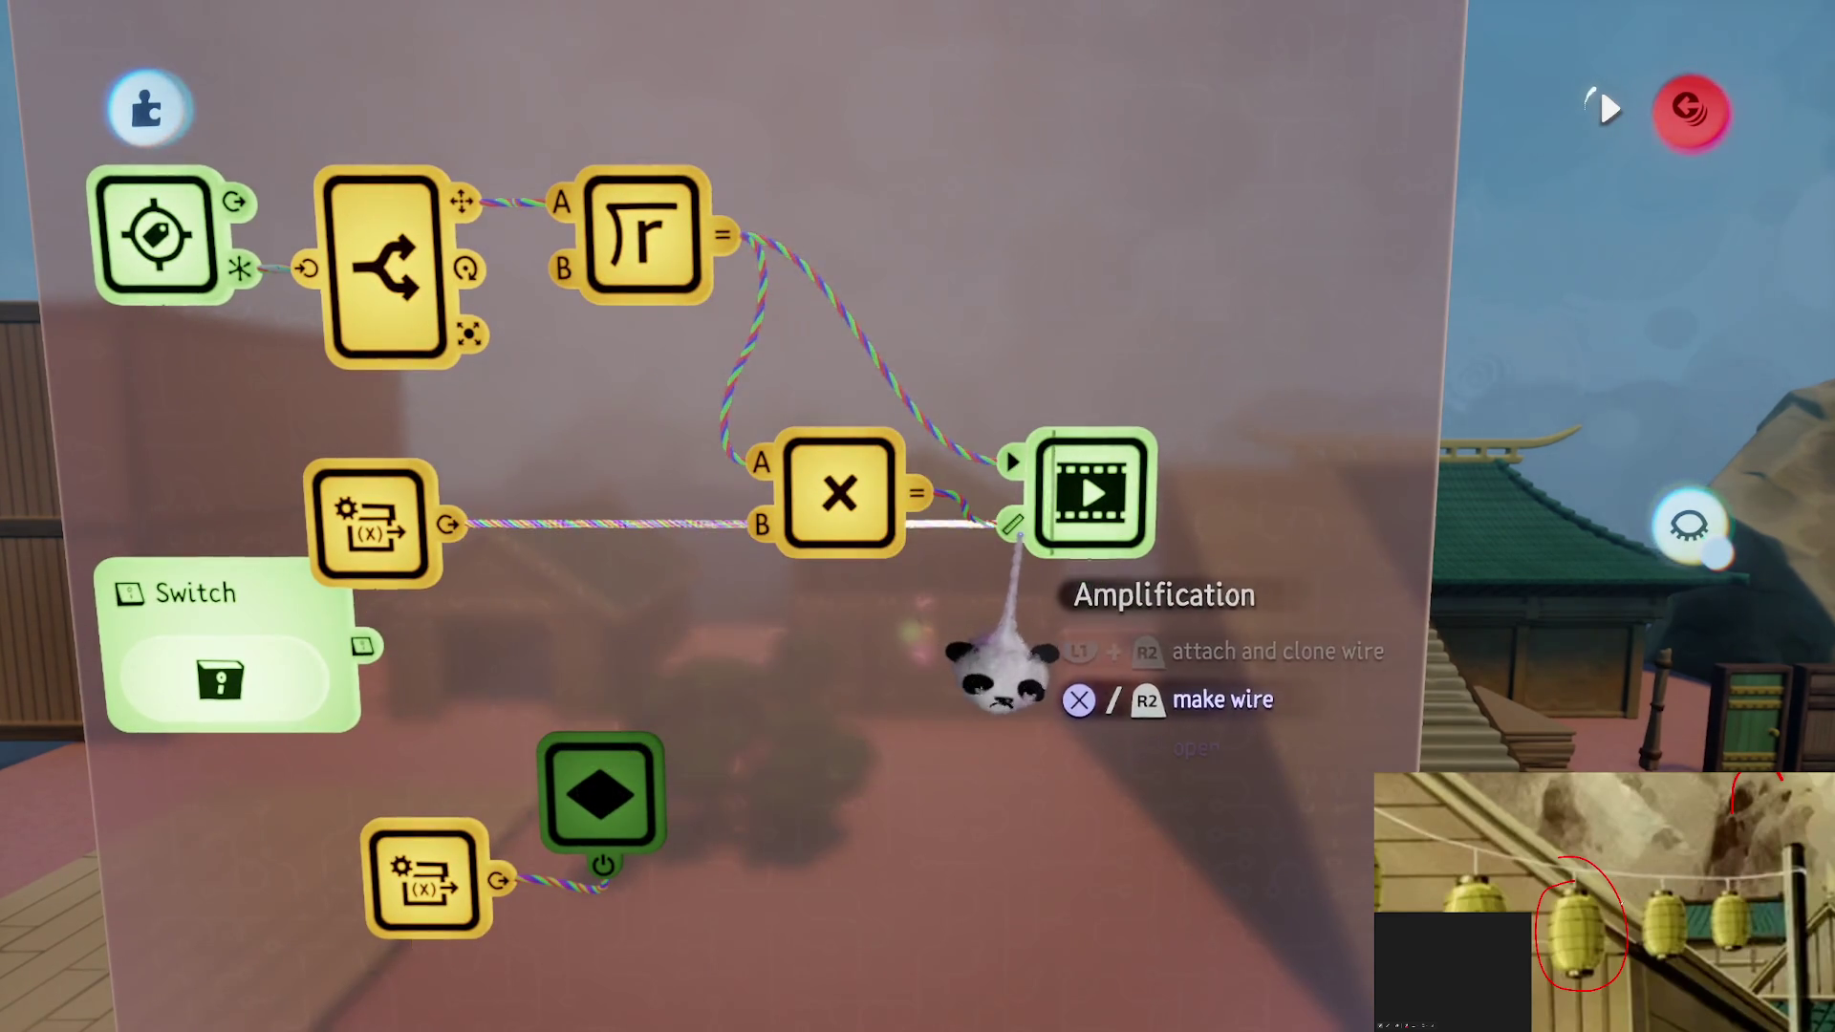
left_click(999, 541)
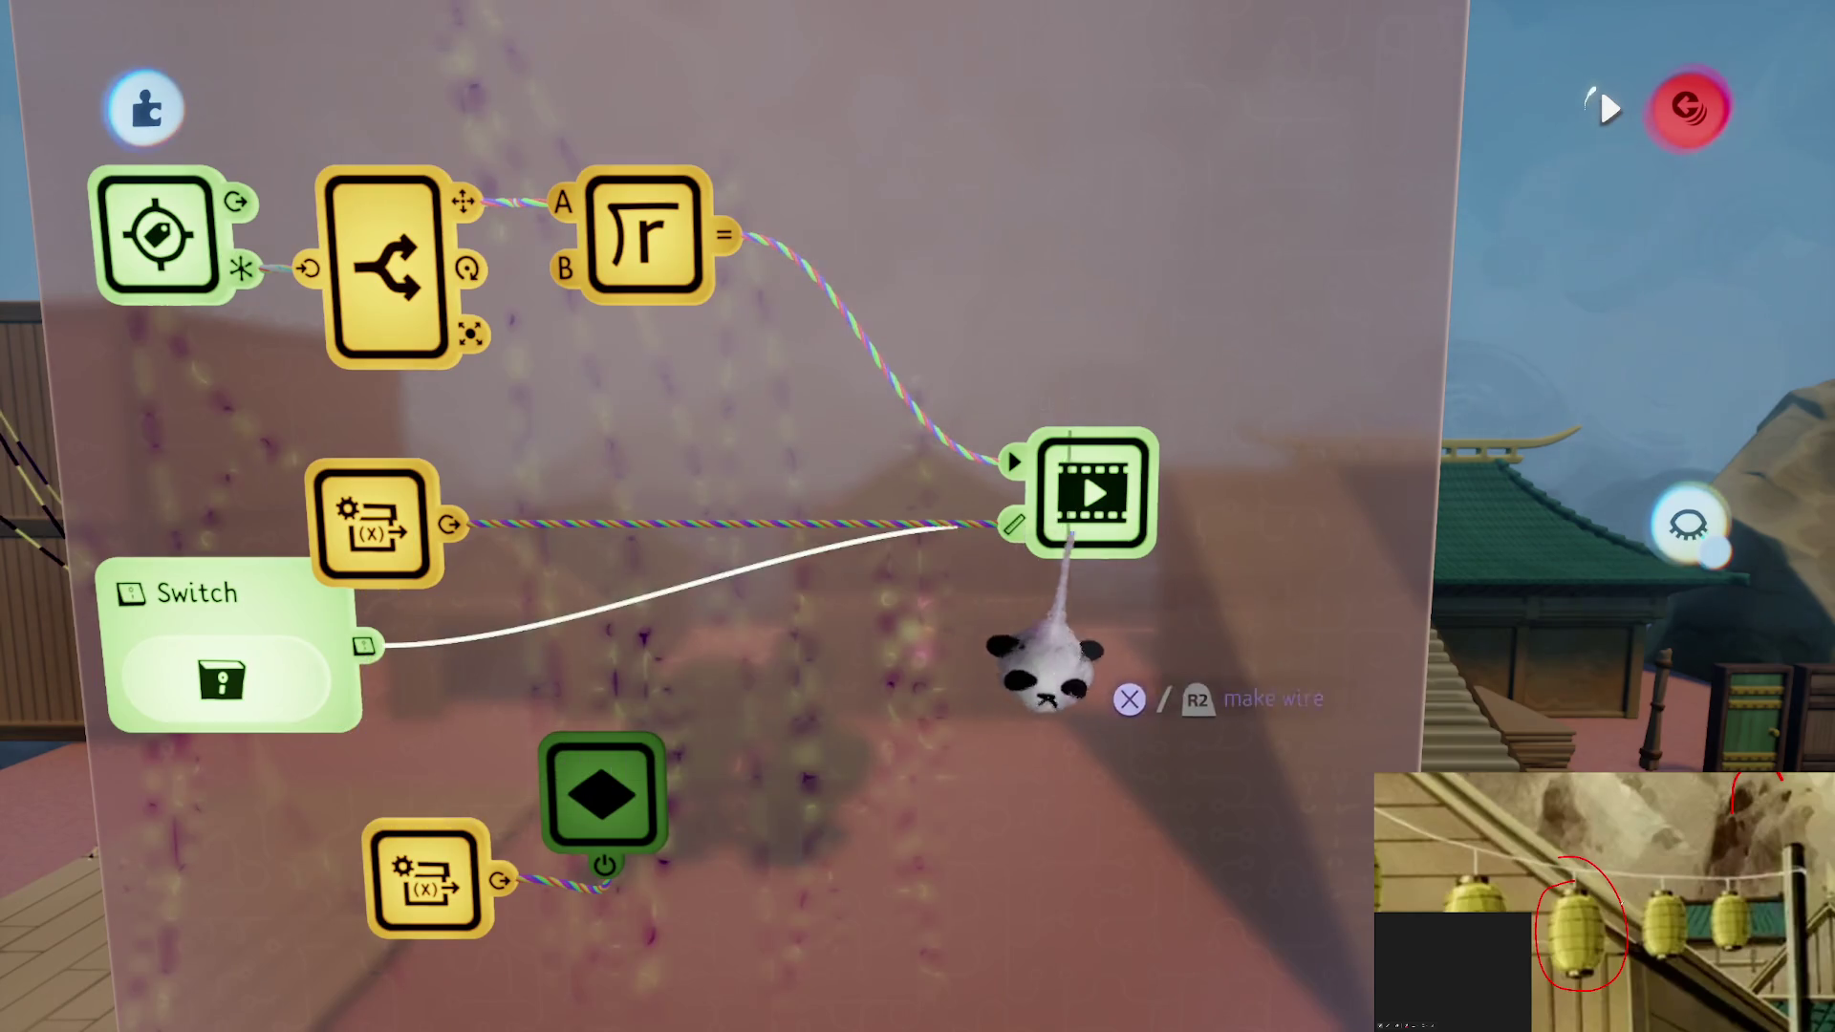
left_click(1034, 634)
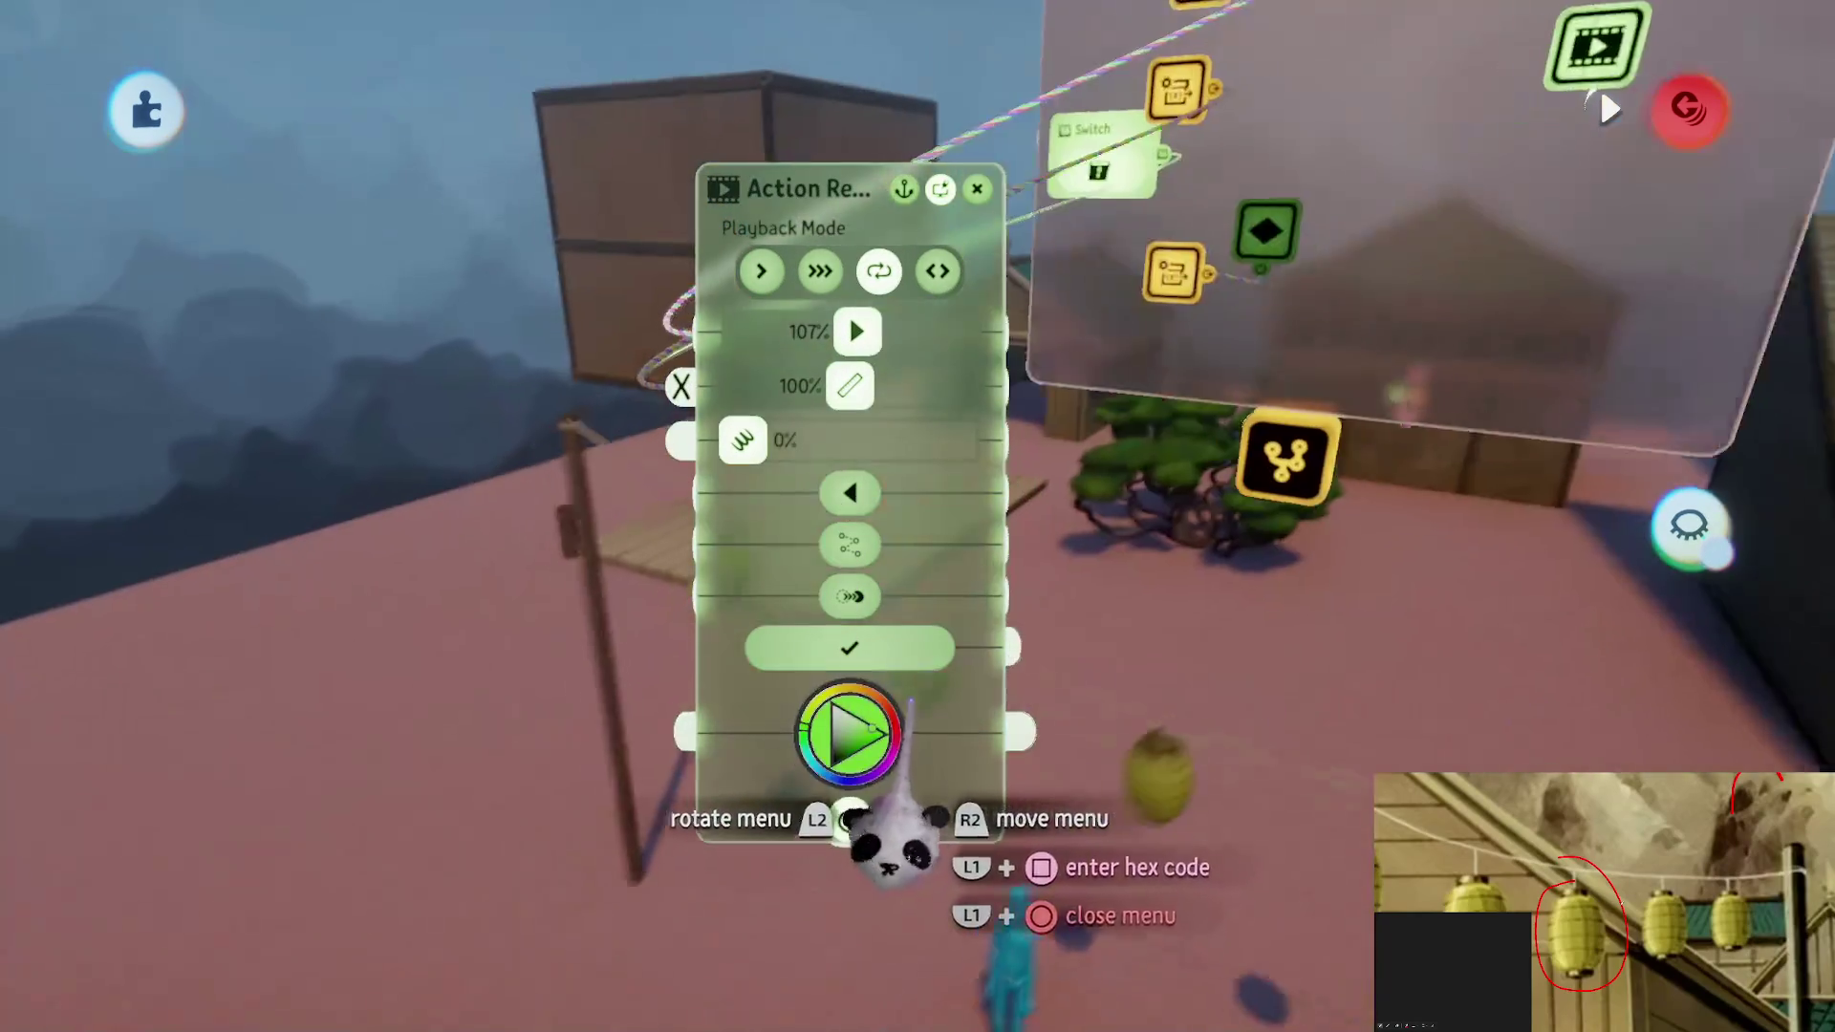
Check the Action Recorder's timeline and close its settings with Ping-Pong playback selected
key("Escape")
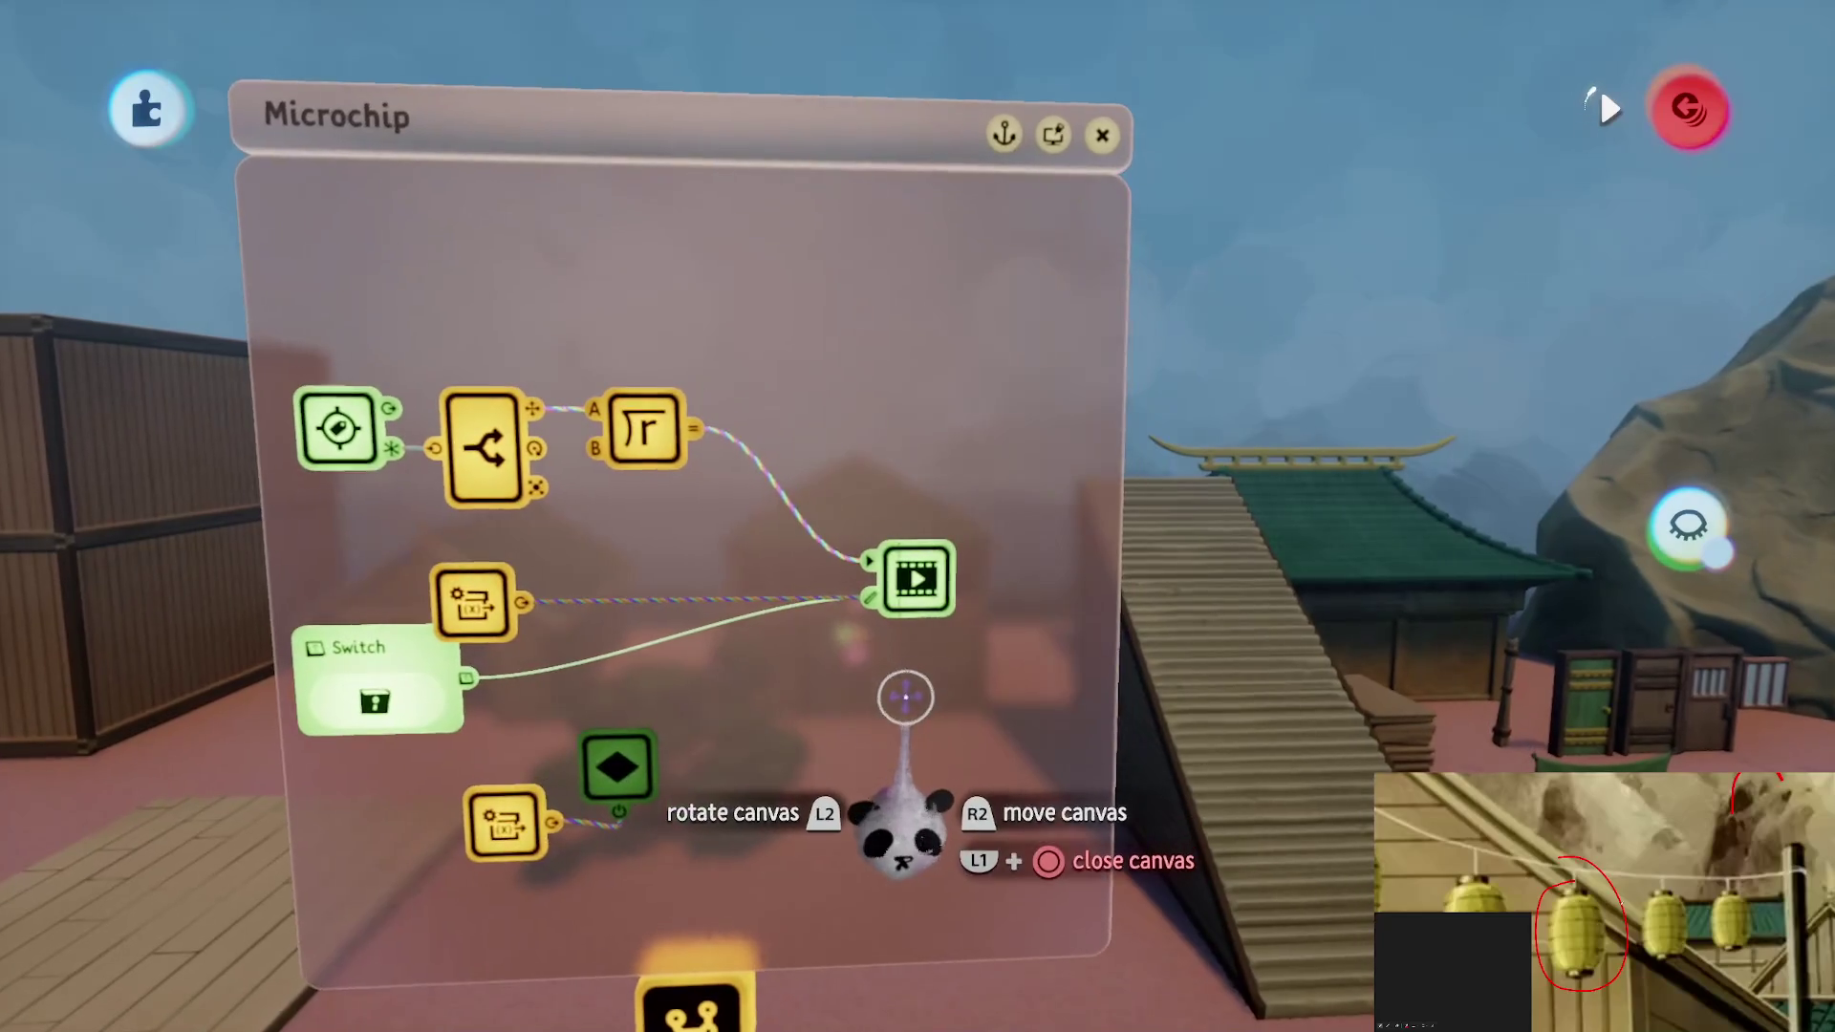
left_click(913, 712)
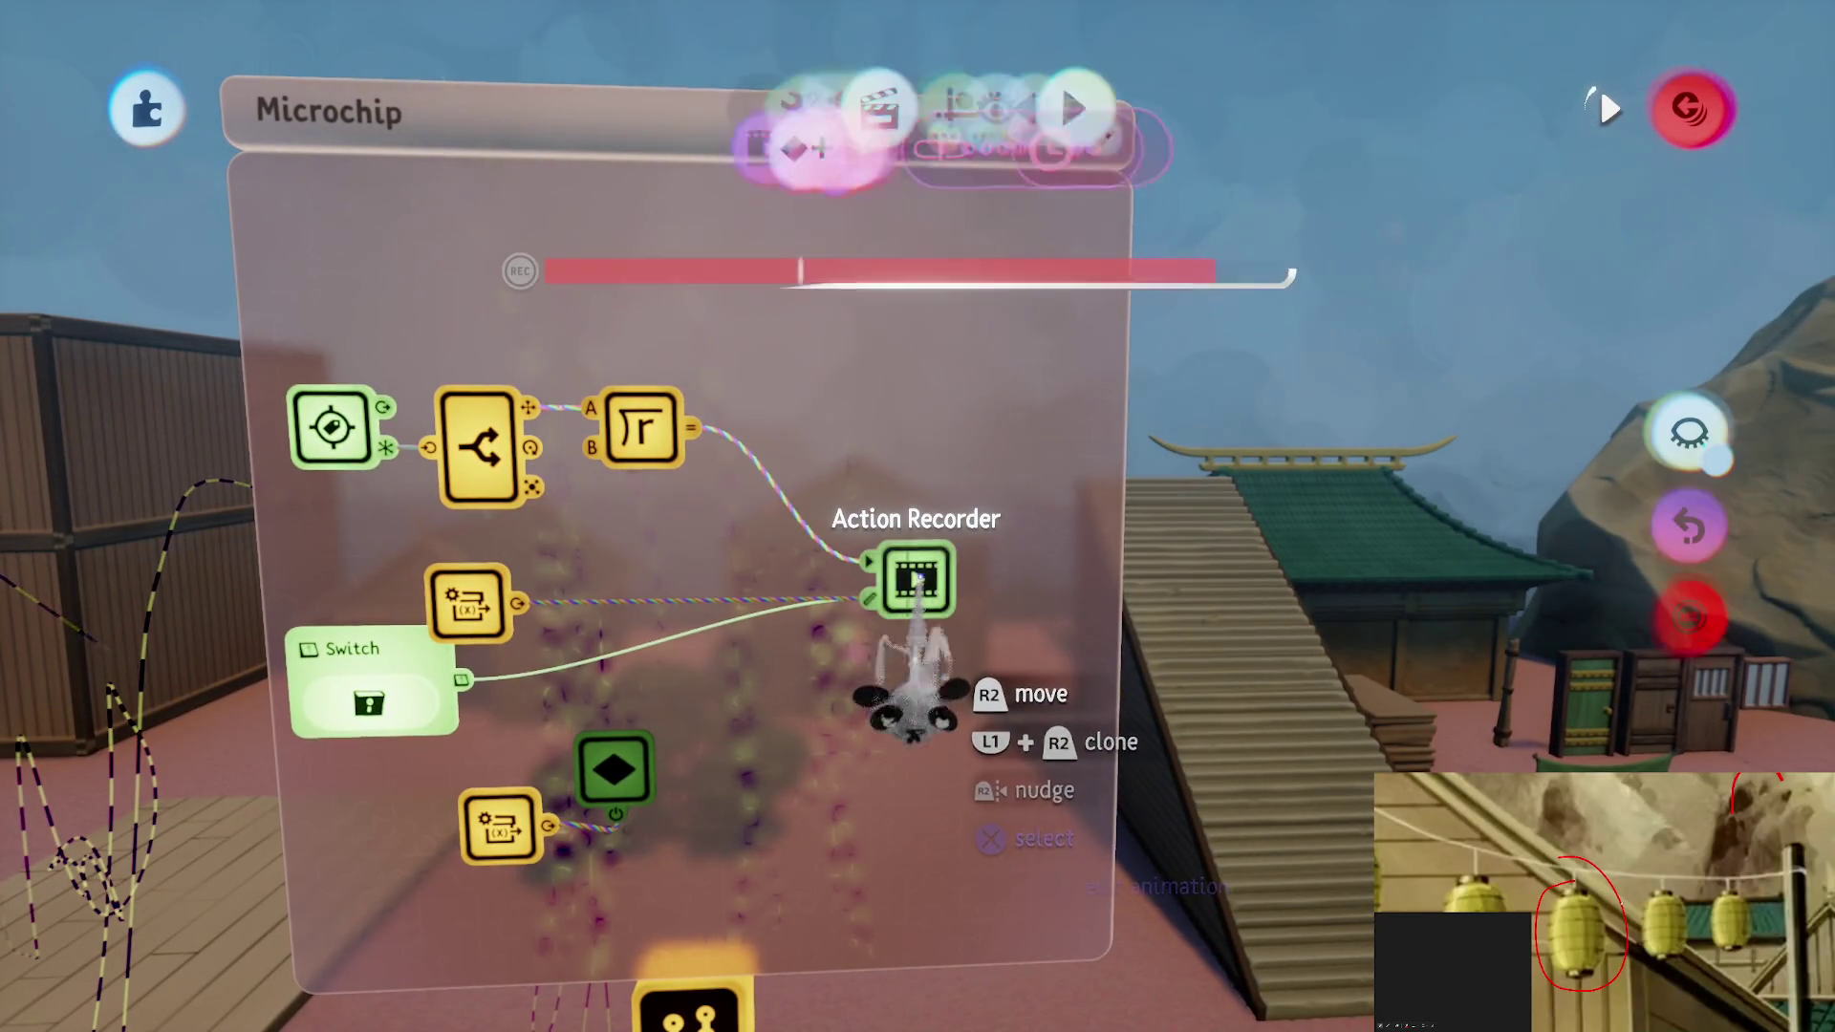
key("Escape")
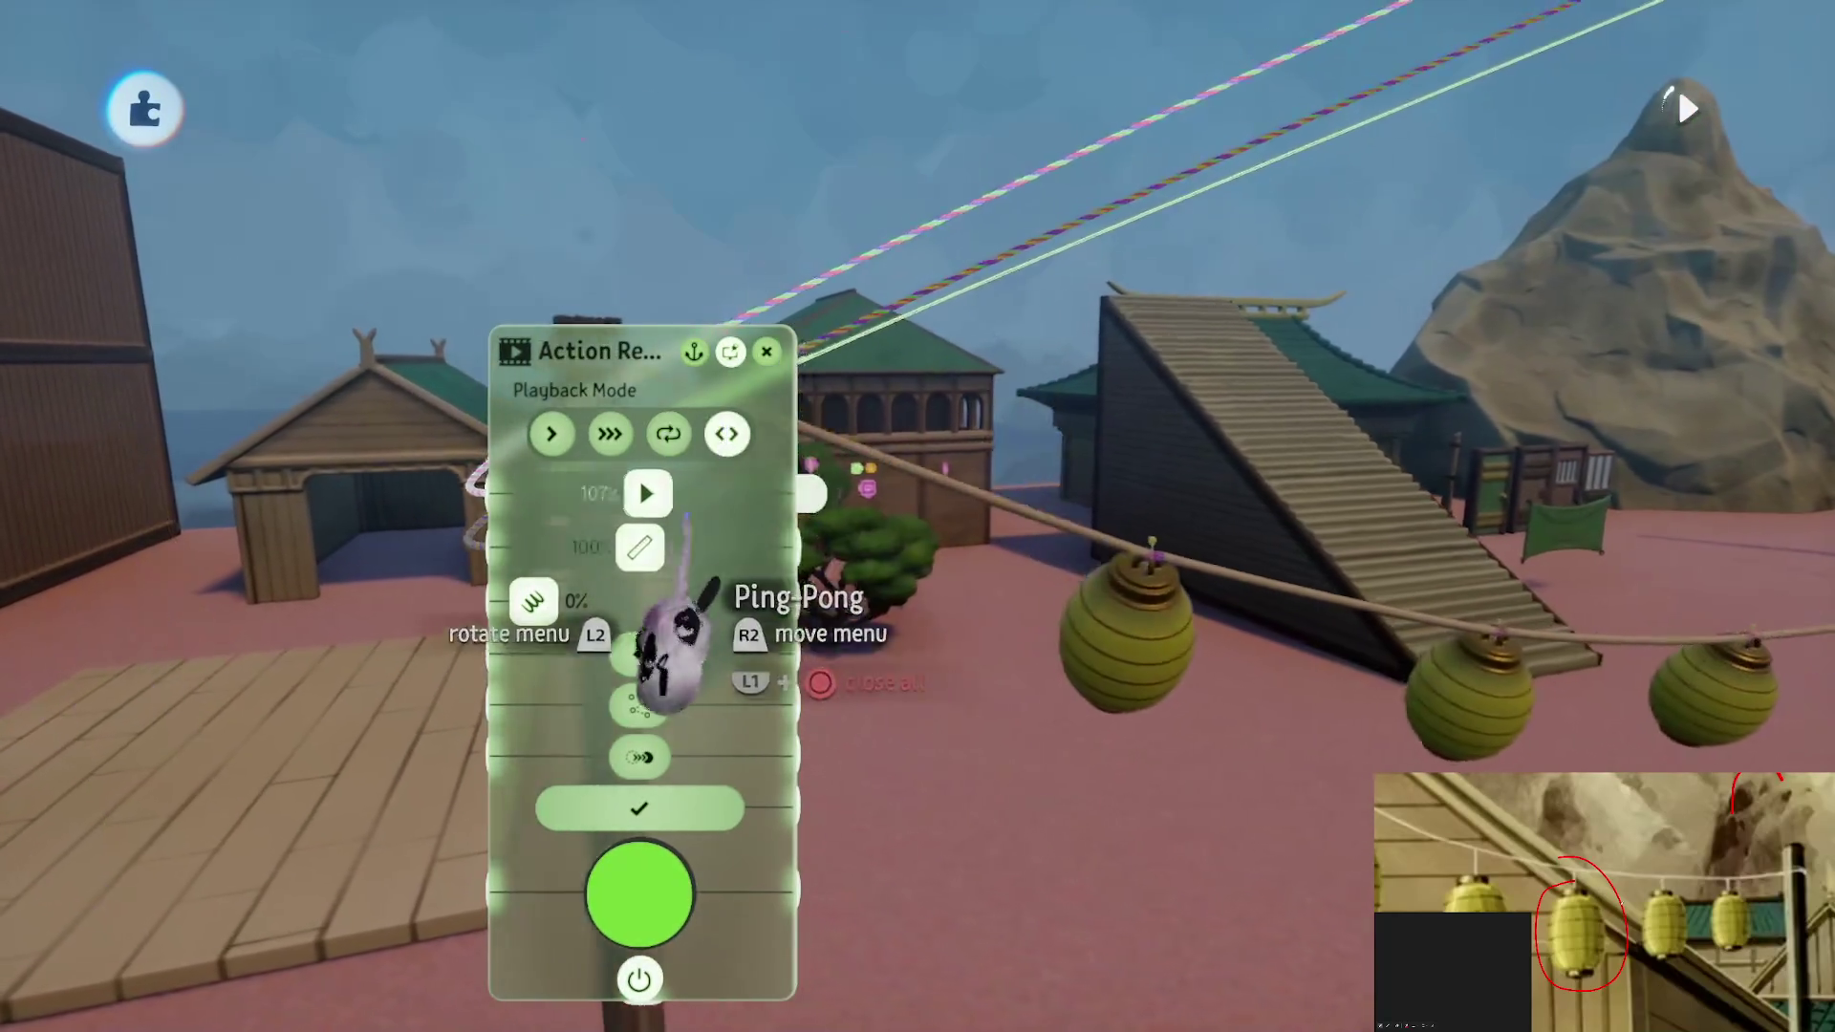
key("Escape")
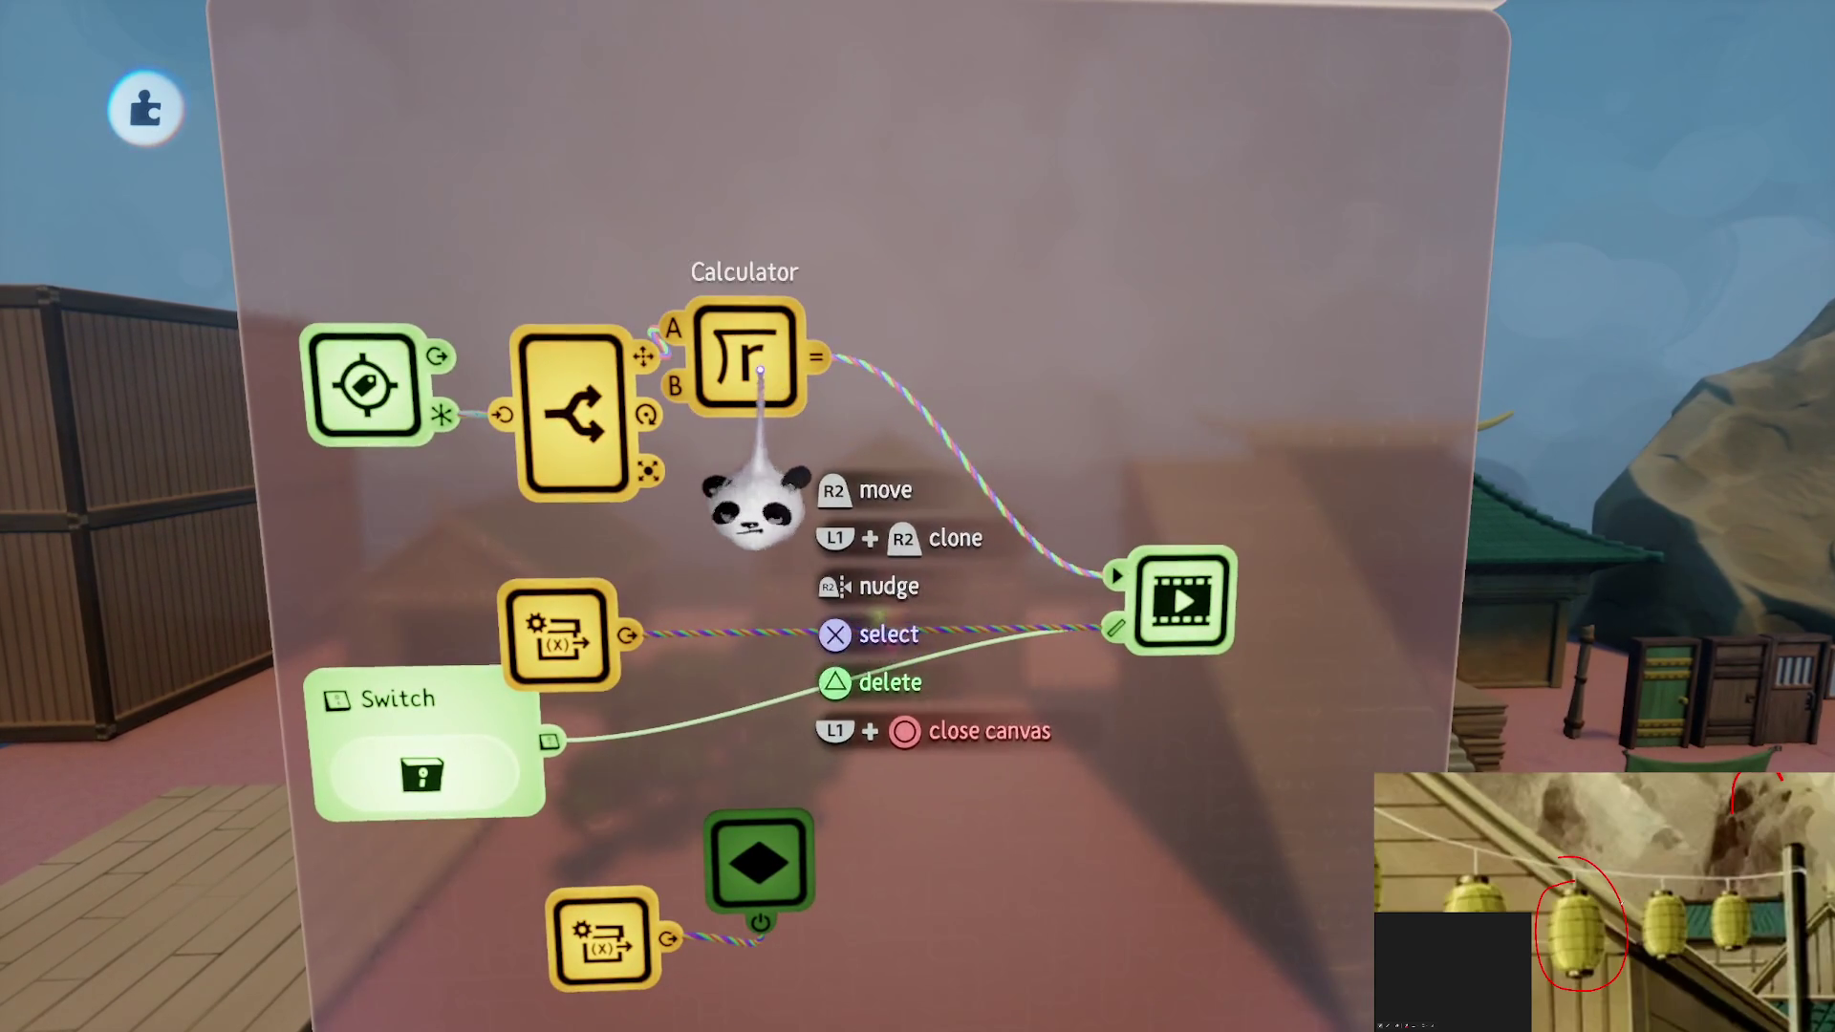
Clone the Calculator node and drop the copy beside the video node
mouse_move(764, 550)
left_mouse_down()
mouse_move(935, 656)
mouse_move(841, 636)
mouse_move(917, 612)
left_mouse_up()
Check the cloned Calculator's settings and make room between it and the recorder node
left_click(960, 573)
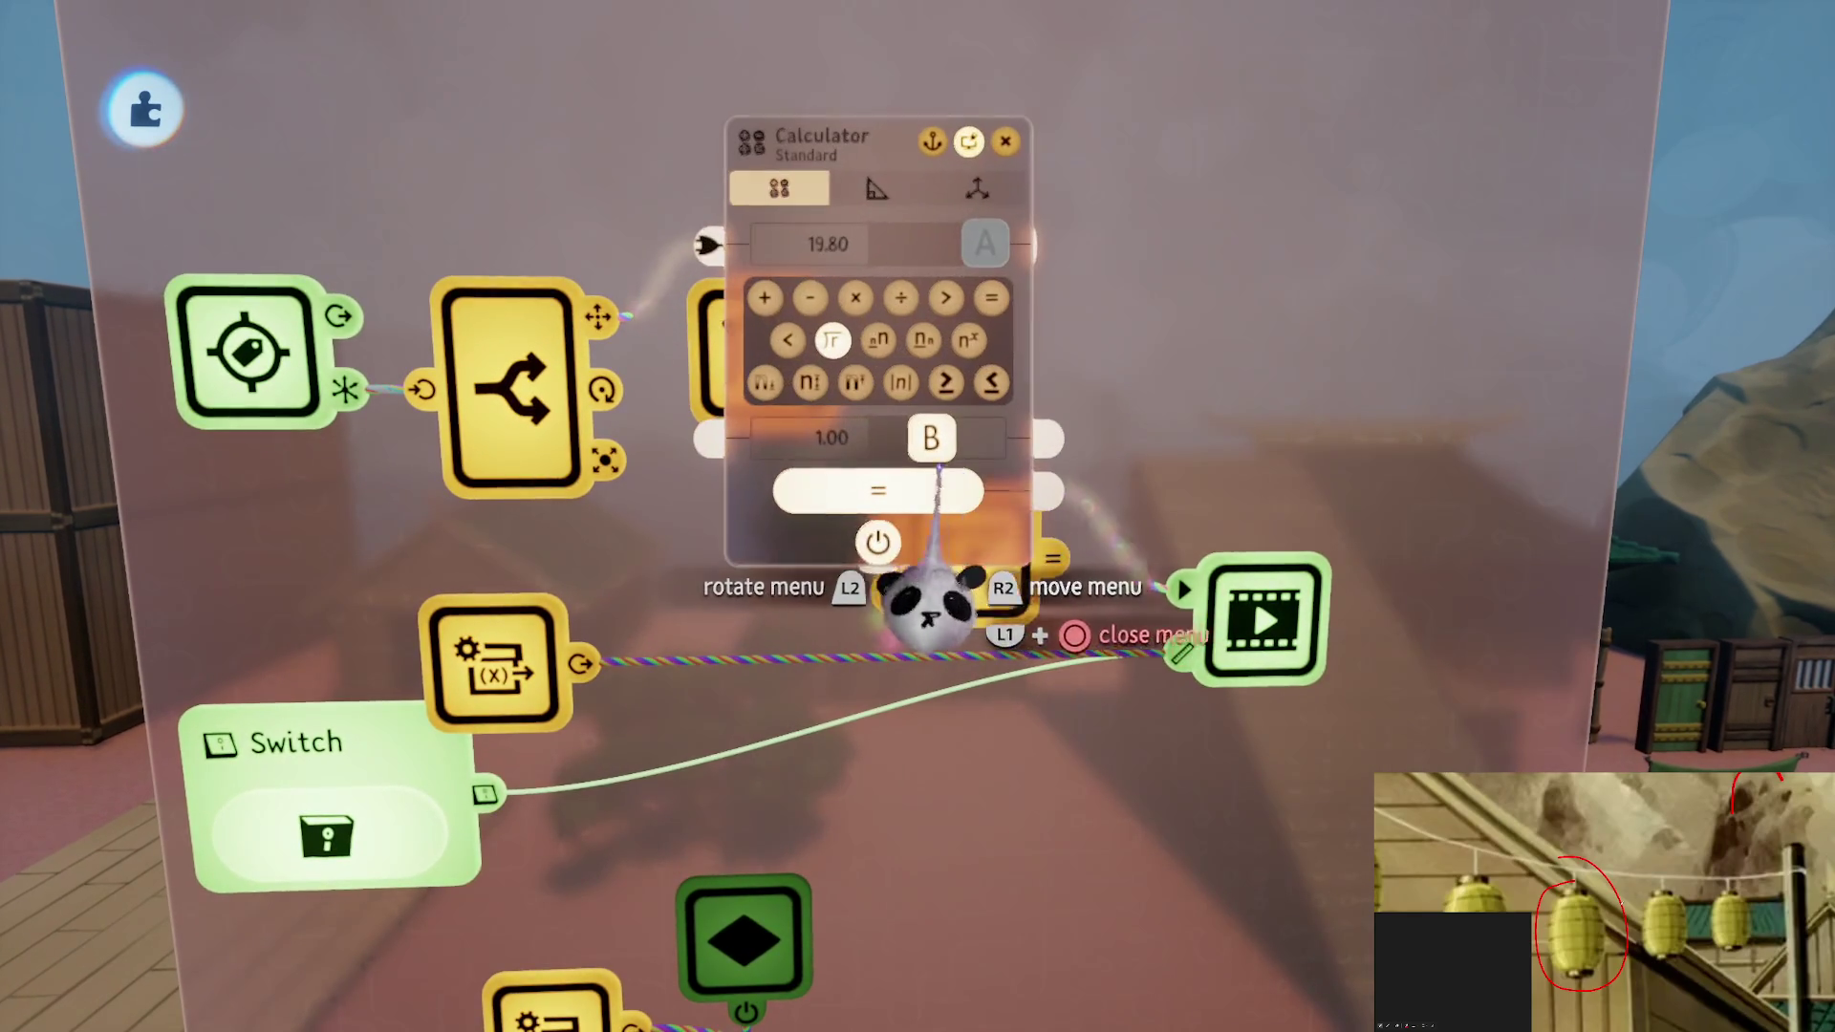
key("Escape")
left_click_drag(1062, 621, 1159, 669)
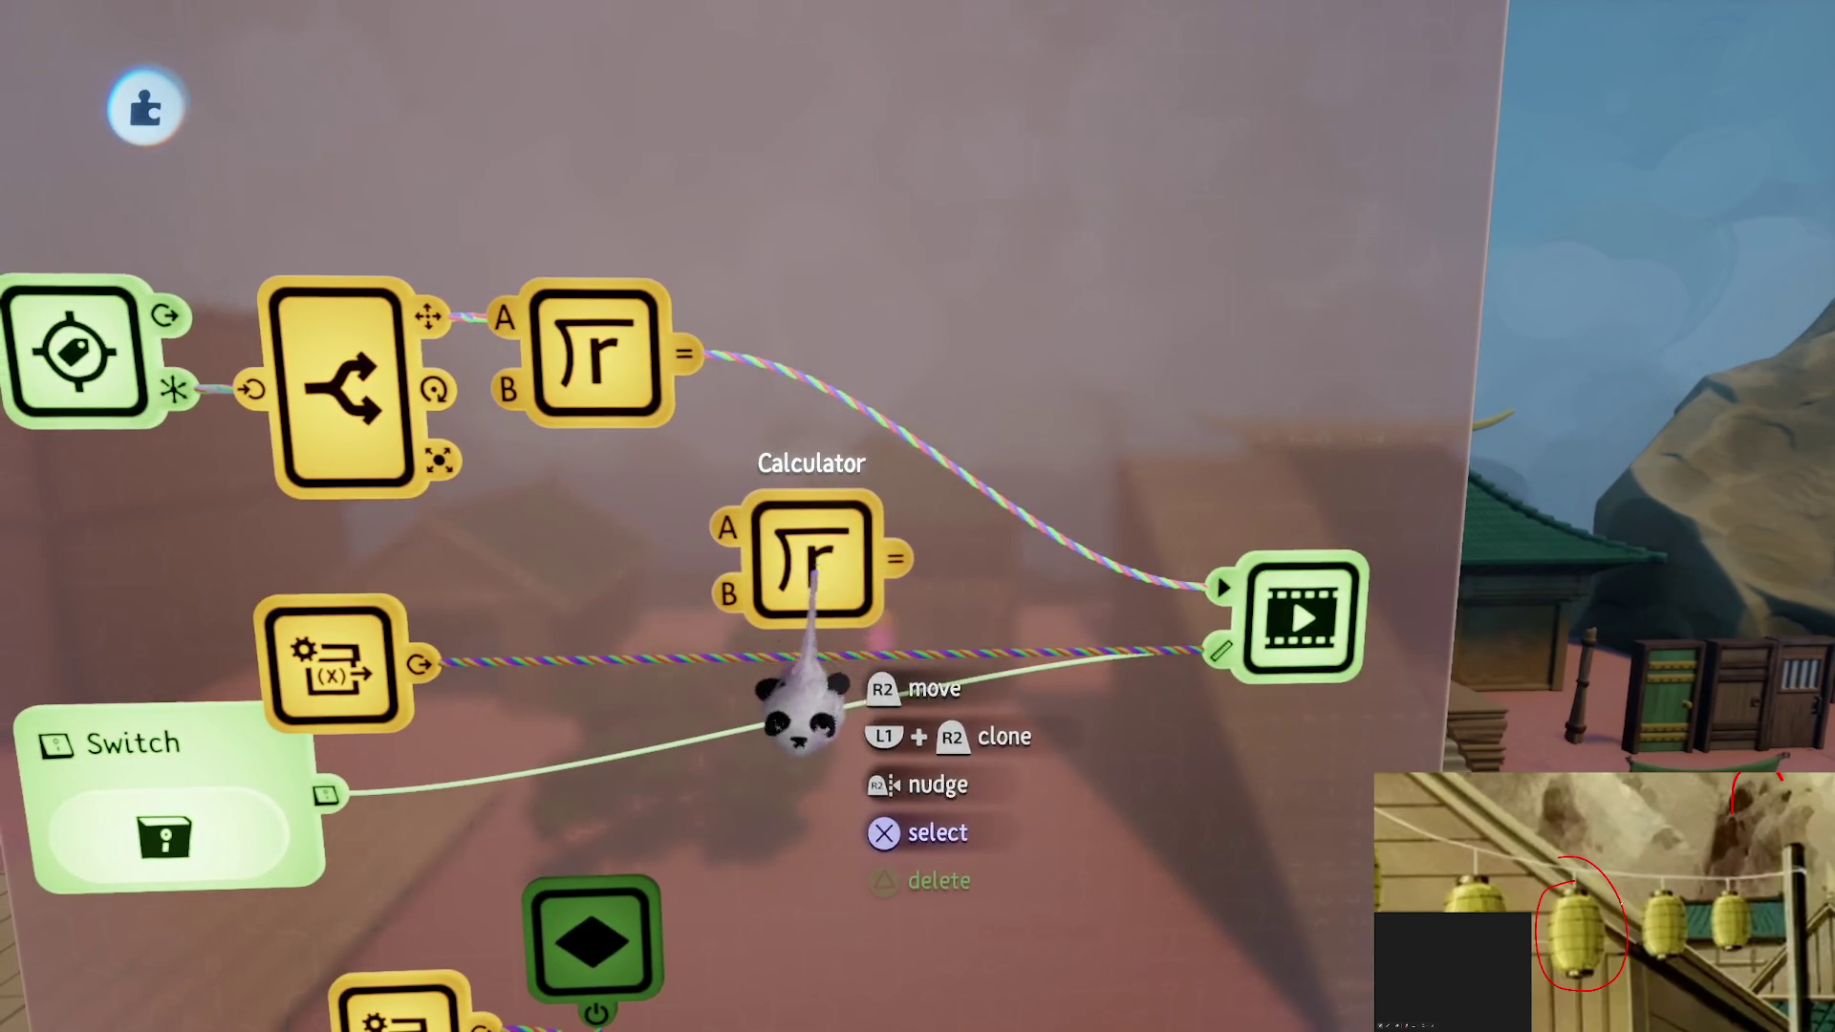
left_click(806, 552)
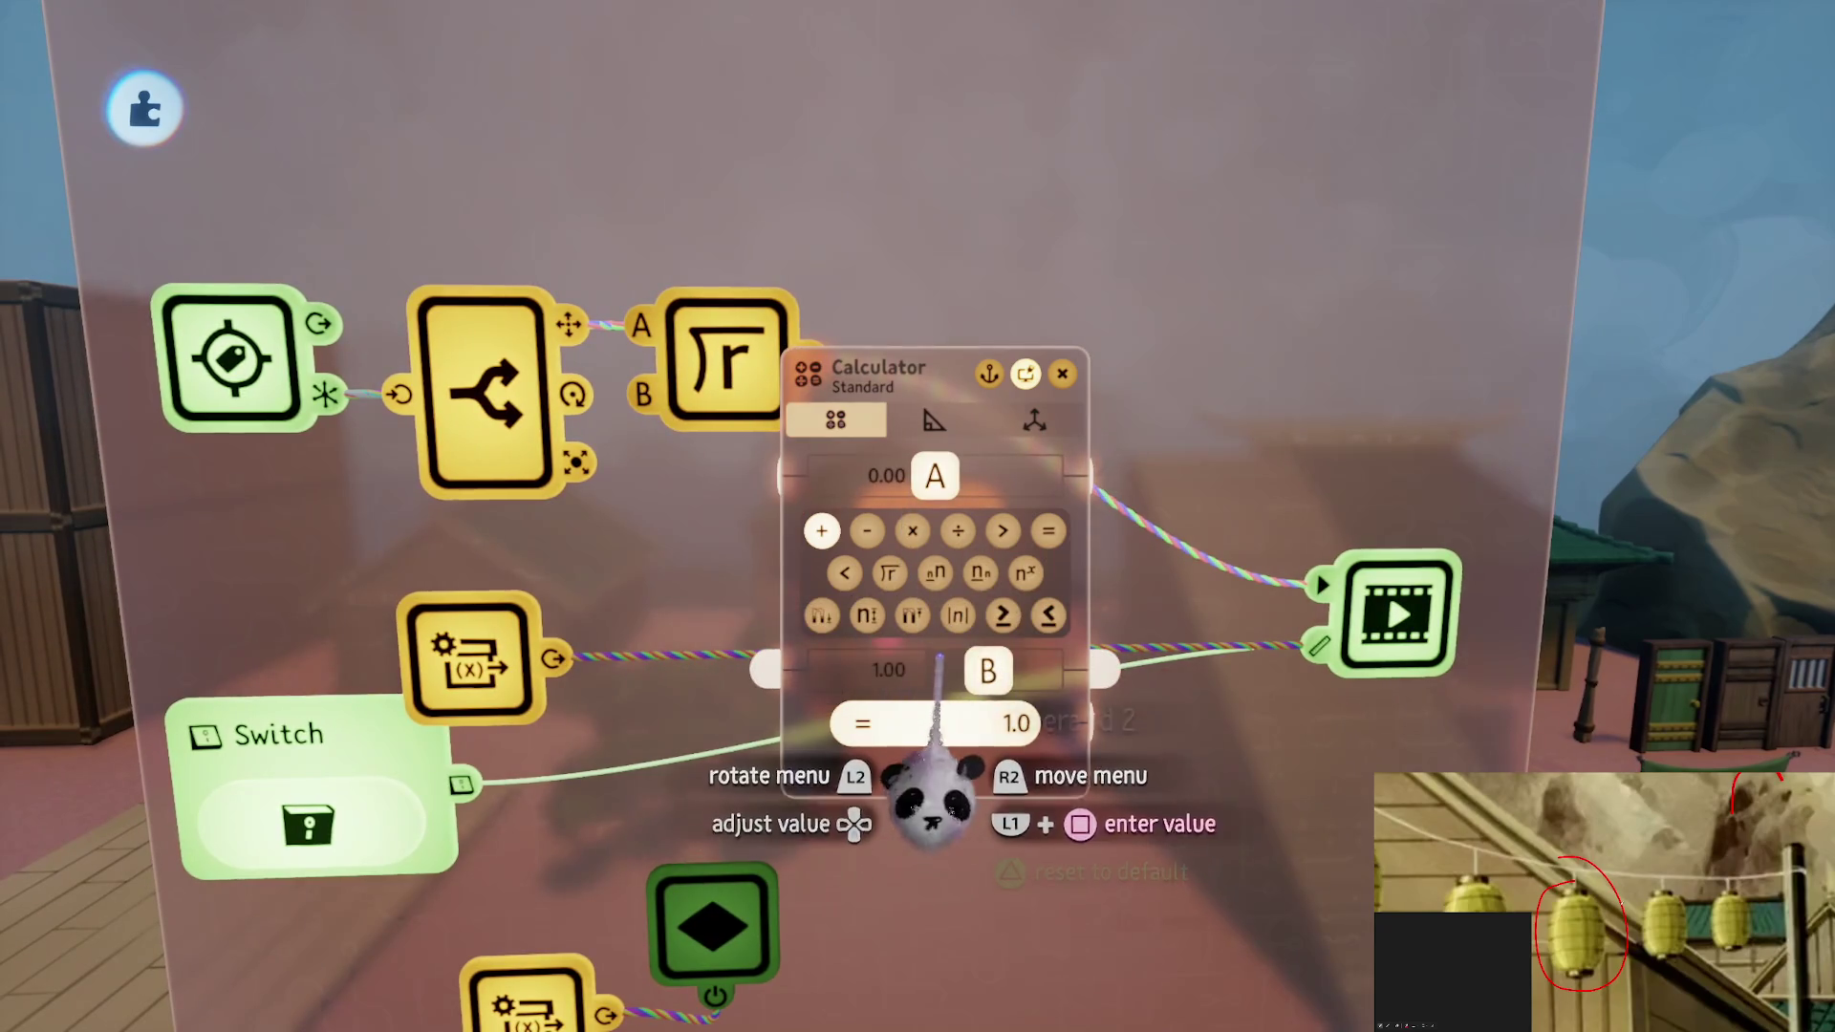
key("Escape")
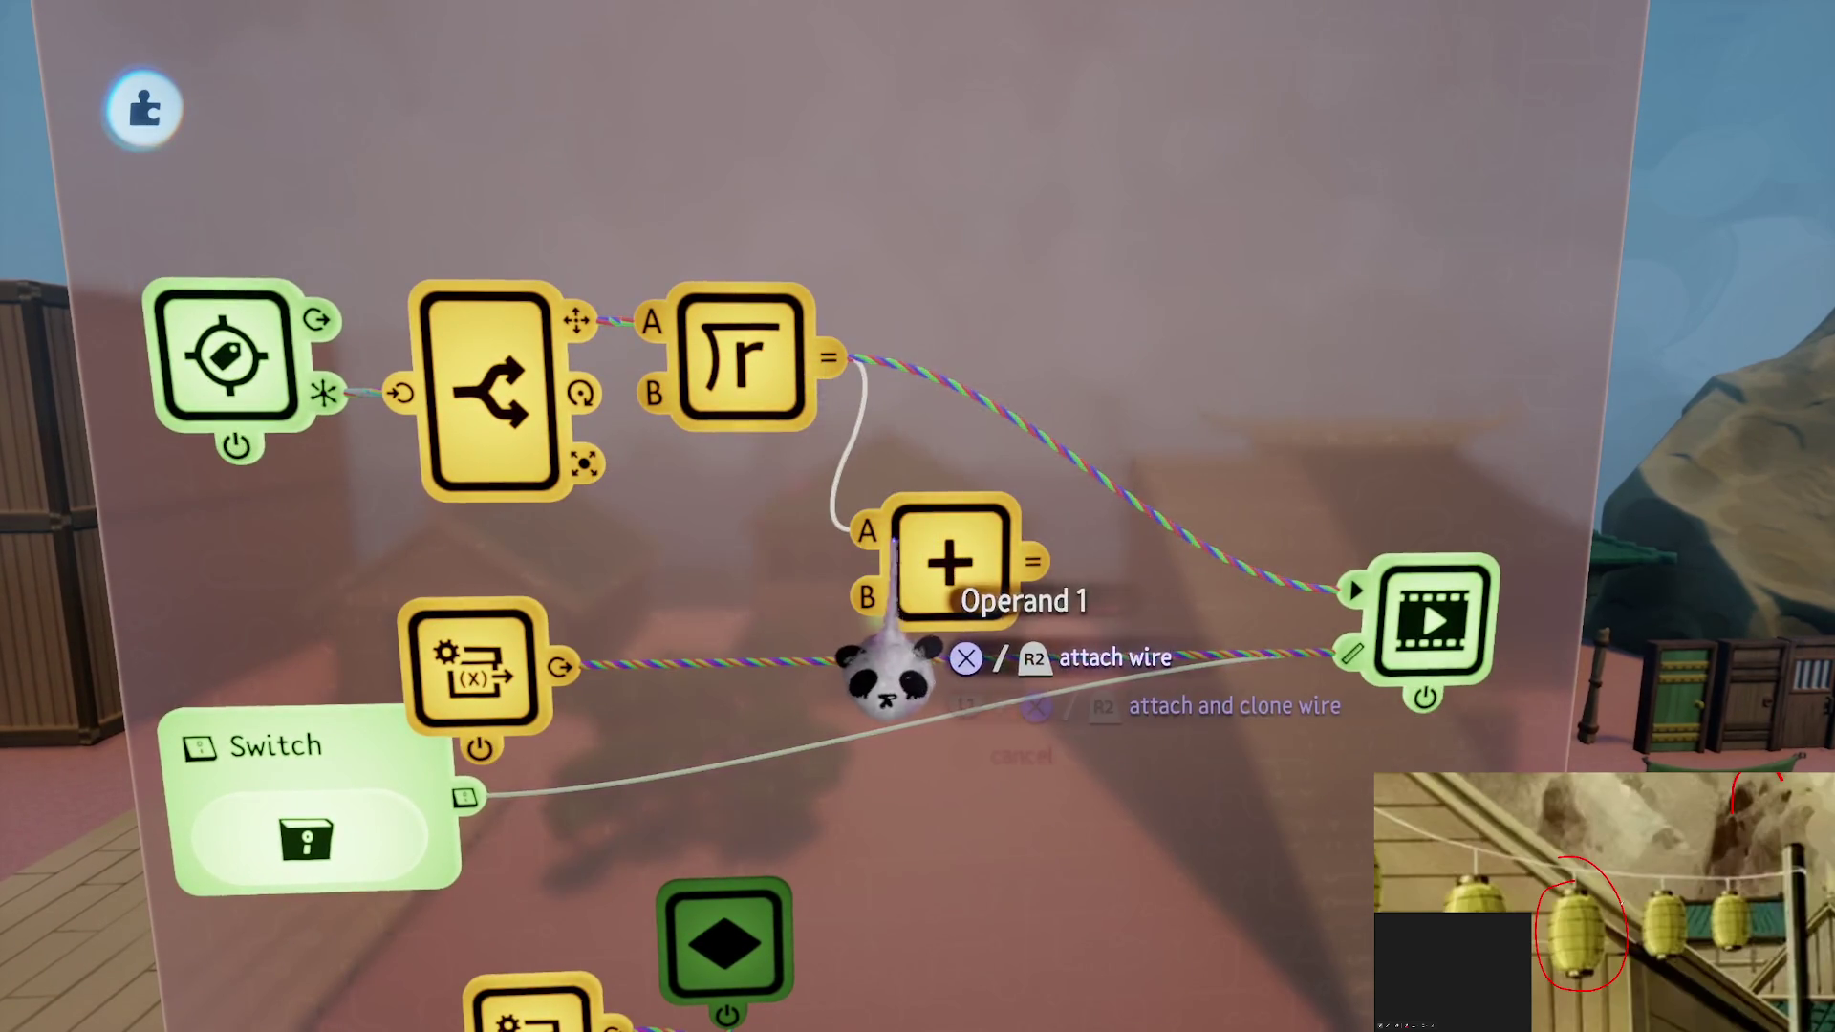
Wire √r output into the Add node's A (B = 1.00) and its output into recorder play
left_click(889, 669)
left_click(932, 559)
left_click(1224, 592)
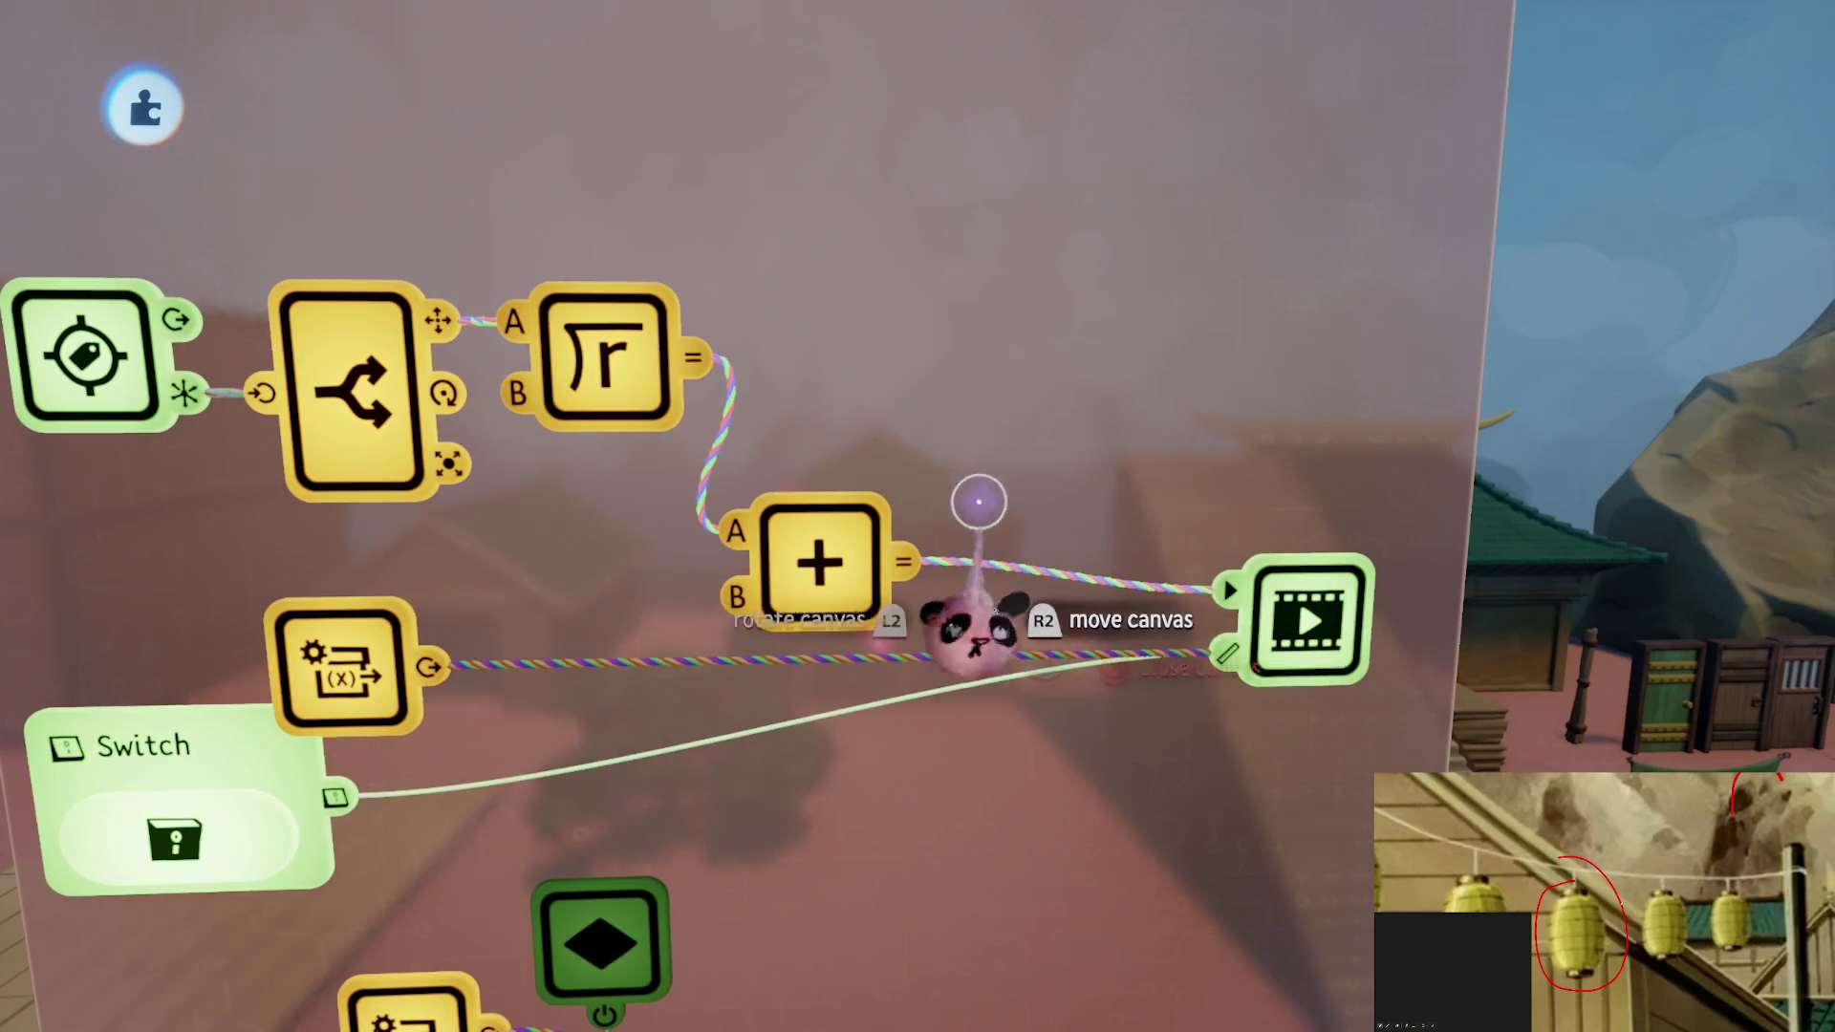
left_click(820, 560)
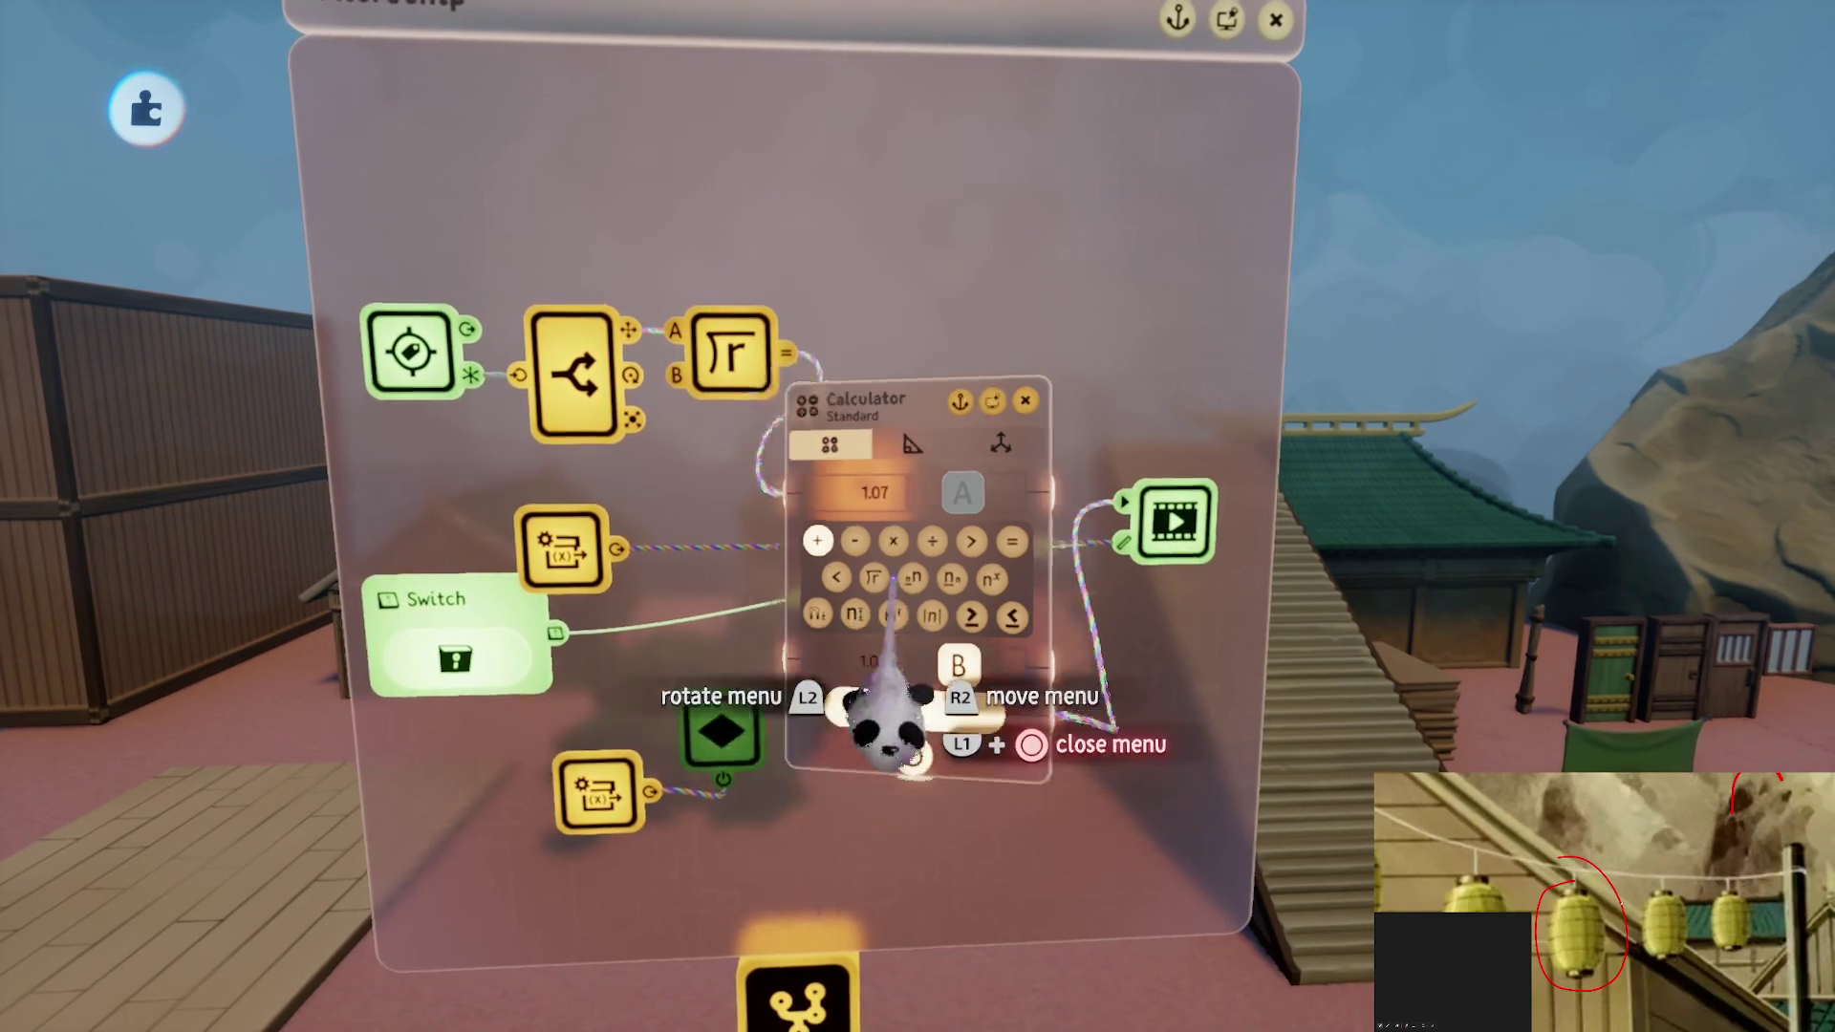
key("Escape")
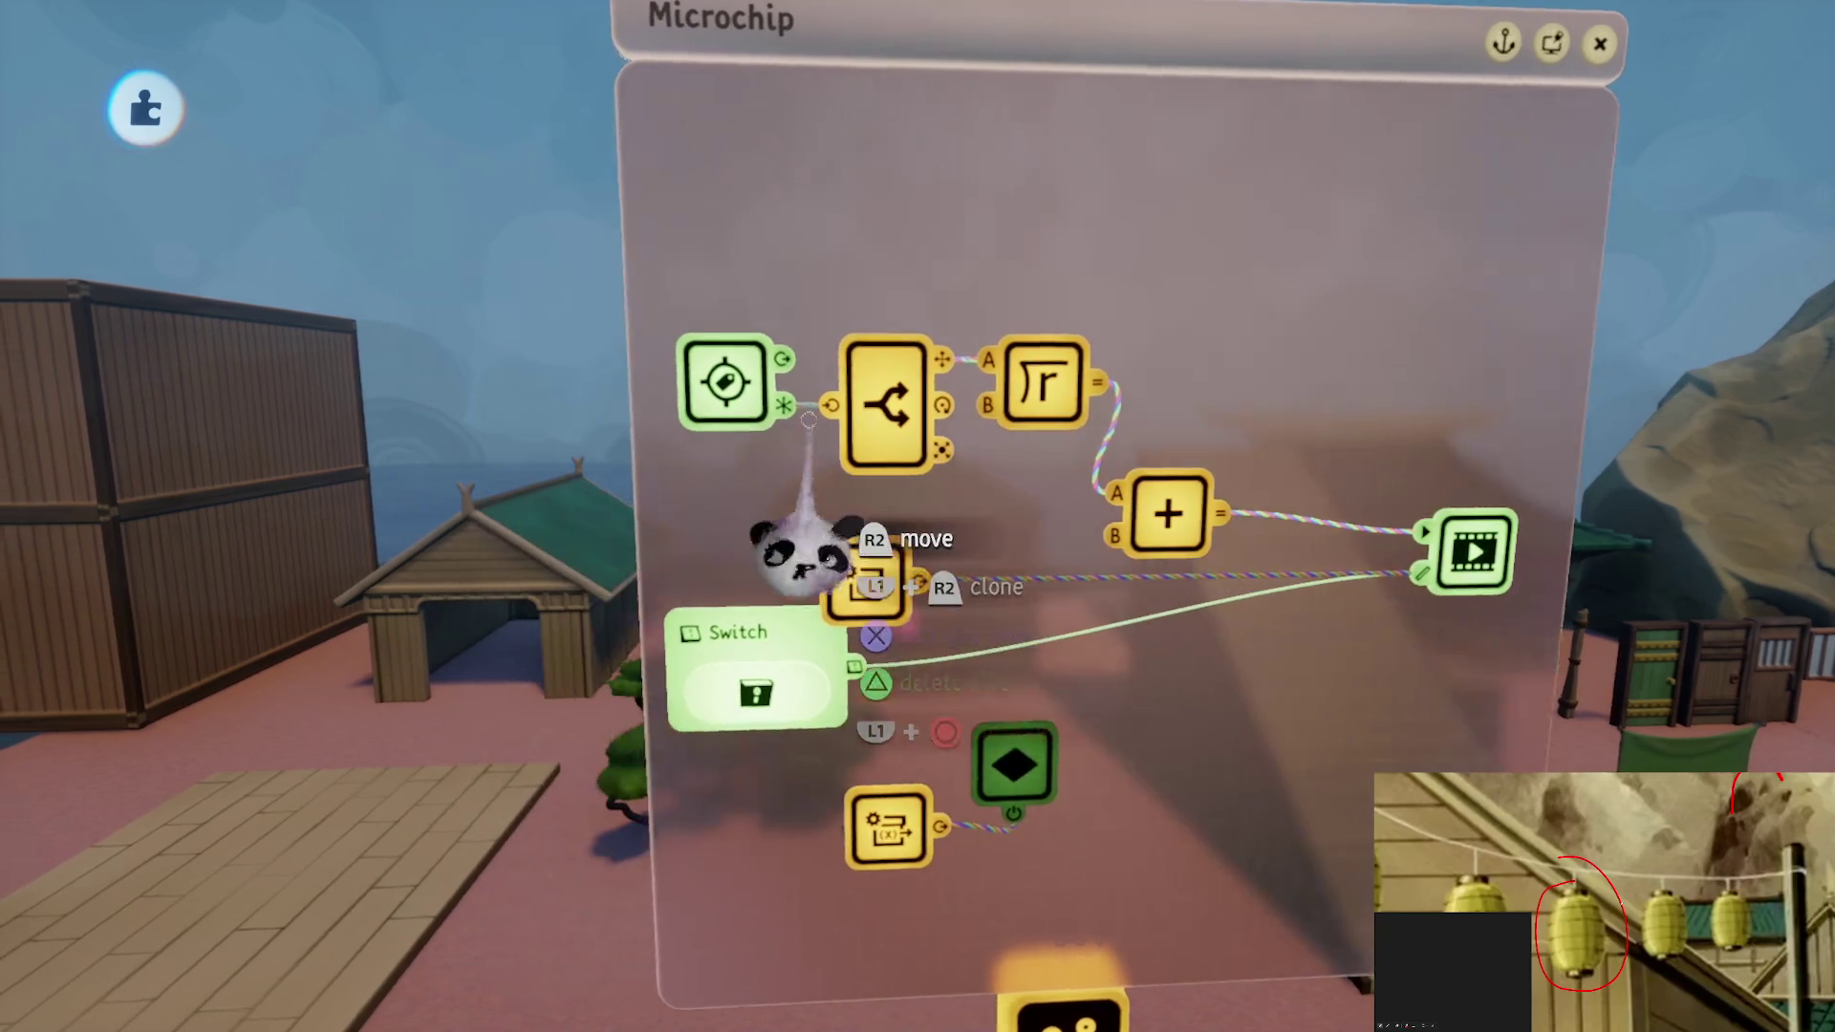
left_click(865, 524)
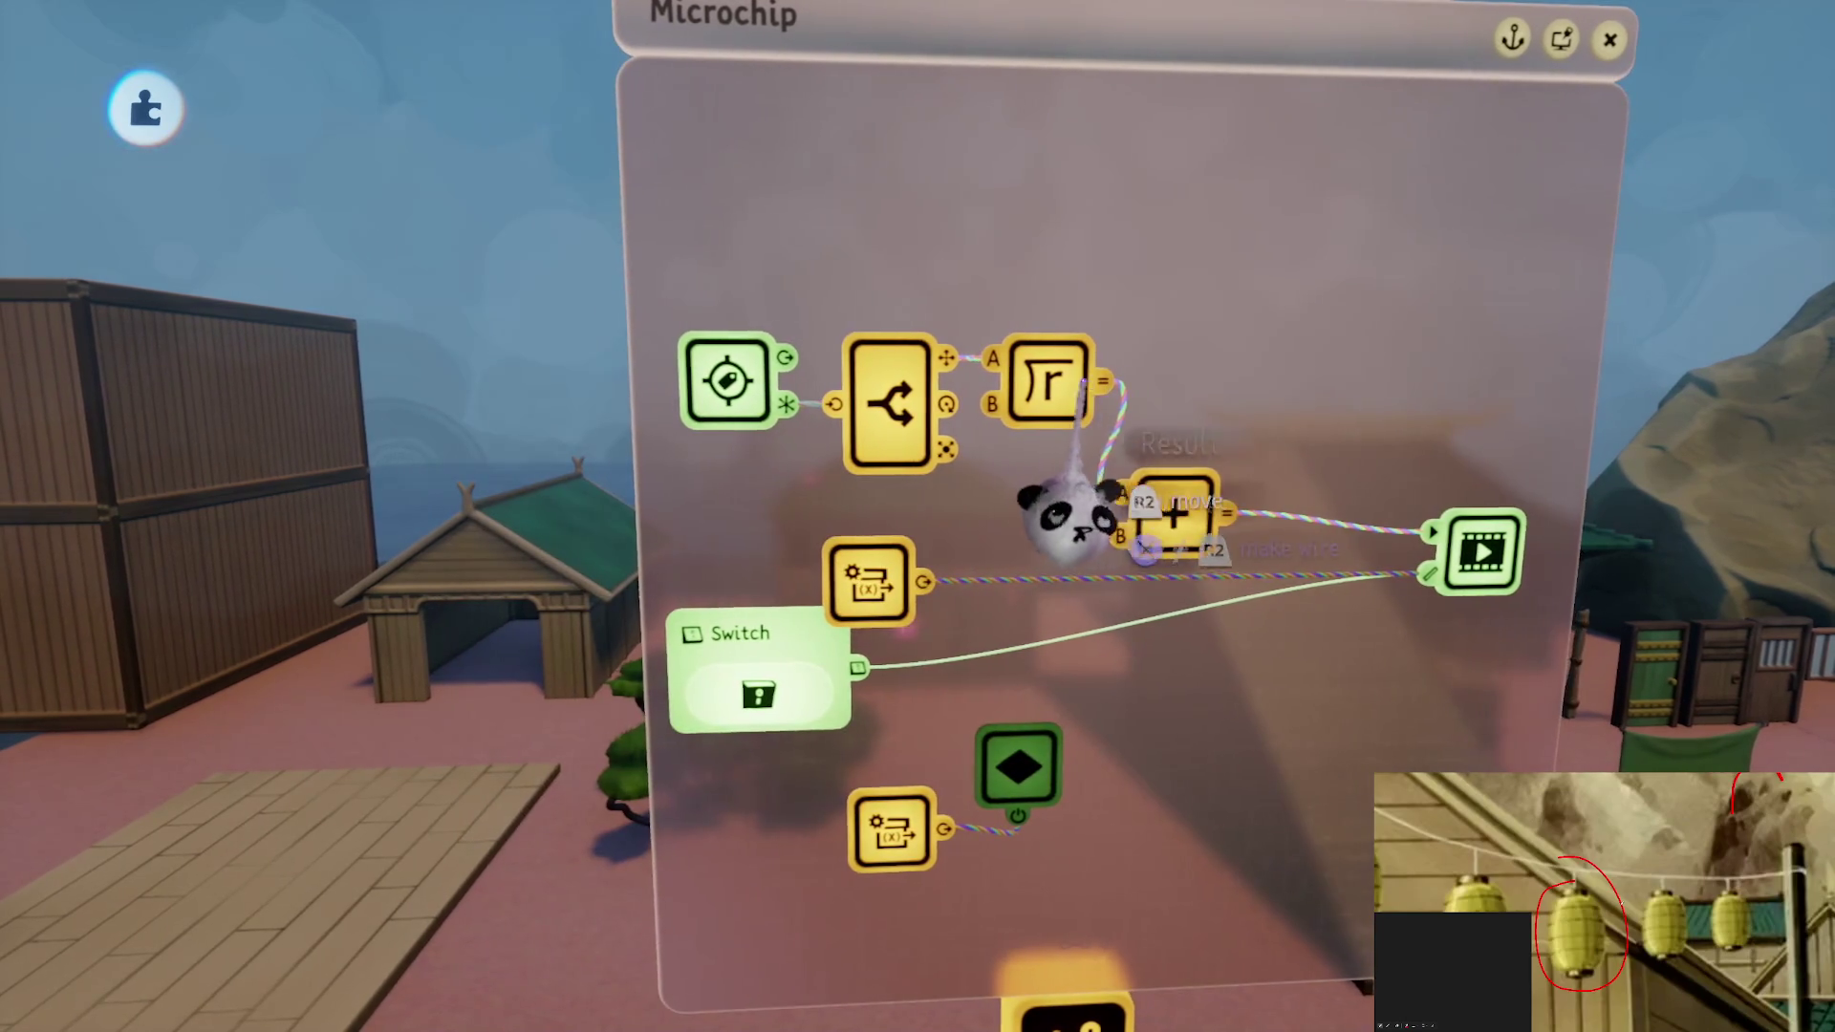
Review the addition node's settings and reposition it on the logic canvas
key("Escape")
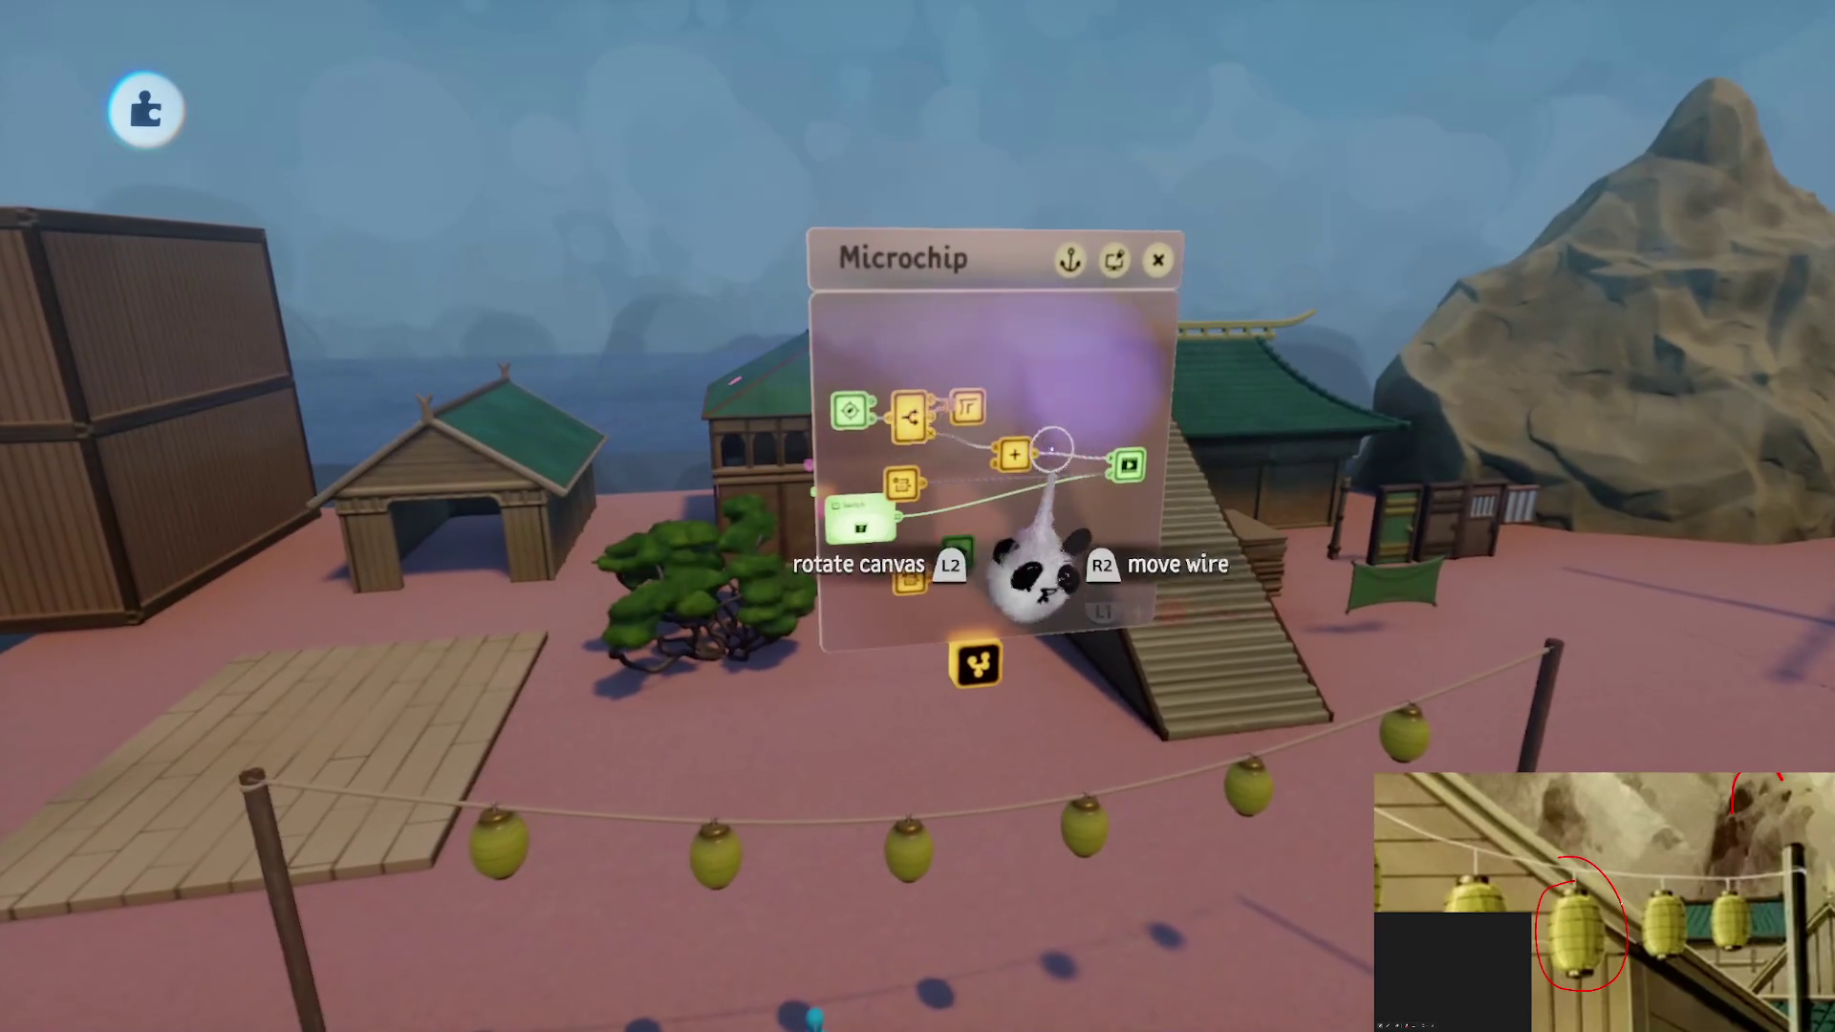
left_click(1013, 454)
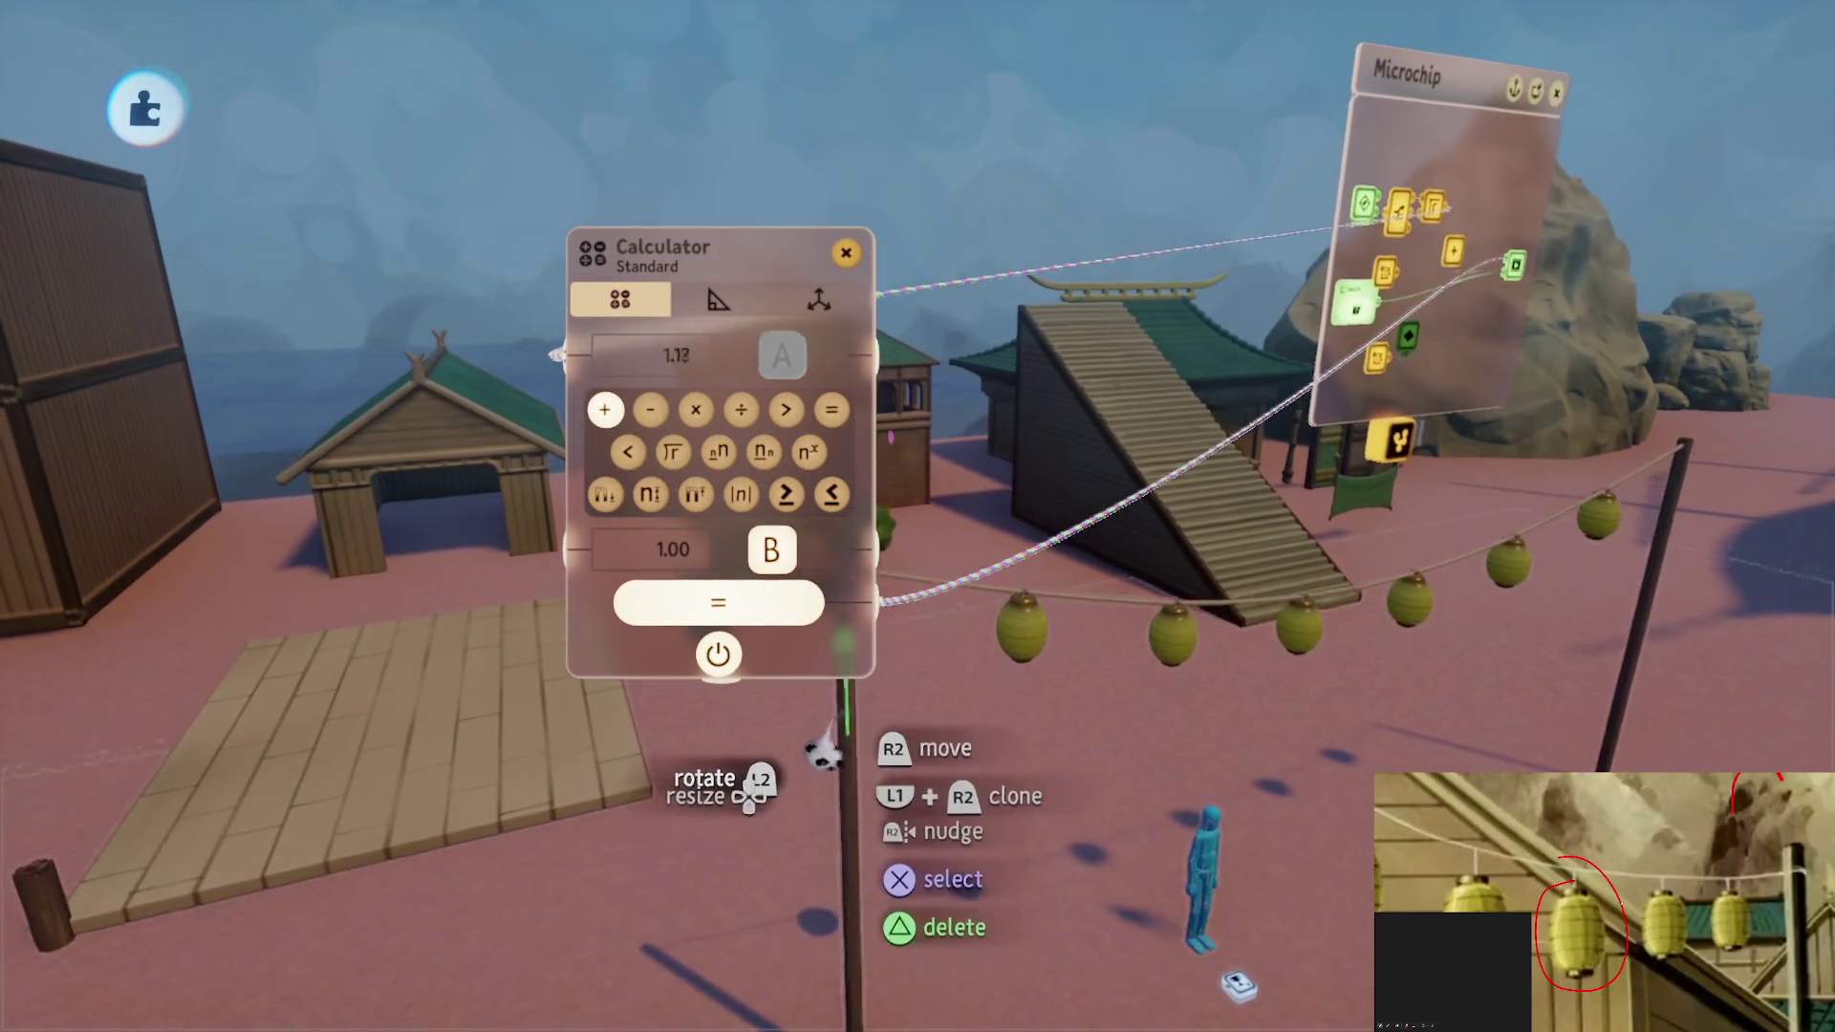
left_click_drag(856, 736, 973, 769)
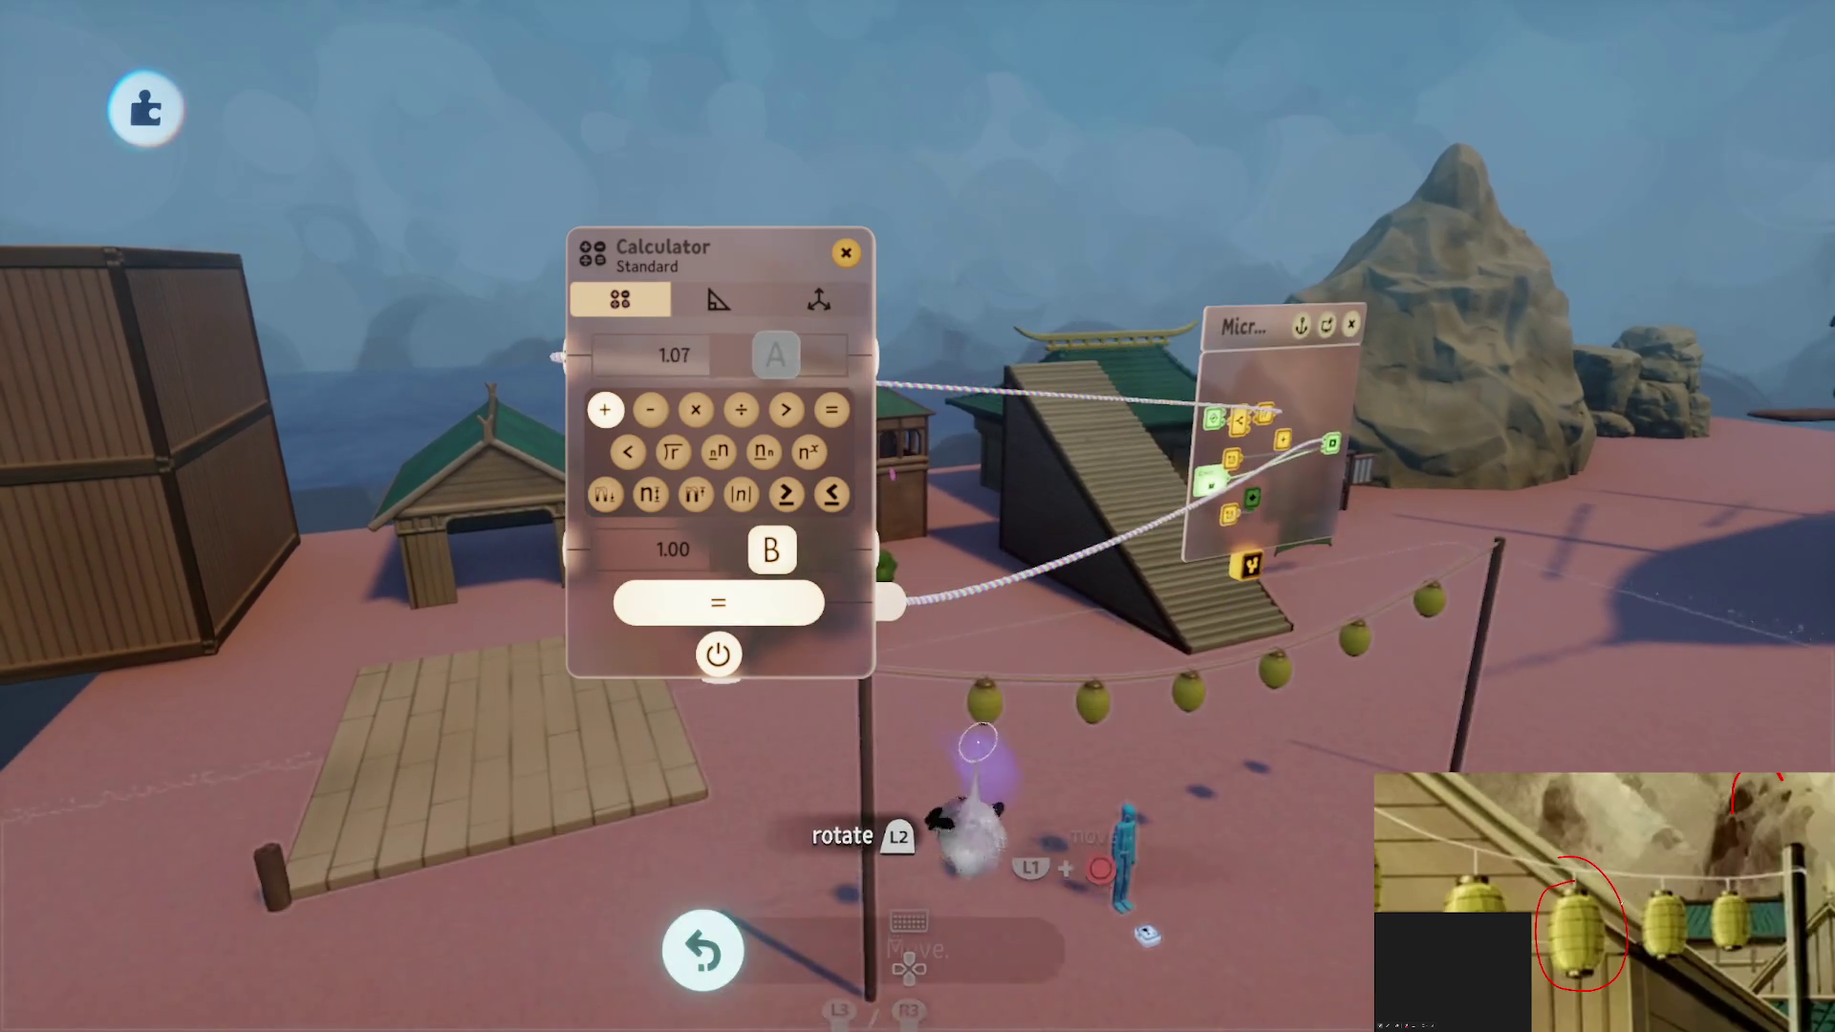
key("Escape")
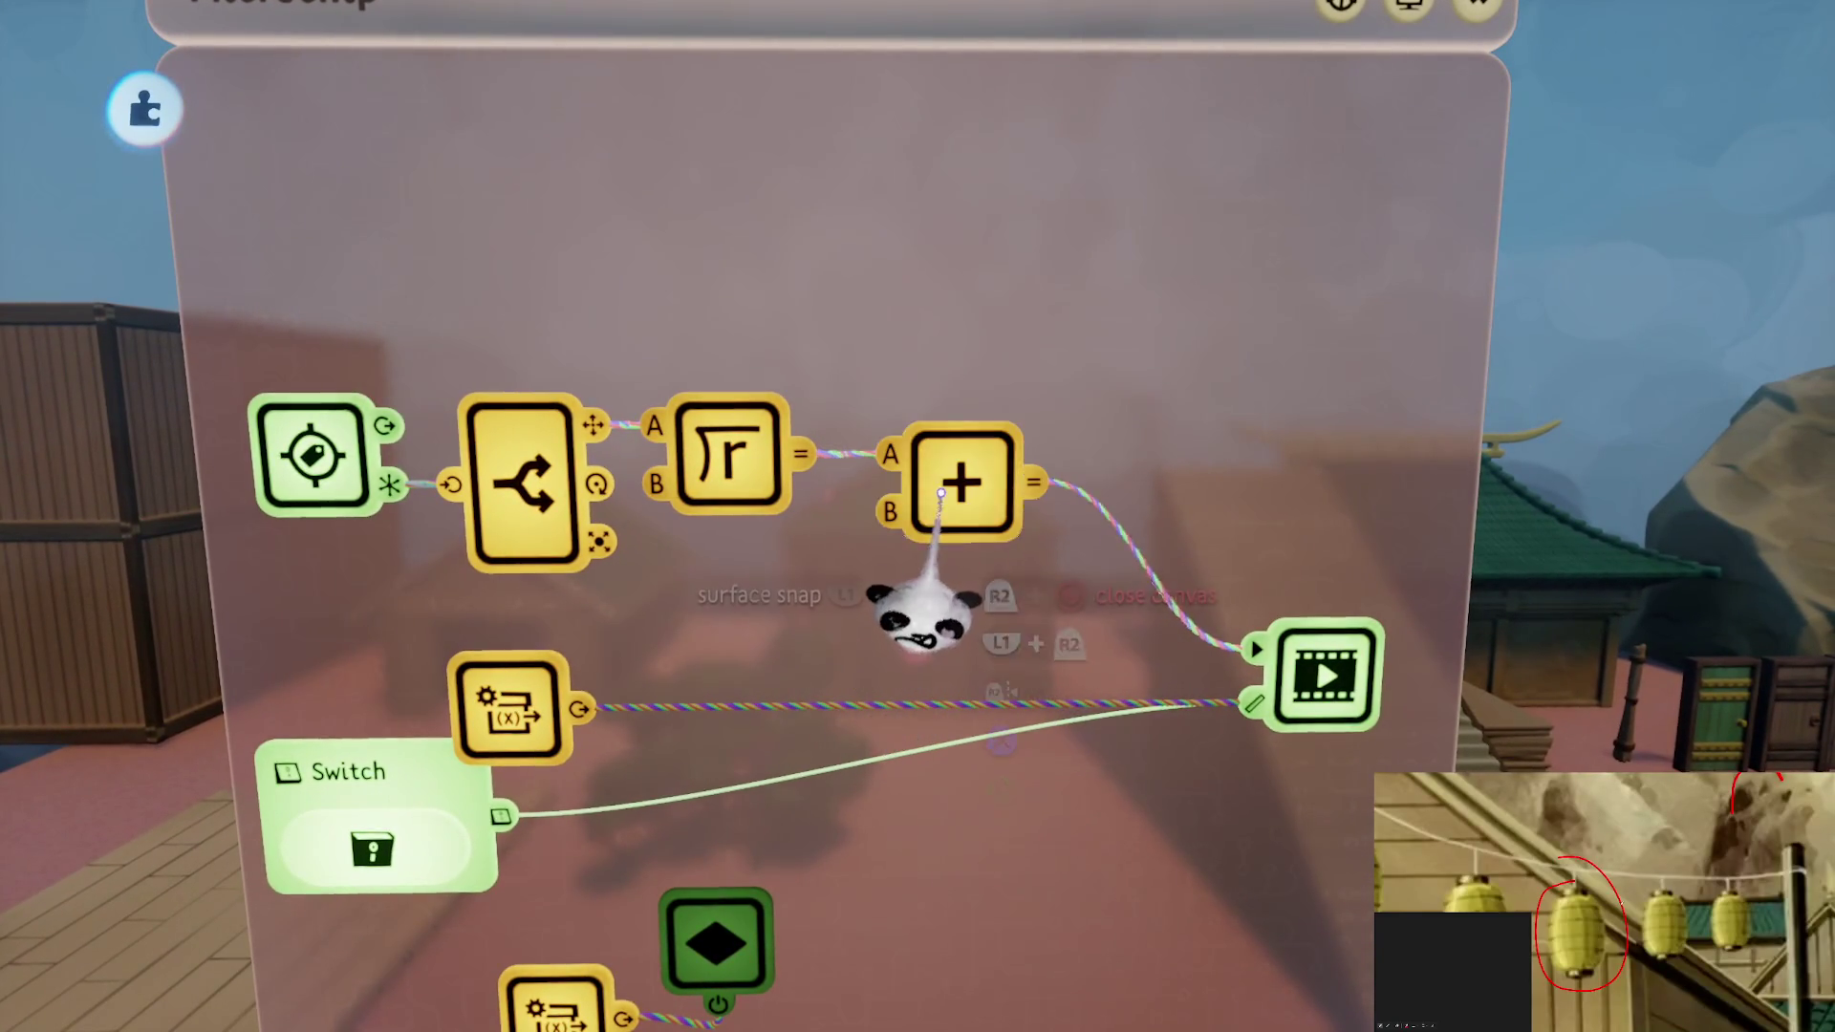
left_click(946, 603)
key("Escape")
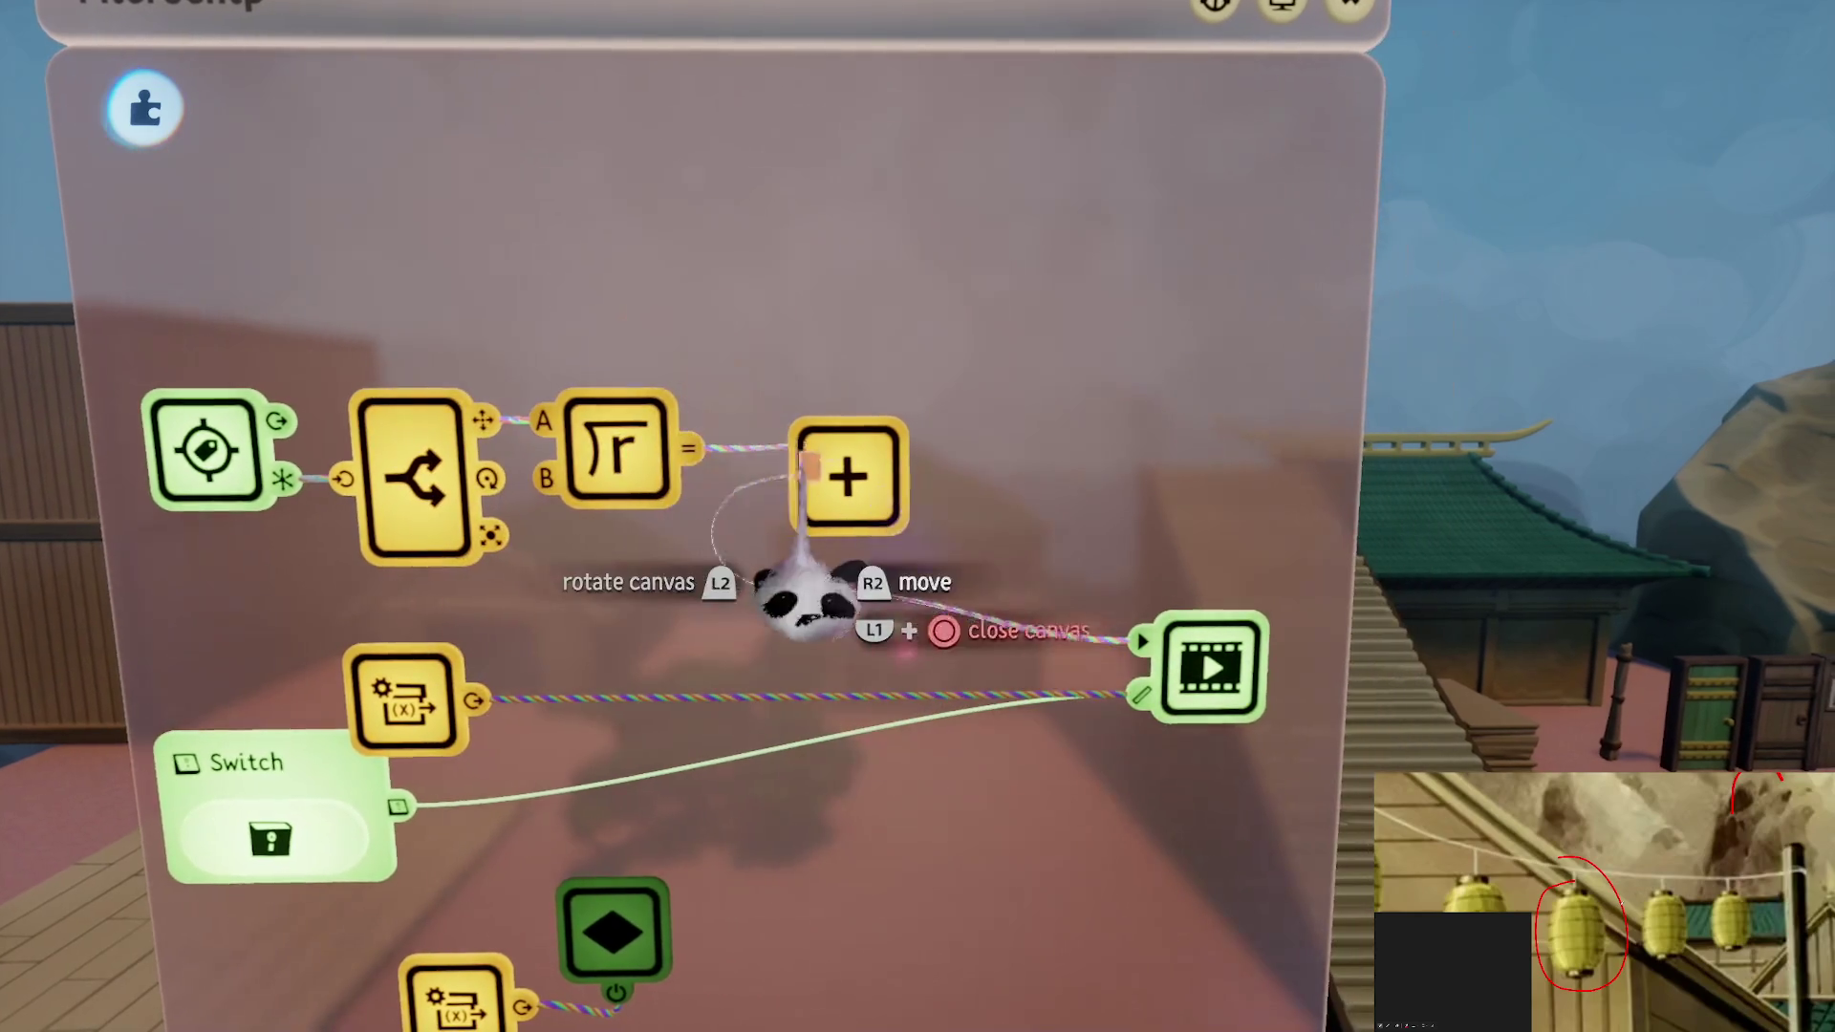
Add a second square-root Calculator between the + output and the Action Recorder
key("ctrl+z")
left_click_drag(1034, 506, 1118, 521)
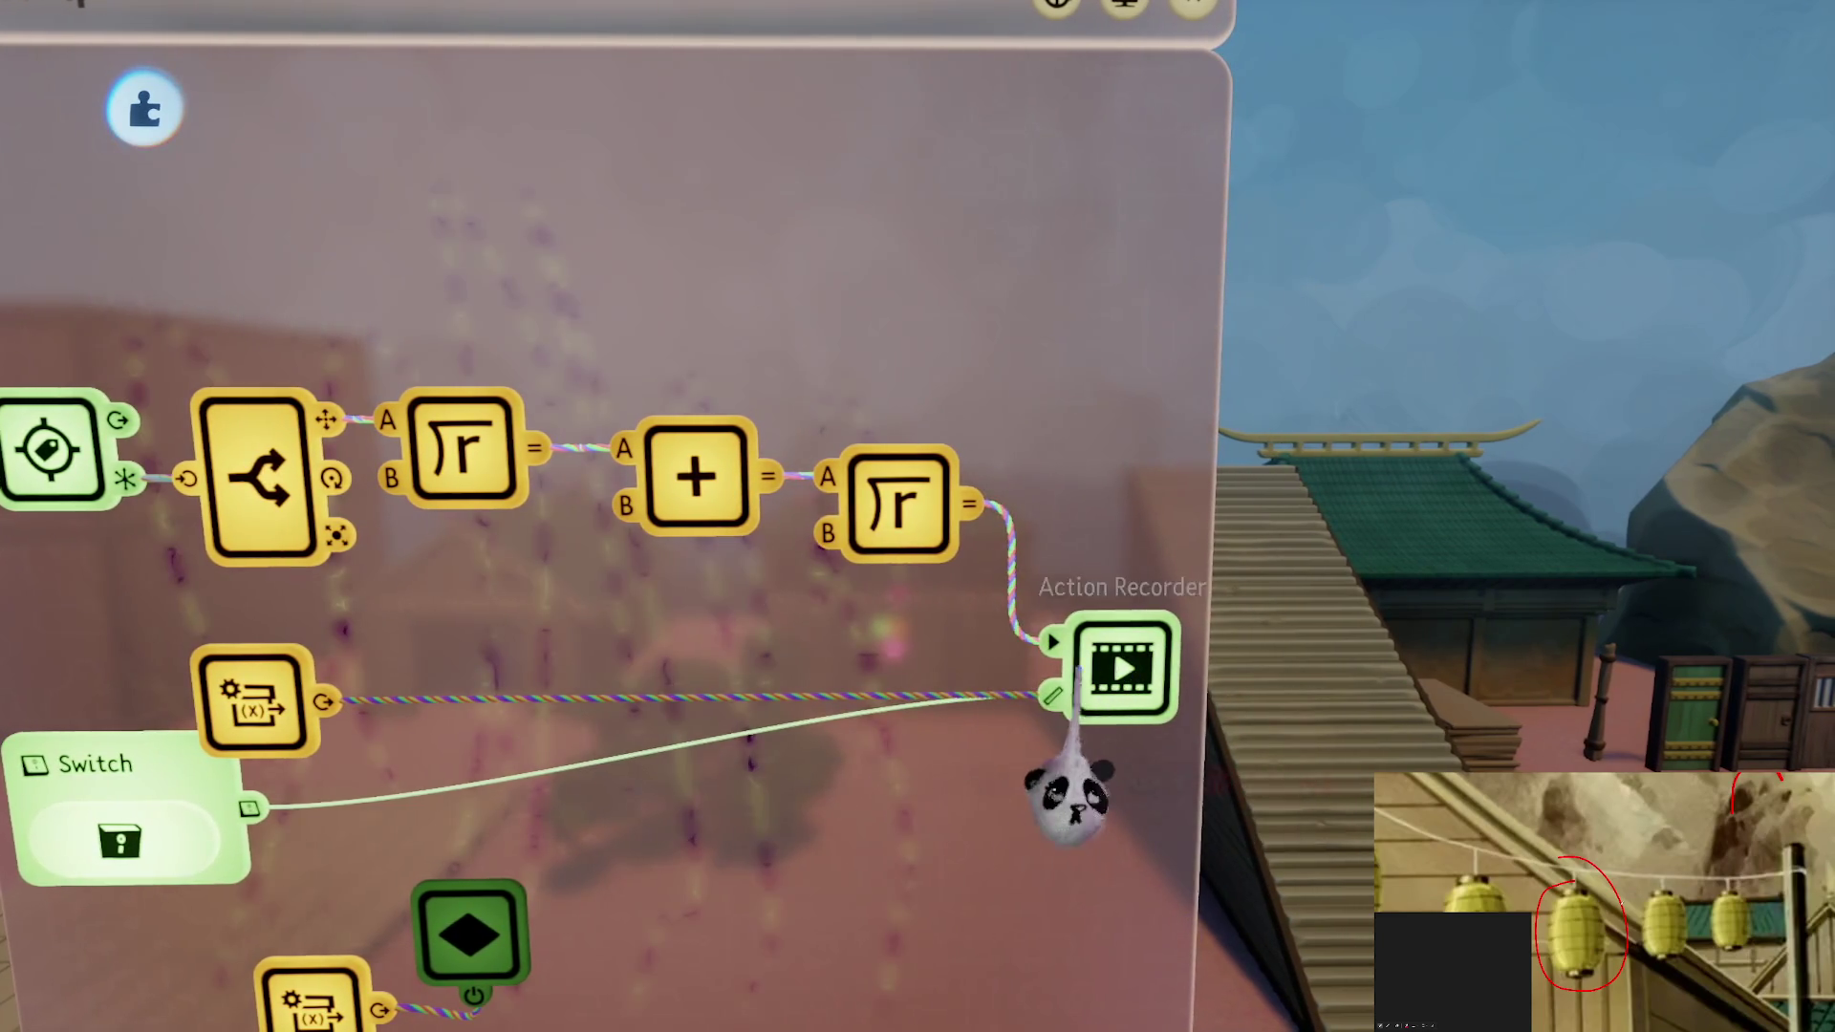
left_click(899, 631)
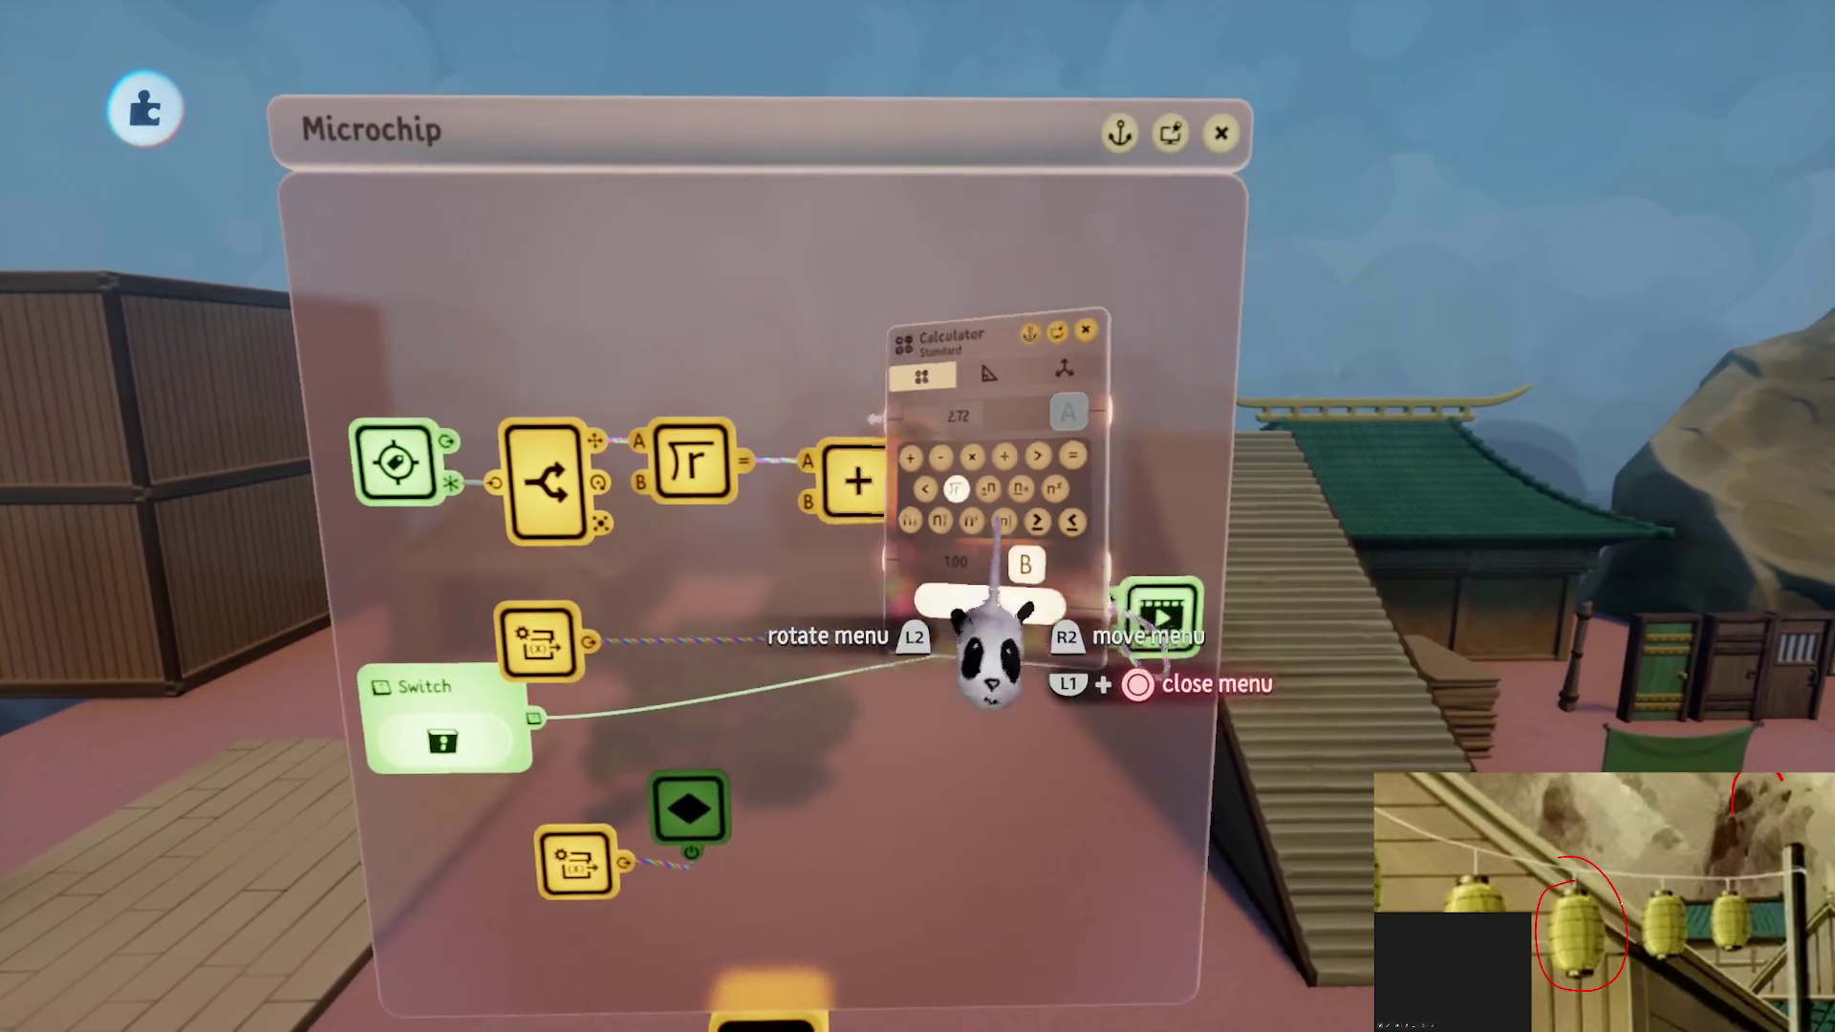
key("Escape")
left_click_drag(999, 669, 1004, 568)
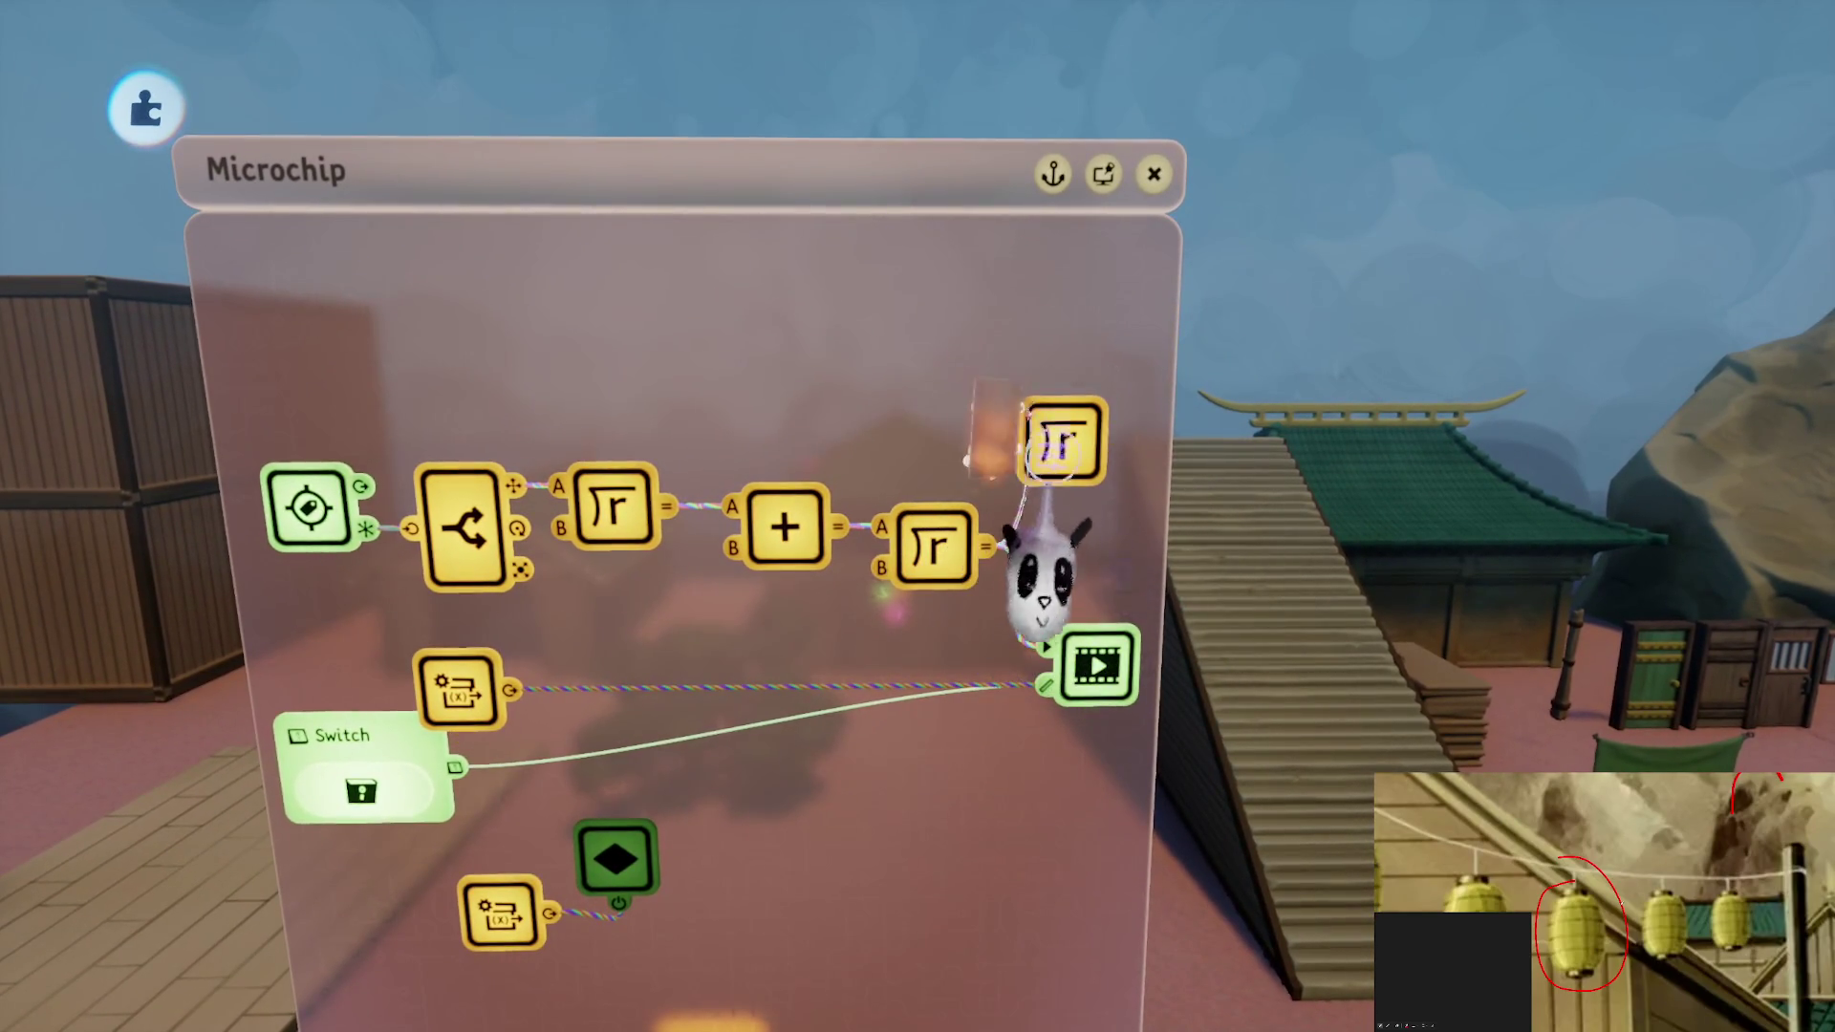
Watch the new square-root node's live value while orbiting, then return to the scene
left_click(1056, 445)
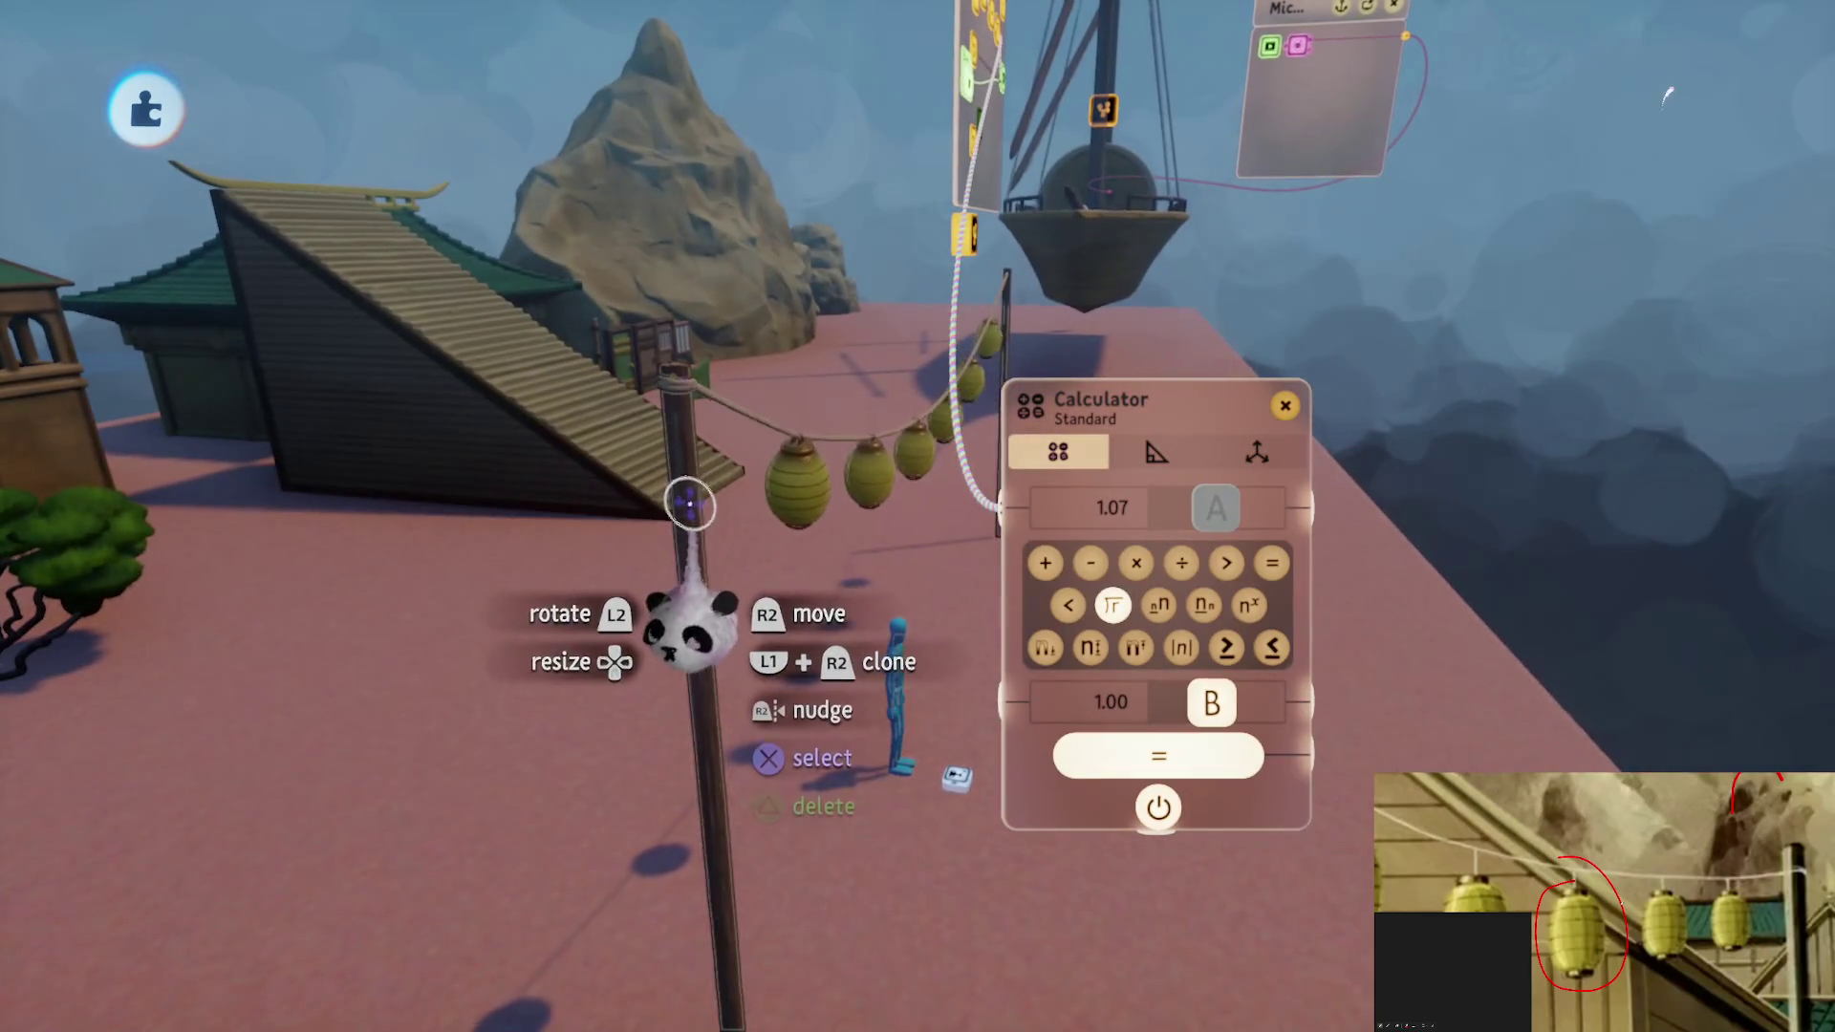
mouse_move(627, 545)
left_mouse_down()
mouse_move(615, 533)
mouse_move(672, 511)
mouse_move(660, 545)
mouse_move(1013, 875)
left_mouse_up()
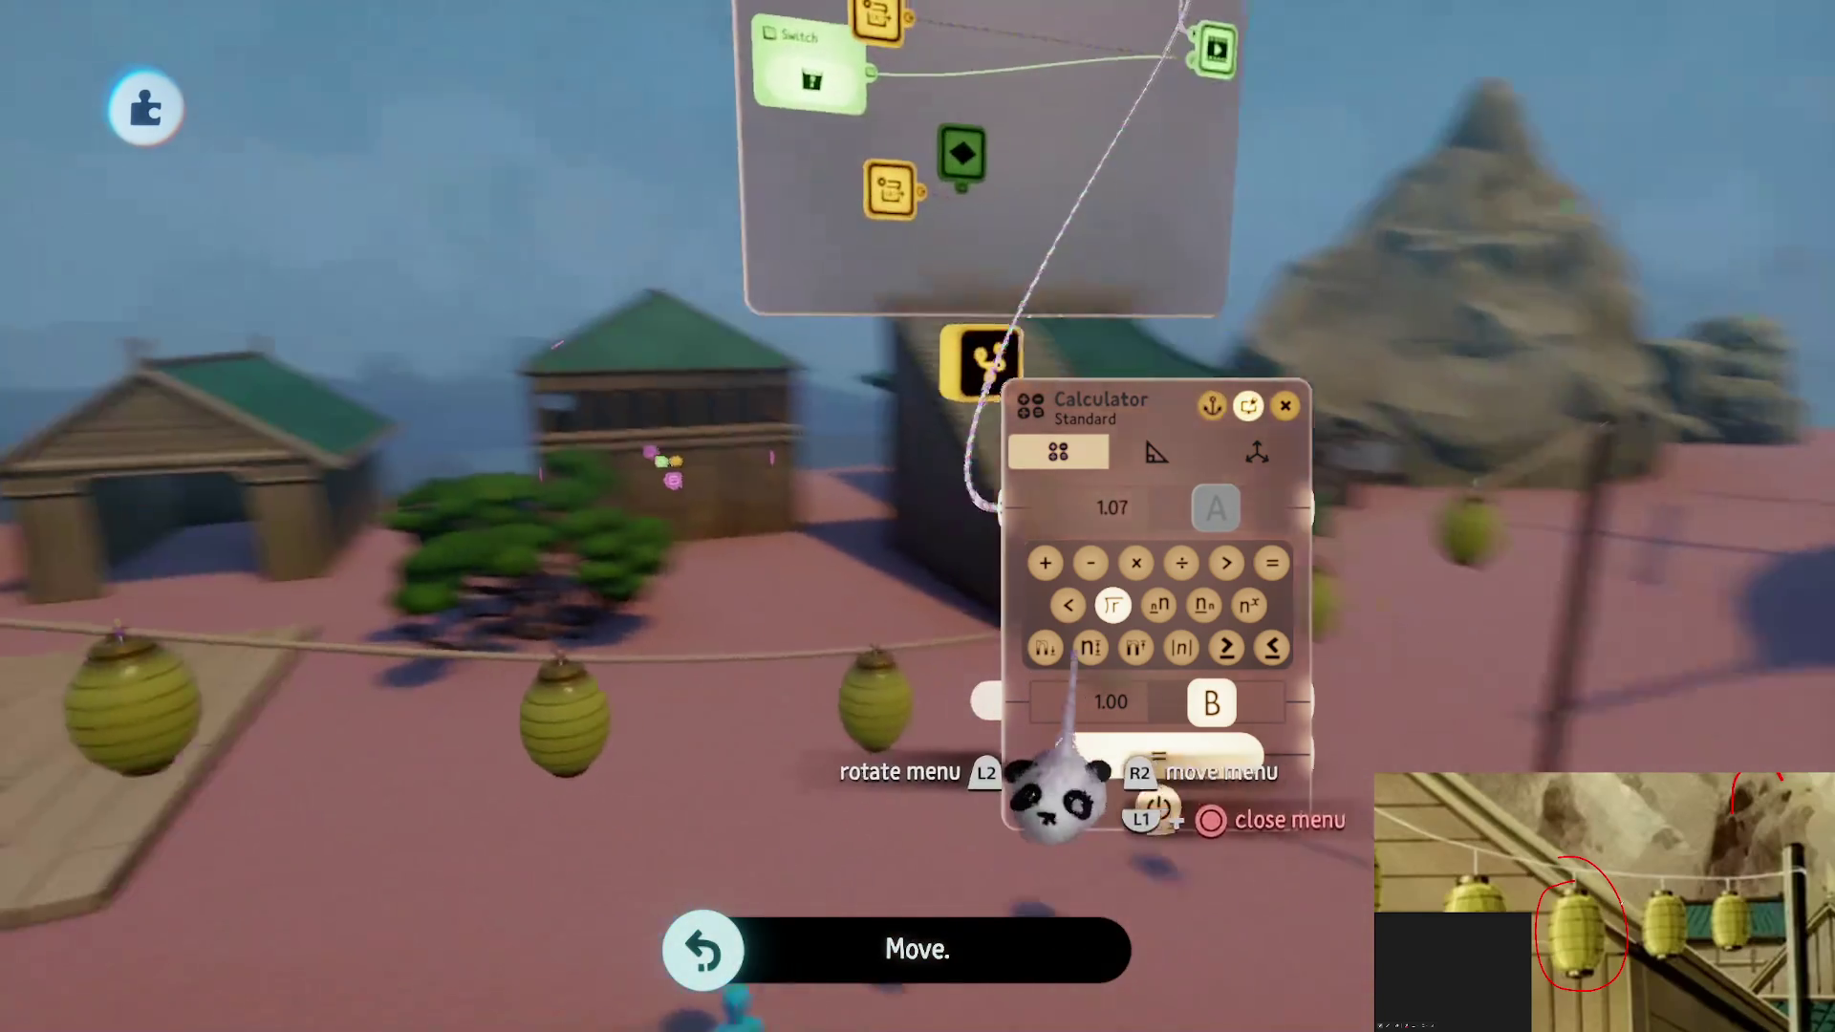
key("Escape")
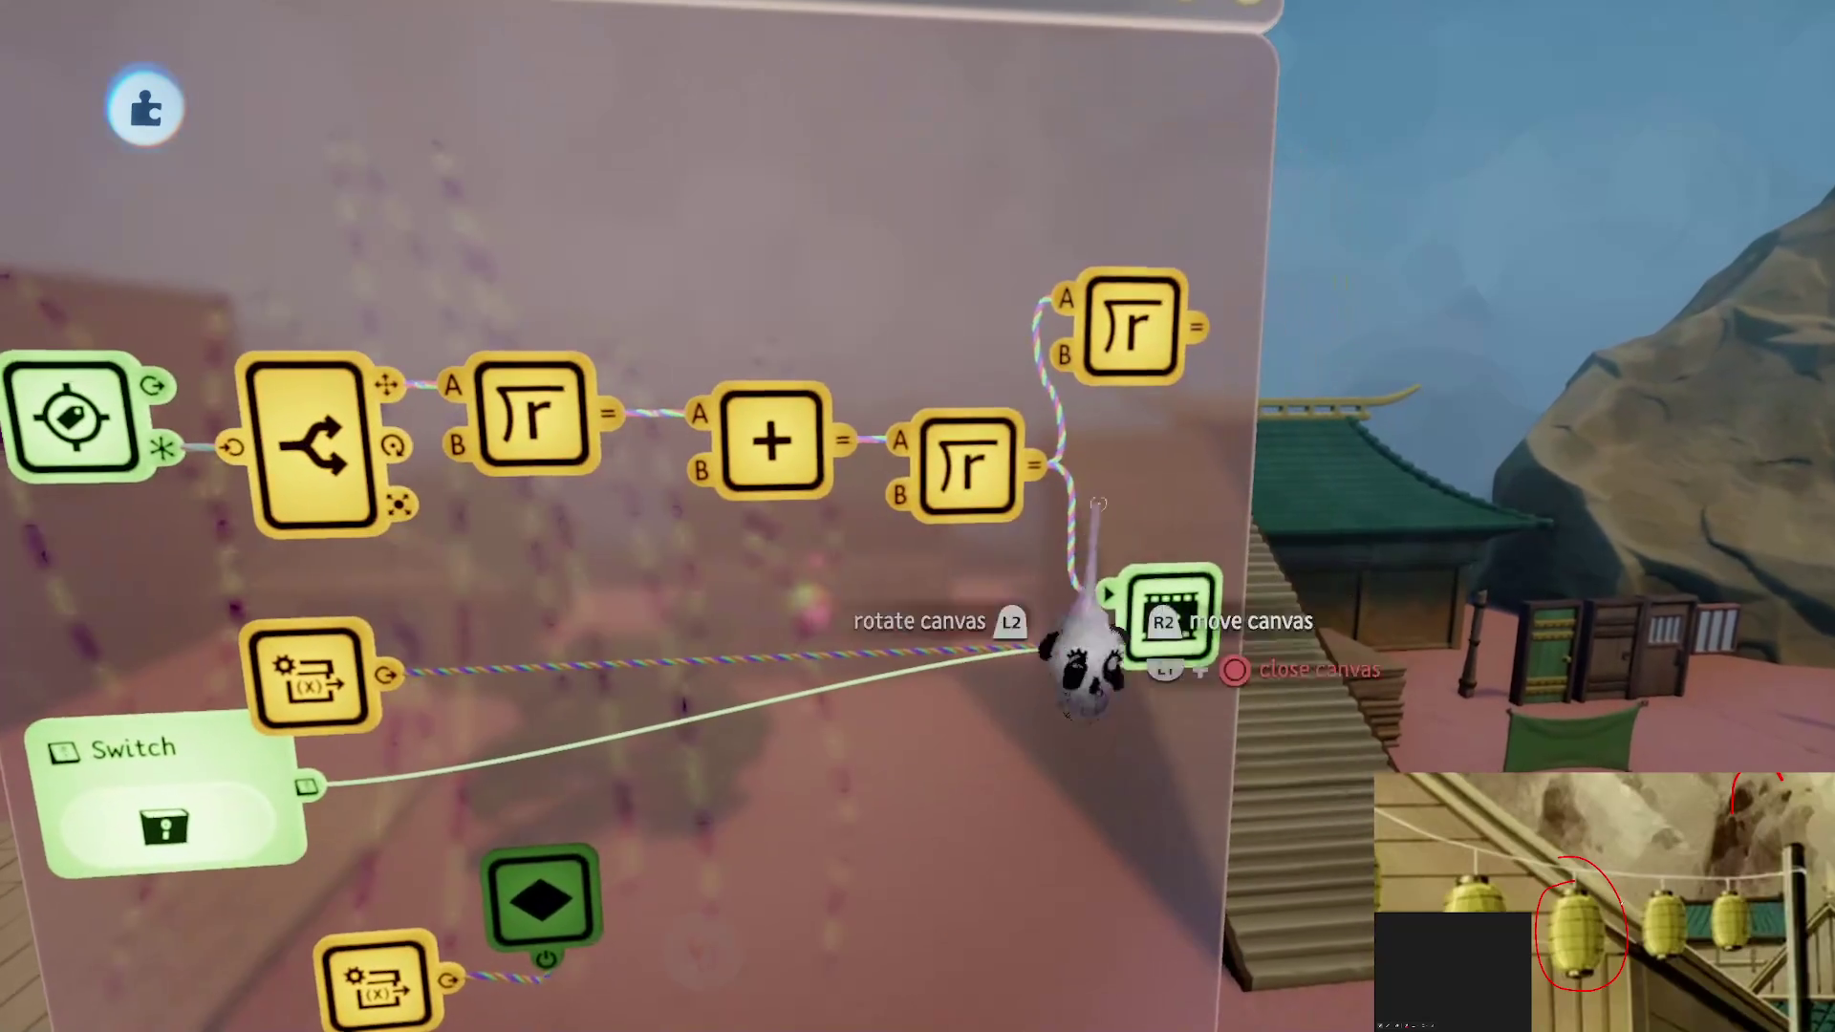
mouse_move(1089, 655)
left_mouse_down()
mouse_move(942, 656)
mouse_move(955, 593)
mouse_move(873, 299)
mouse_move(894, 553)
left_mouse_up()
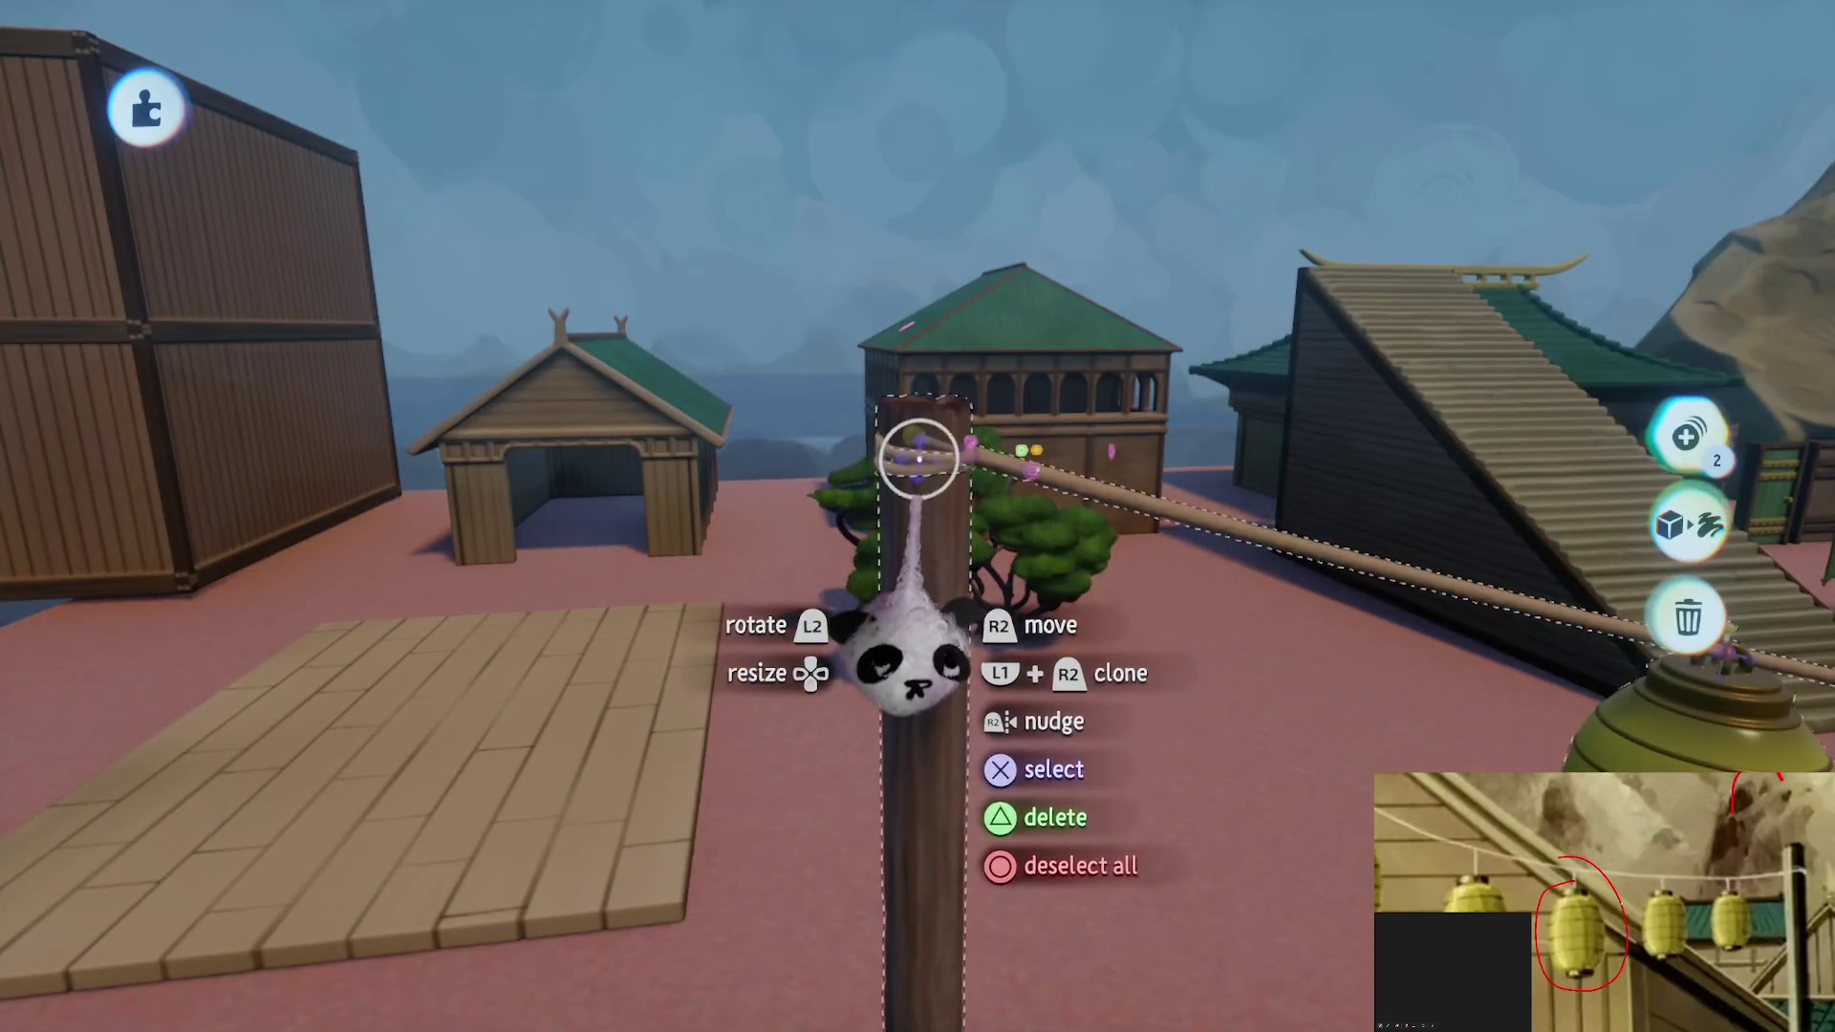
Orbit around the lantern post and string to preview them, then bring up the pause menu
mouse_move(922, 457)
left_mouse_down()
mouse_move(832, 615)
mouse_move(840, 516)
left_mouse_up()
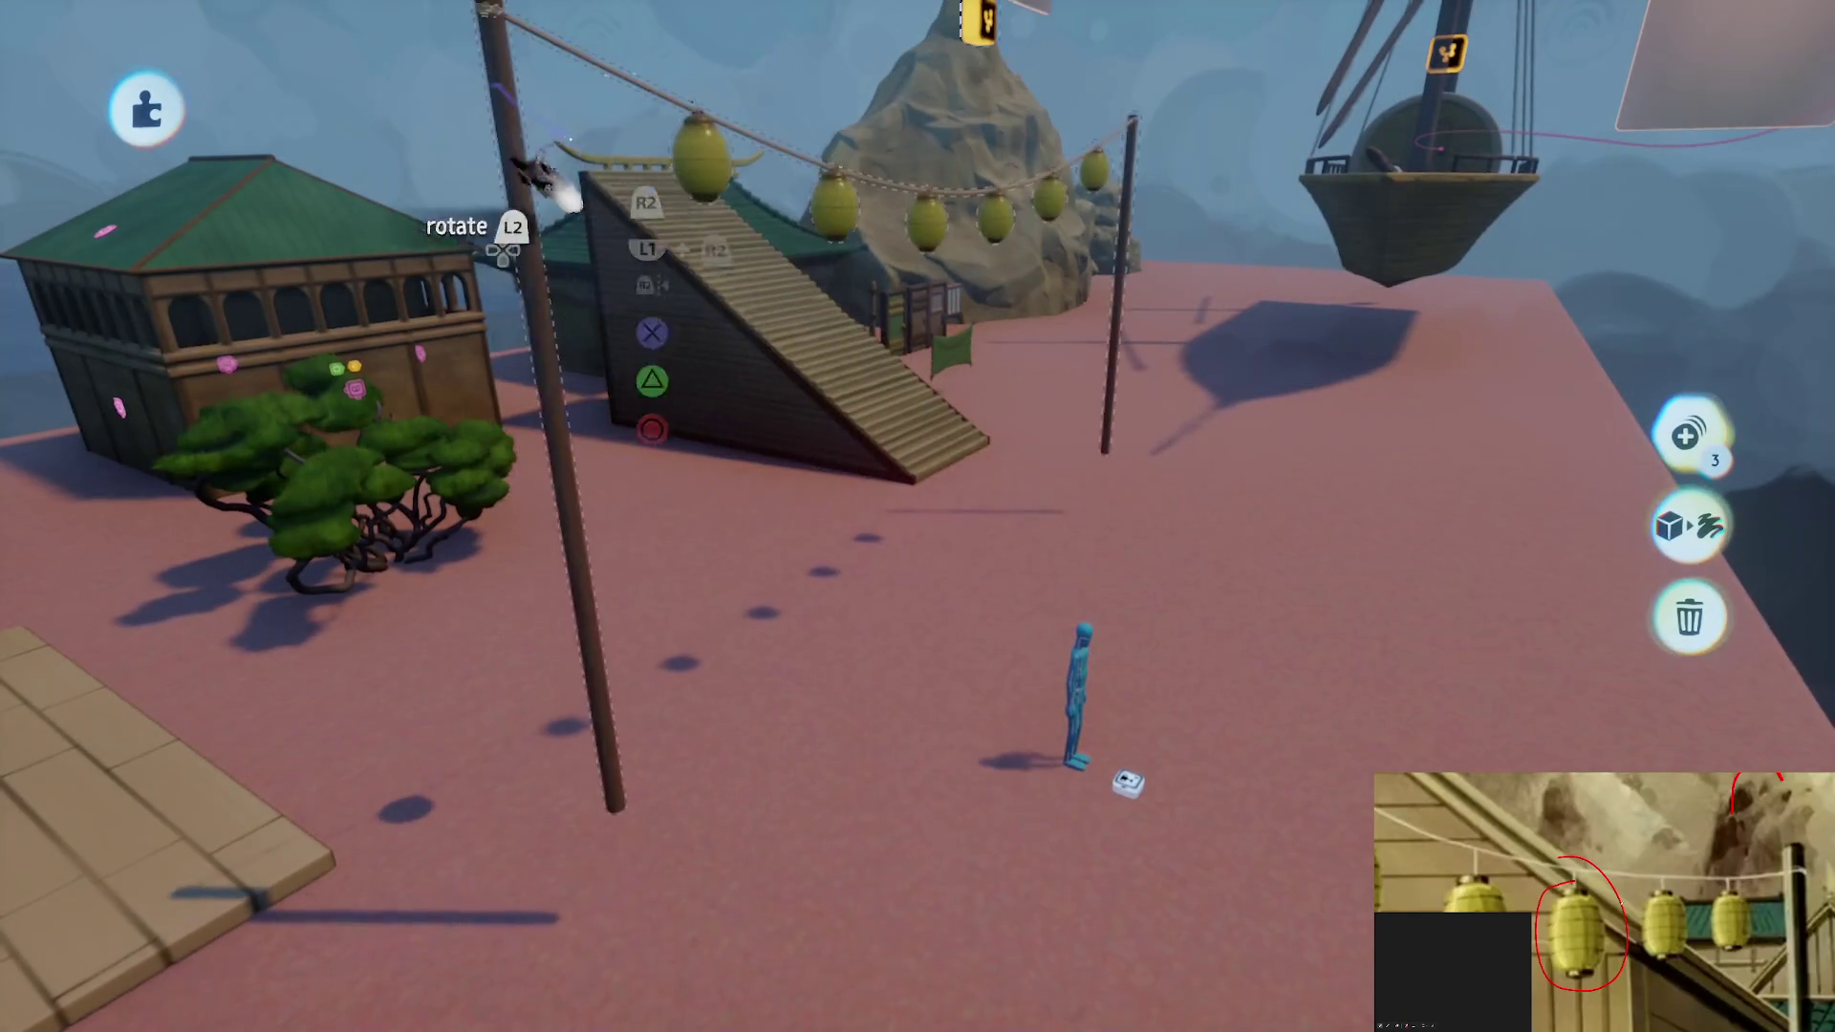
mouse_move(861, 715)
left_mouse_down()
mouse_move(840, 696)
mouse_move(934, 656)
mouse_move(899, 674)
mouse_move(902, 704)
mouse_move(889, 622)
mouse_move(840, 730)
mouse_move(923, 713)
mouse_move(947, 742)
mouse_move(922, 704)
mouse_move(922, 727)
mouse_move(971, 668)
mouse_move(976, 704)
mouse_move(947, 704)
left_mouse_up()
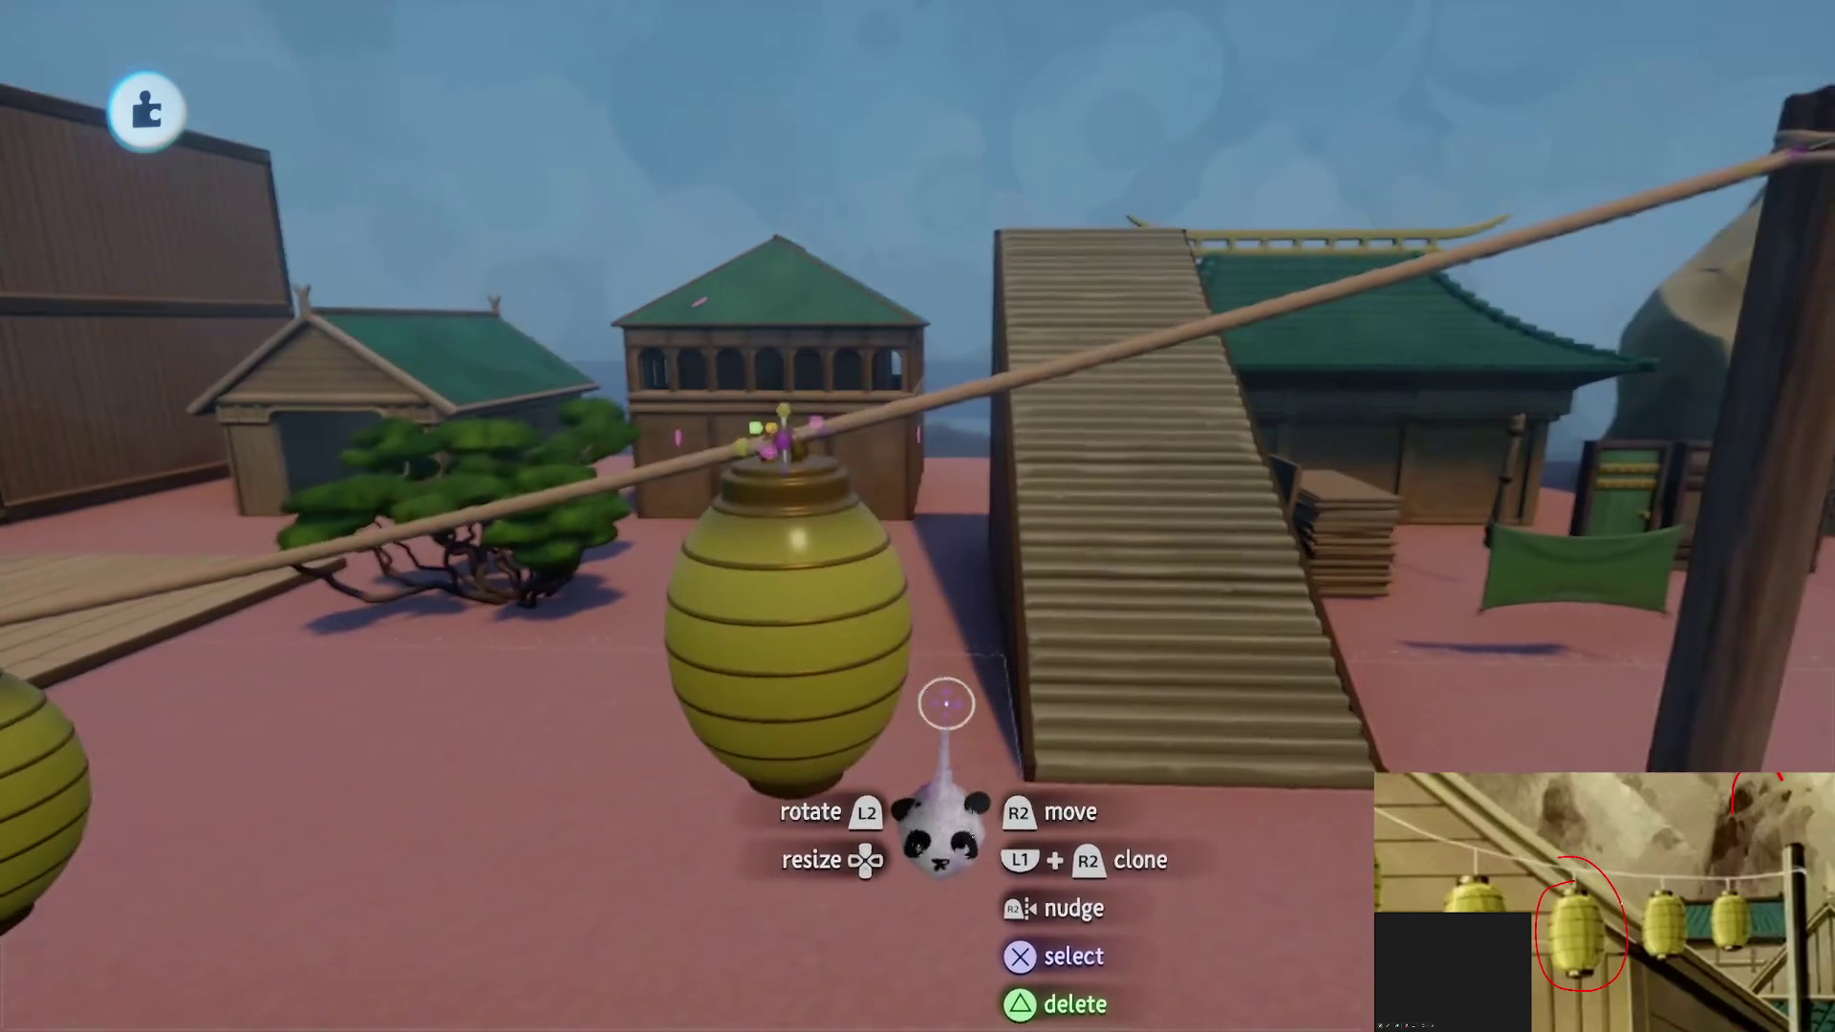
mouse_move(918, 626)
left_mouse_down()
mouse_move(861, 667)
mouse_move(942, 737)
mouse_move(918, 561)
mouse_move(731, 511)
left_mouse_up()
key("Escape")
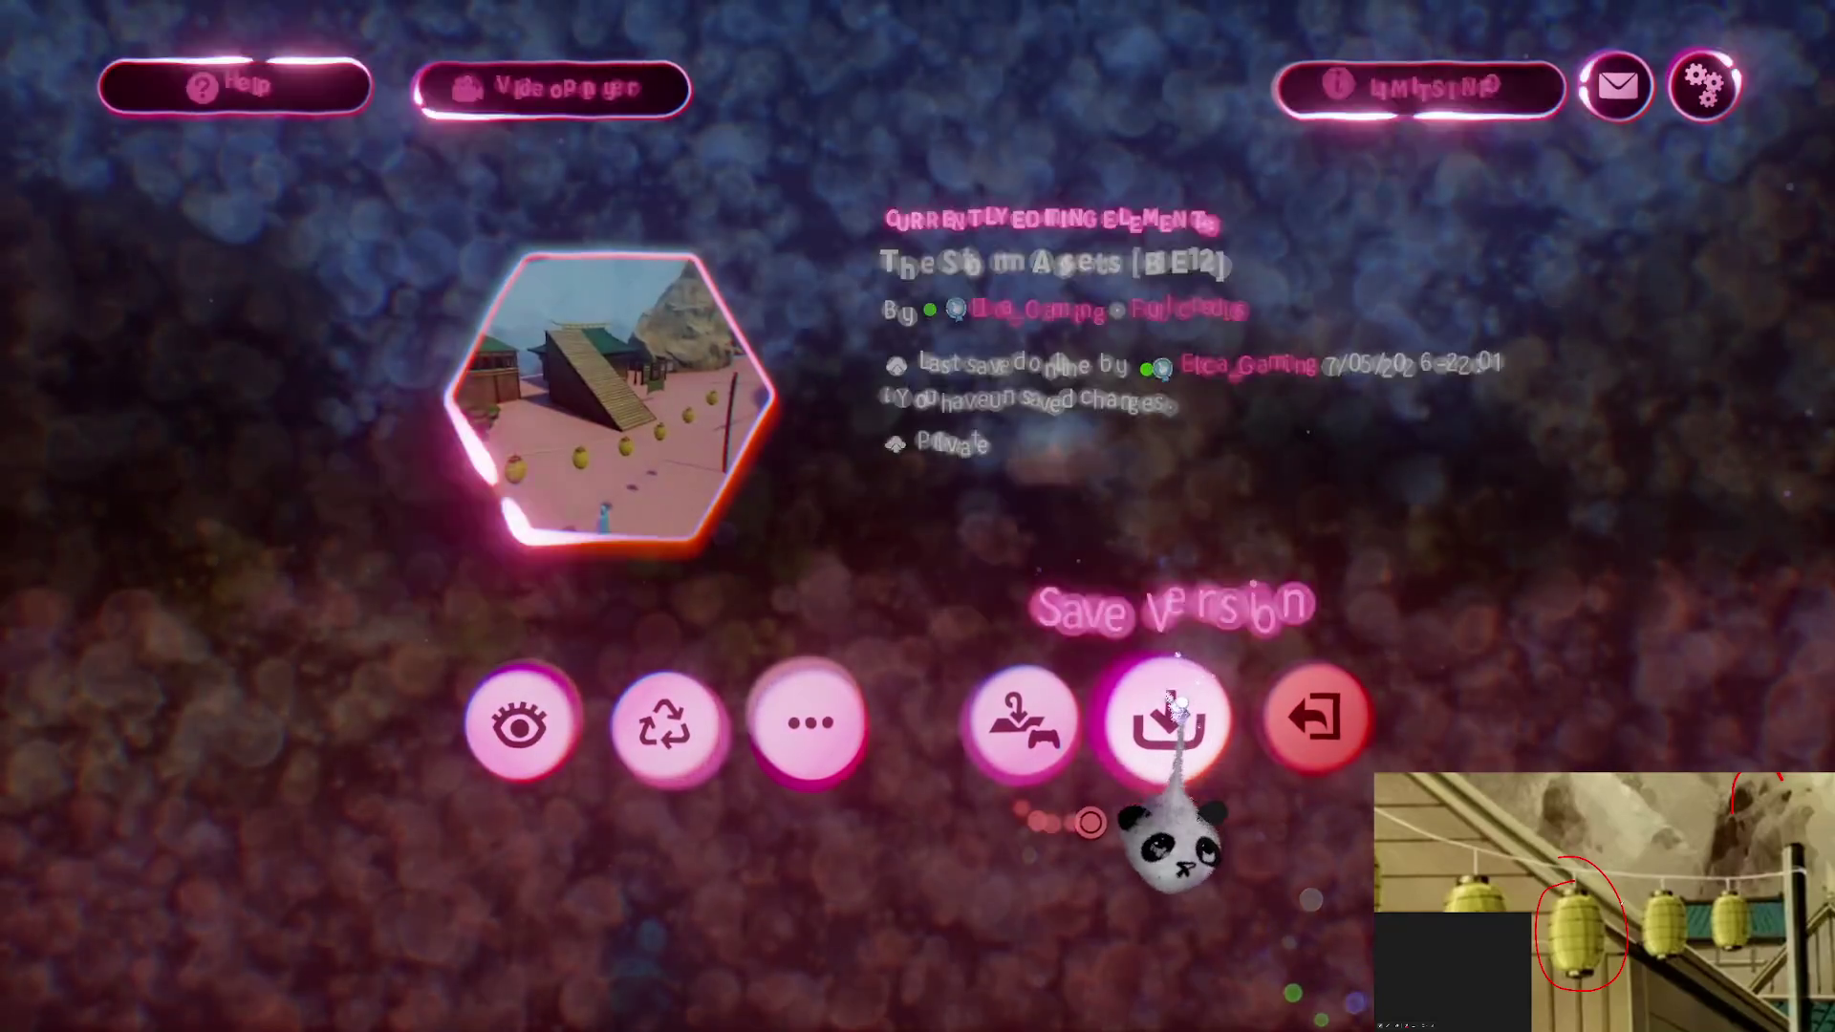
Save a new version of the element online and return to editing
left_click(1168, 715)
left_click(1679, 118)
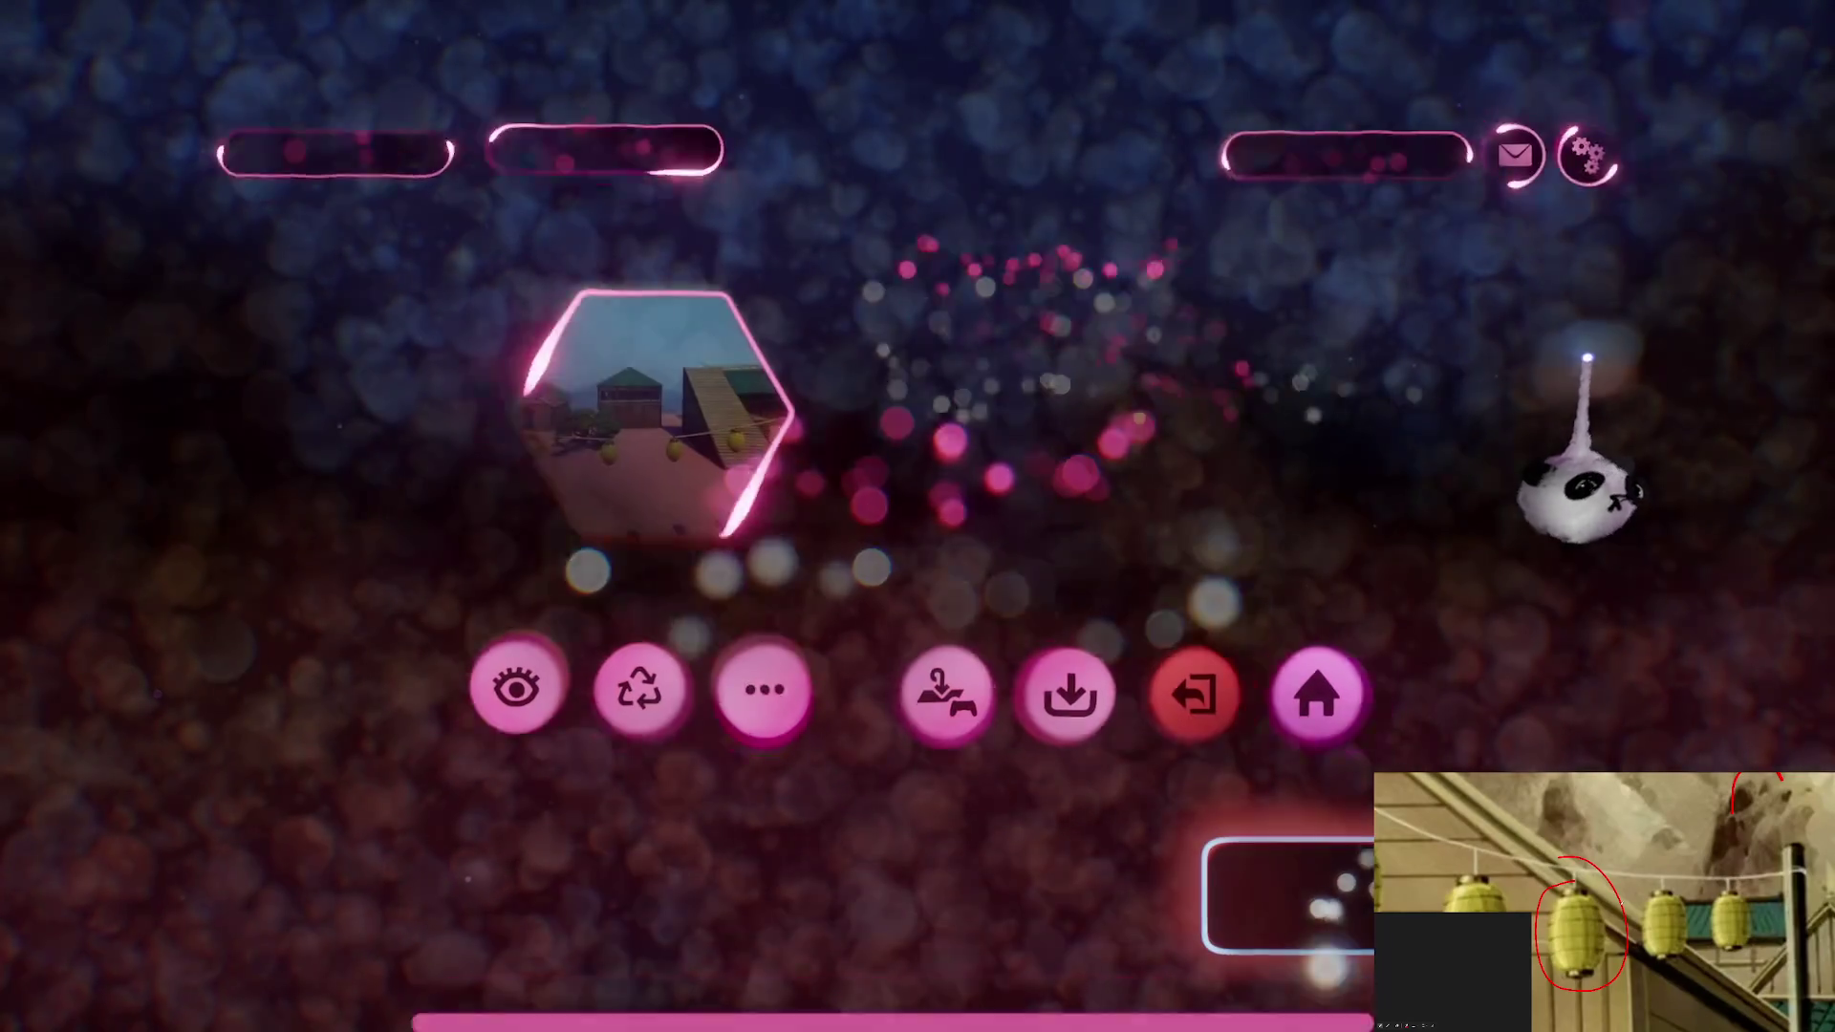
key("Escape")
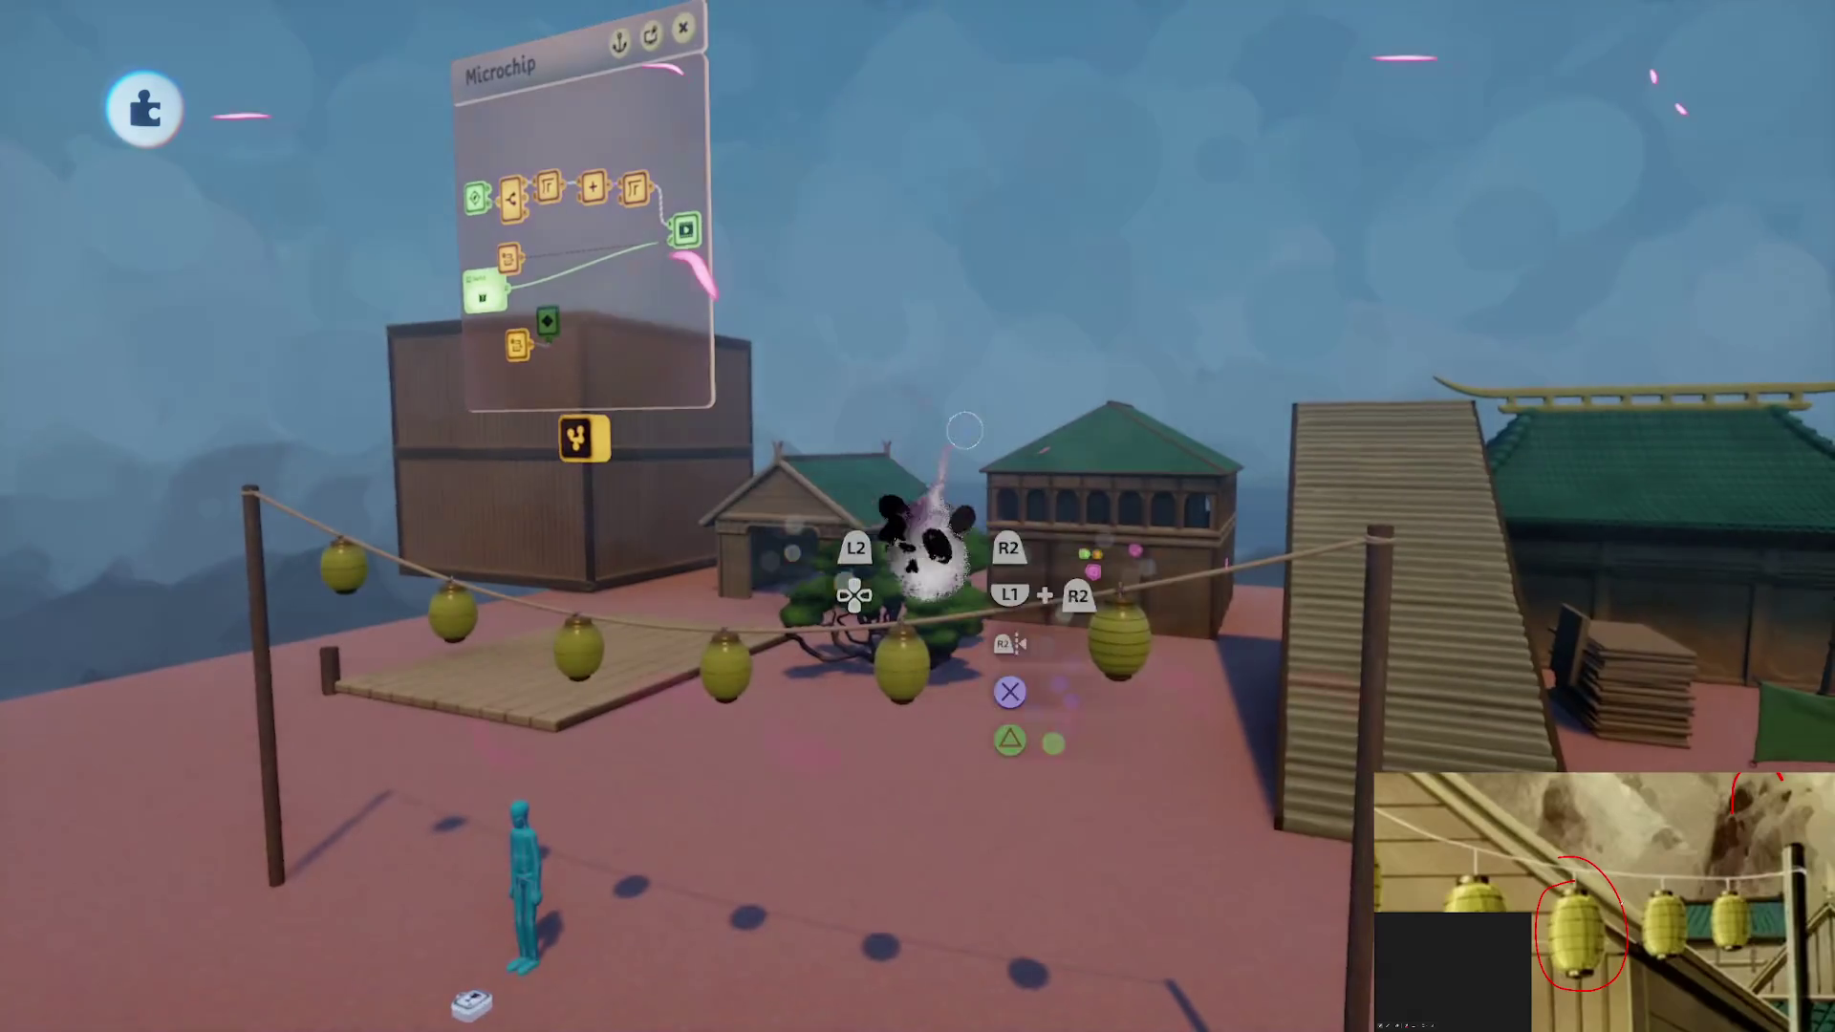
Save another version online from the pause menu
key("Escape")
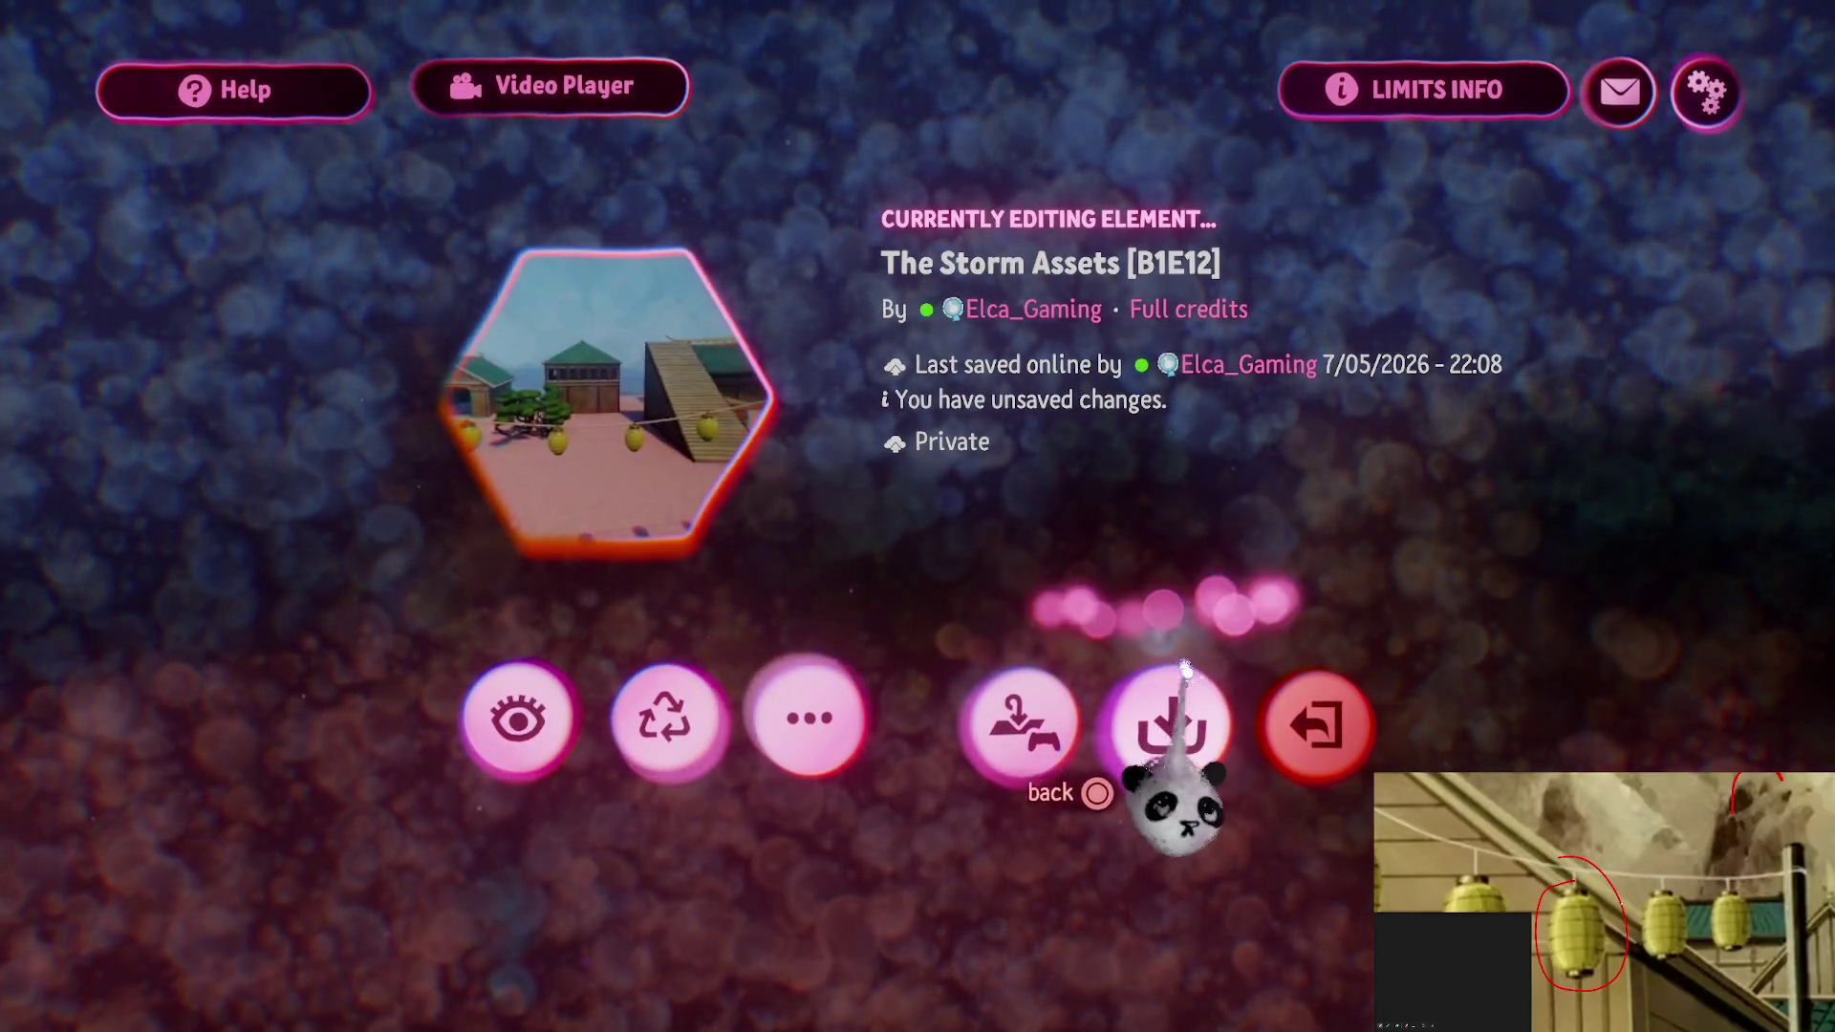
left_click(1184, 674)
left_click(1704, 96)
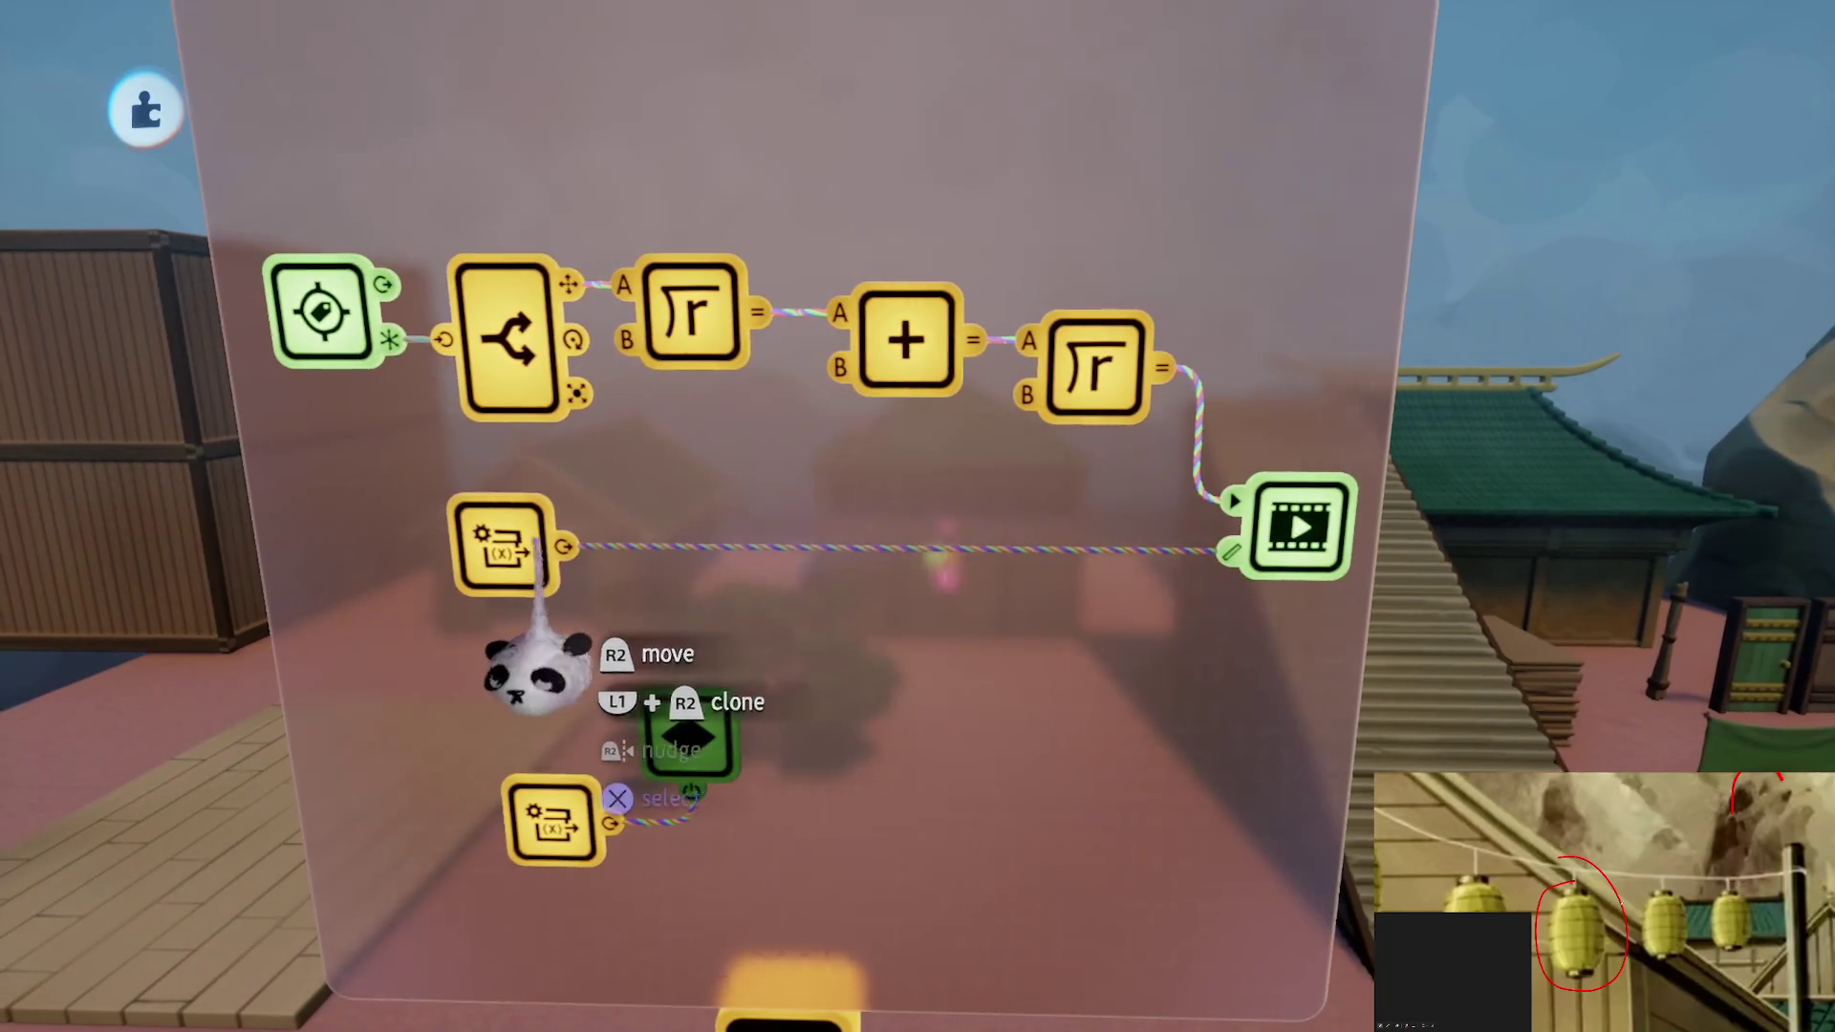
Place the Variable Modifier beside the Action Recorder, then bring up the pause menu
left_click_drag(507, 545, 999, 531)
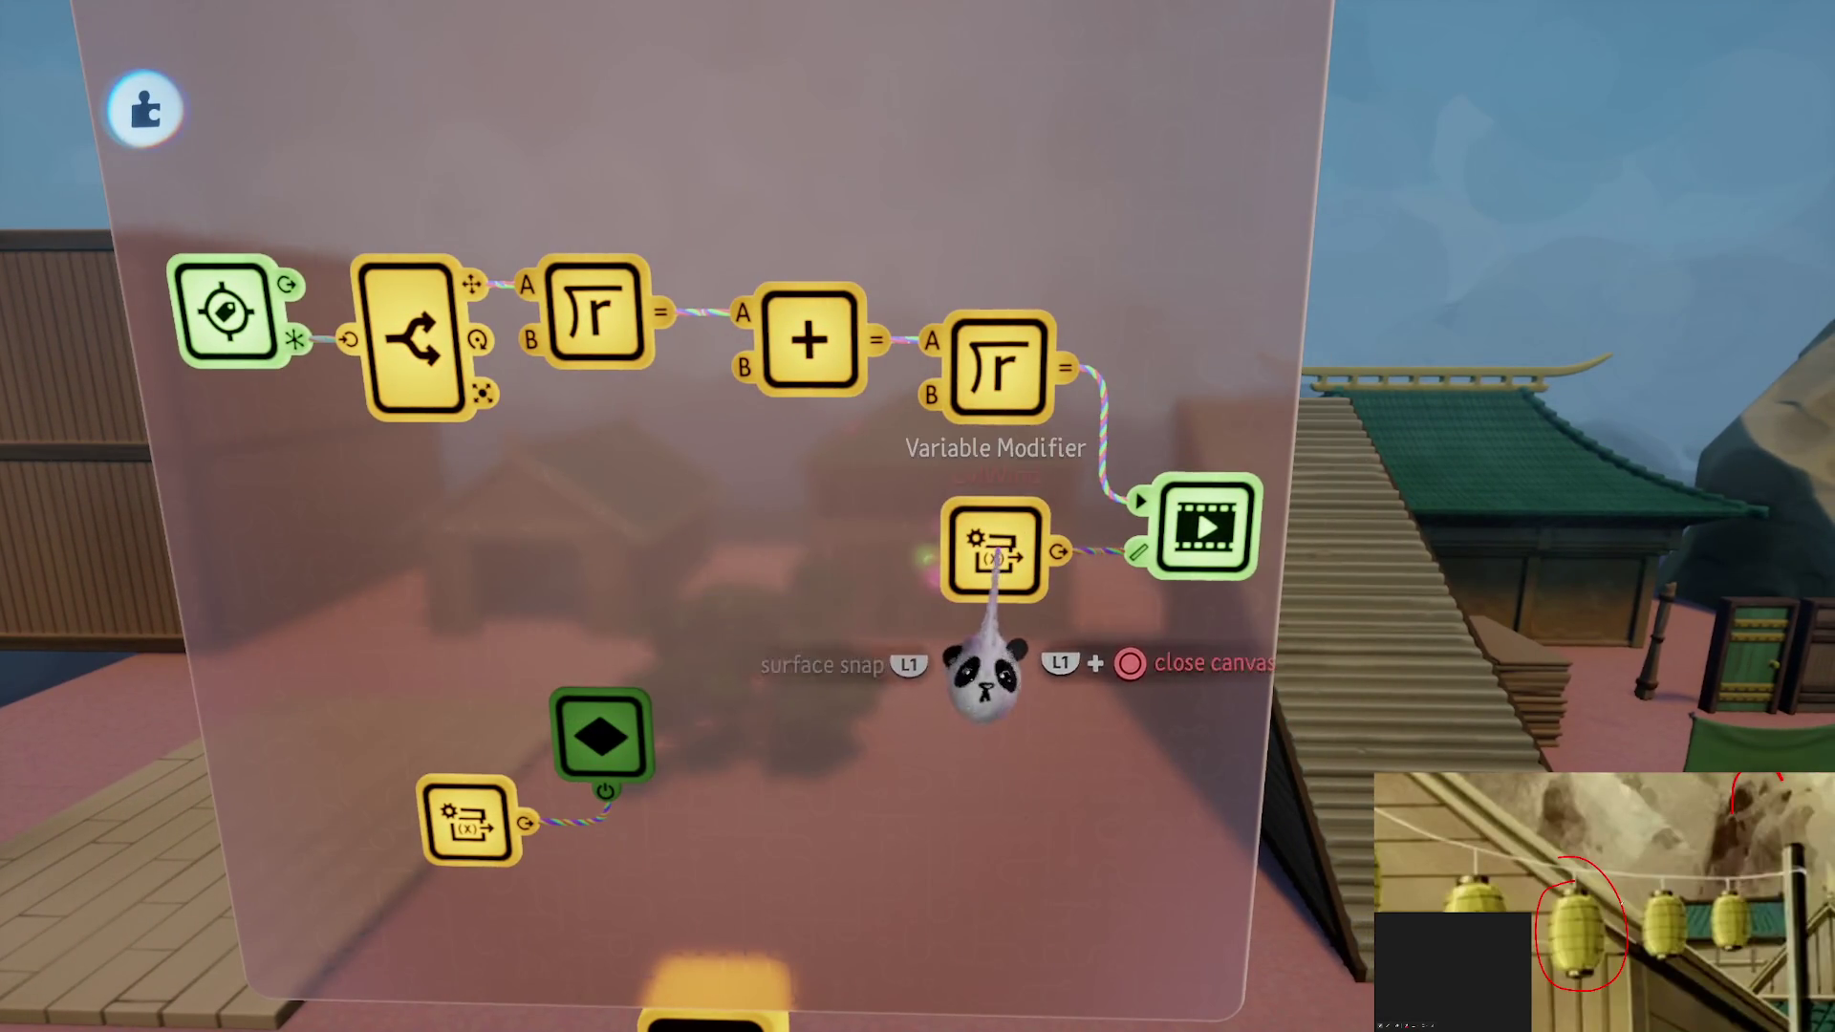
key("Escape")
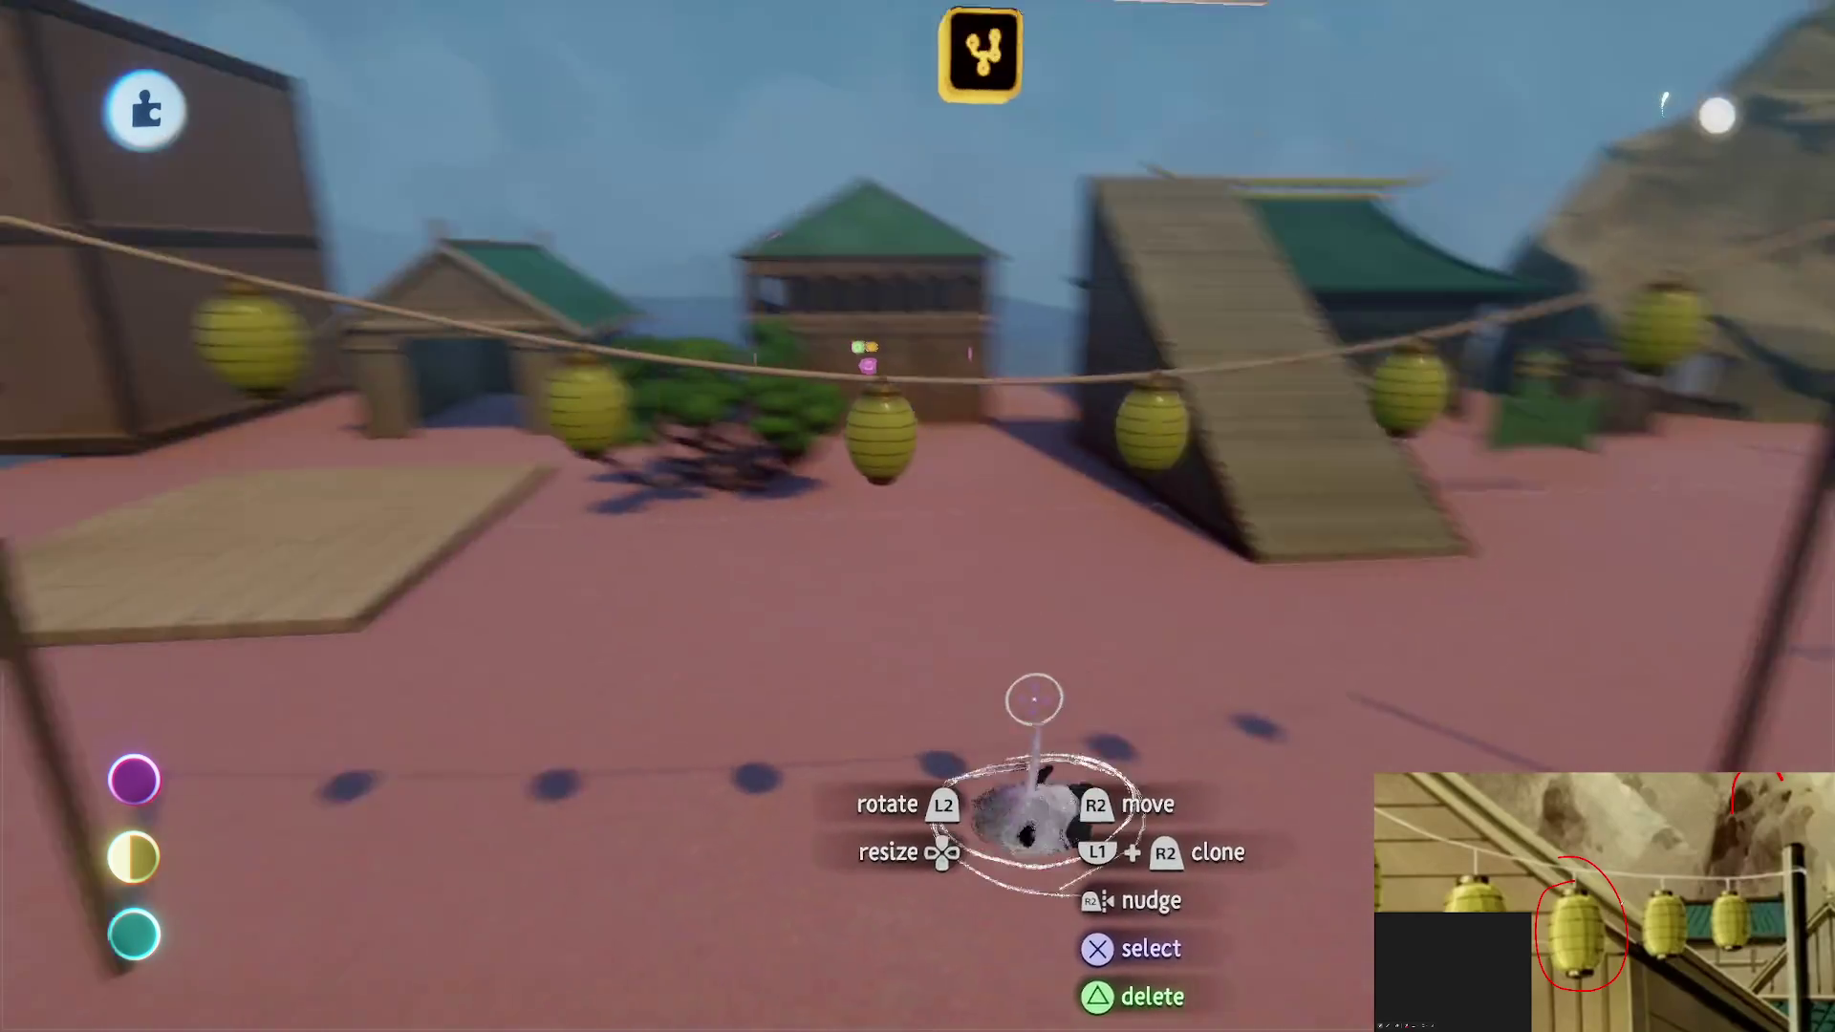
key("Escape")
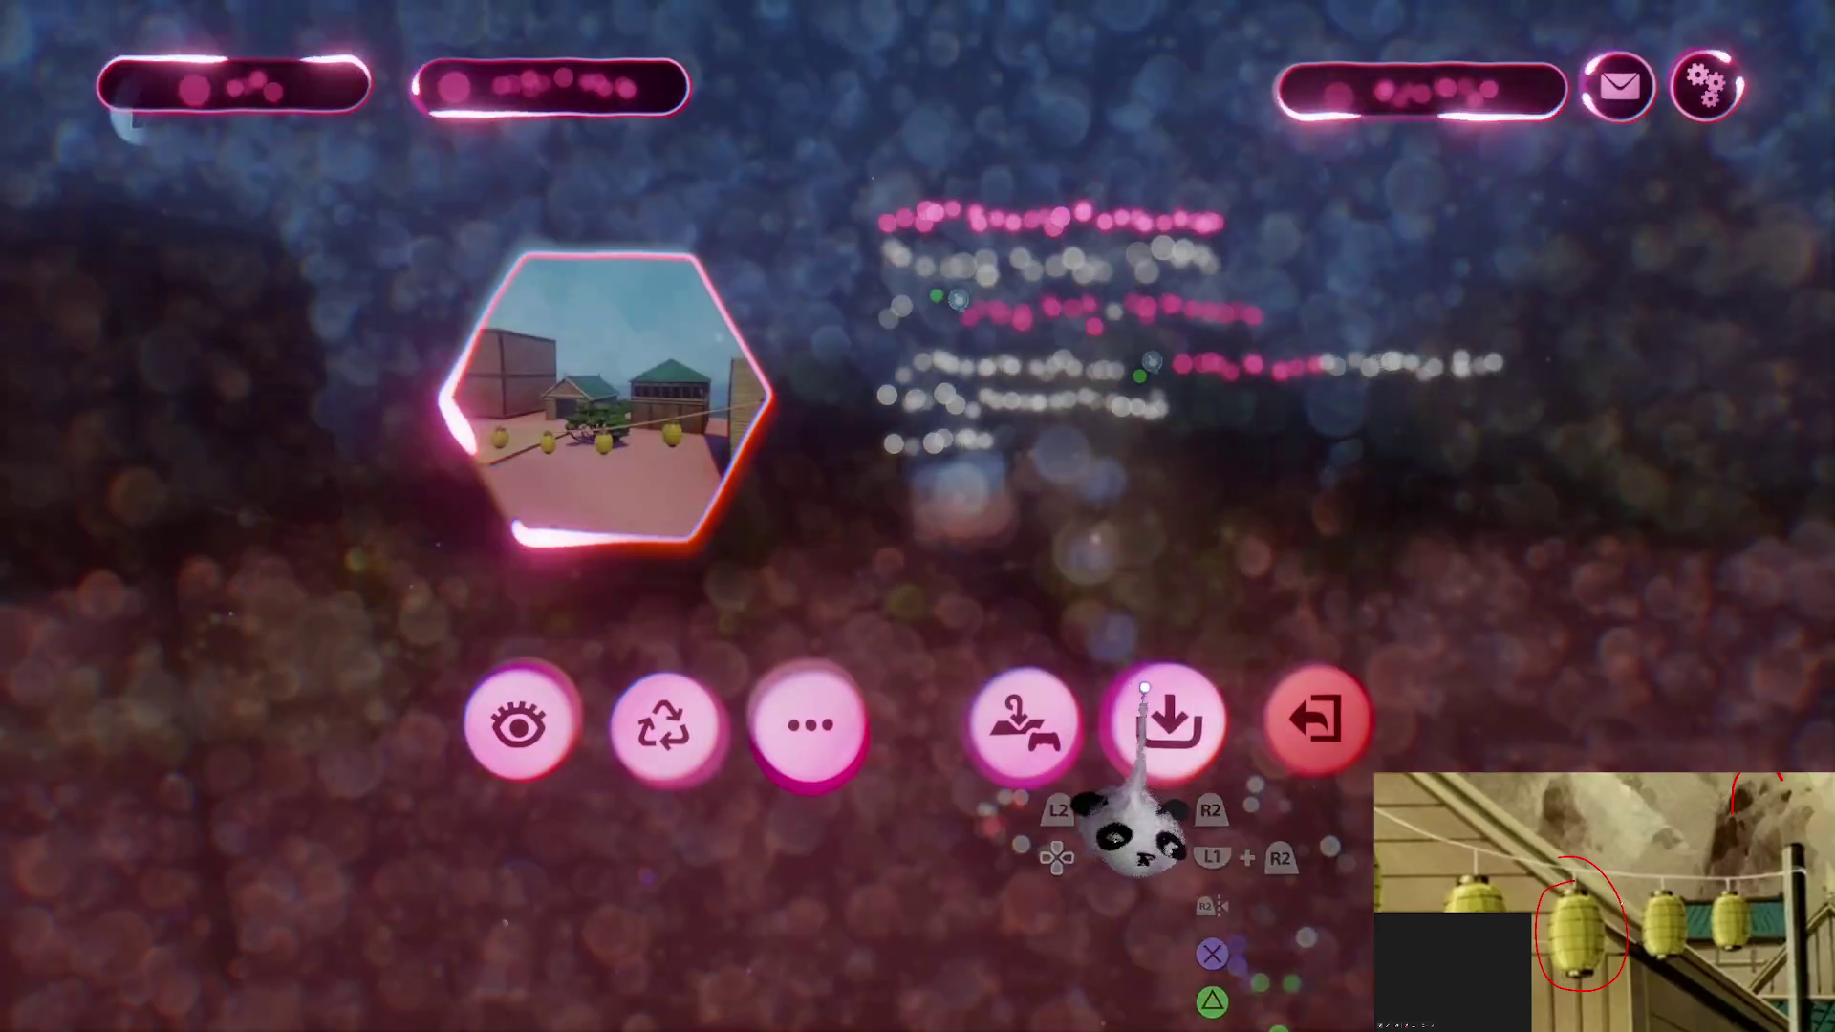
Save a new version of The Storm Assets [B1E12] online and exit to My Creations
left_click(1147, 717)
left_click(1694, 102)
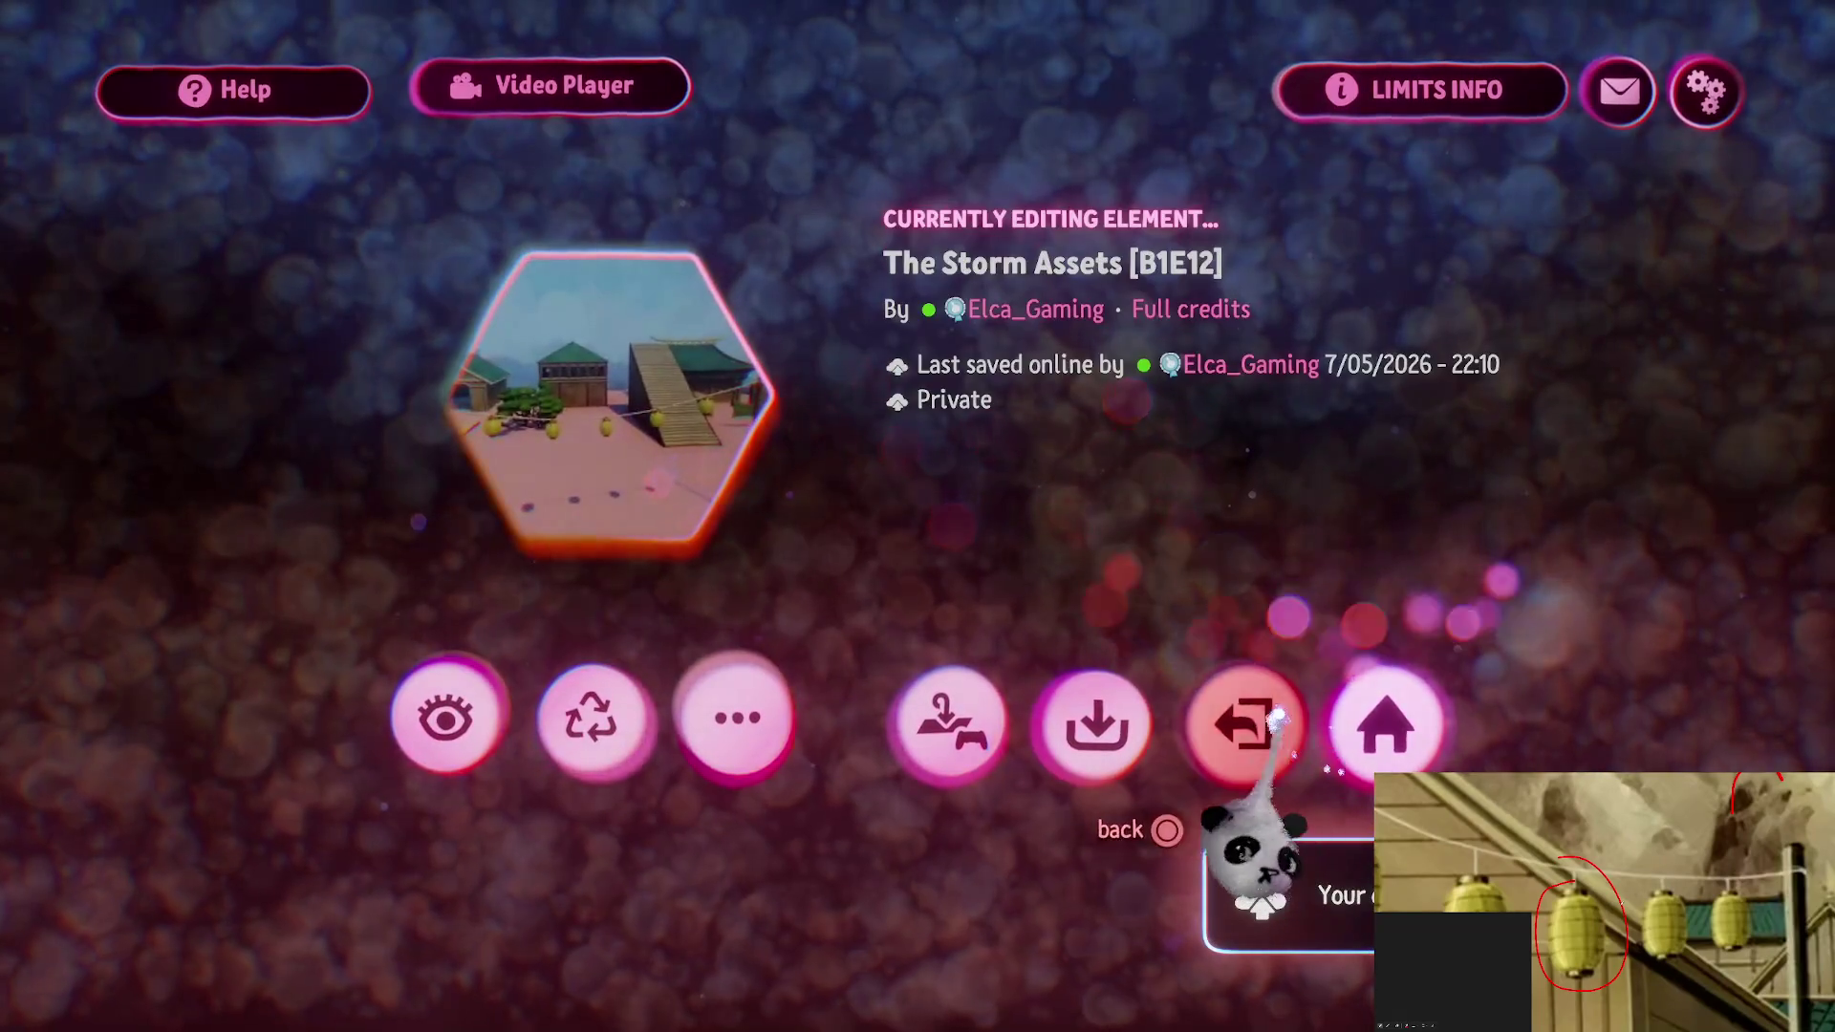
key("Escape")
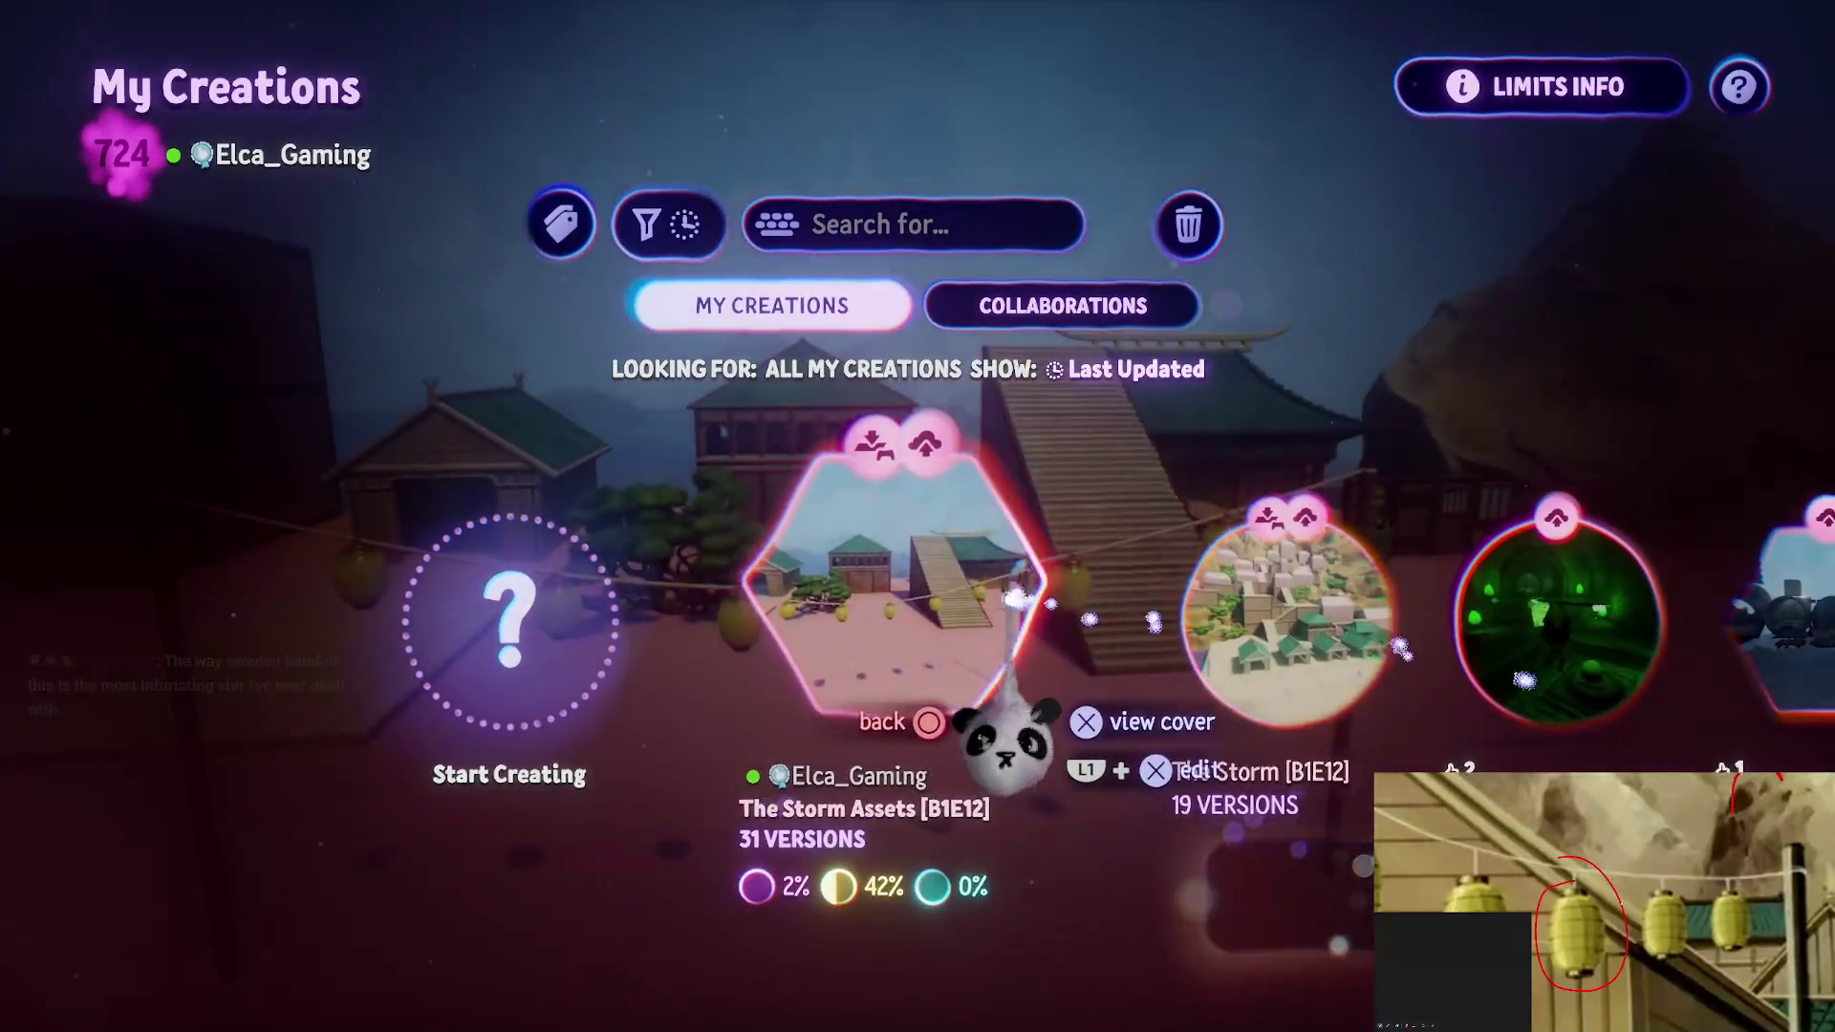
Load The Storm [B1E12] from My Creations in edit mode
left_click(966, 593)
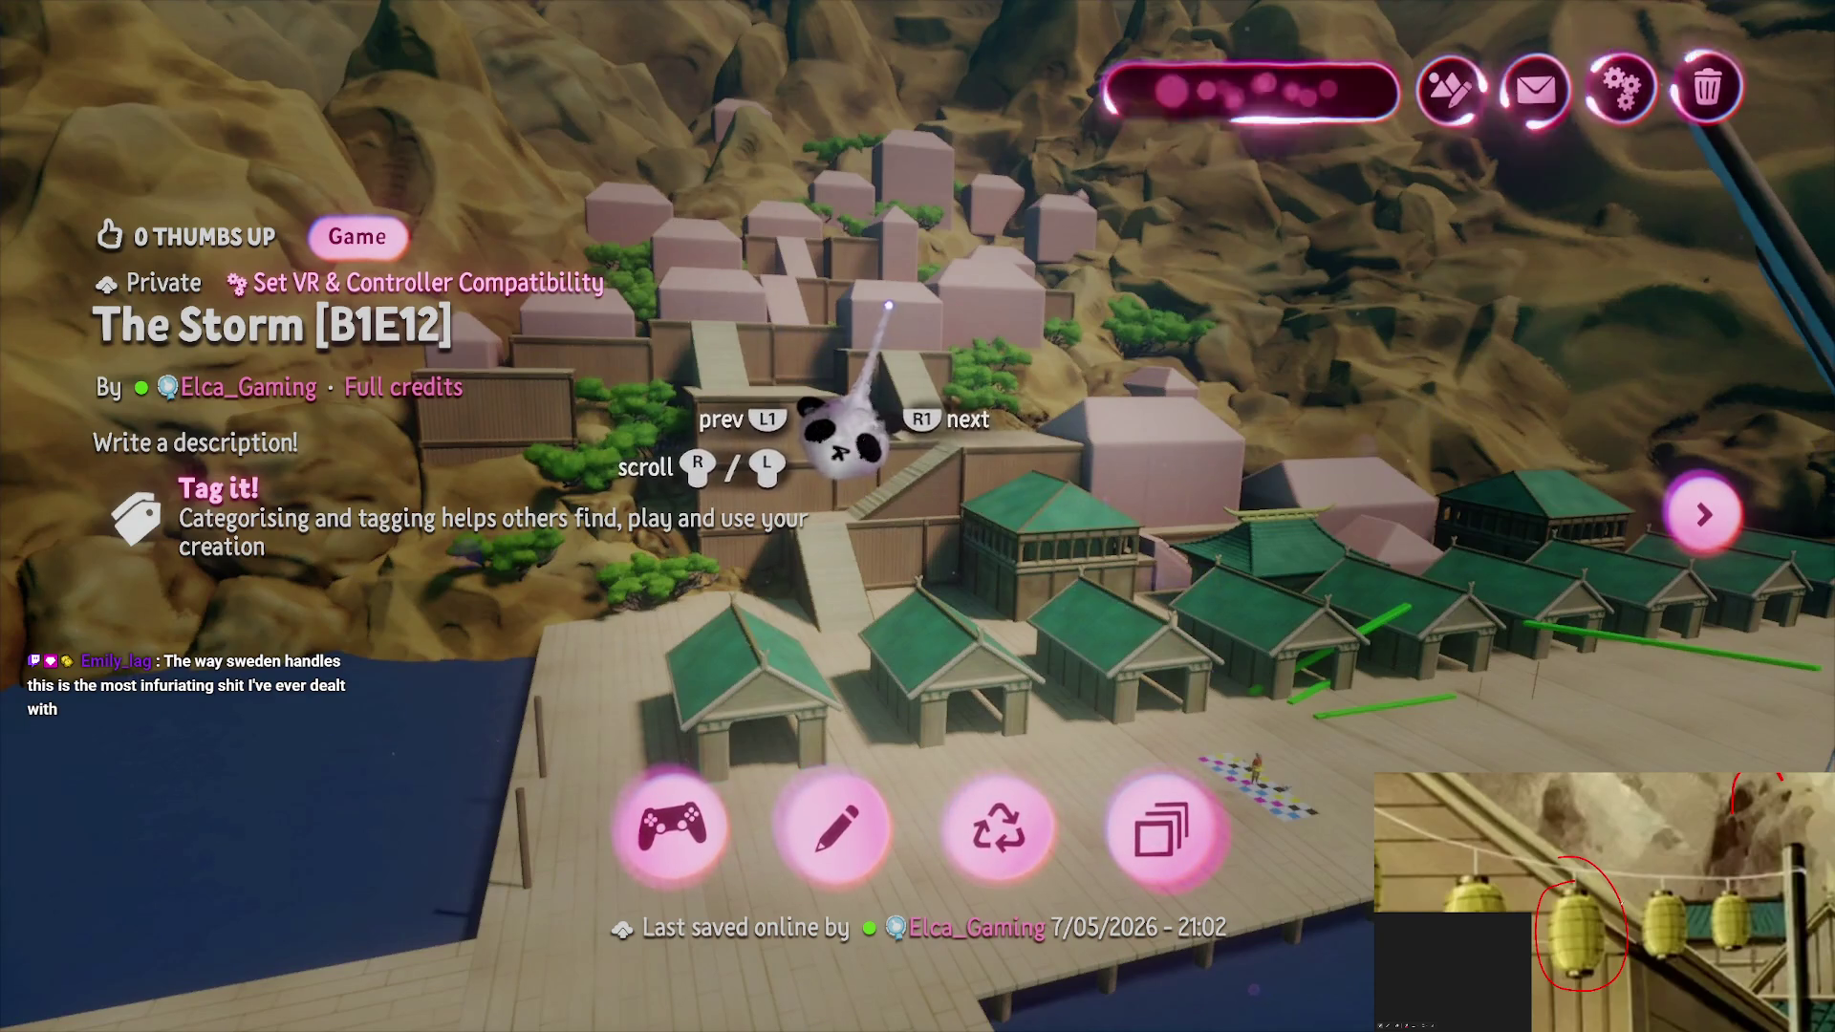
left_click(841, 828)
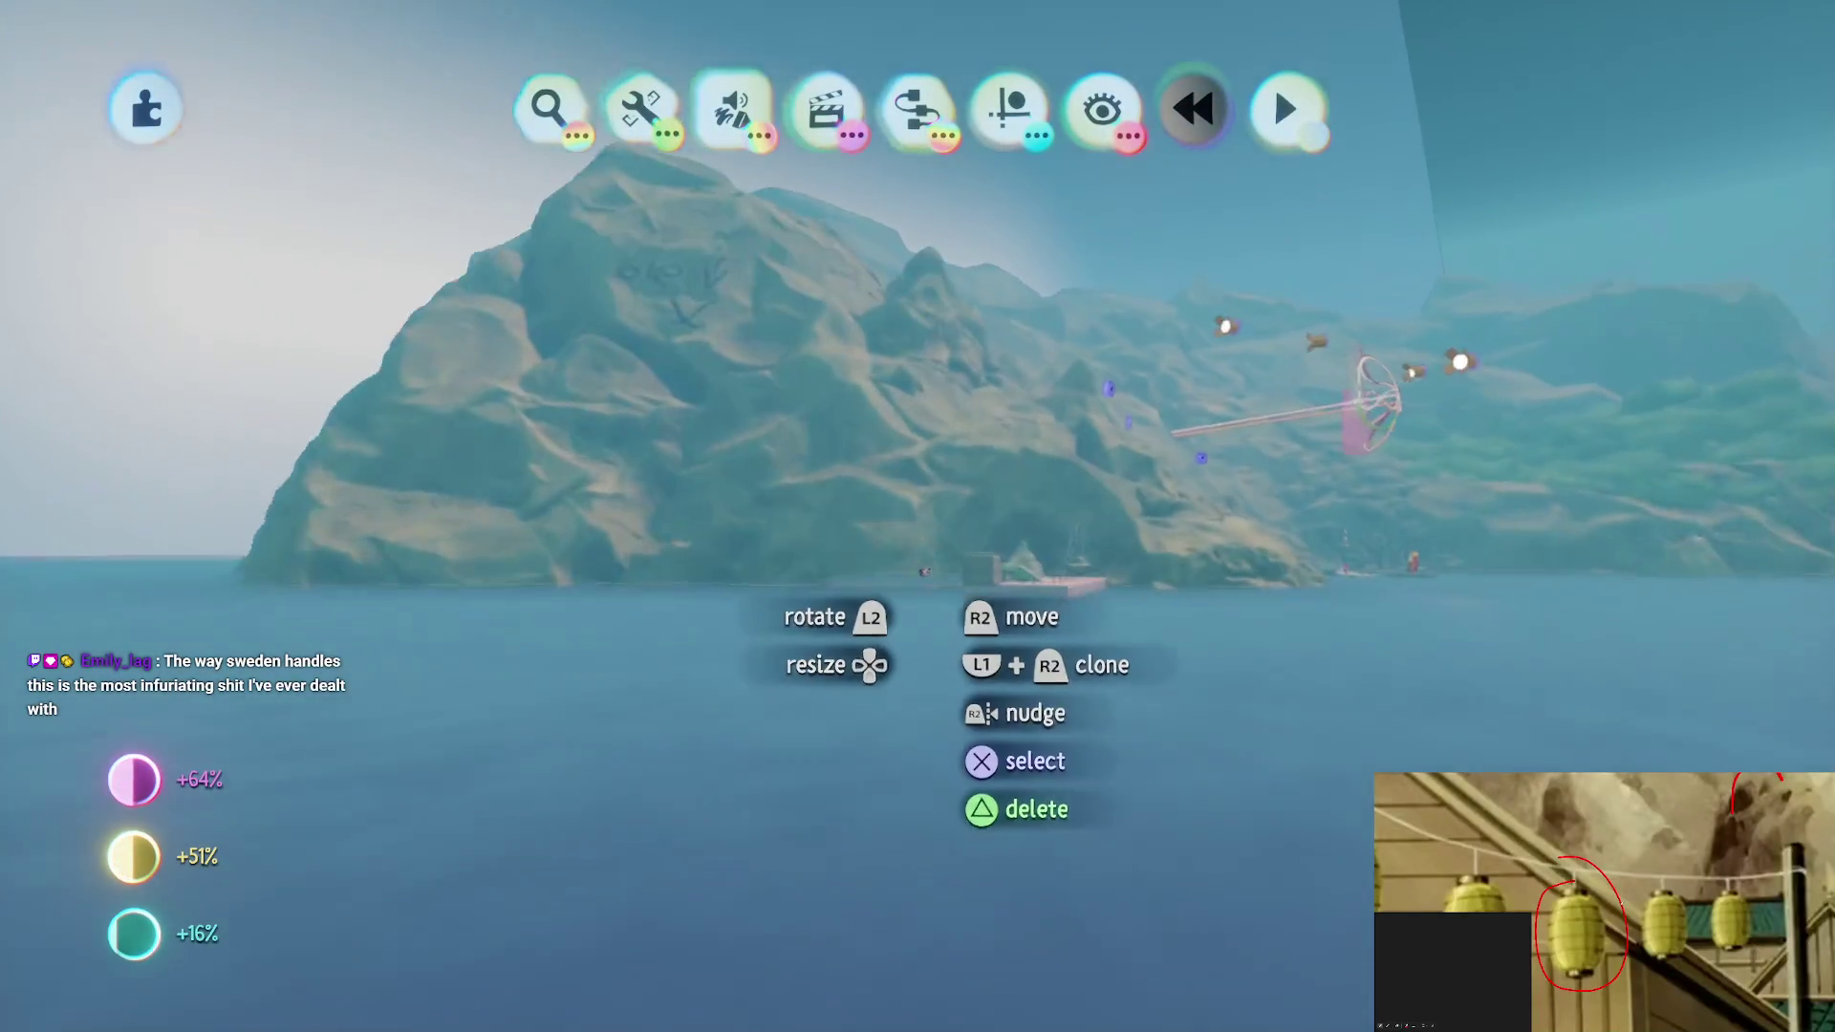
scroll(887, 519, "up", 5)
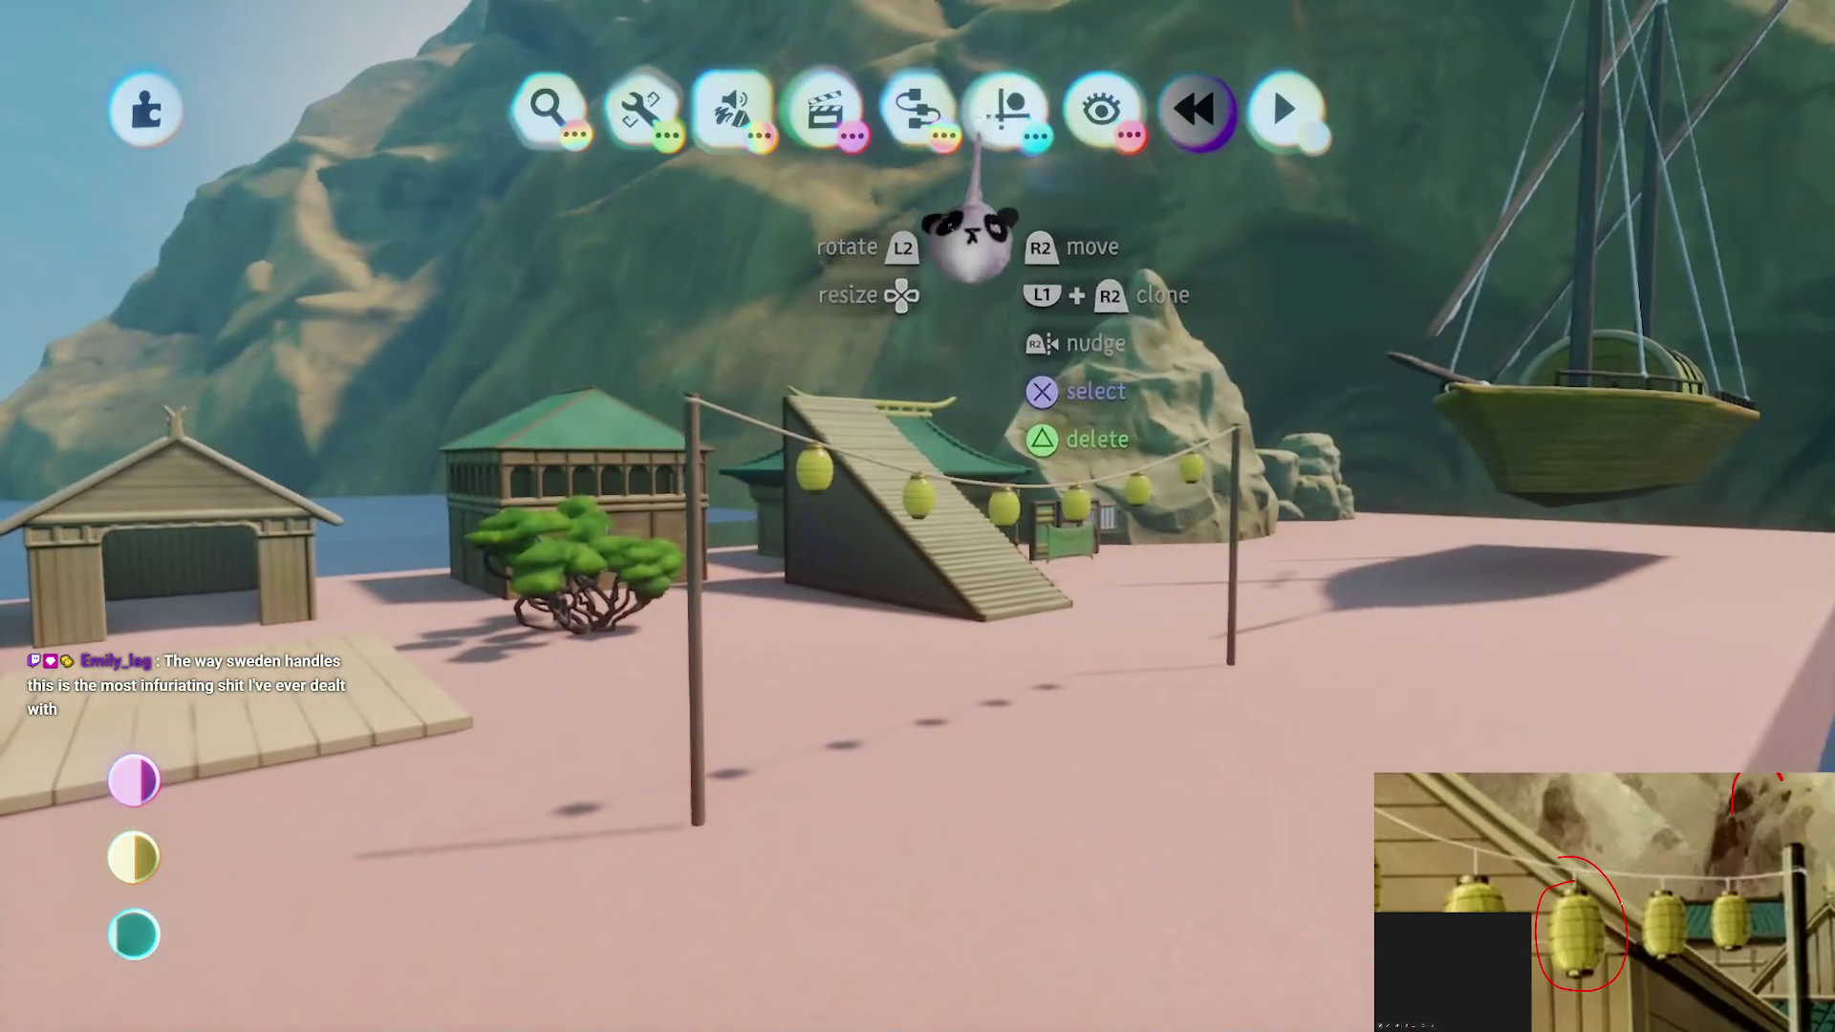
Move the lantern pole and its string onto the wooden pier, then open a World canvas
left_click(985, 115)
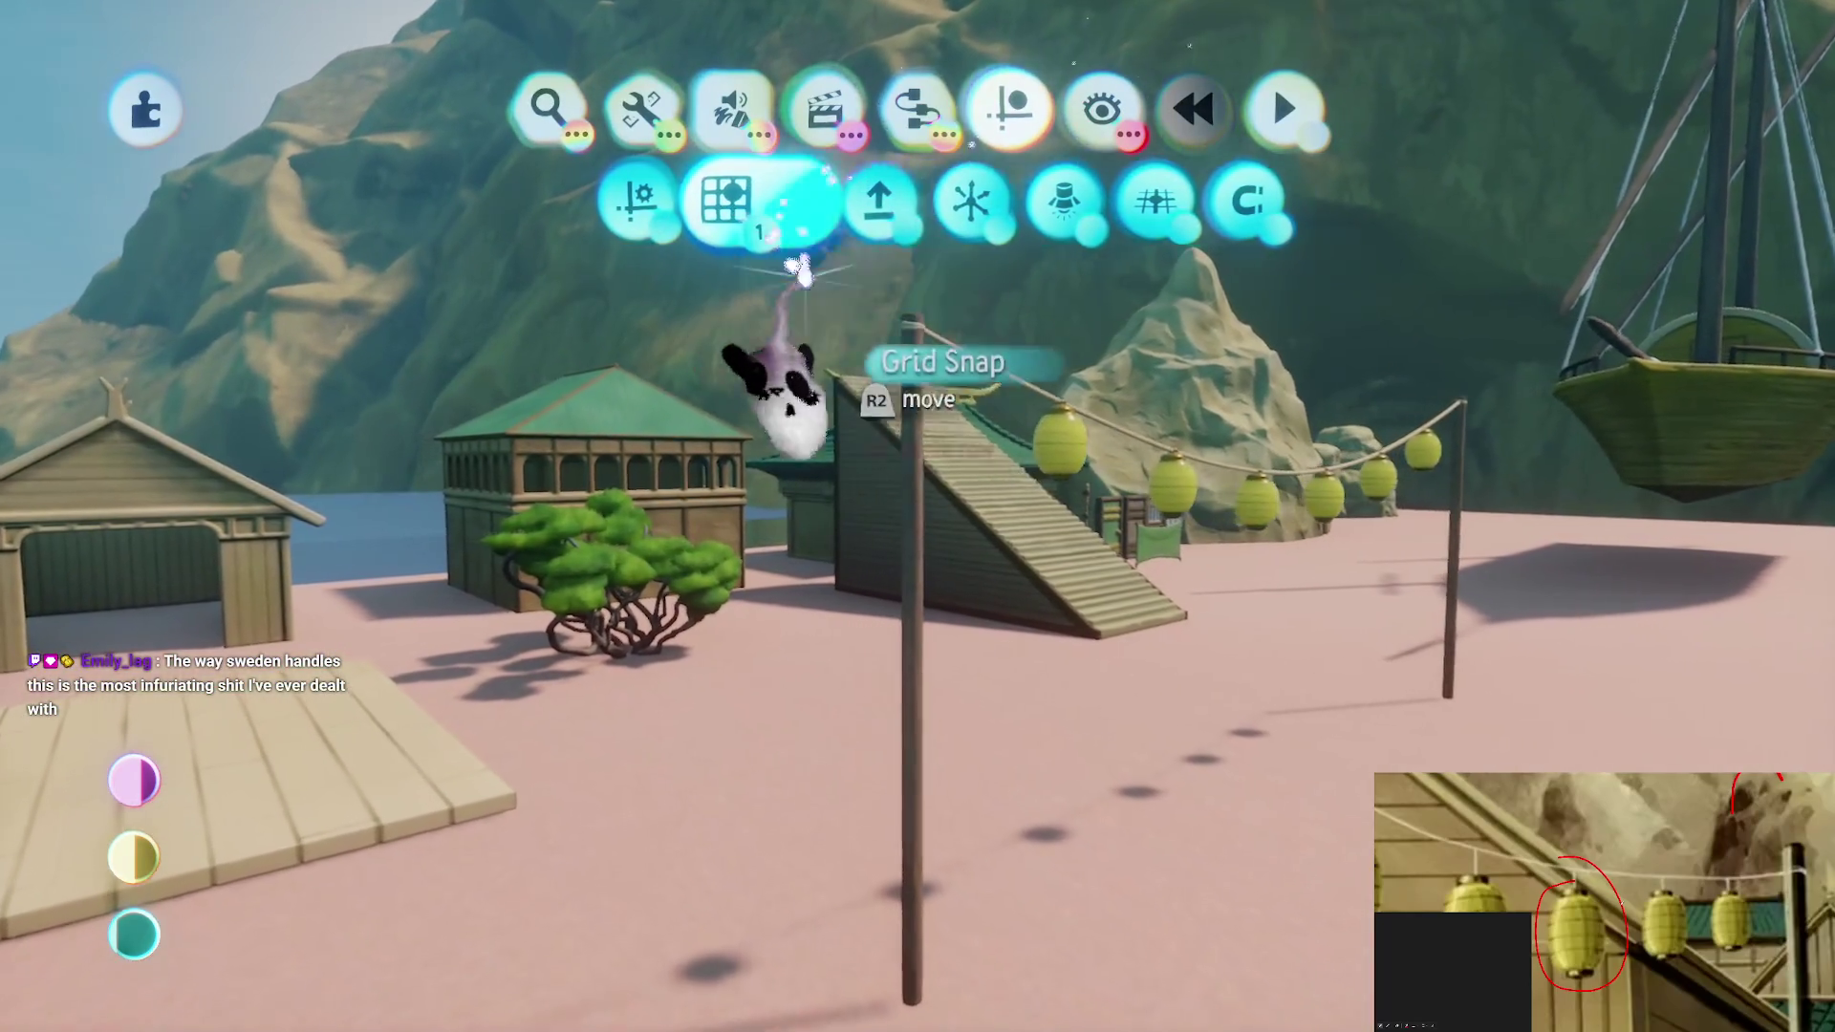
key("Escape")
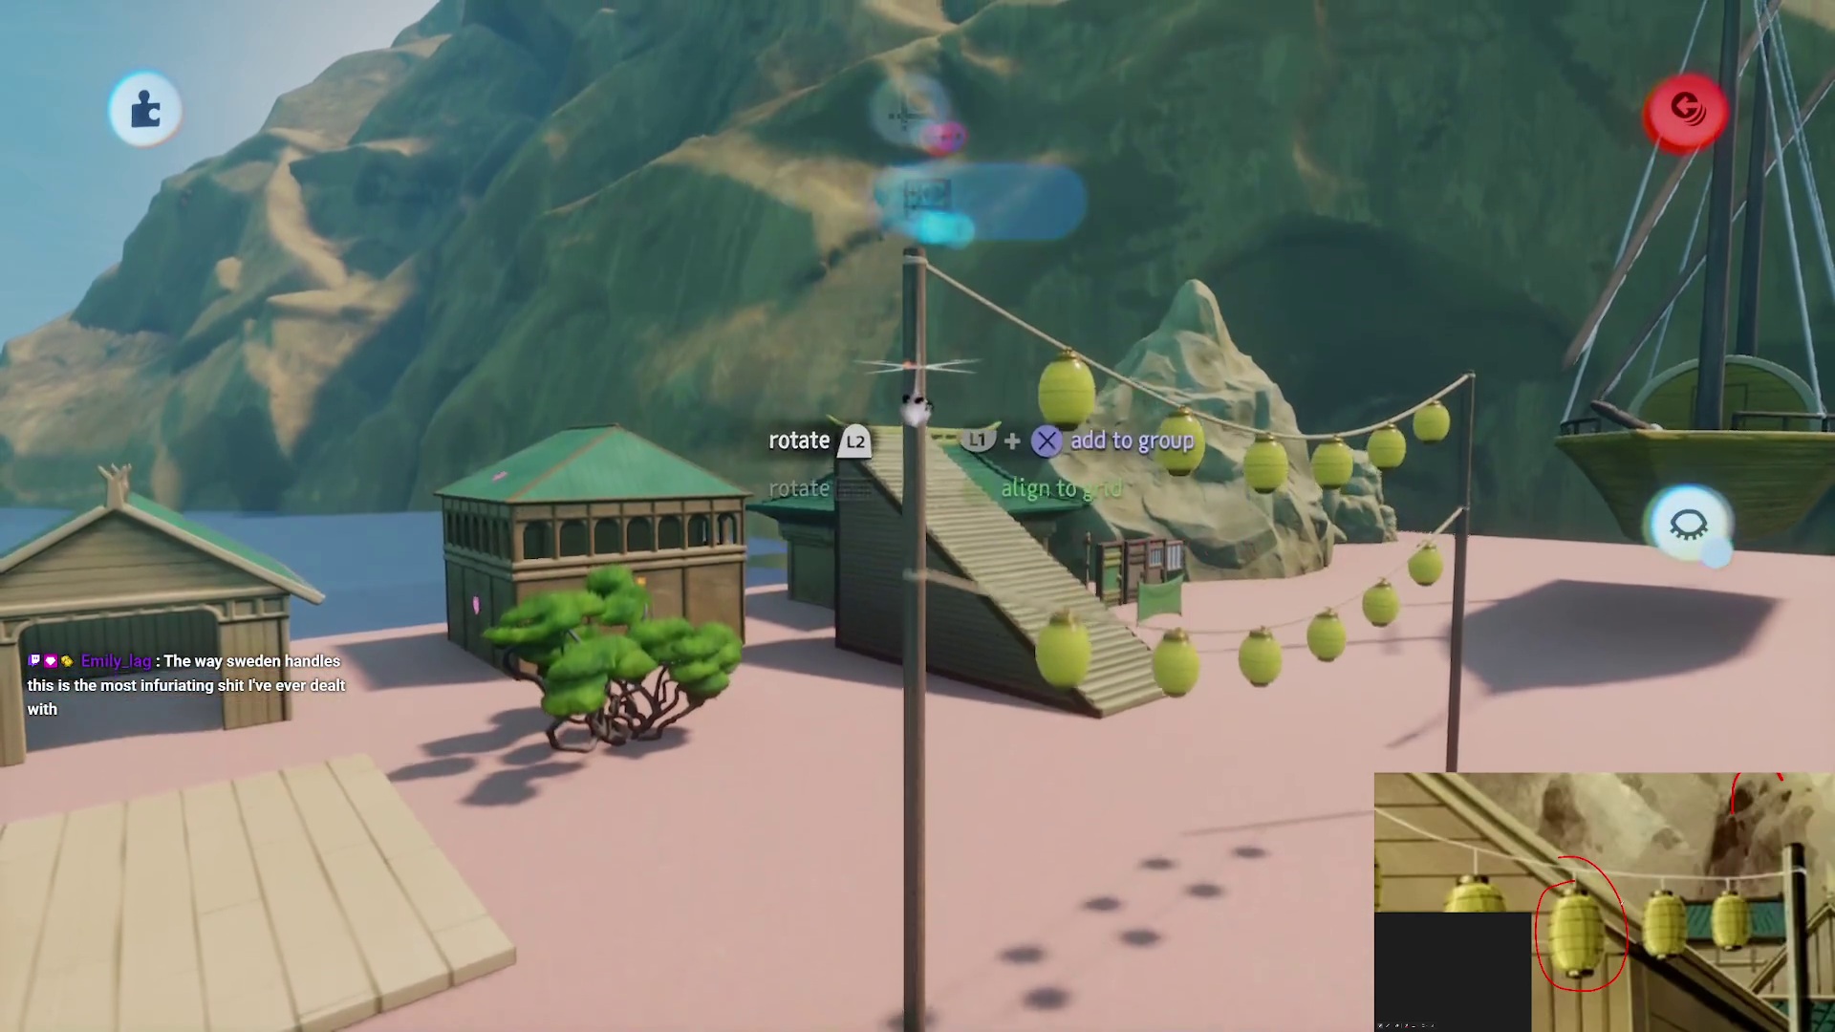
scroll(918, 492, "down", 5)
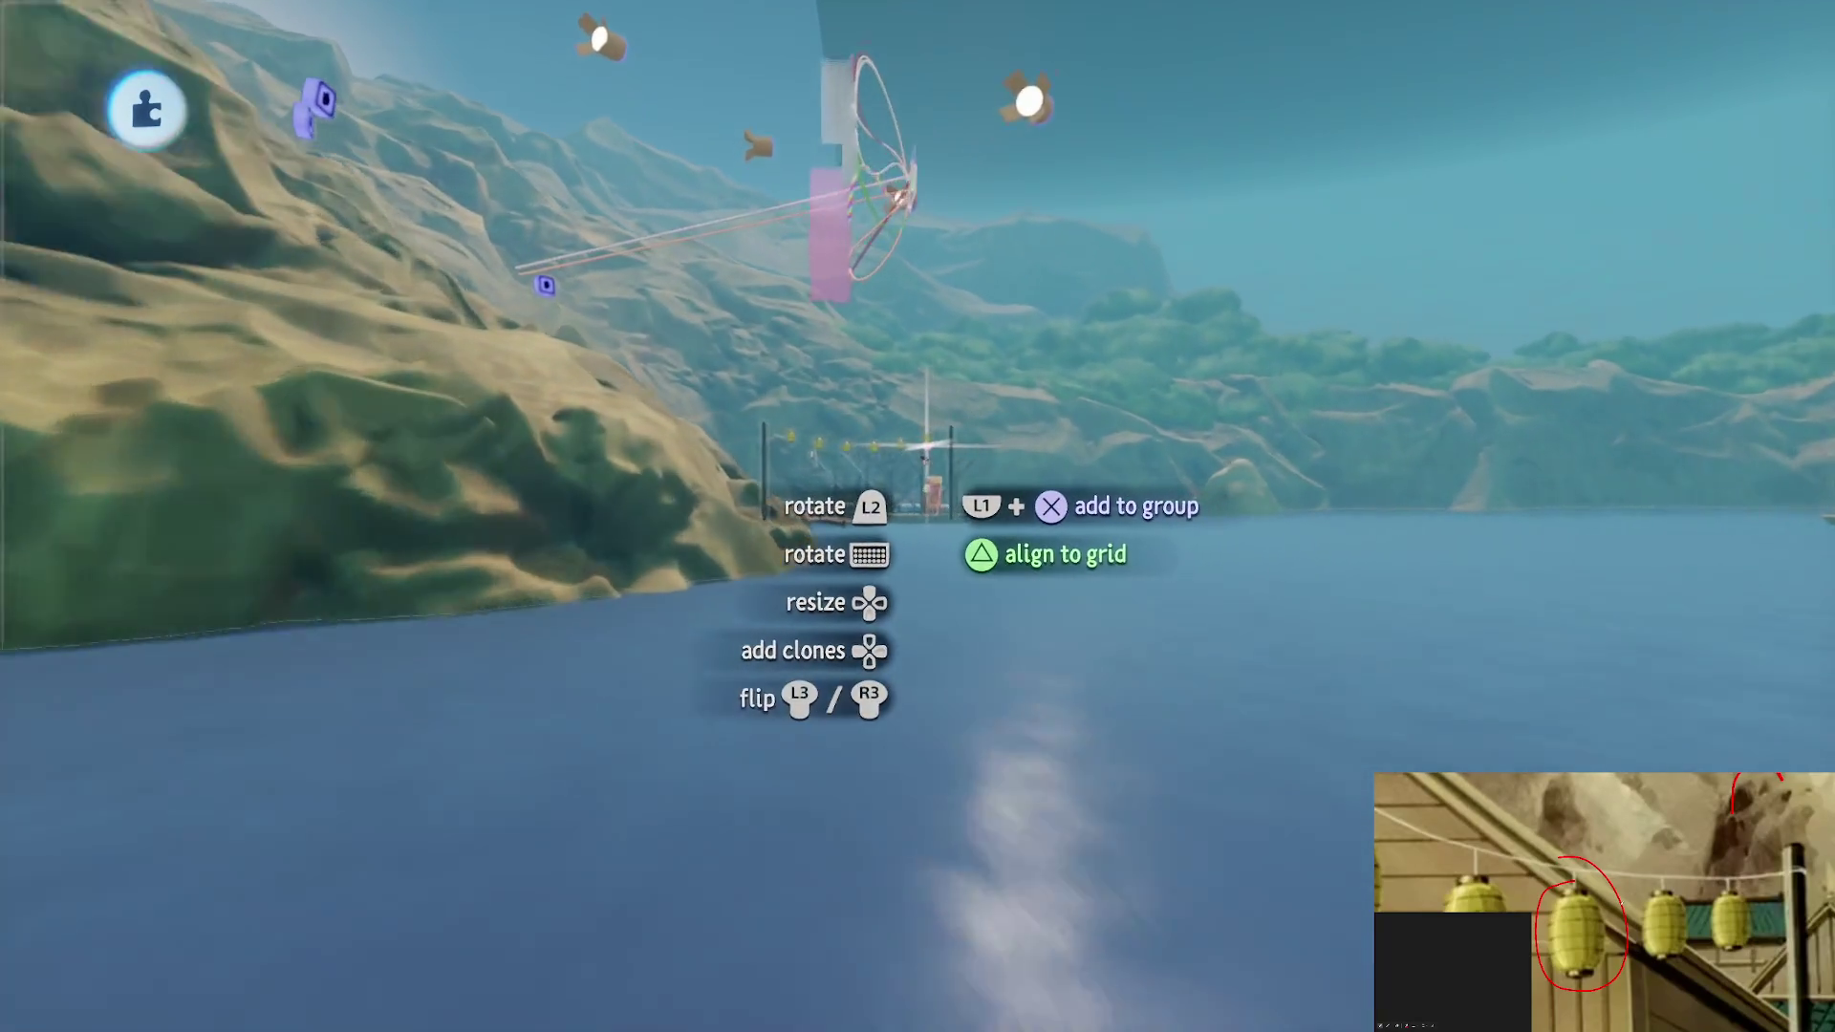
mouse_move(926, 447)
left_mouse_down()
mouse_move(961, 545)
mouse_move(1016, 560)
mouse_move(1009, 585)
left_mouse_up()
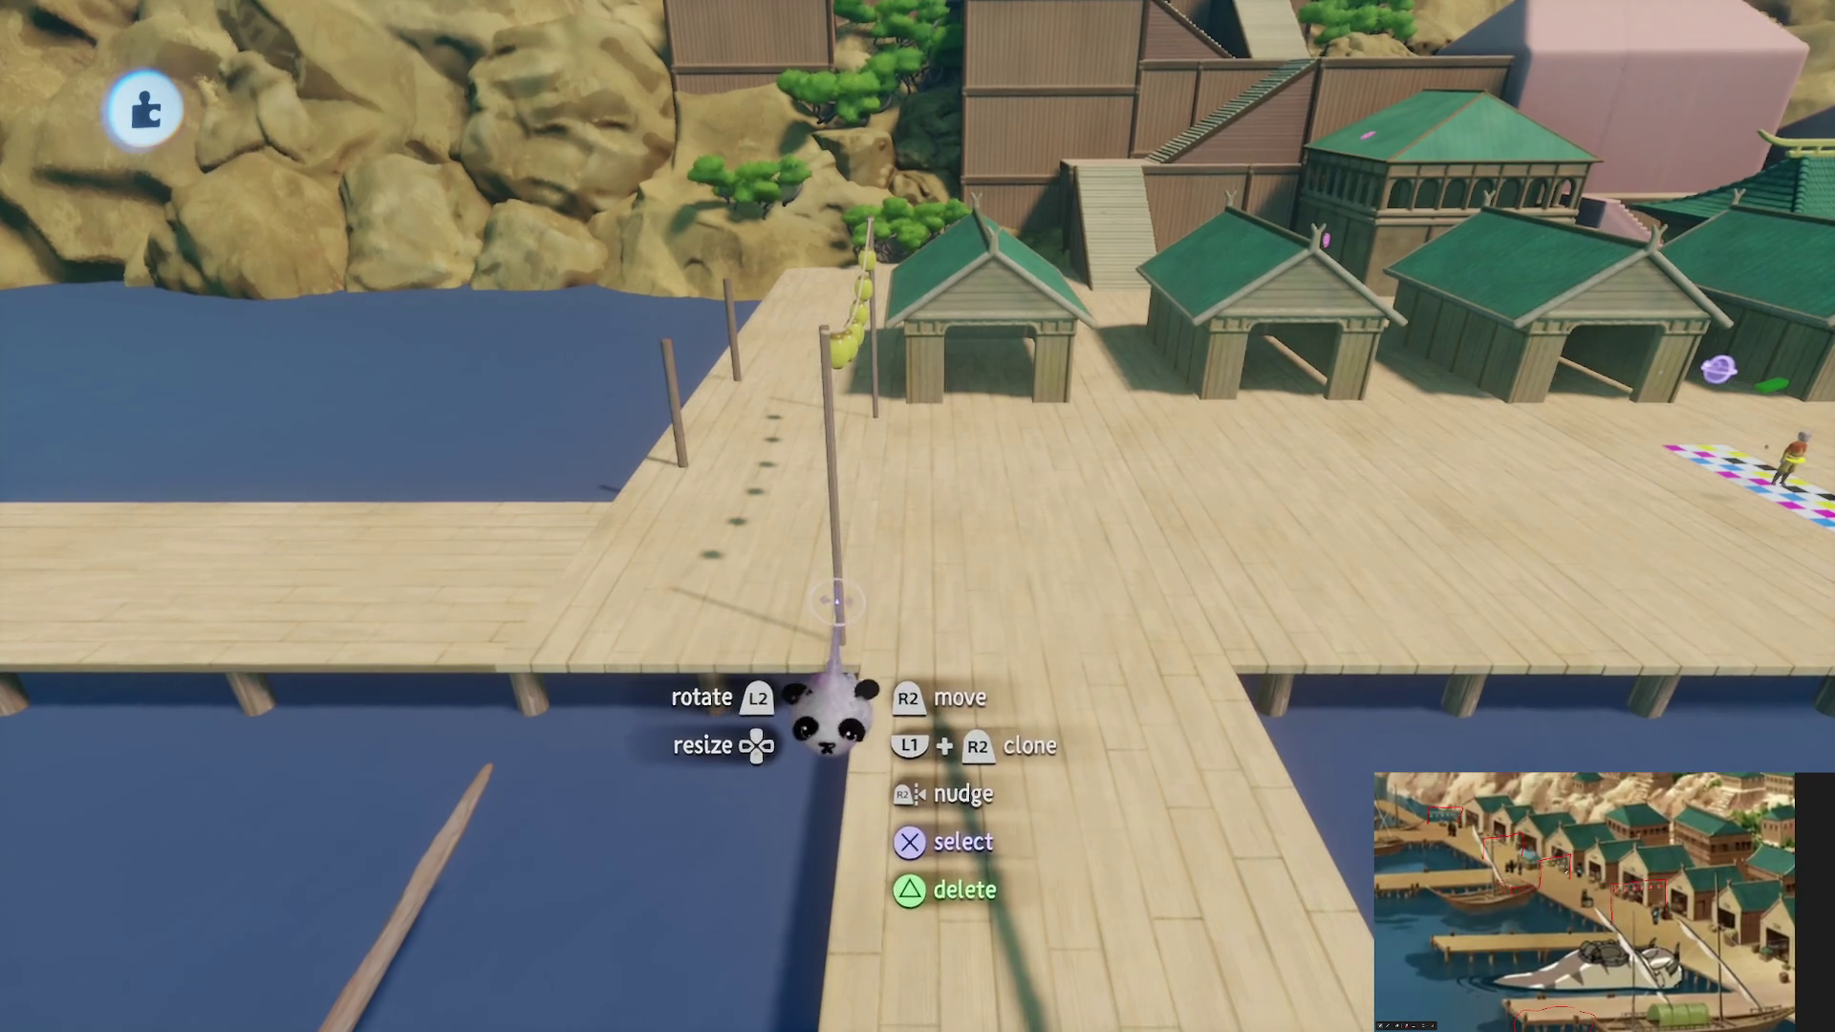
mouse_move(837, 645)
left_mouse_down()
mouse_move(922, 635)
mouse_move(961, 605)
mouse_move(927, 612)
left_mouse_up()
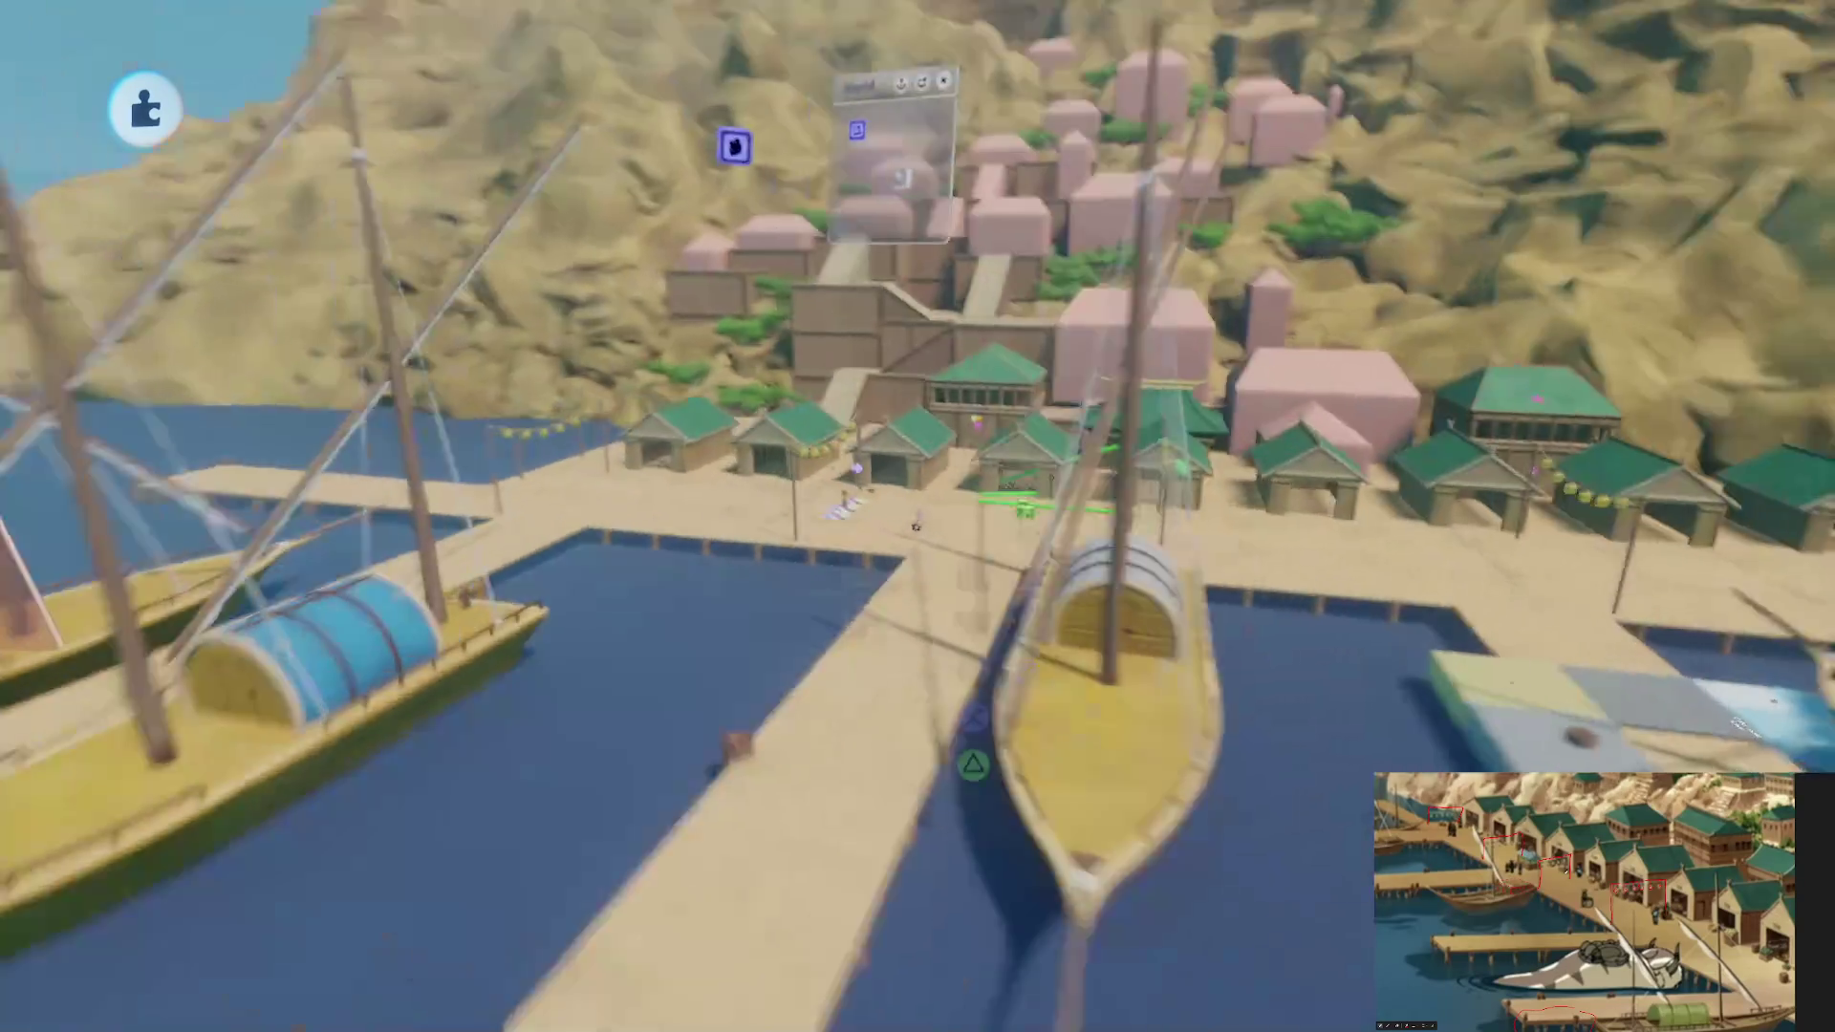
left_click(955, 574)
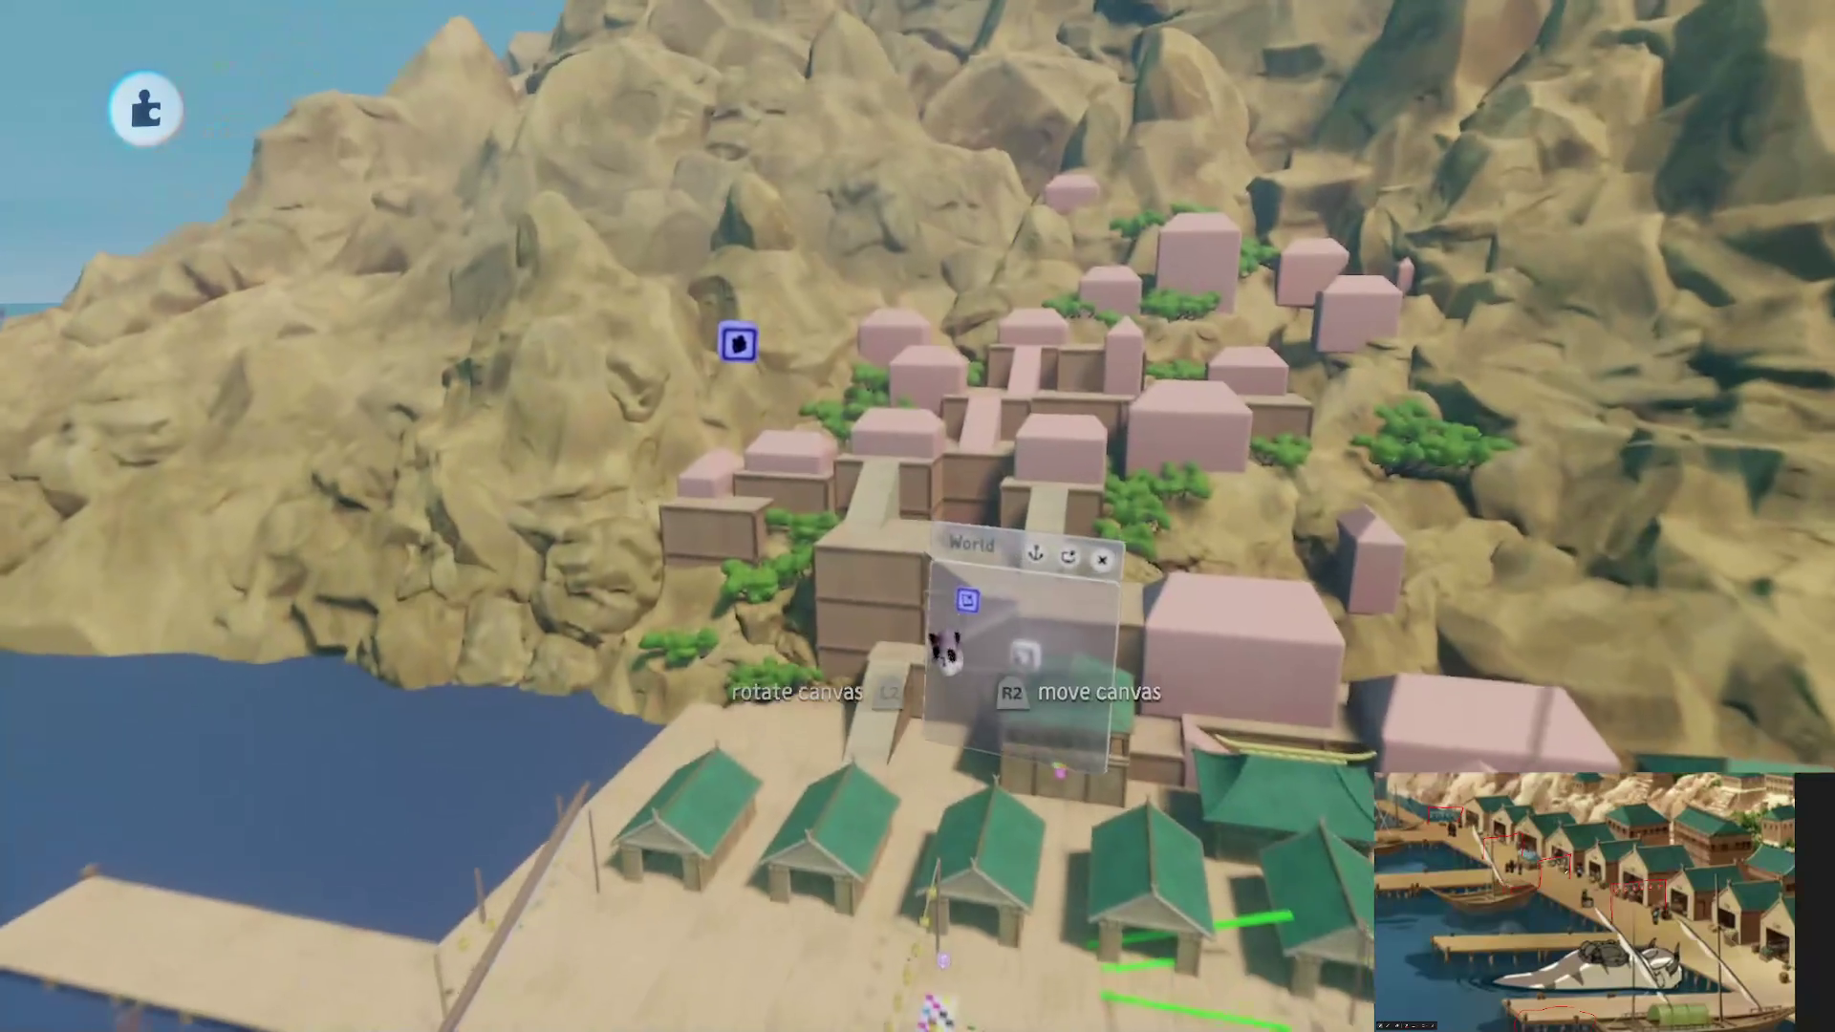
Place a Variable gadget on the canvas and name it LvlWind
key("Escape")
left_click(918, 278)
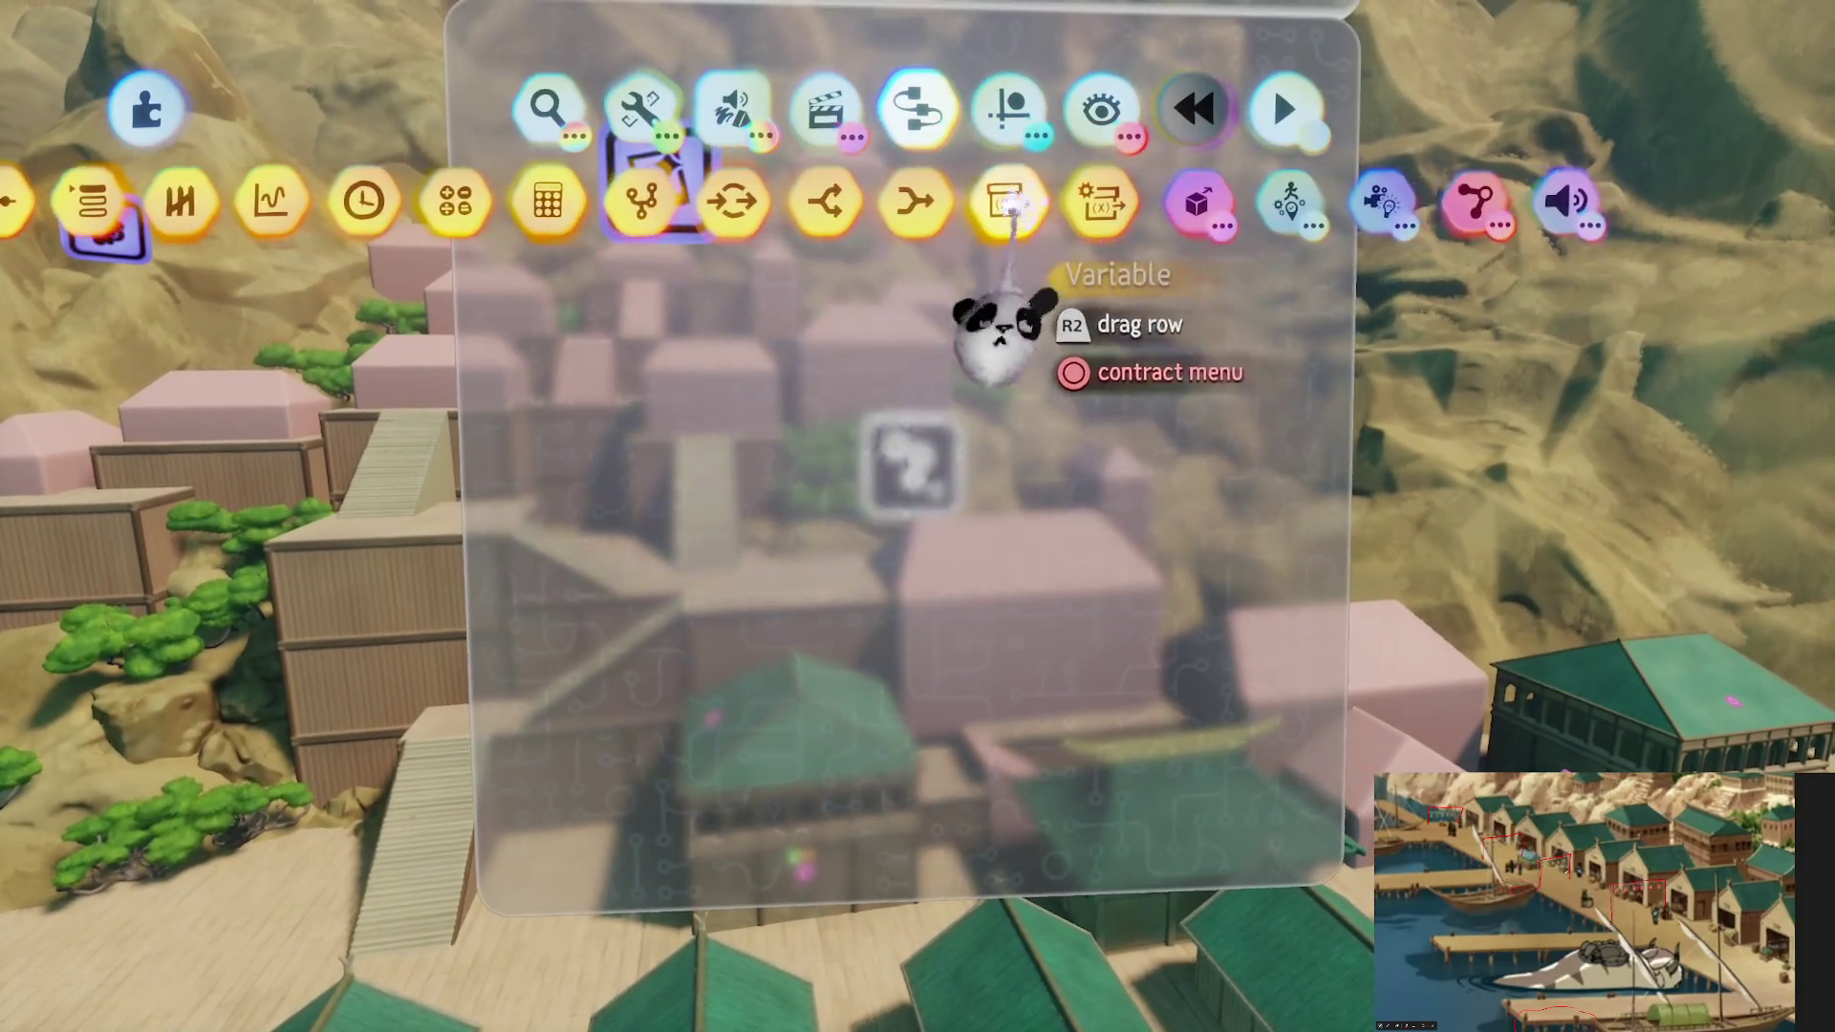
left_click(983, 328)
left_click(988, 297)
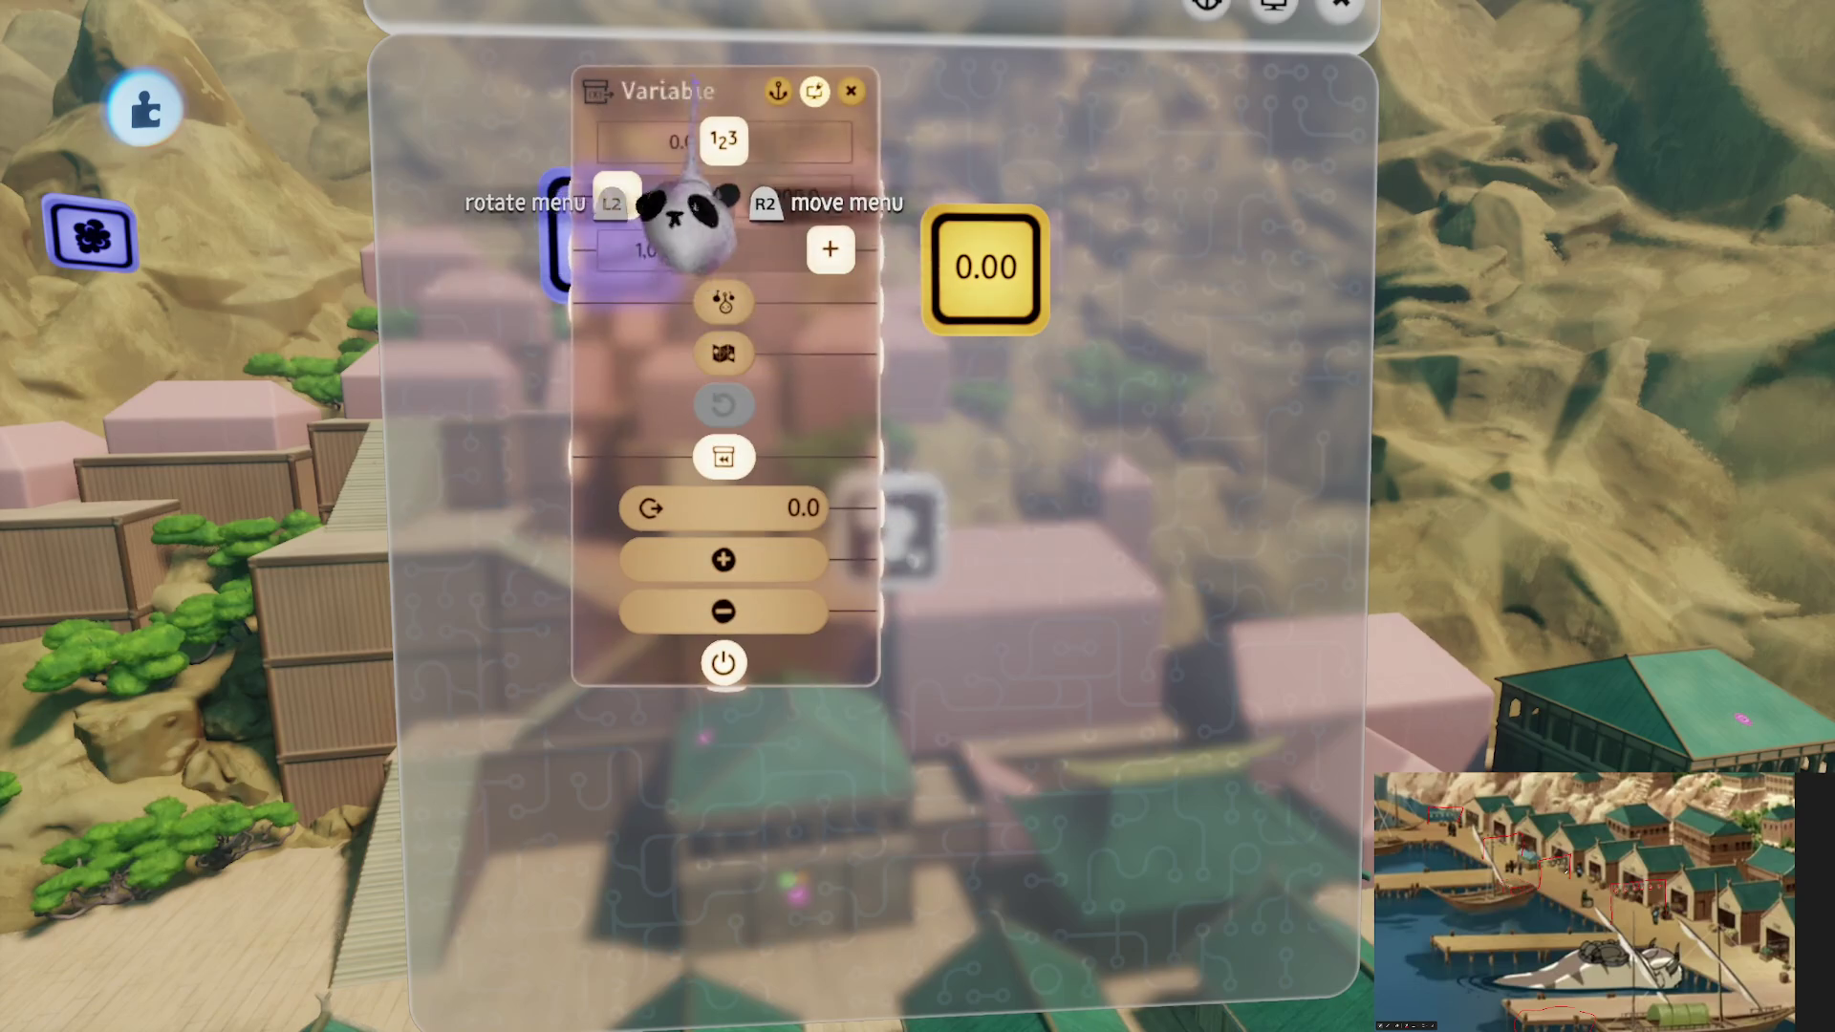
left_click(674, 90)
type("L")
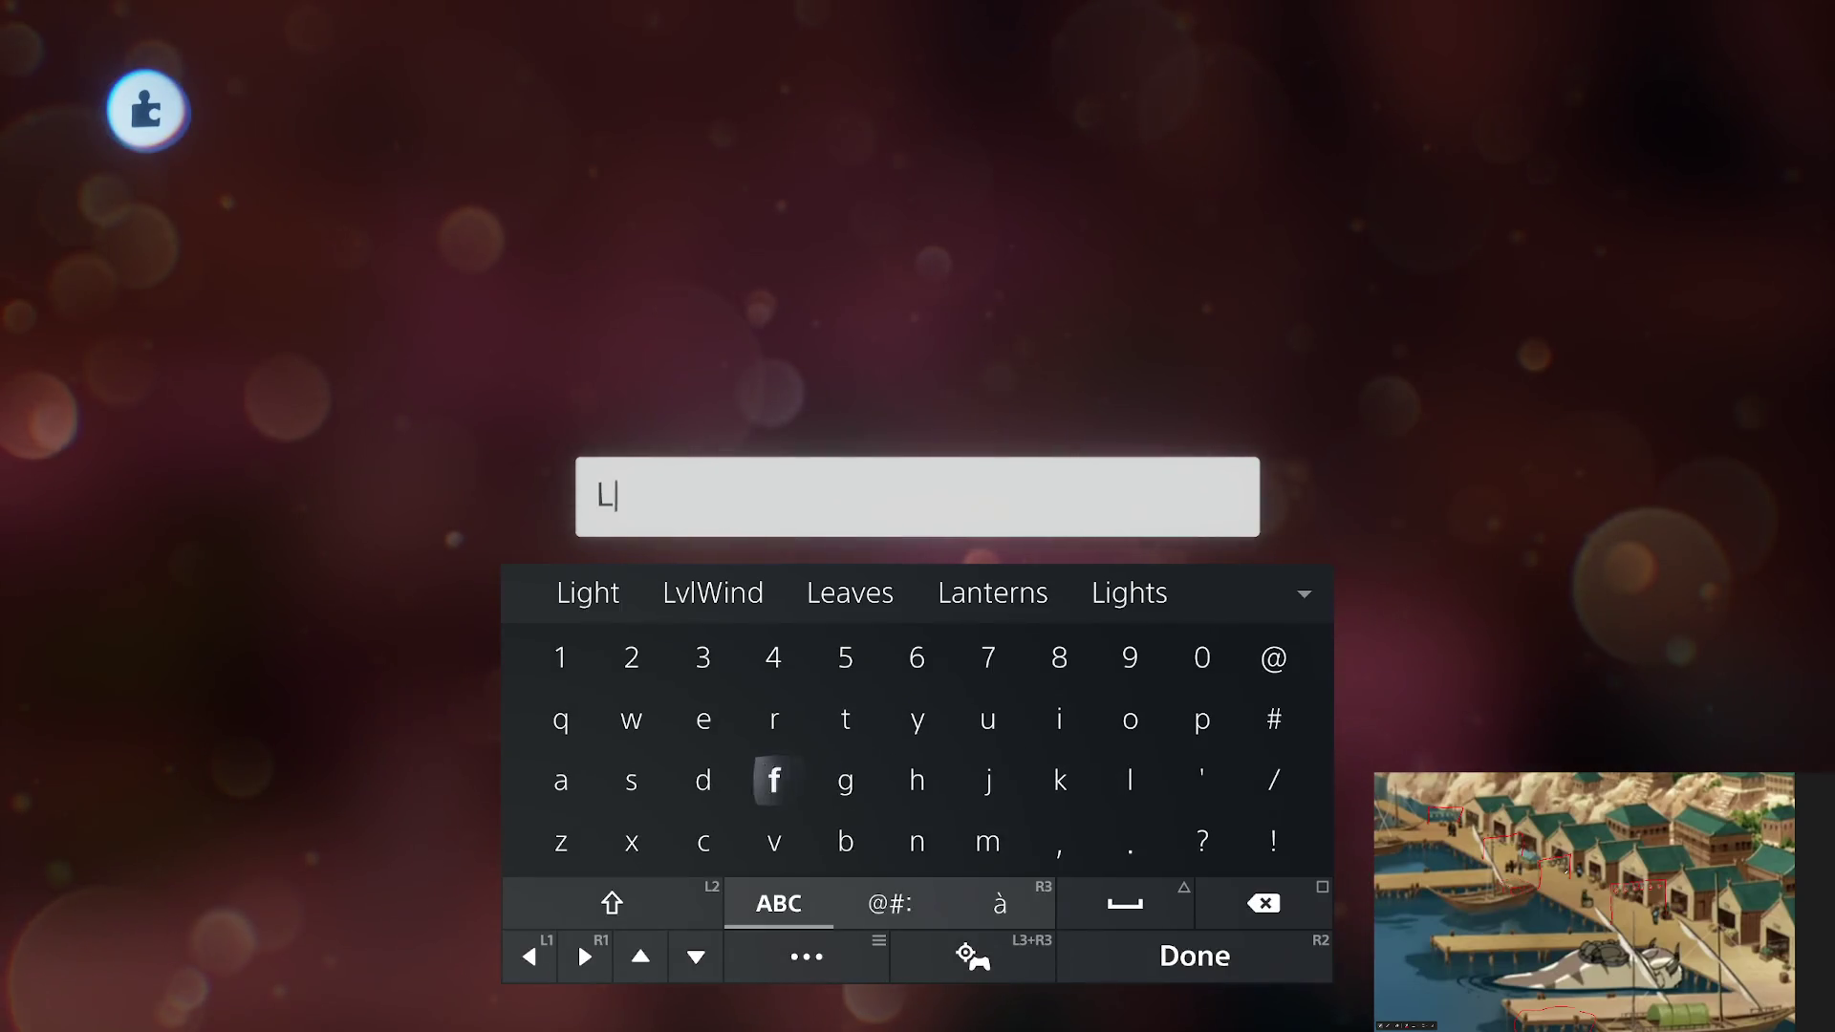
type("vlWind")
key("Return")
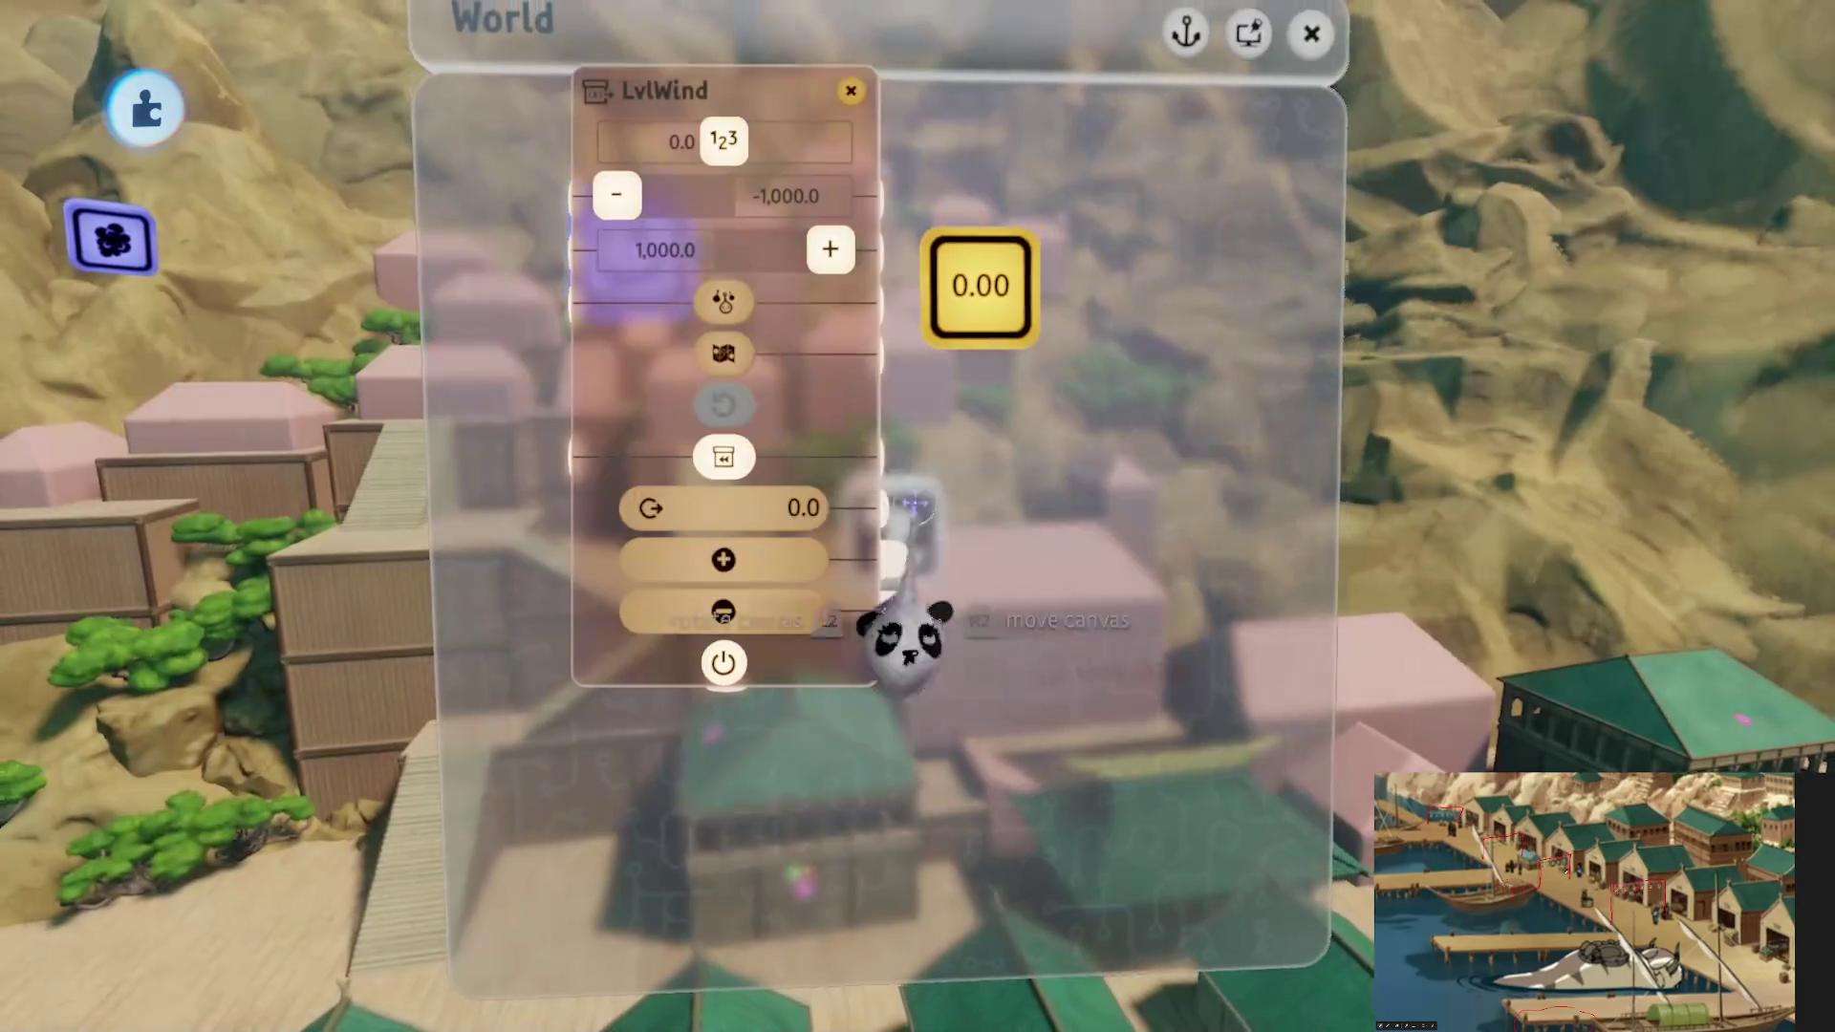
key("Escape")
Add a Variable Modifier that targets the LvlWind variable
key("Tab")
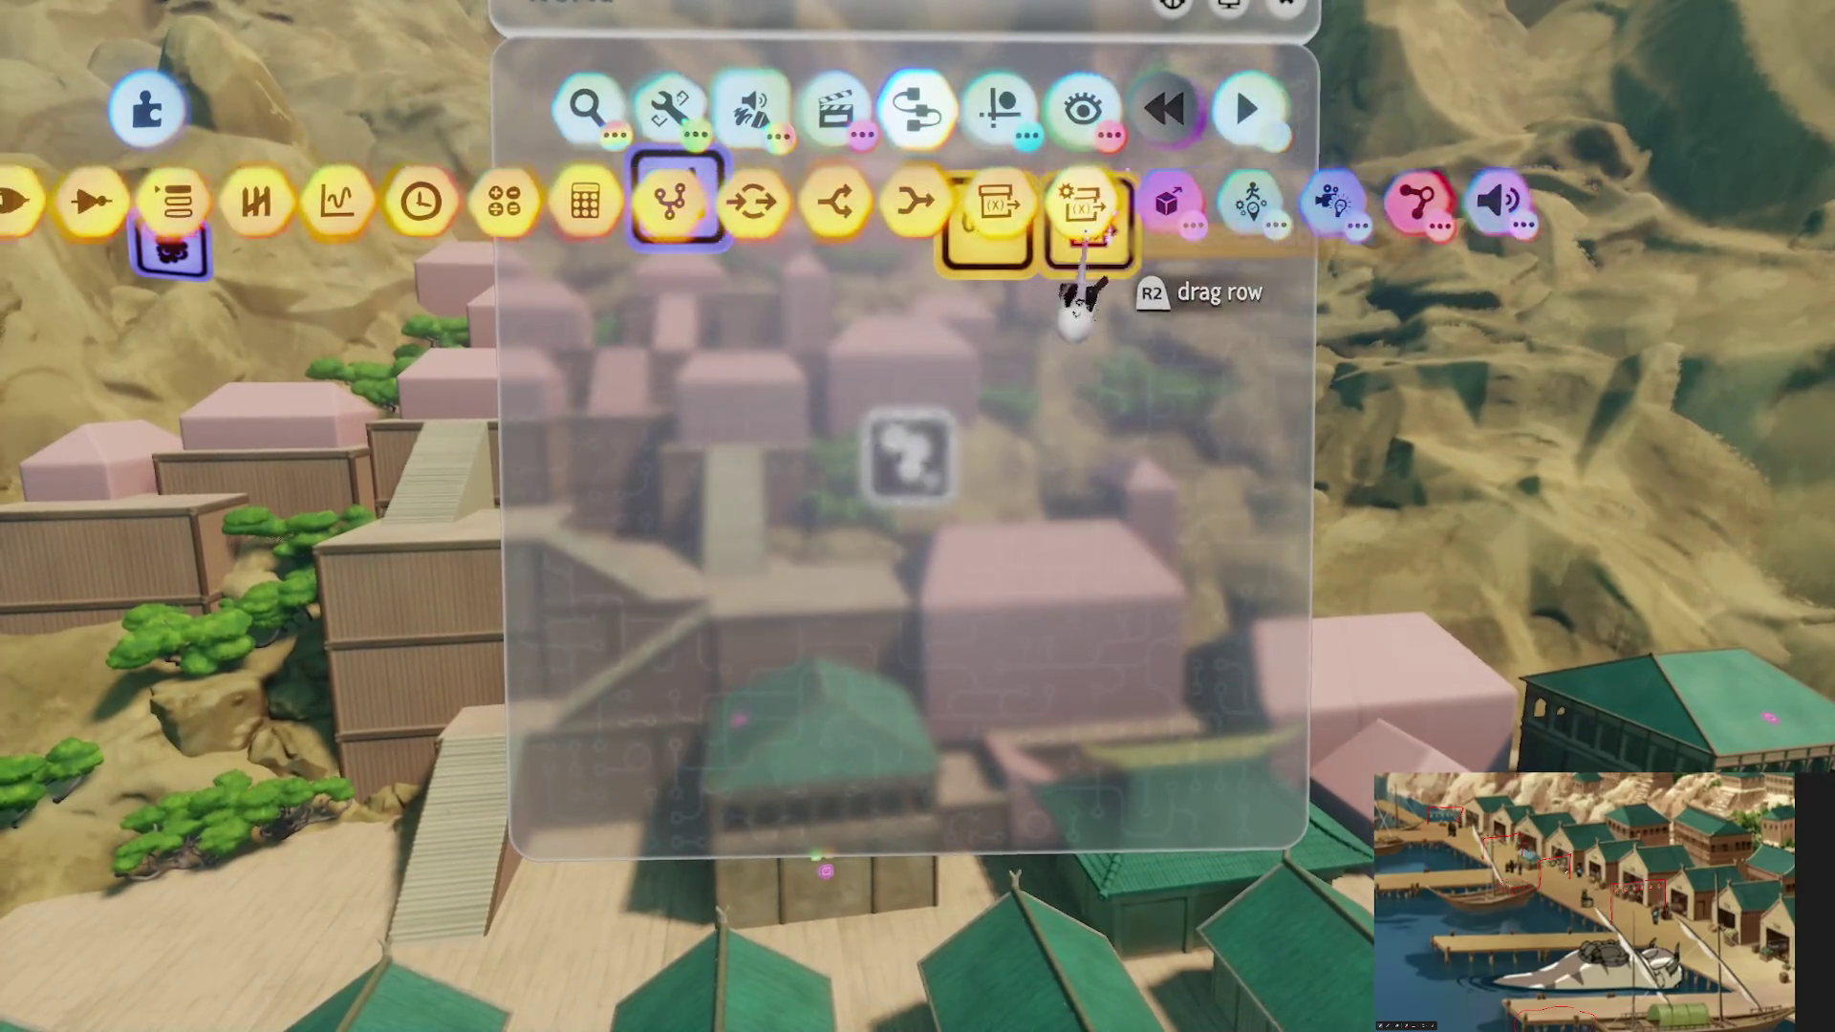
left_click(1080, 205)
left_click(939, 492)
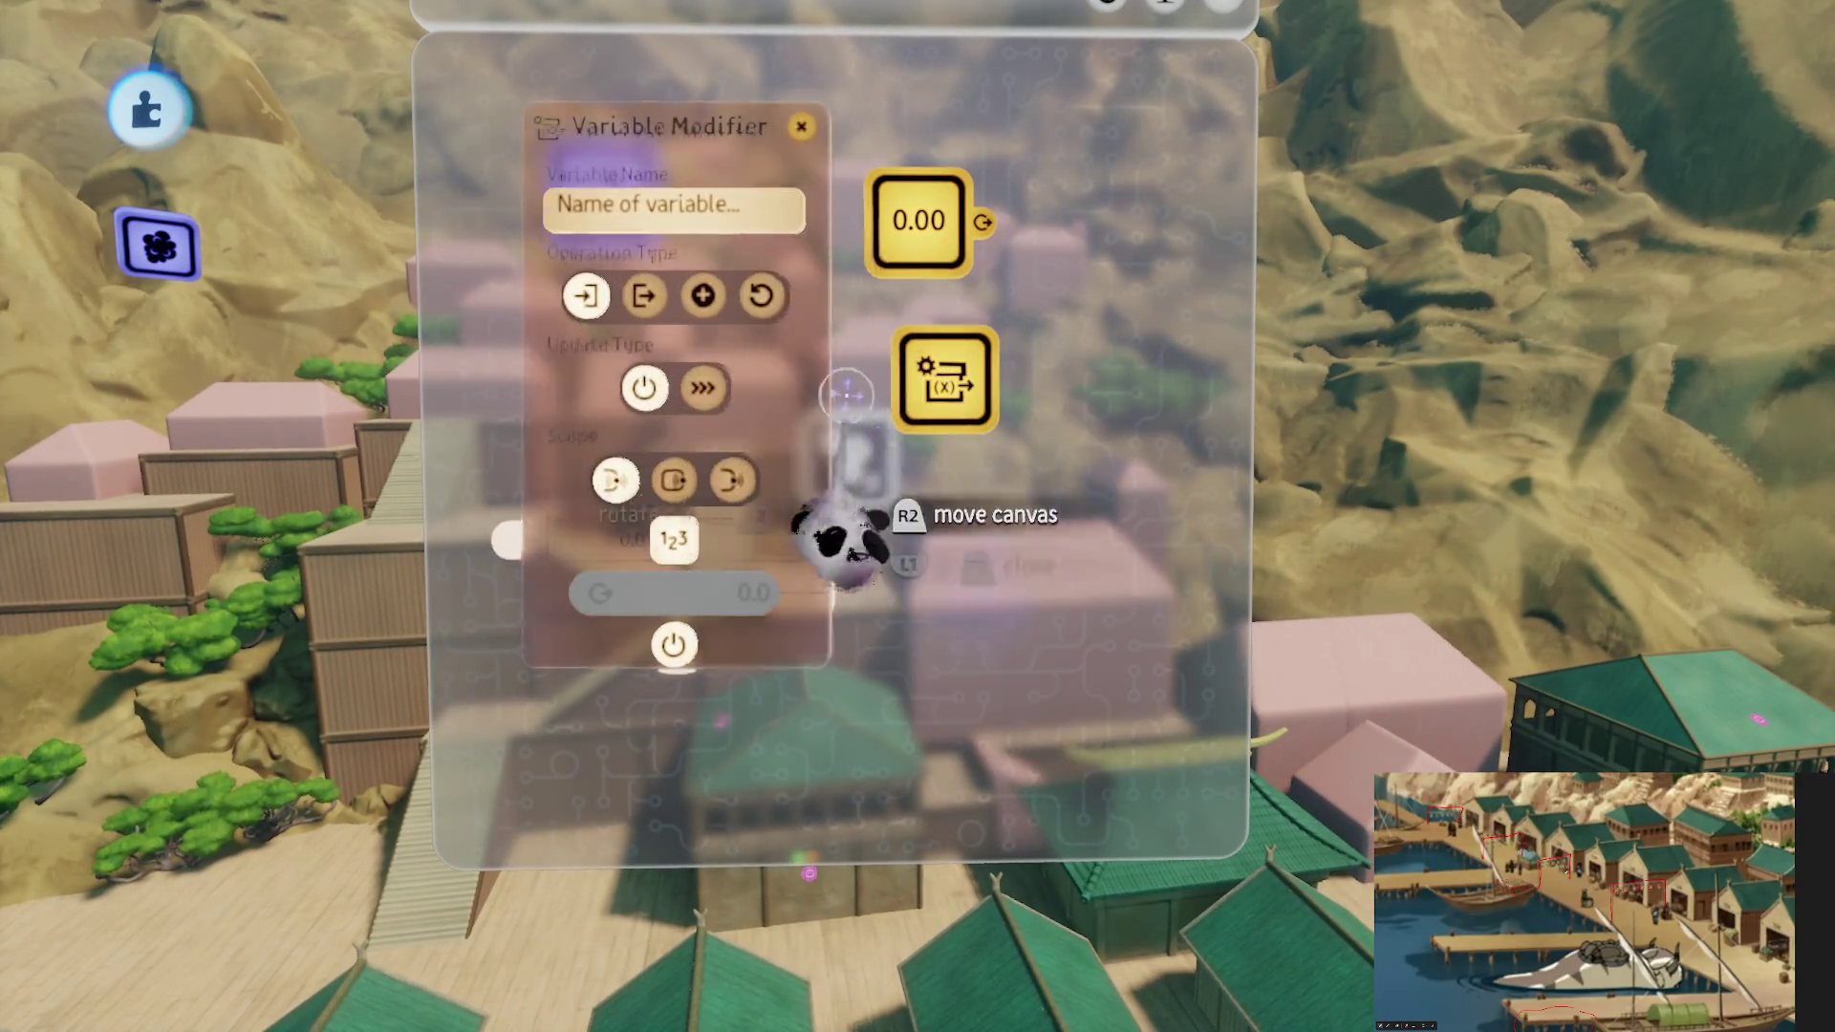
left_click(660, 210)
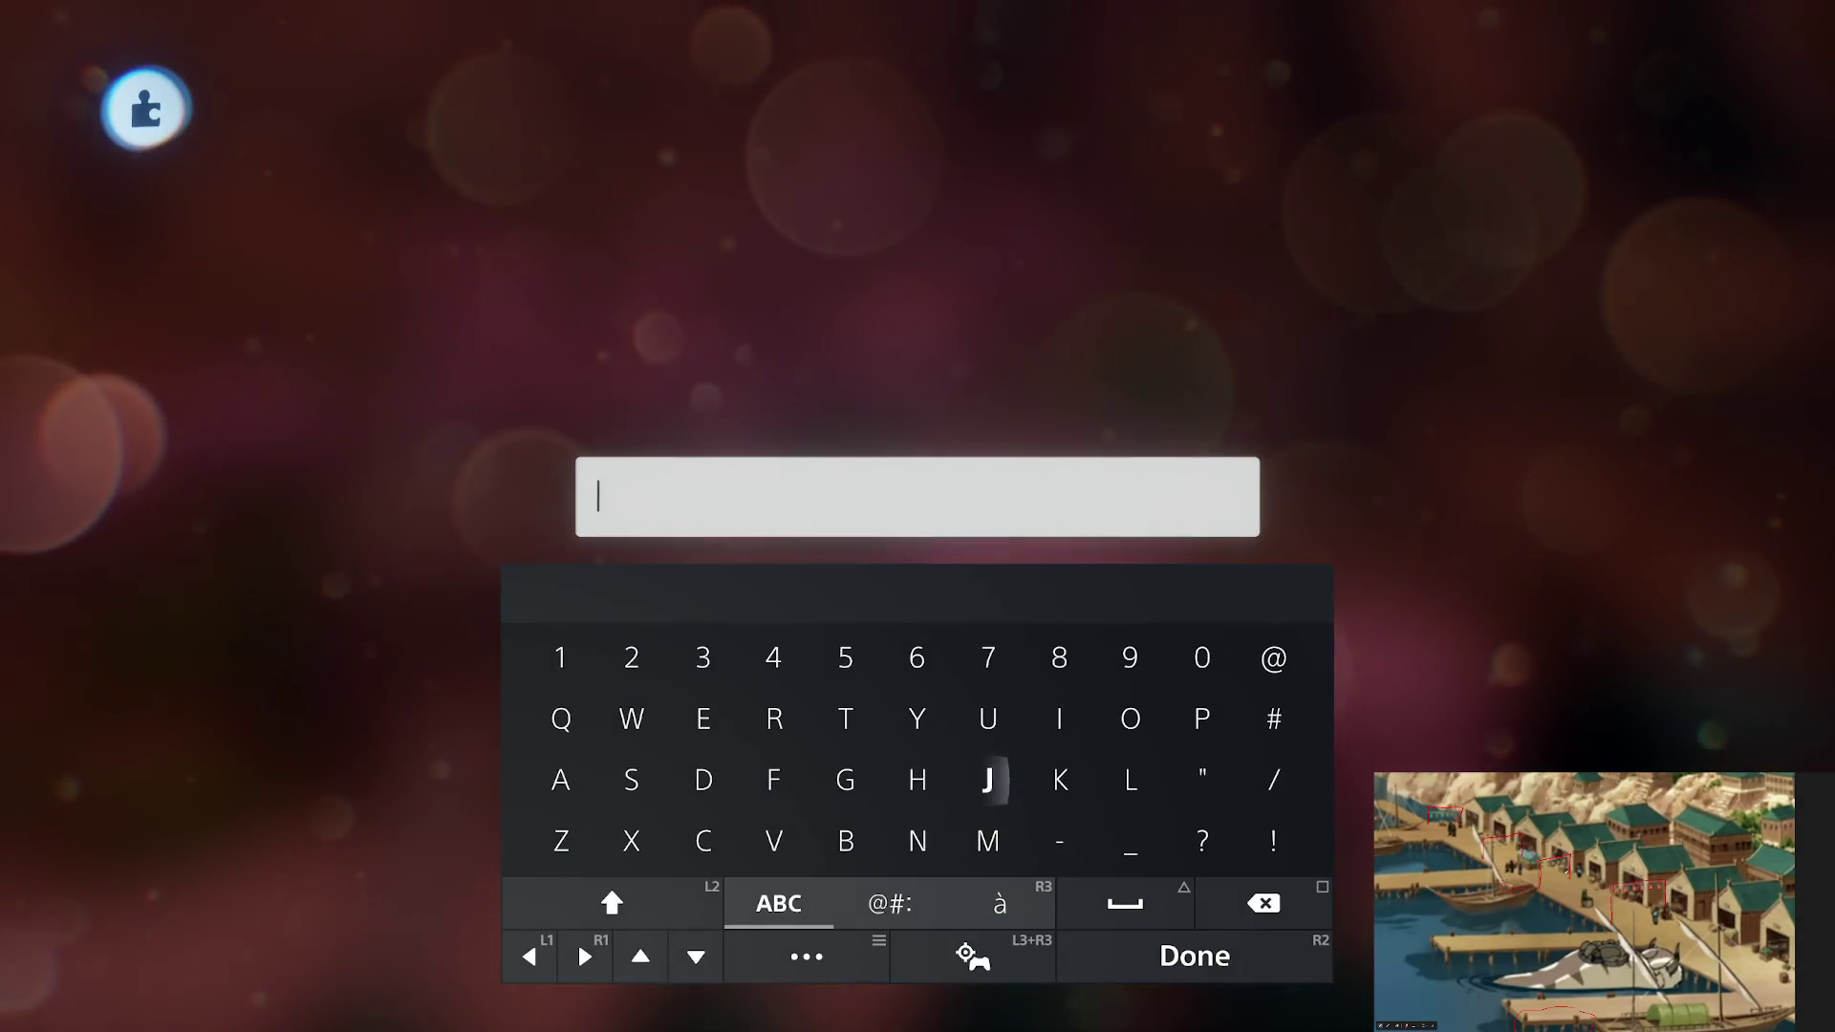
type("L")
key("Return")
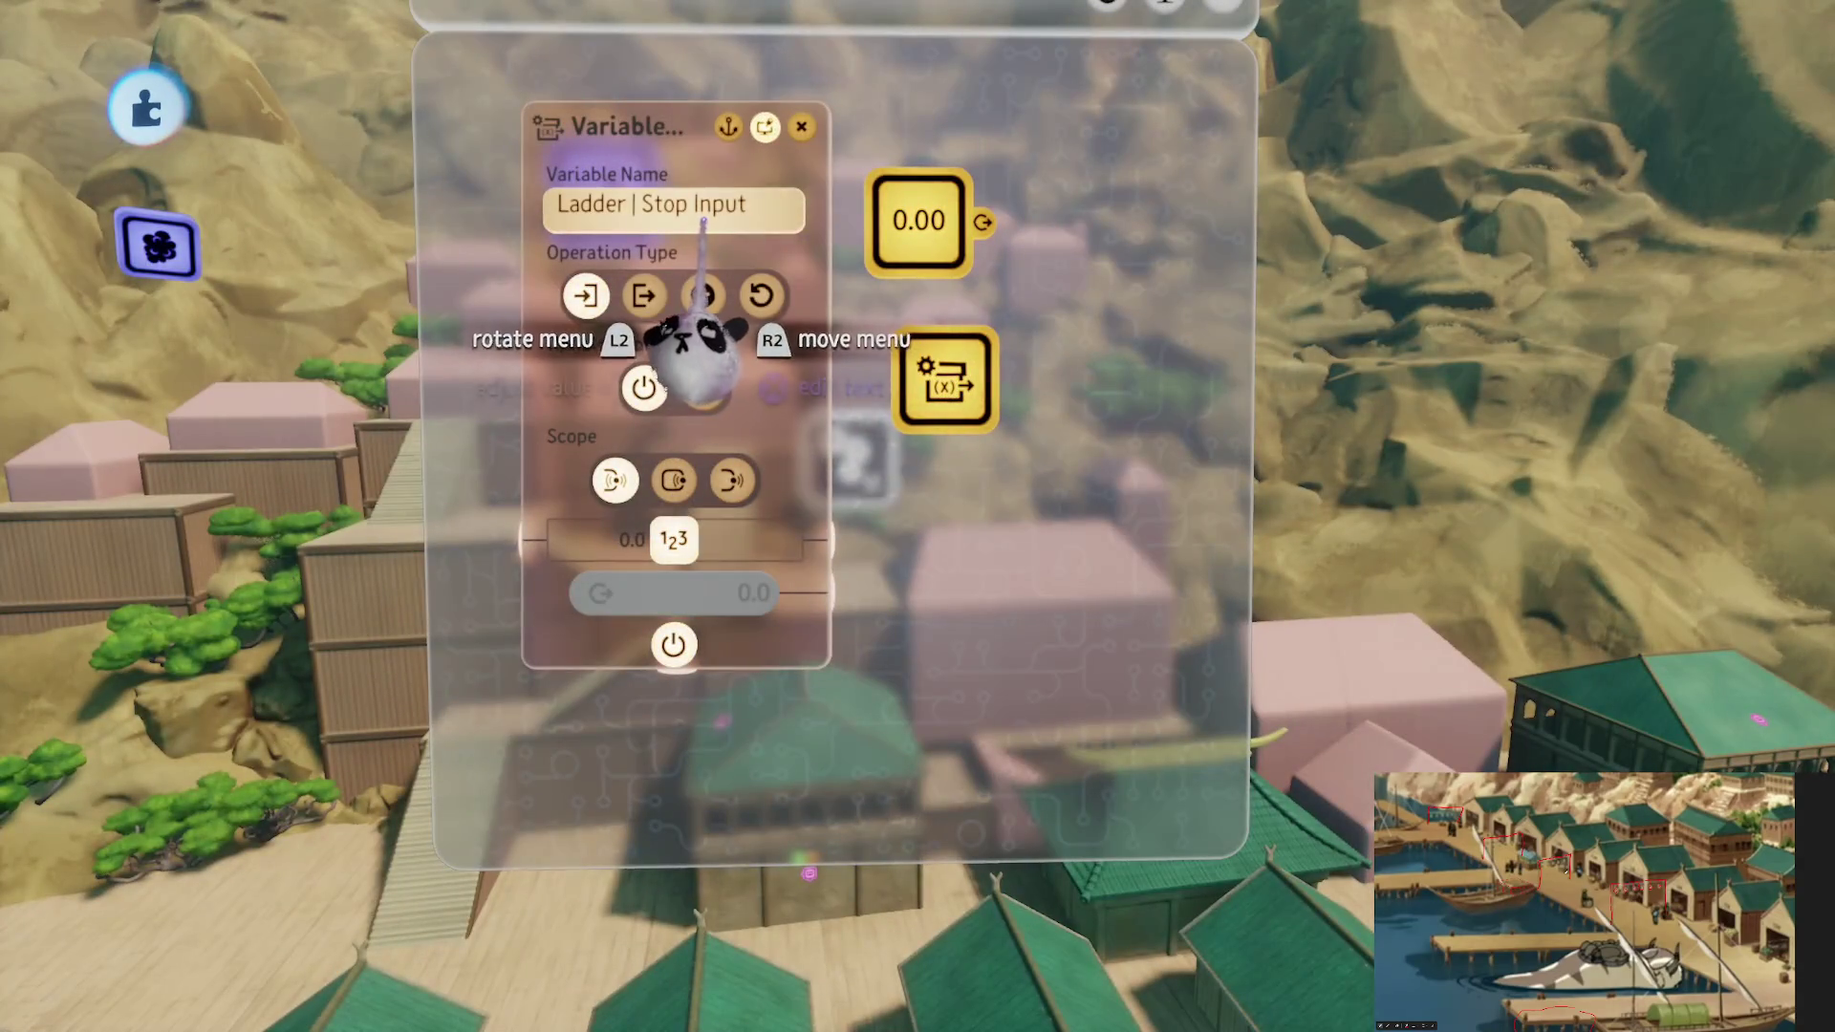
left_click(696, 212)
key("Escape")
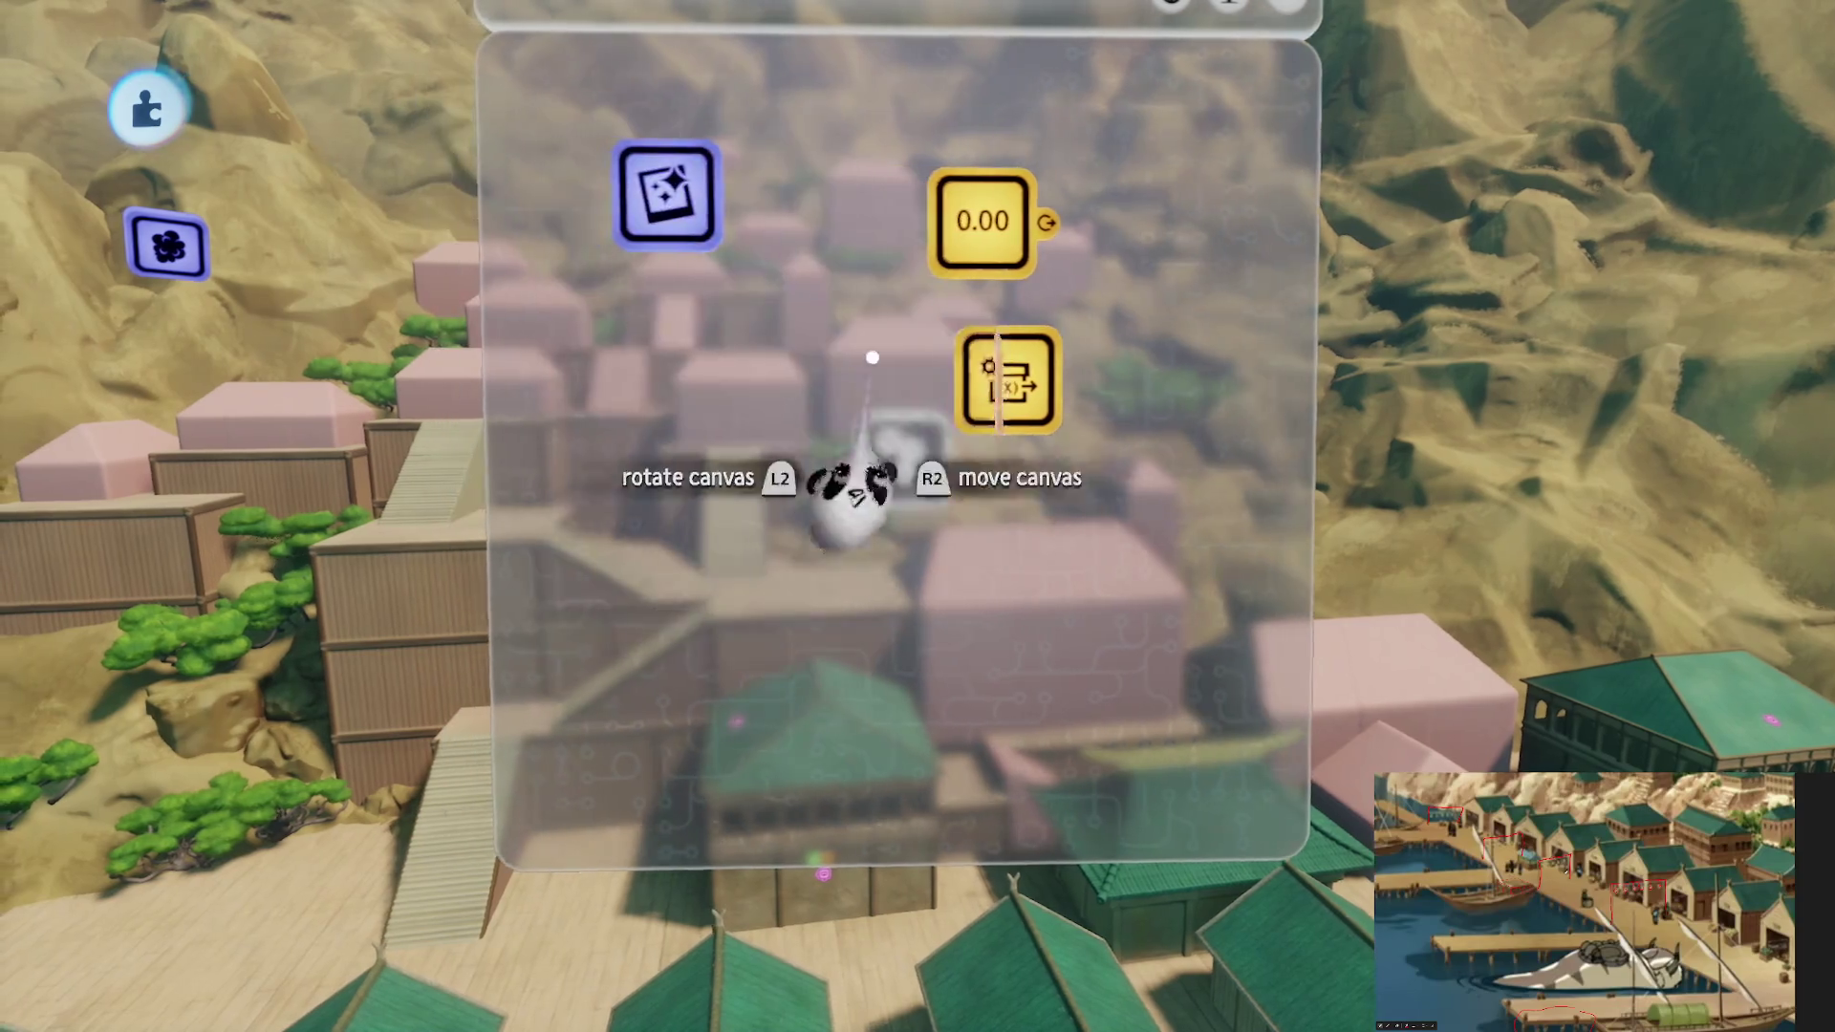
Add a Value Slider and set its value to 0.5
key("Tab")
mouse_move(717, 330)
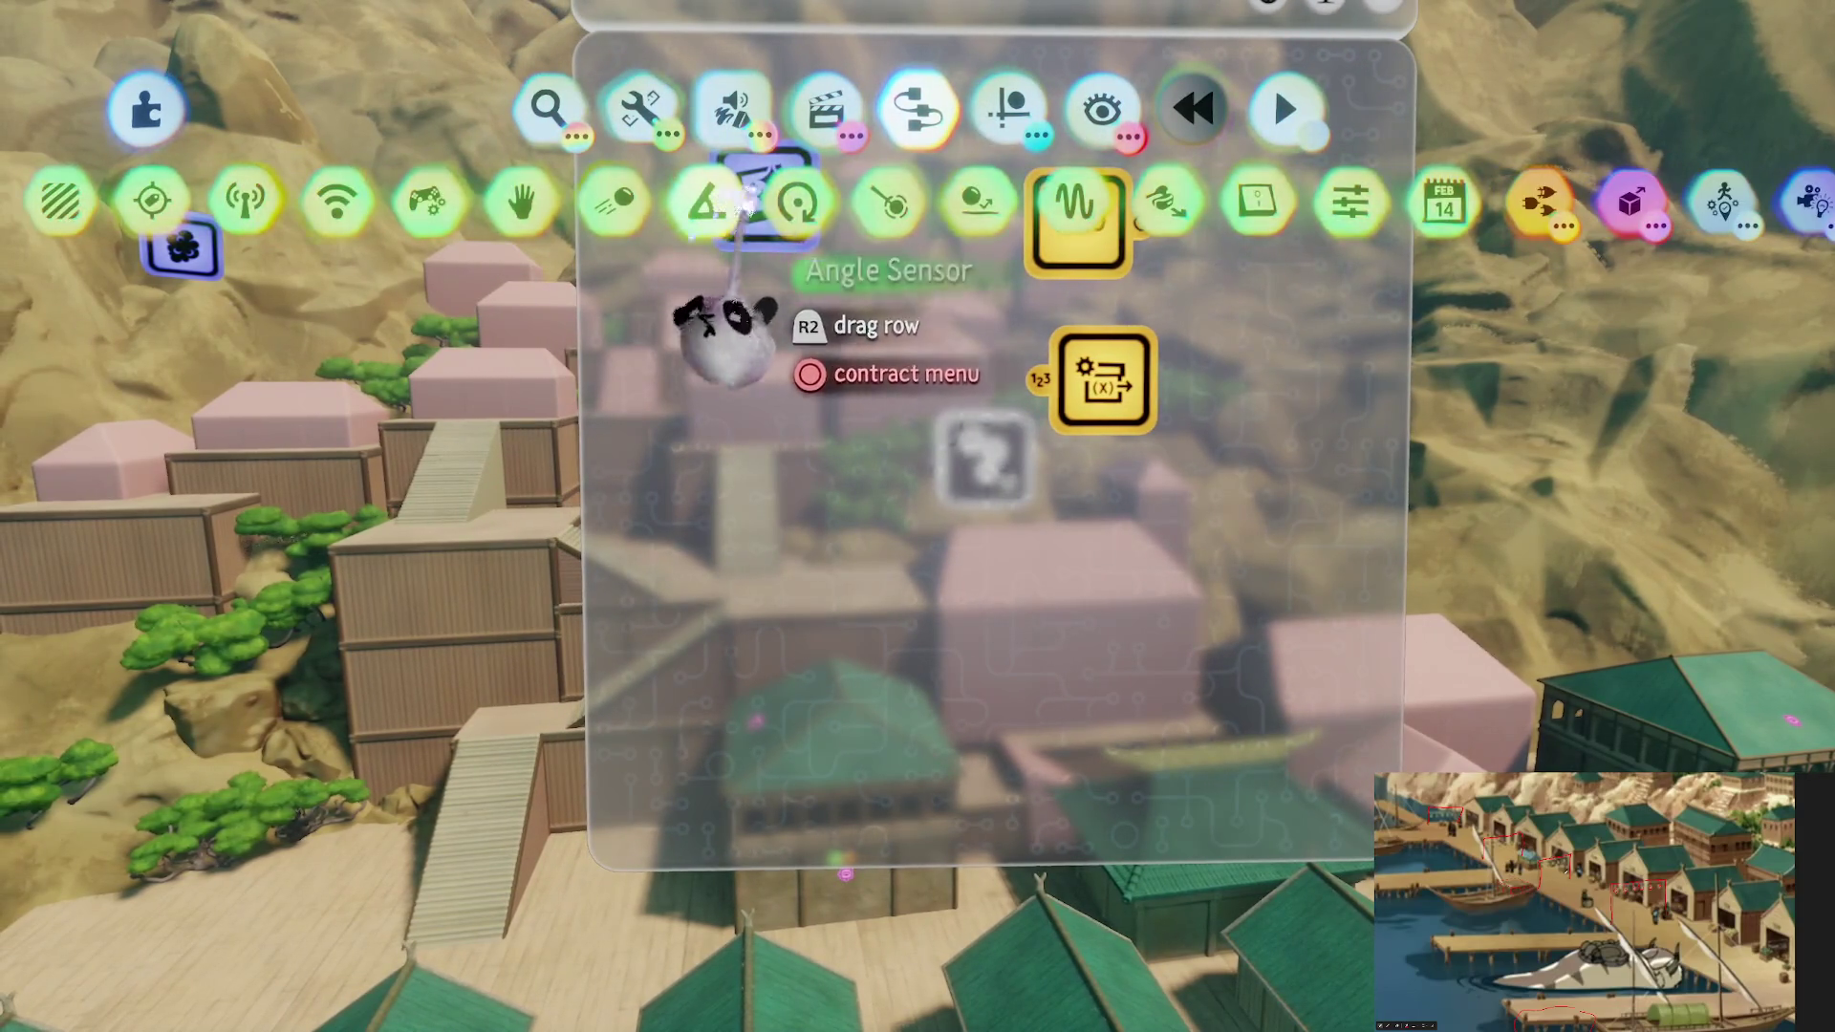
left_click(761, 201)
left_click(831, 598)
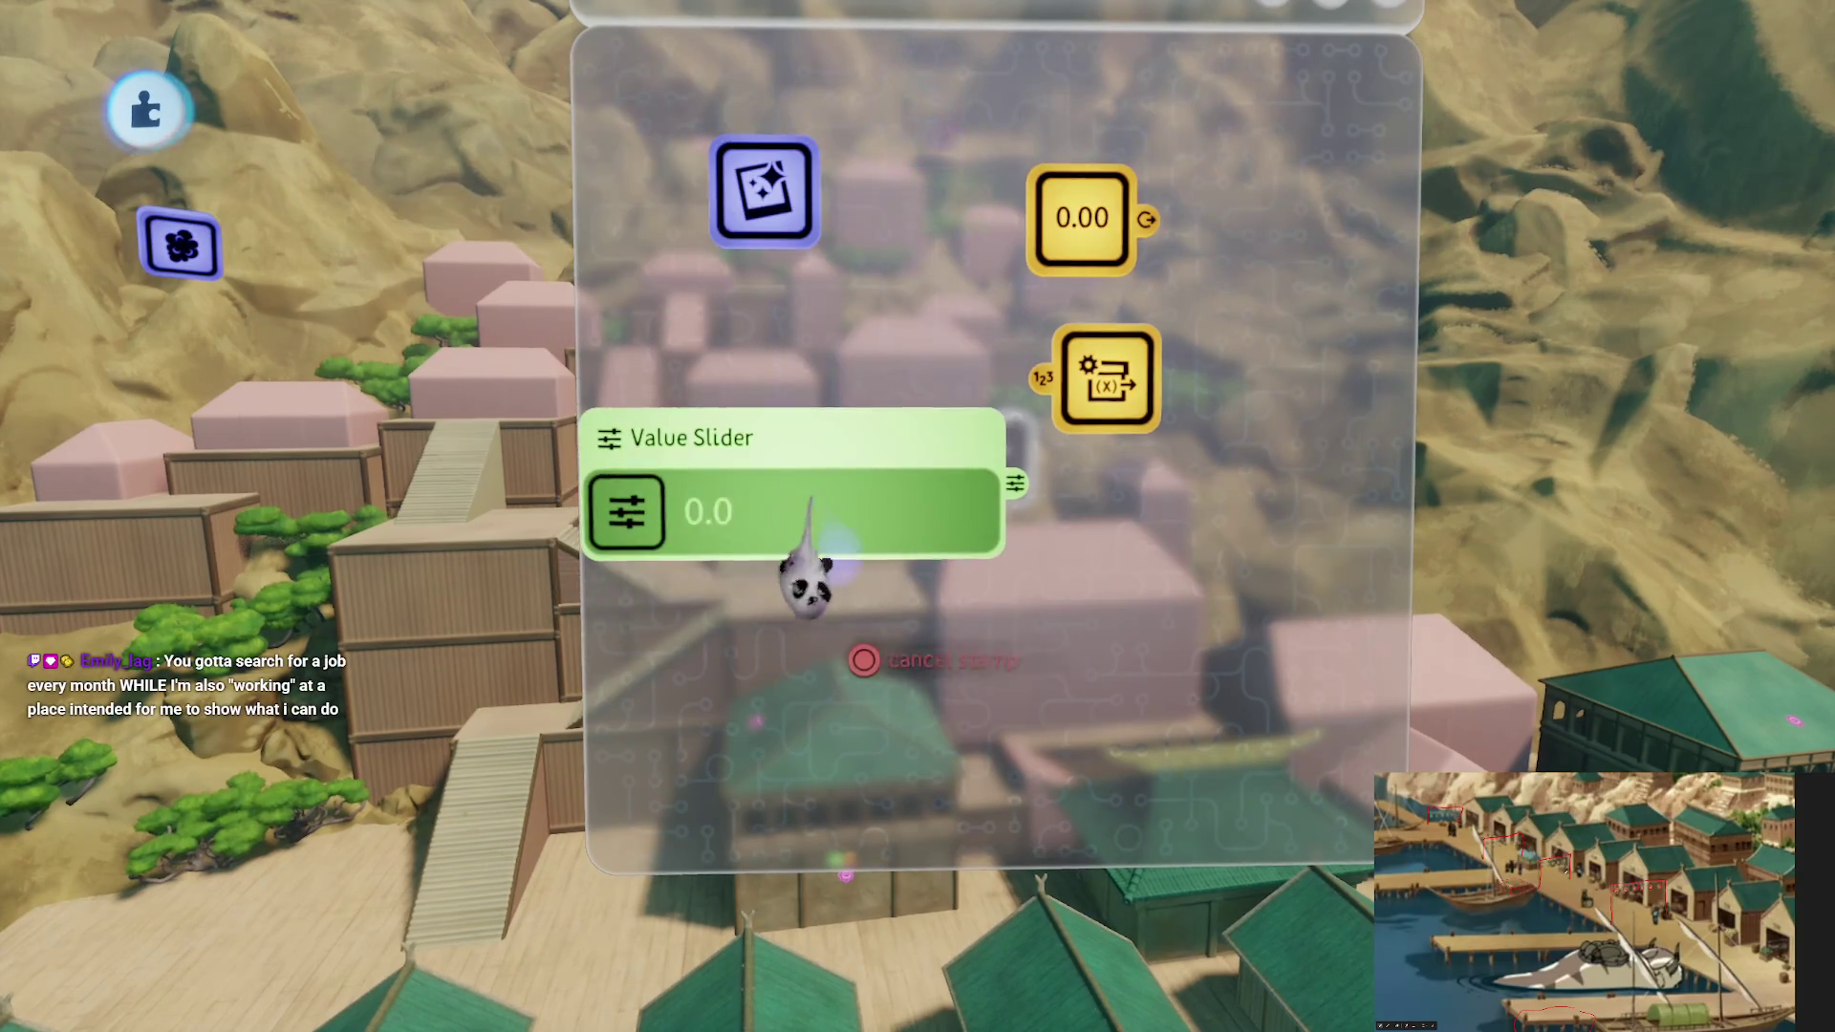
right_click(769, 435)
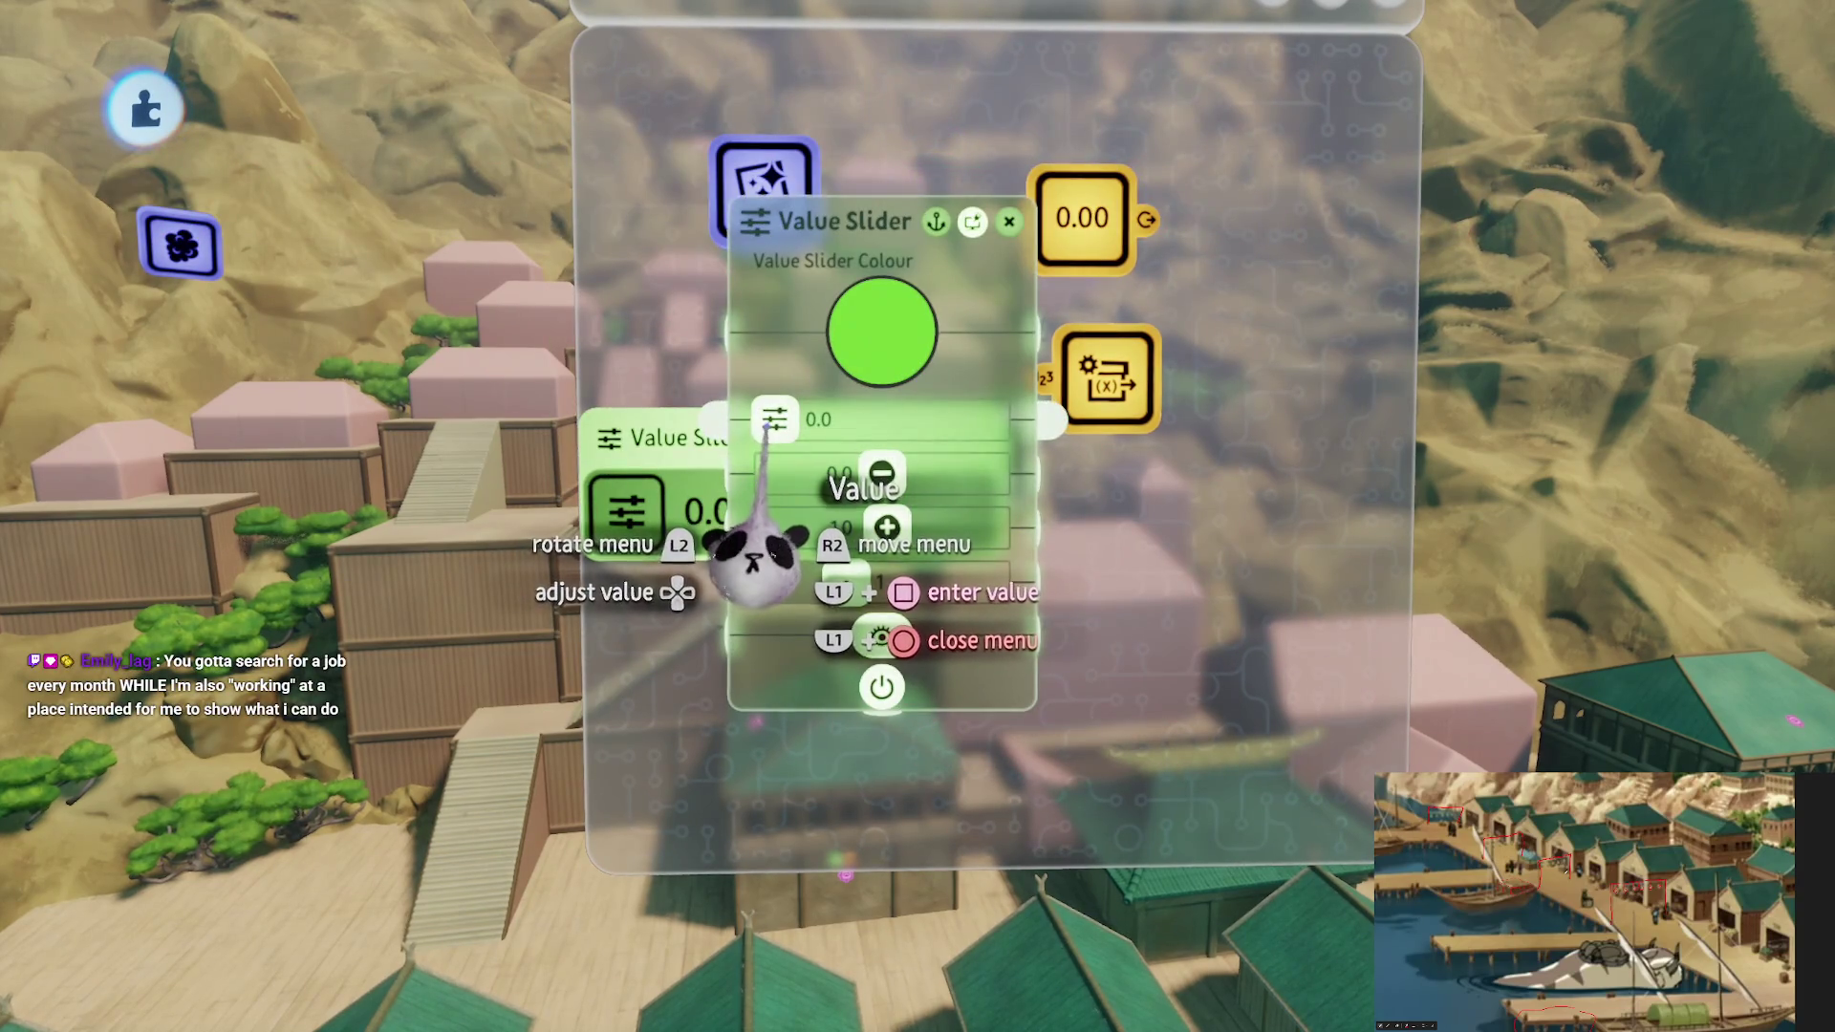
left_click_drag(770, 421, 879, 421)
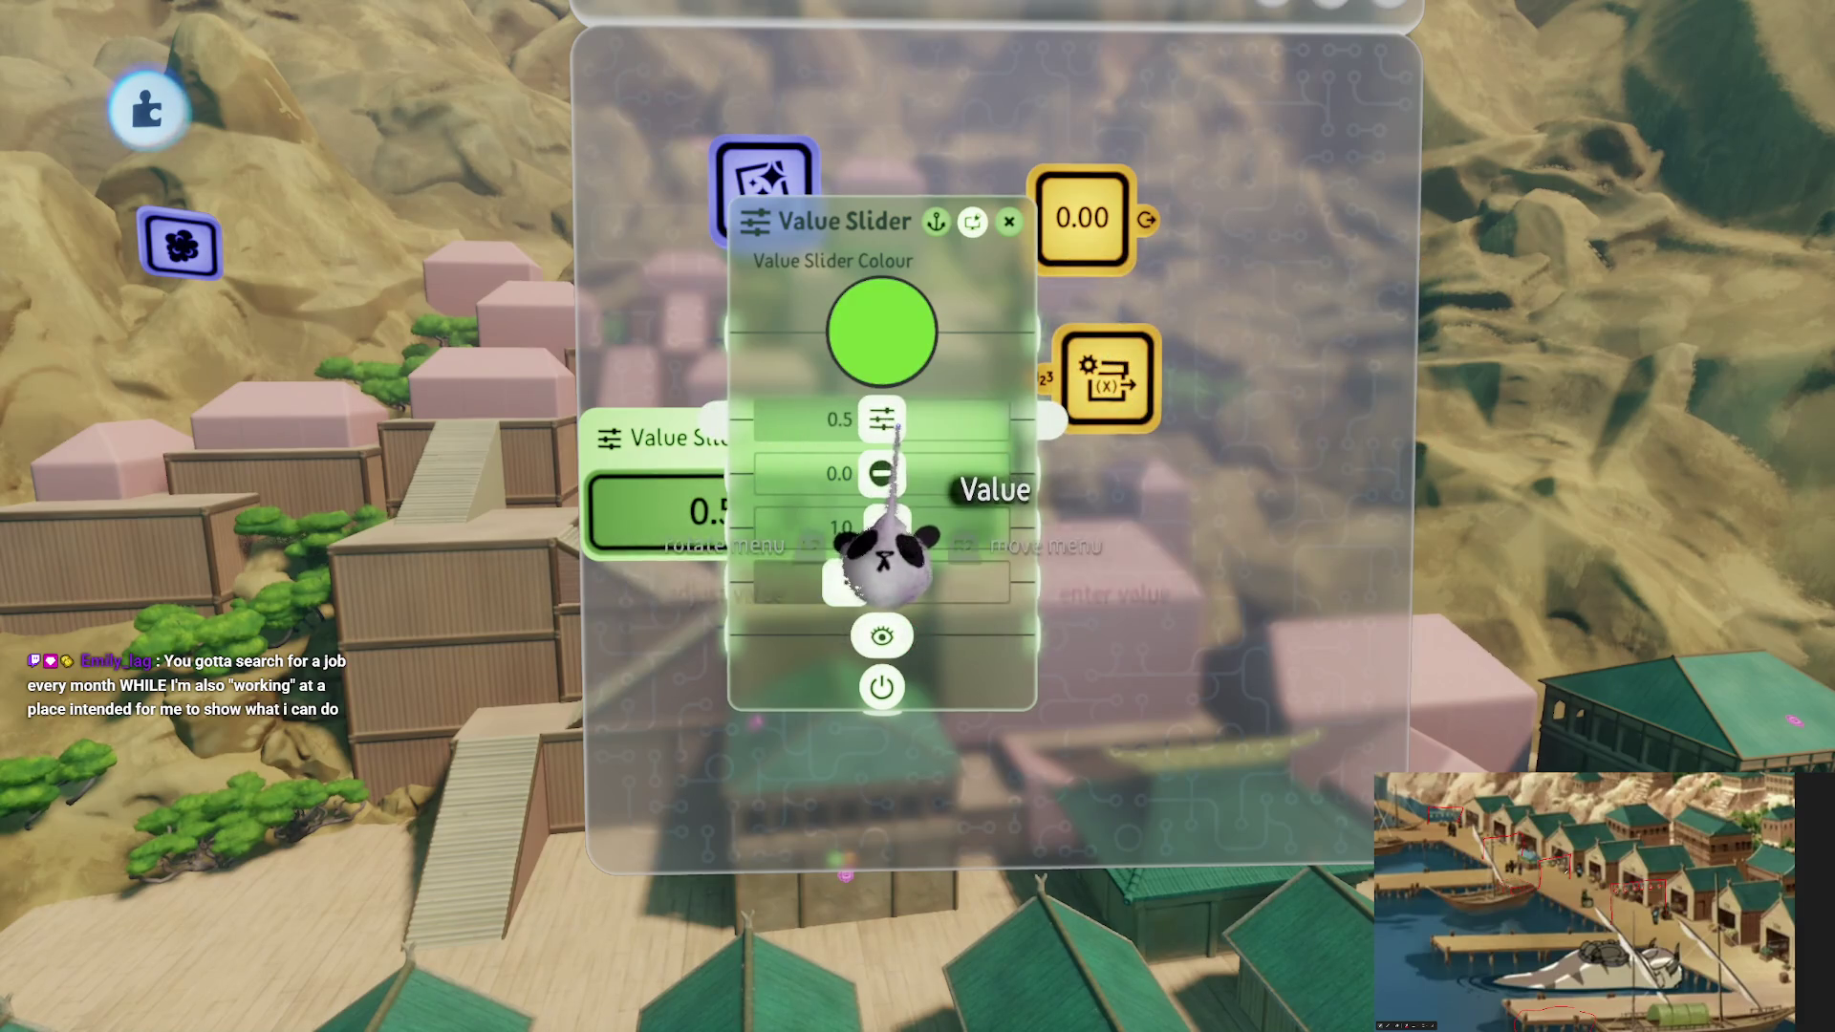
left_click(873, 656)
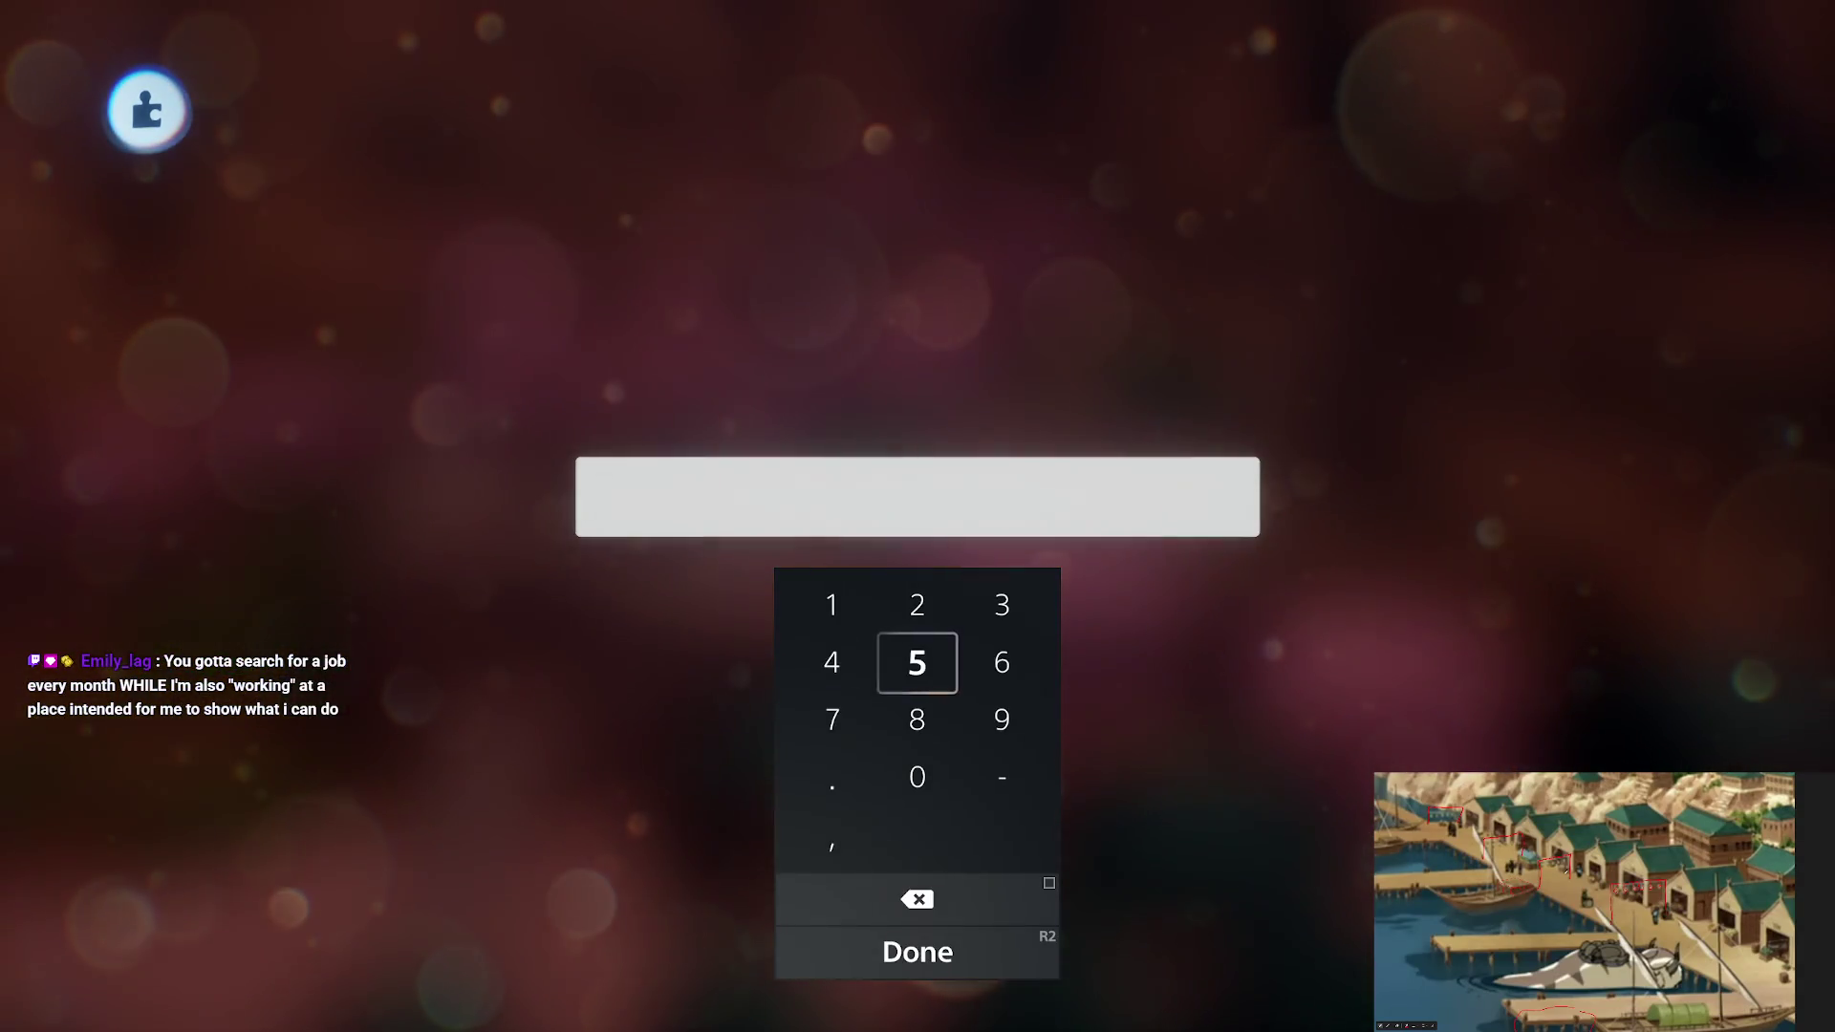
key("Escape")
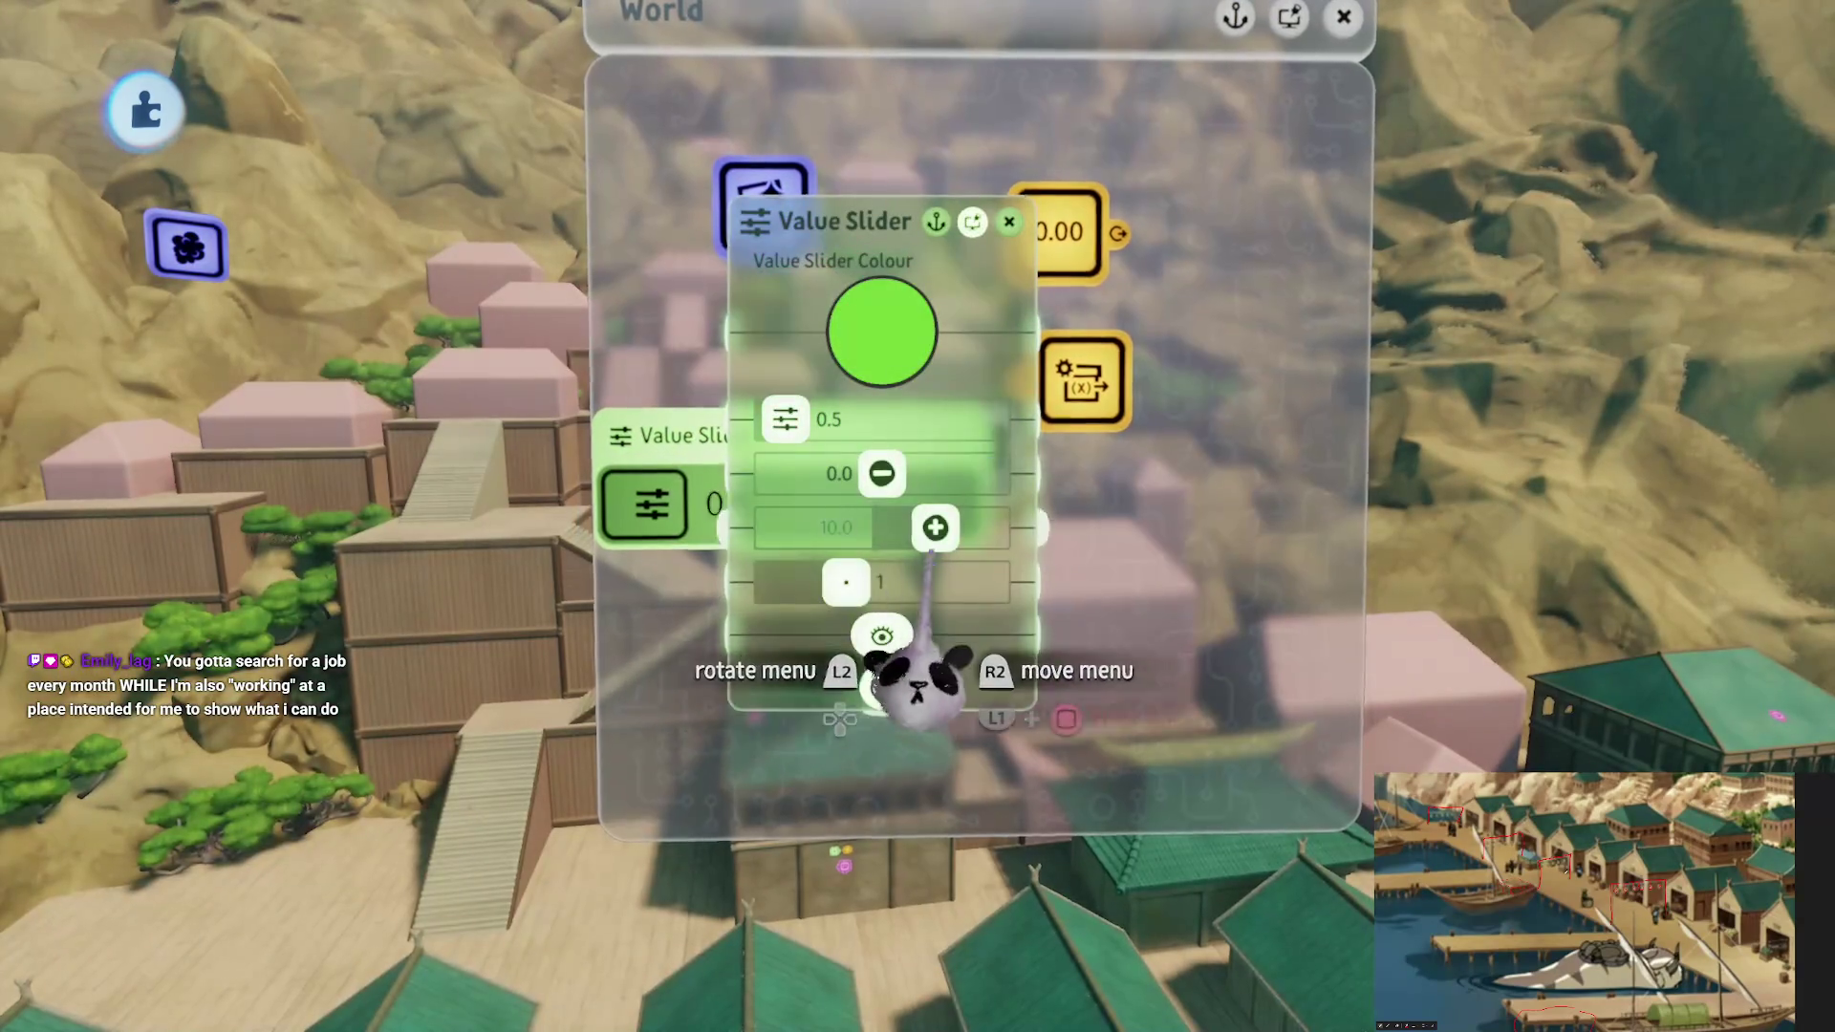
key("Escape")
Line the LvlWind gadget up with the slider's output wire and leave the wind logic
left_click(1080, 392)
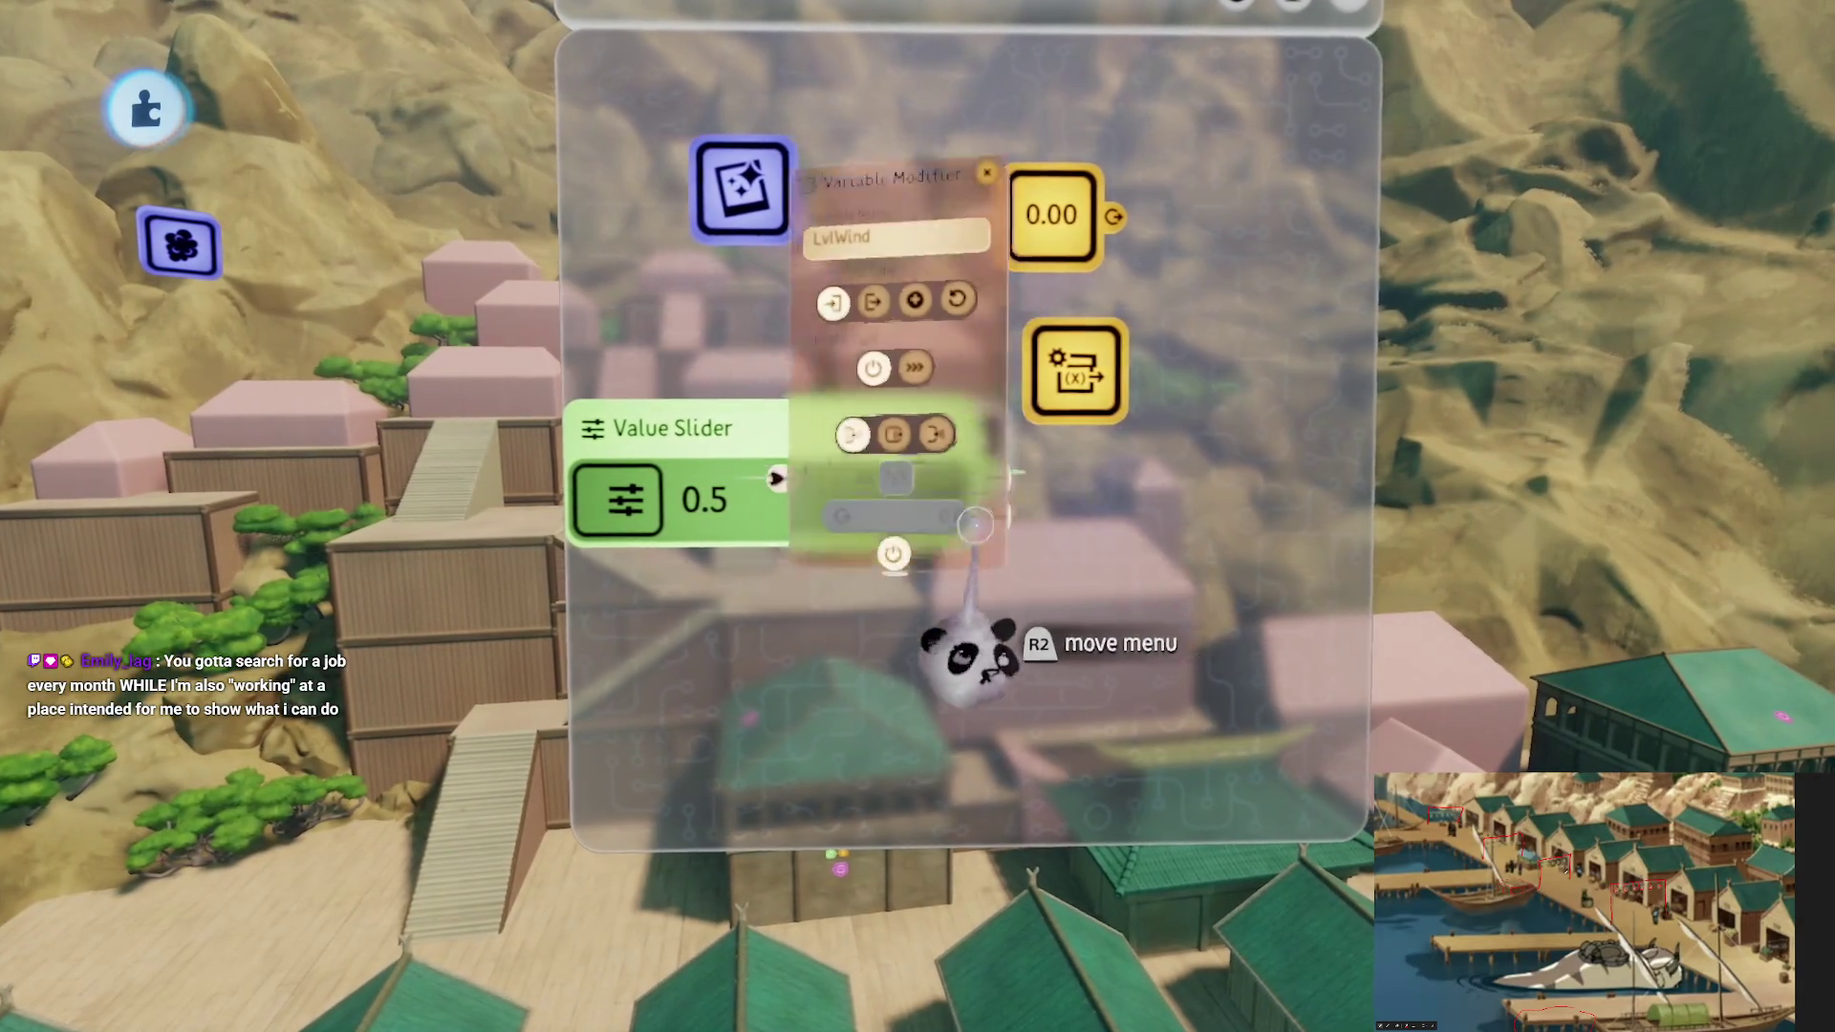
key("Escape")
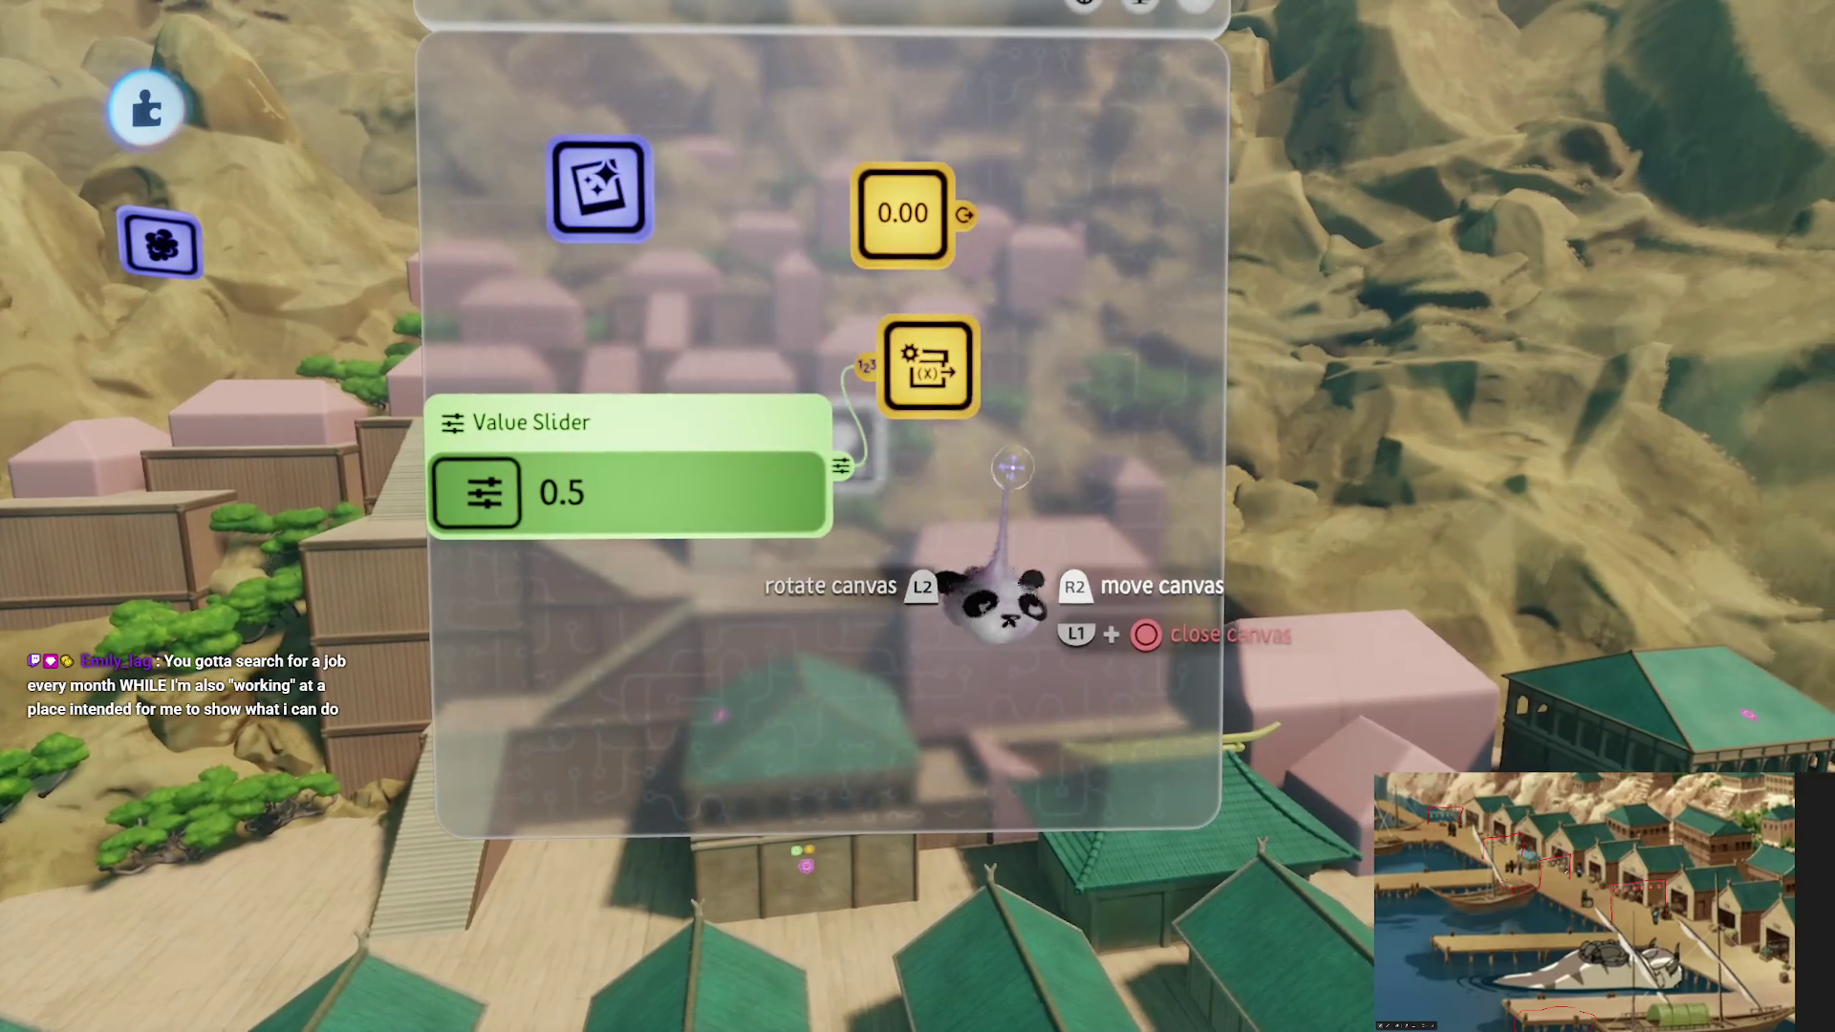
left_click_drag(1015, 498, 1016, 524)
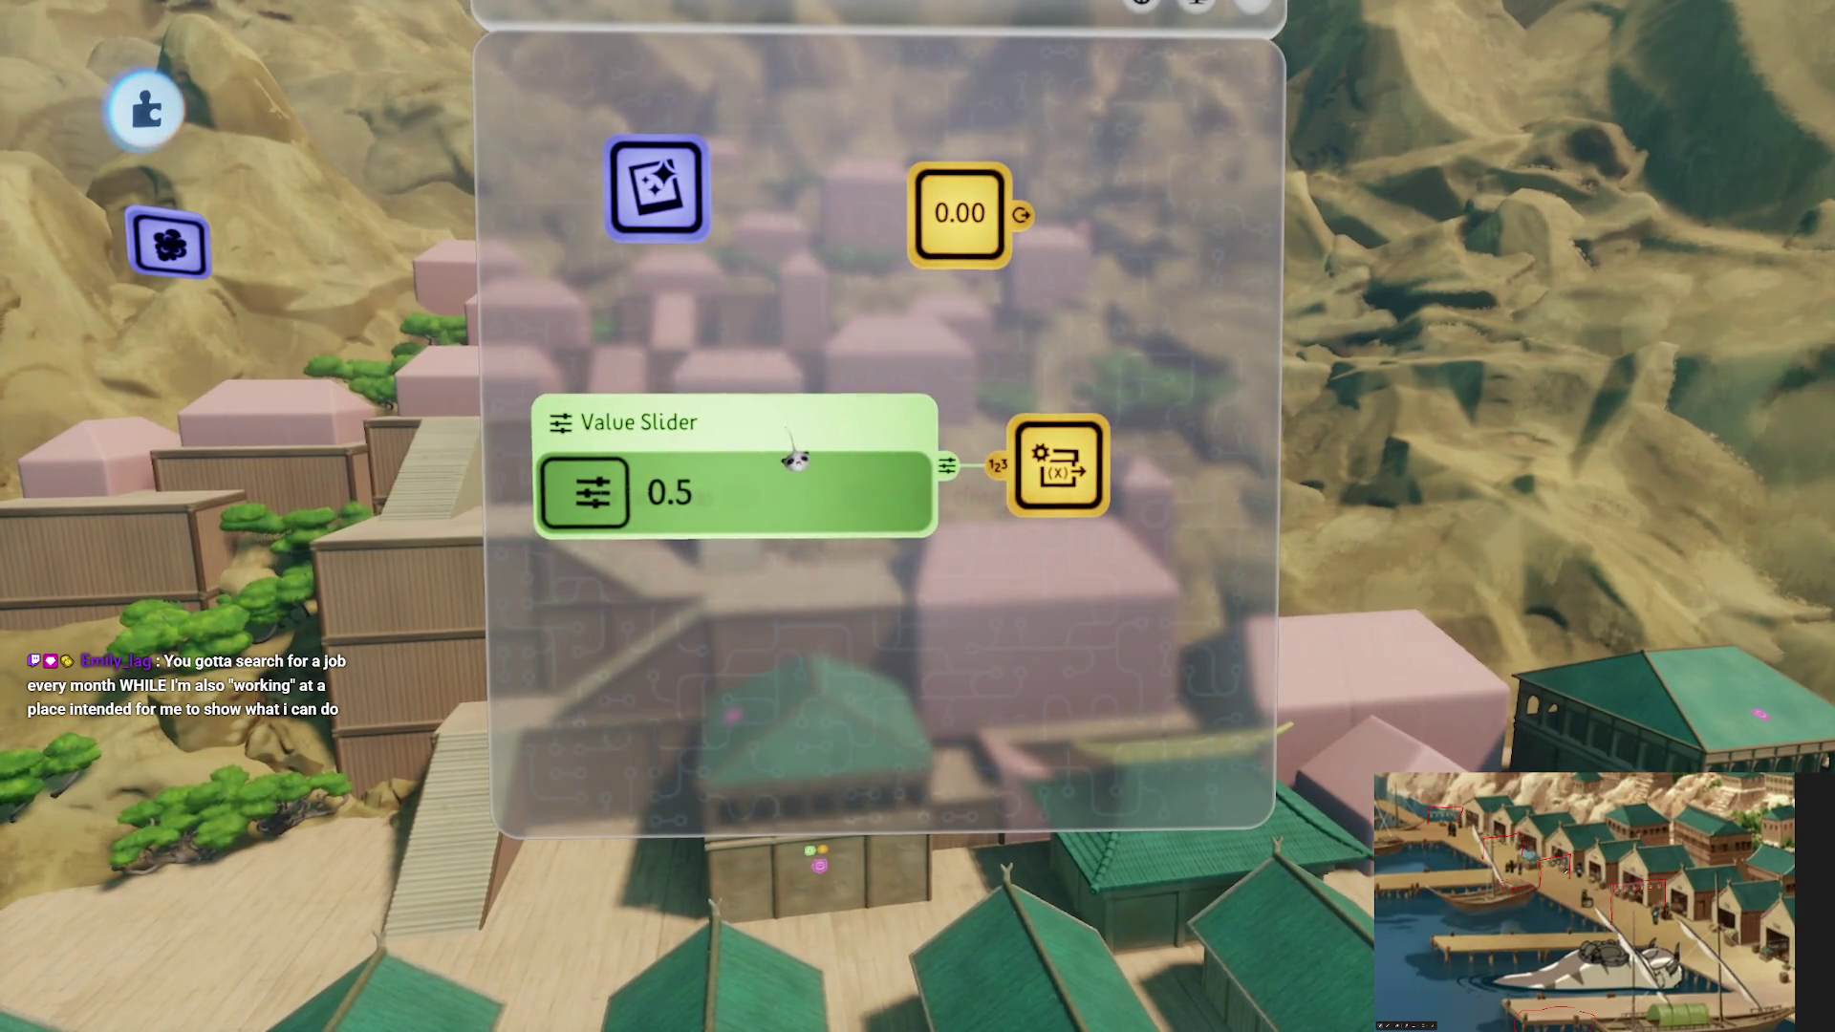
key("Escape")
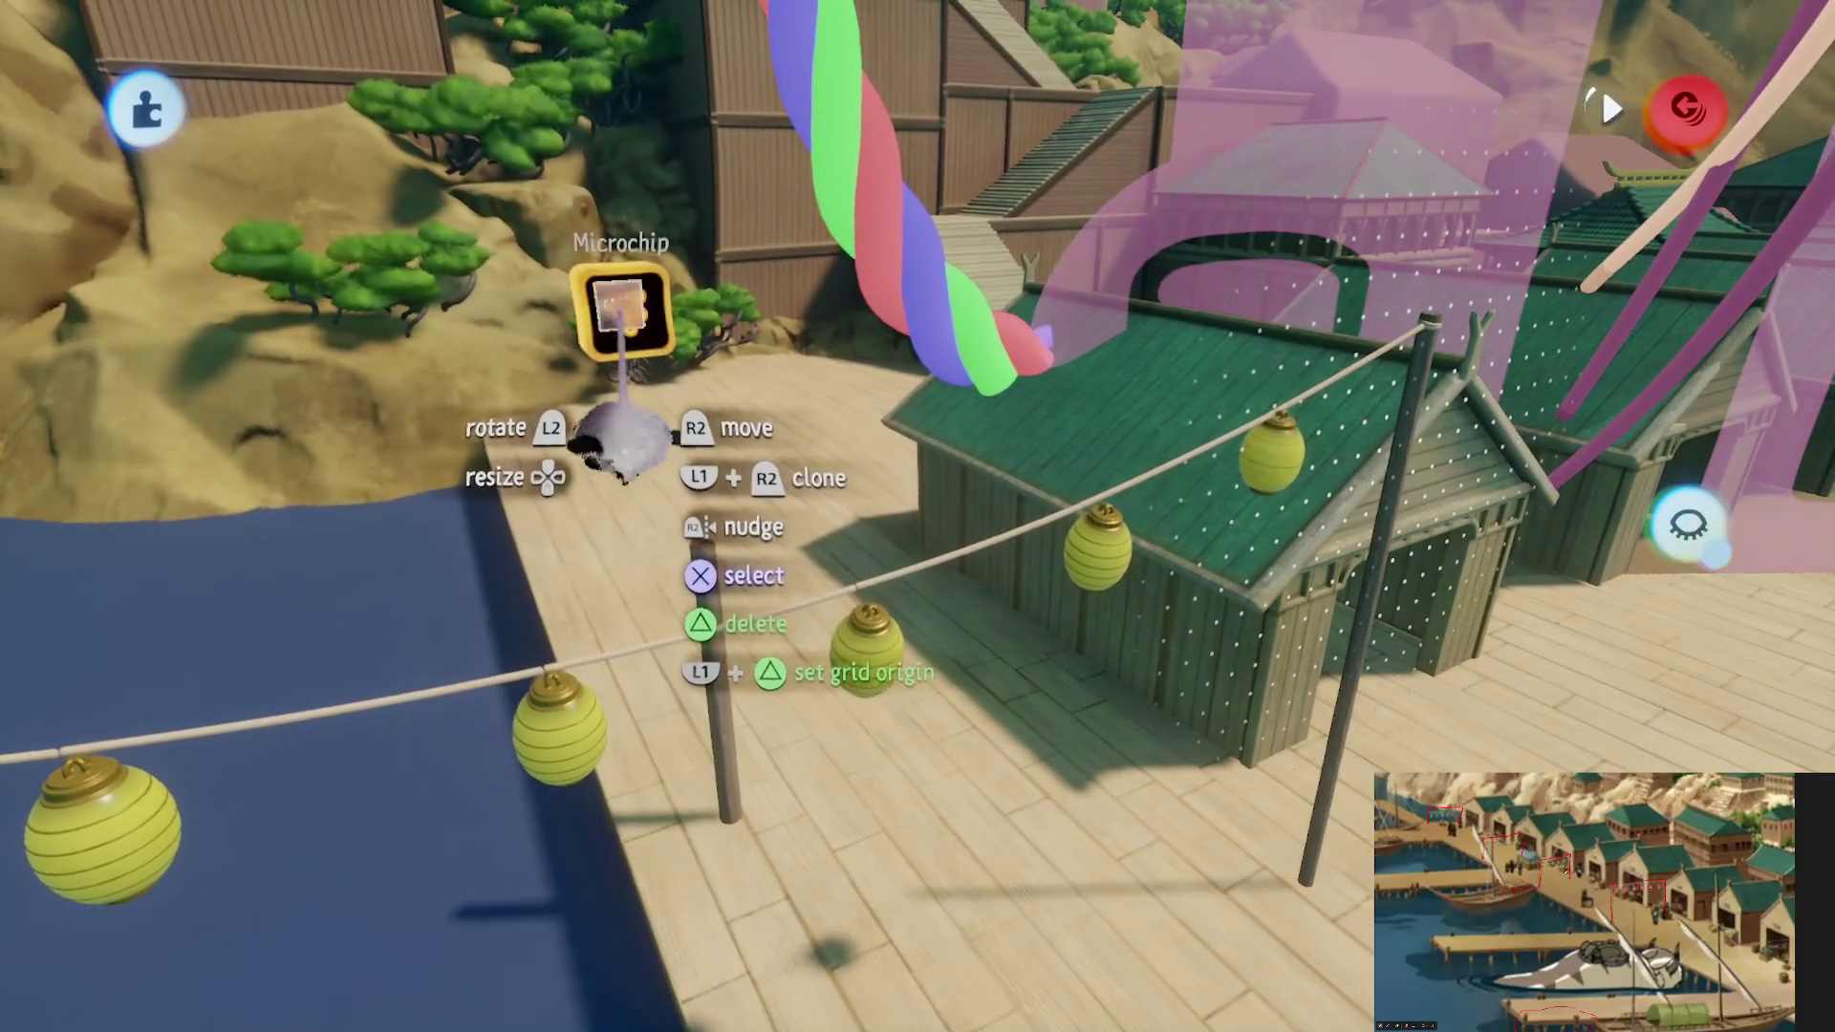
Inspect the lantern Microchip, then set the wind Value Slider to 1.0 with a 0.0–10.0 range
left_click(627, 430)
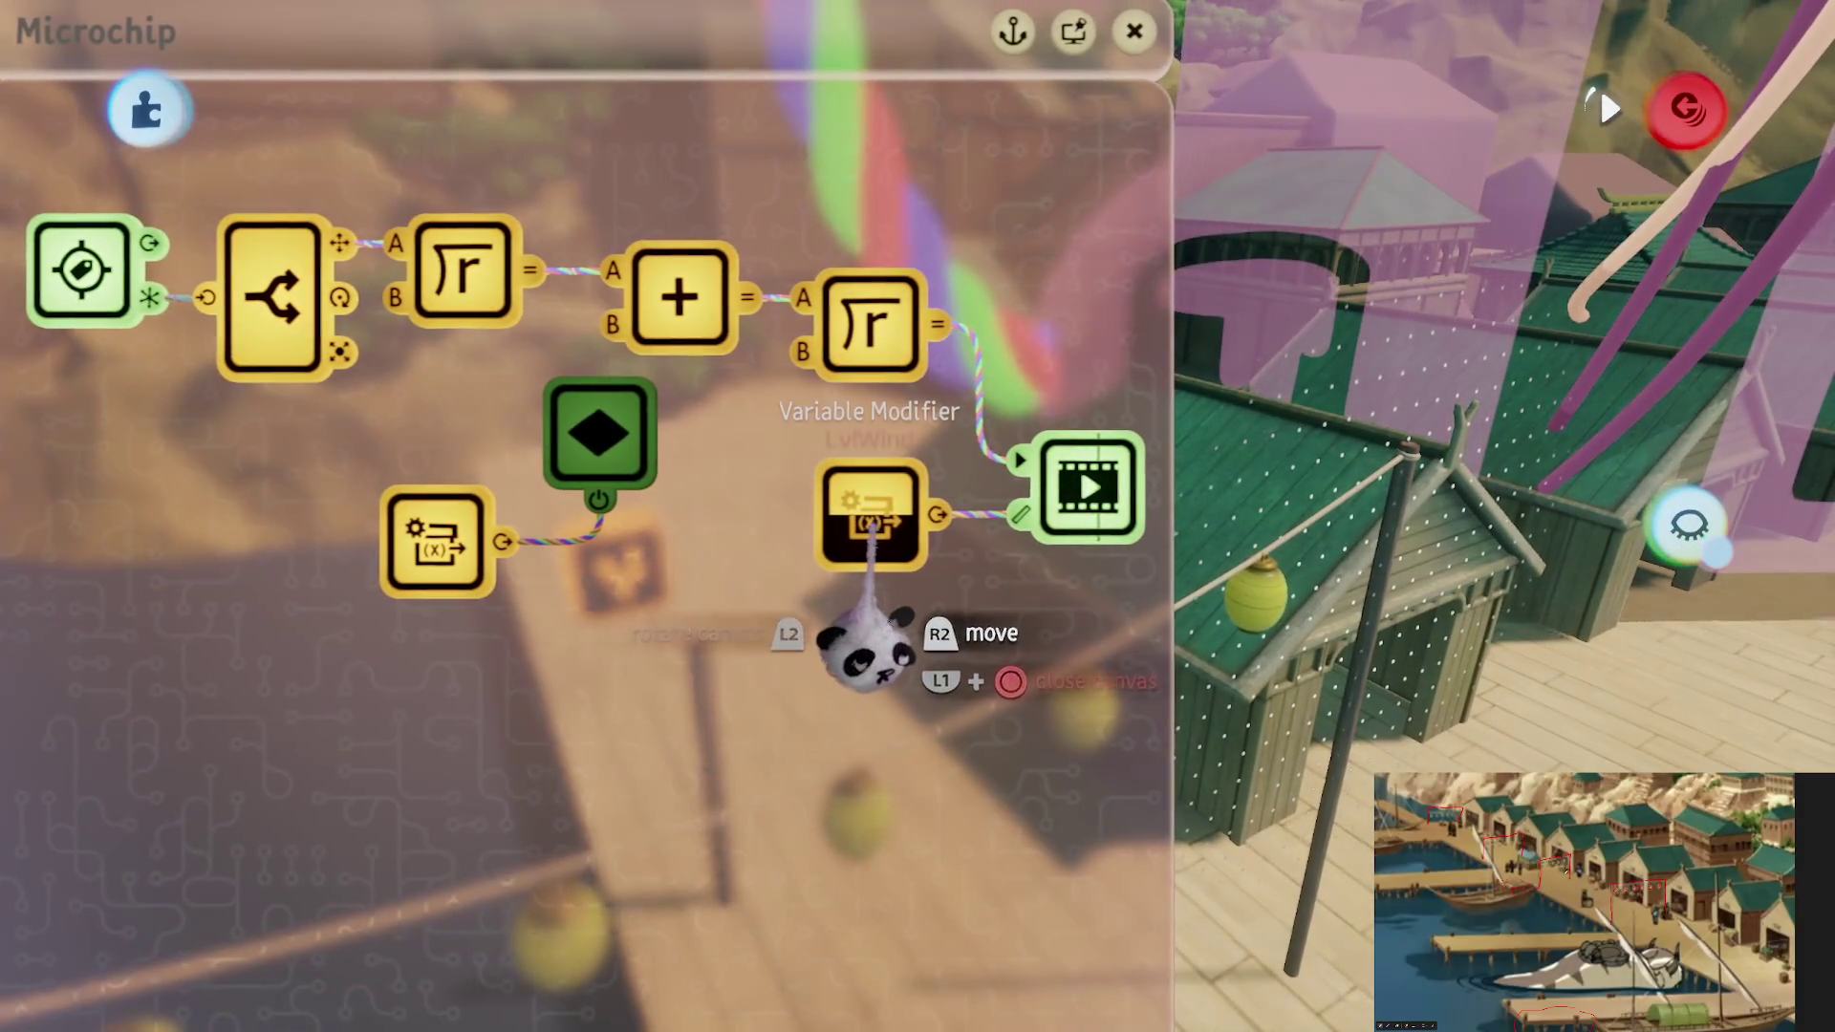
key("Escape")
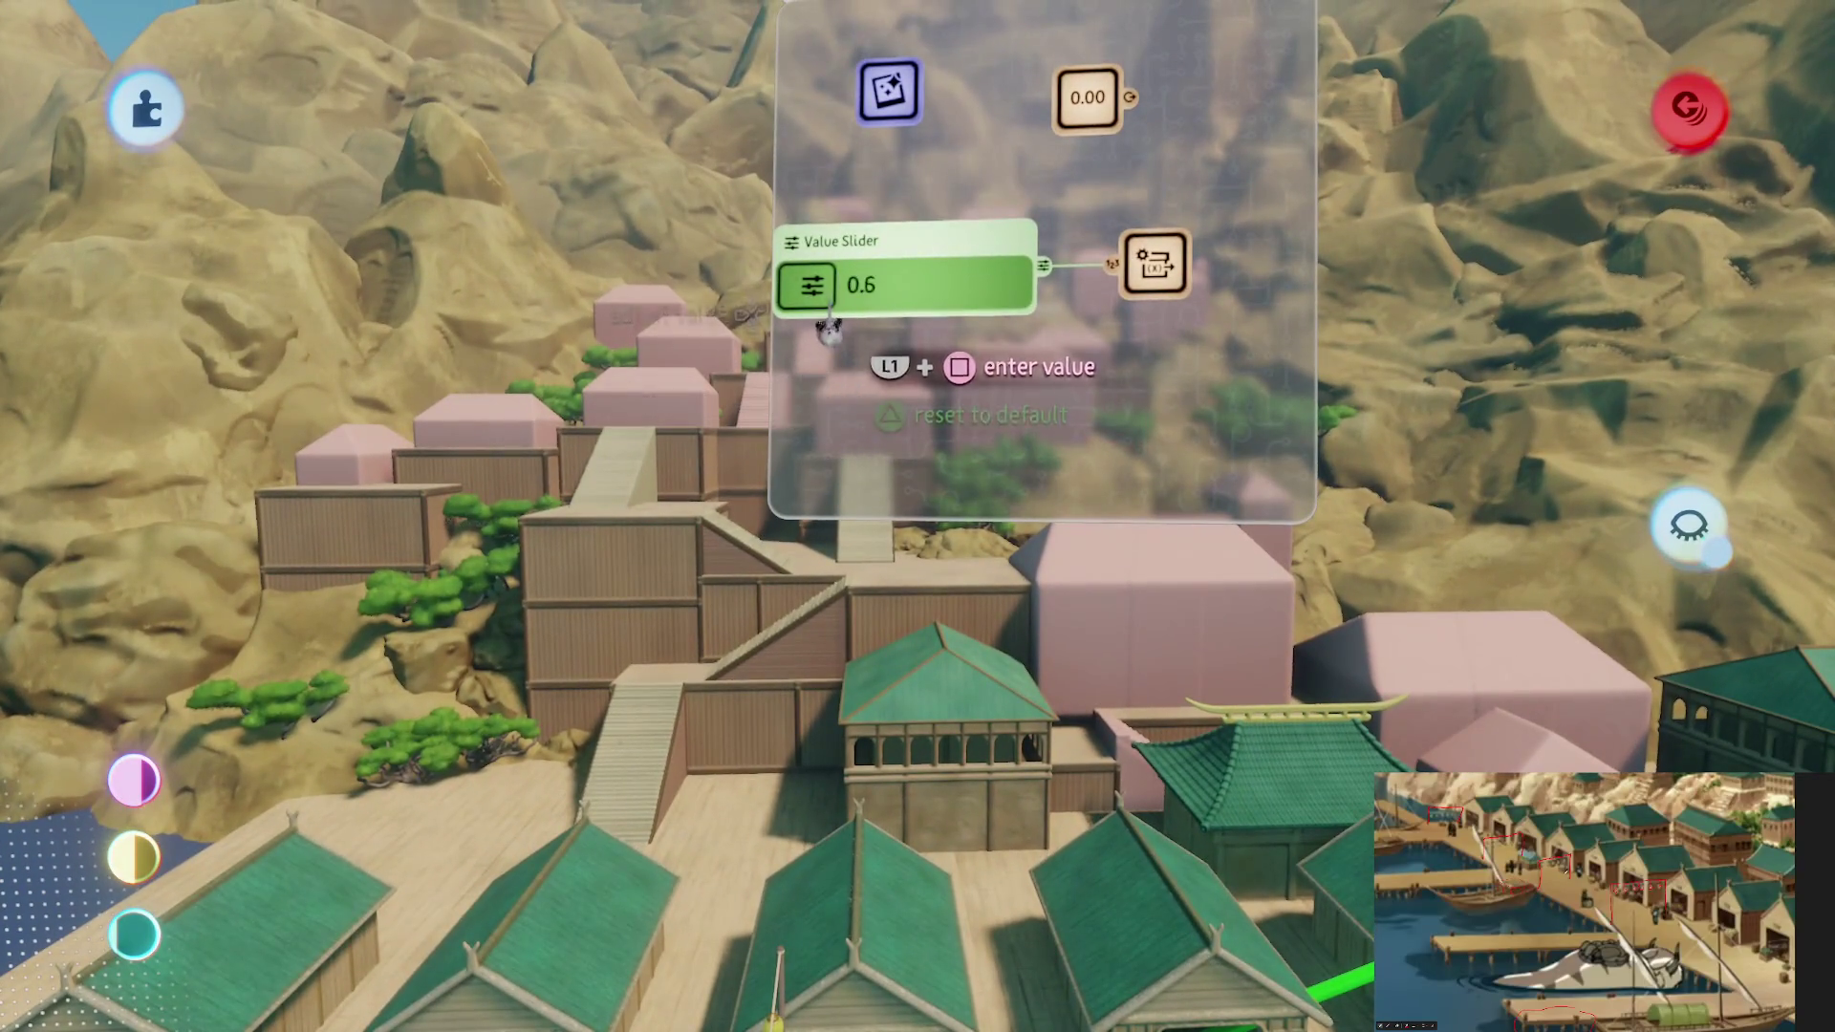
left_click(845, 282)
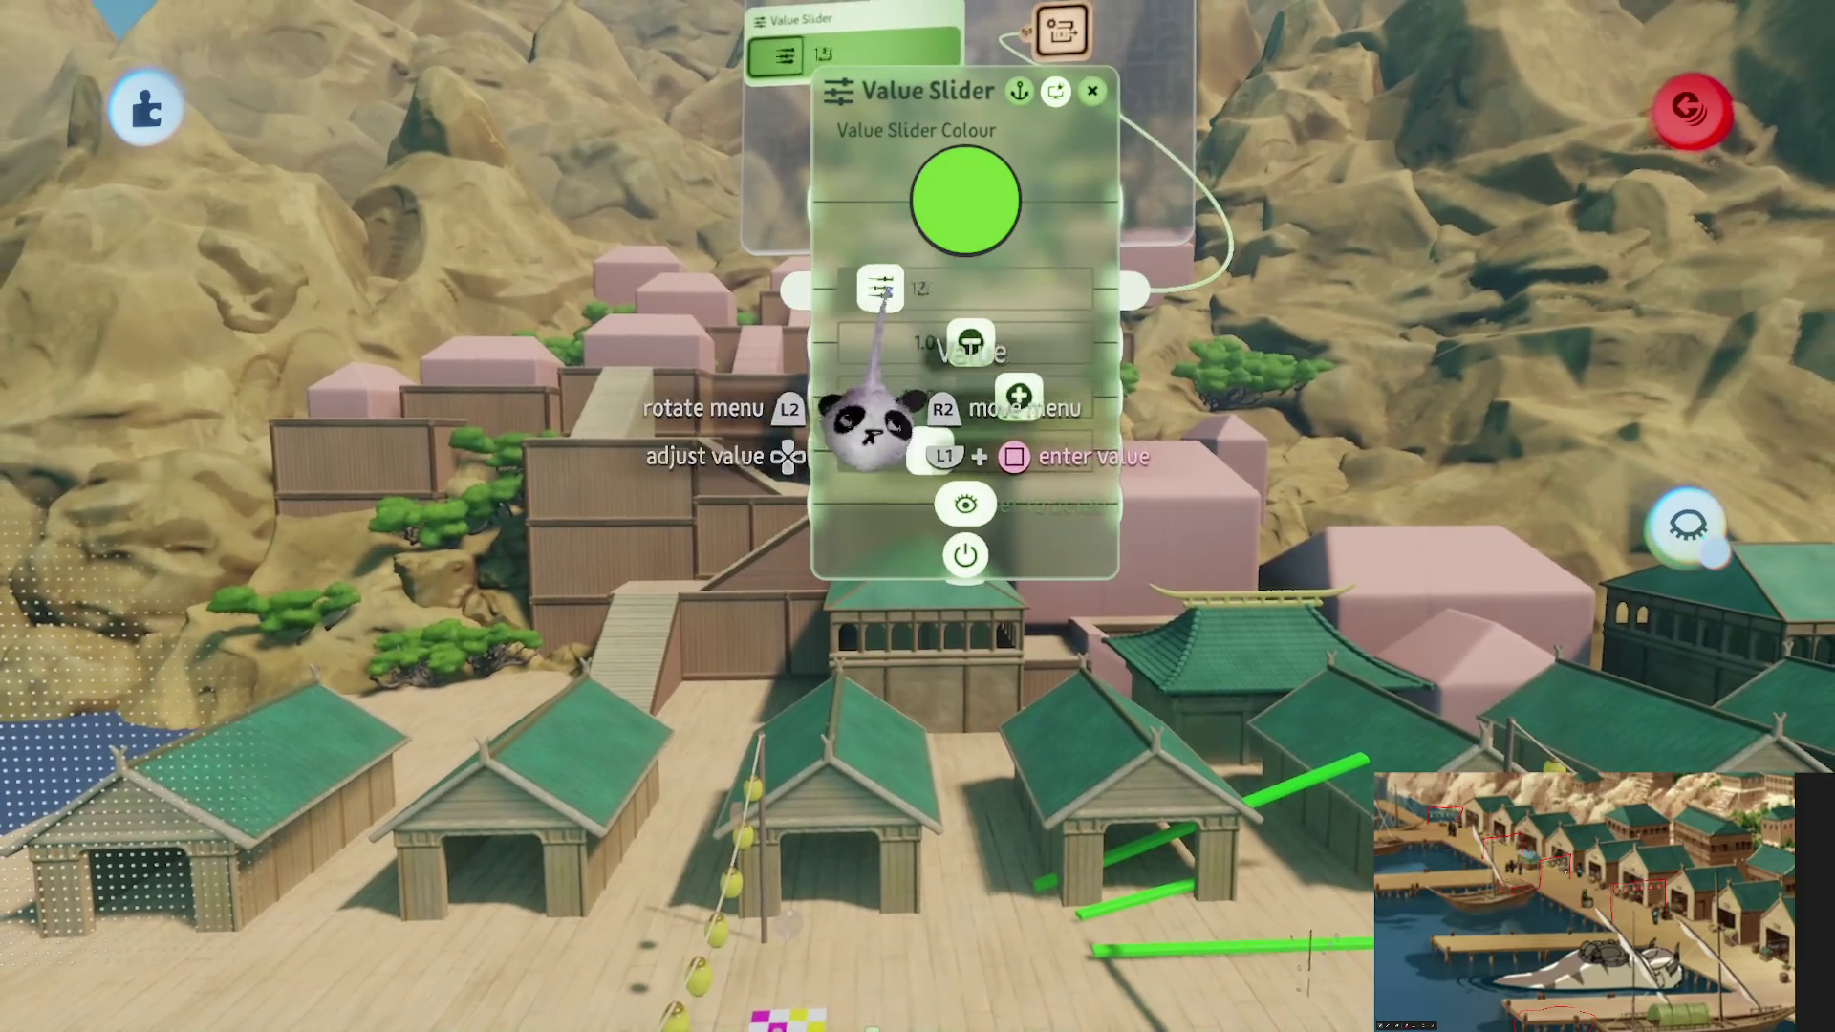
key("Escape")
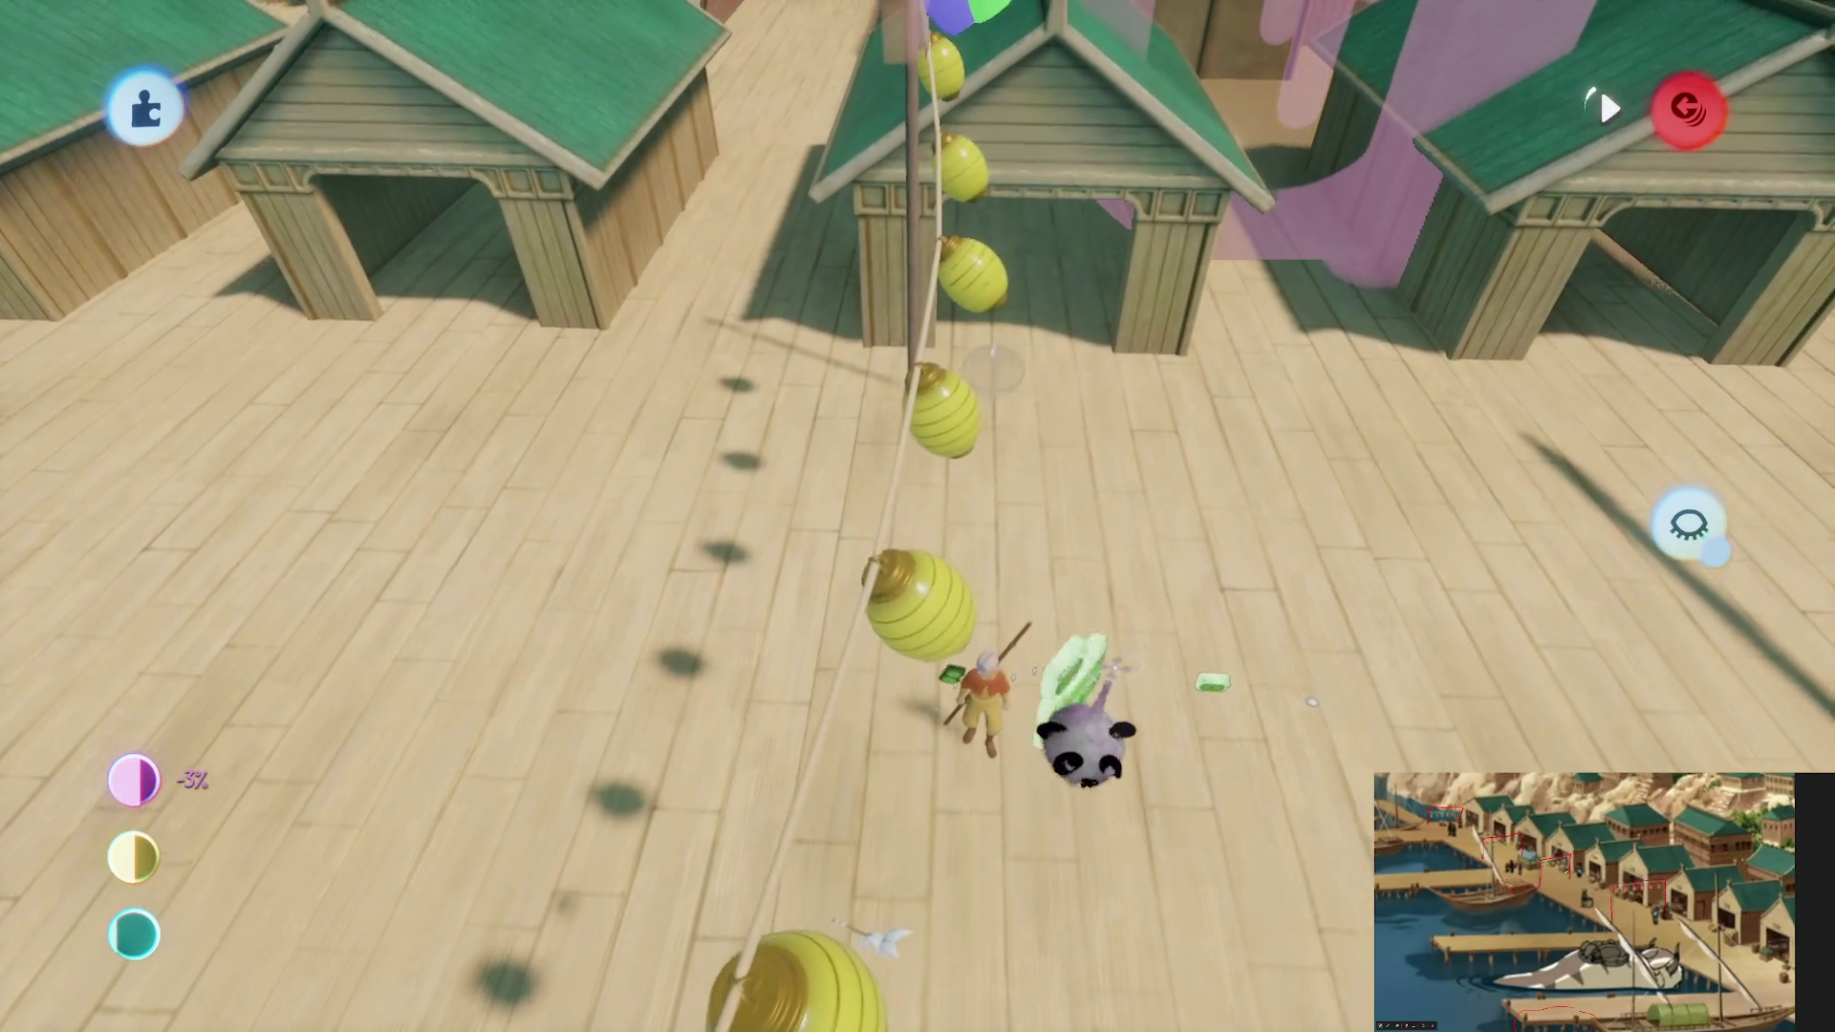
Play-test The Storm, running the character along the pier toward the boathouses
left_click(1616, 107)
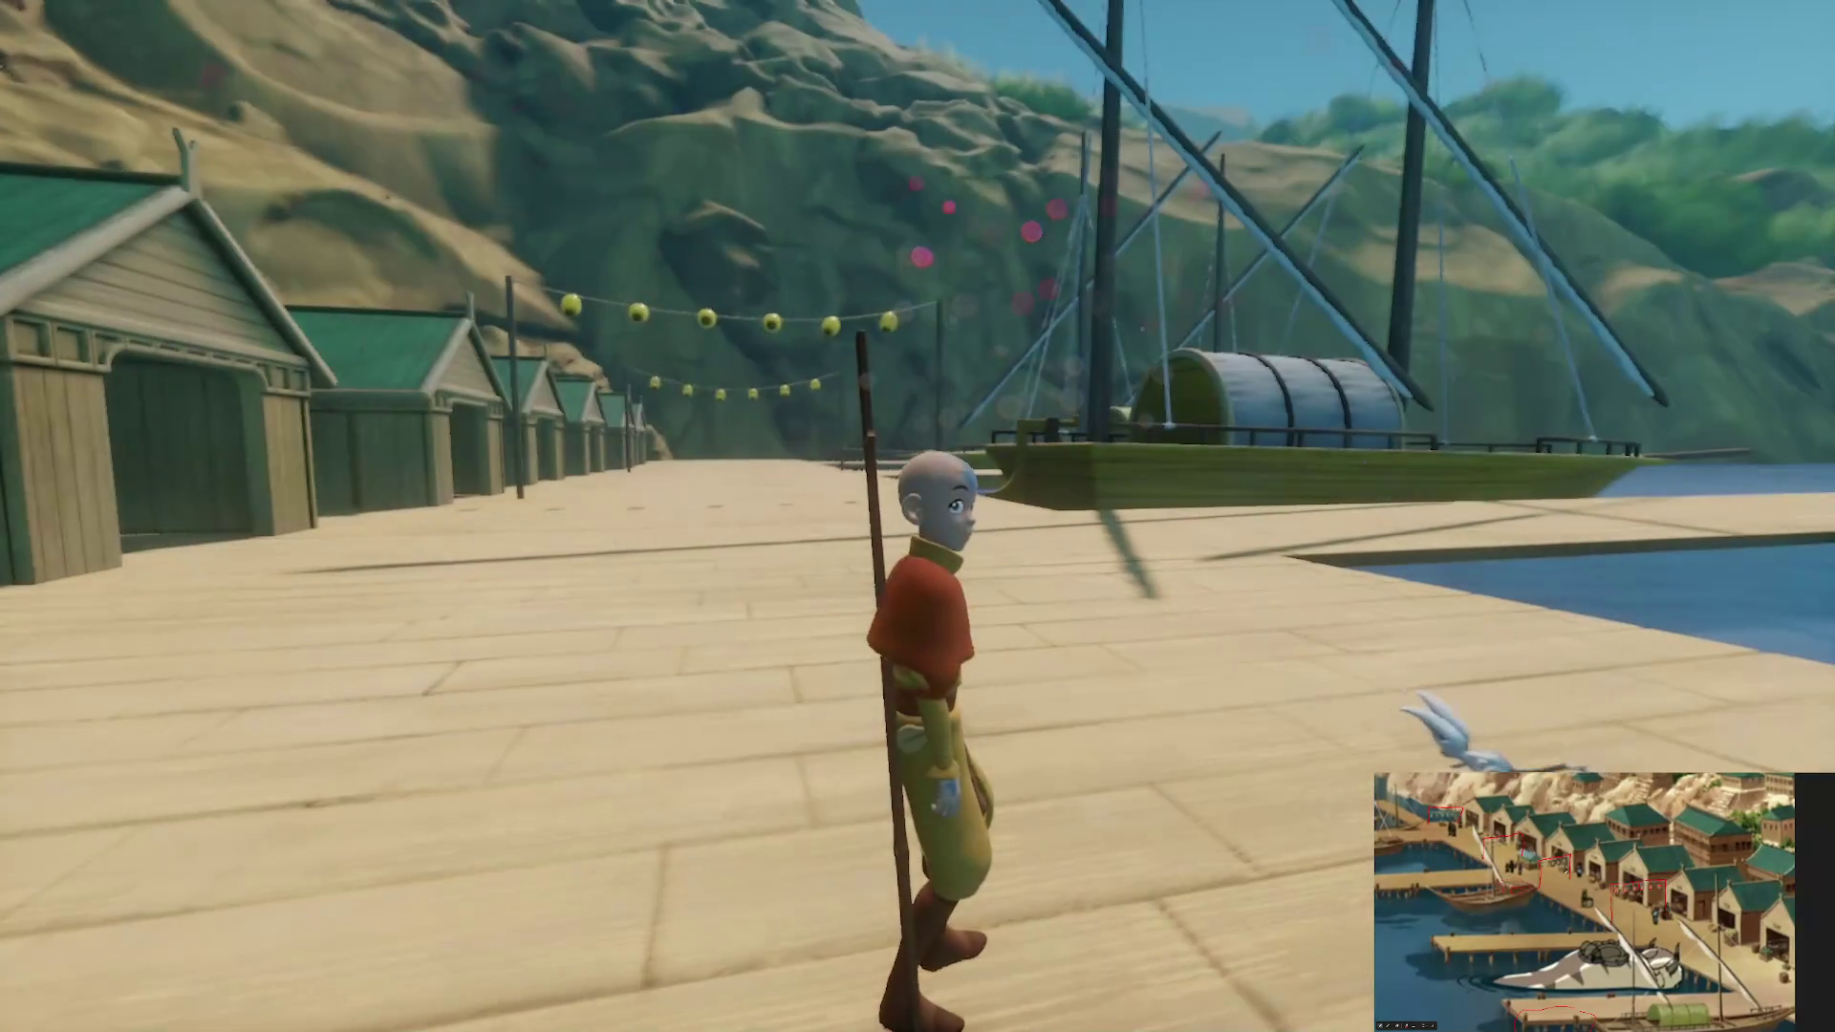
key("w")
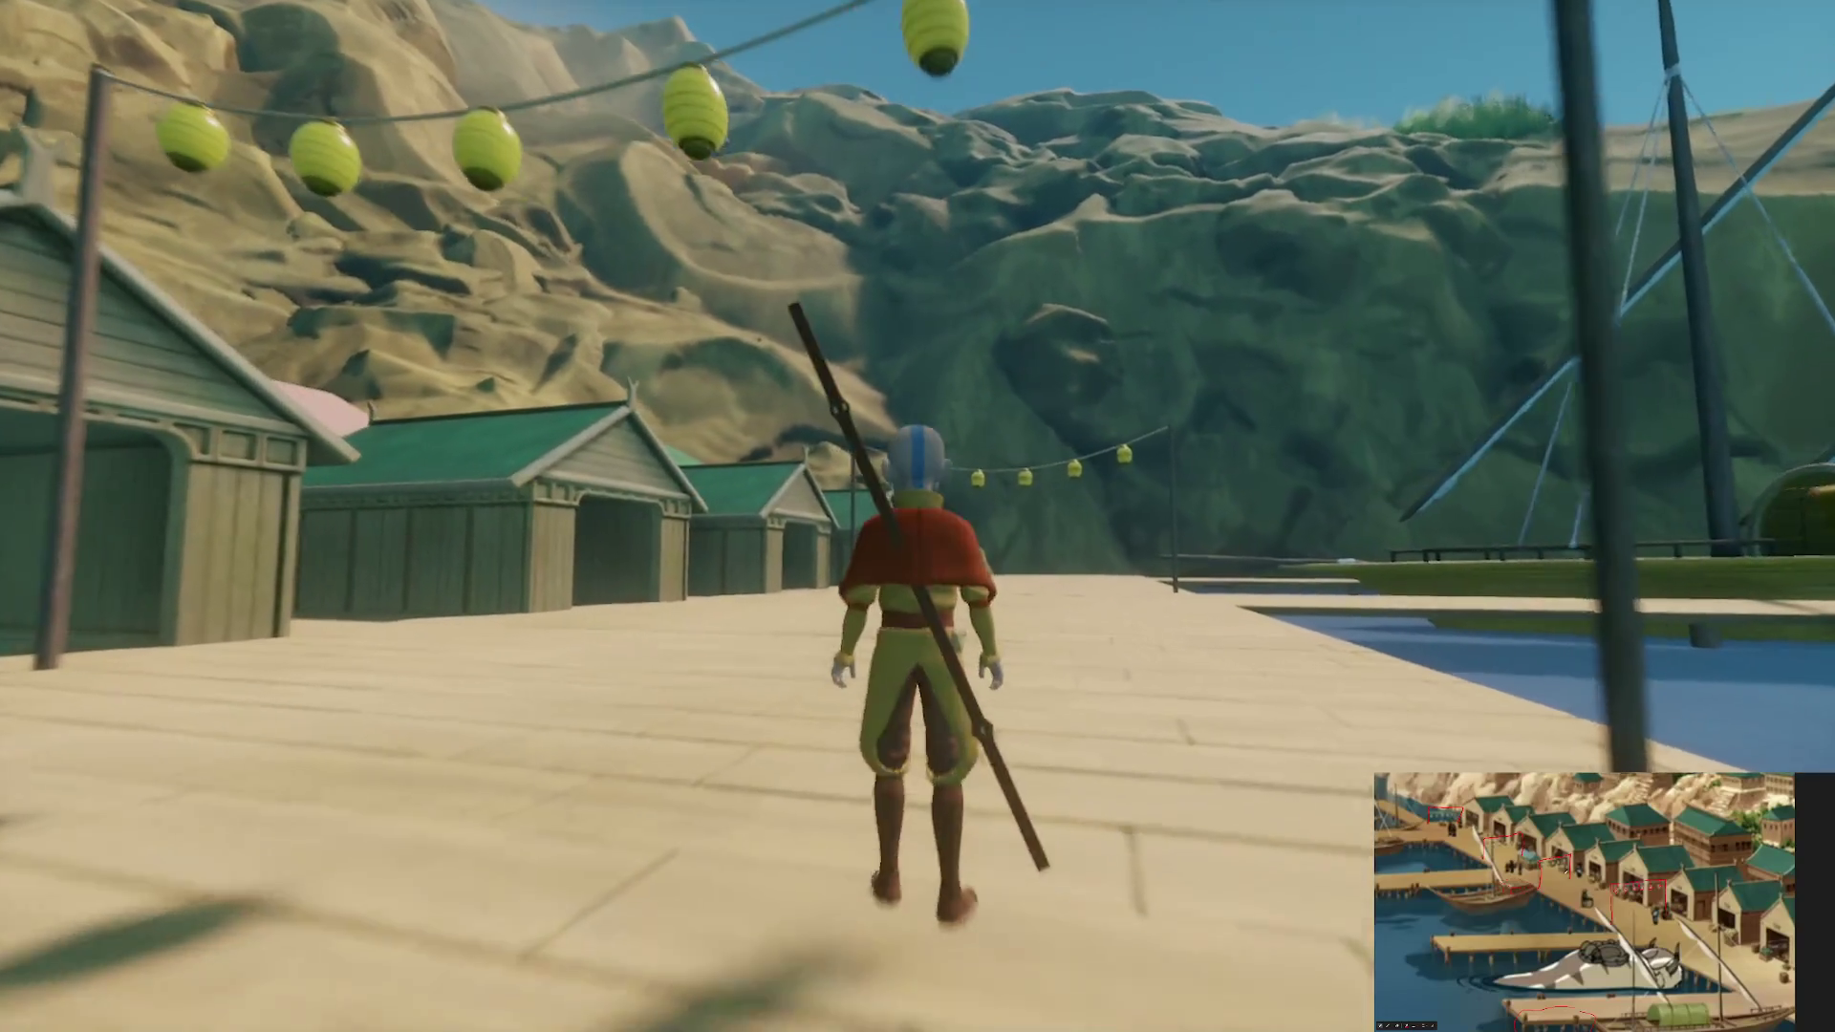
key("w")
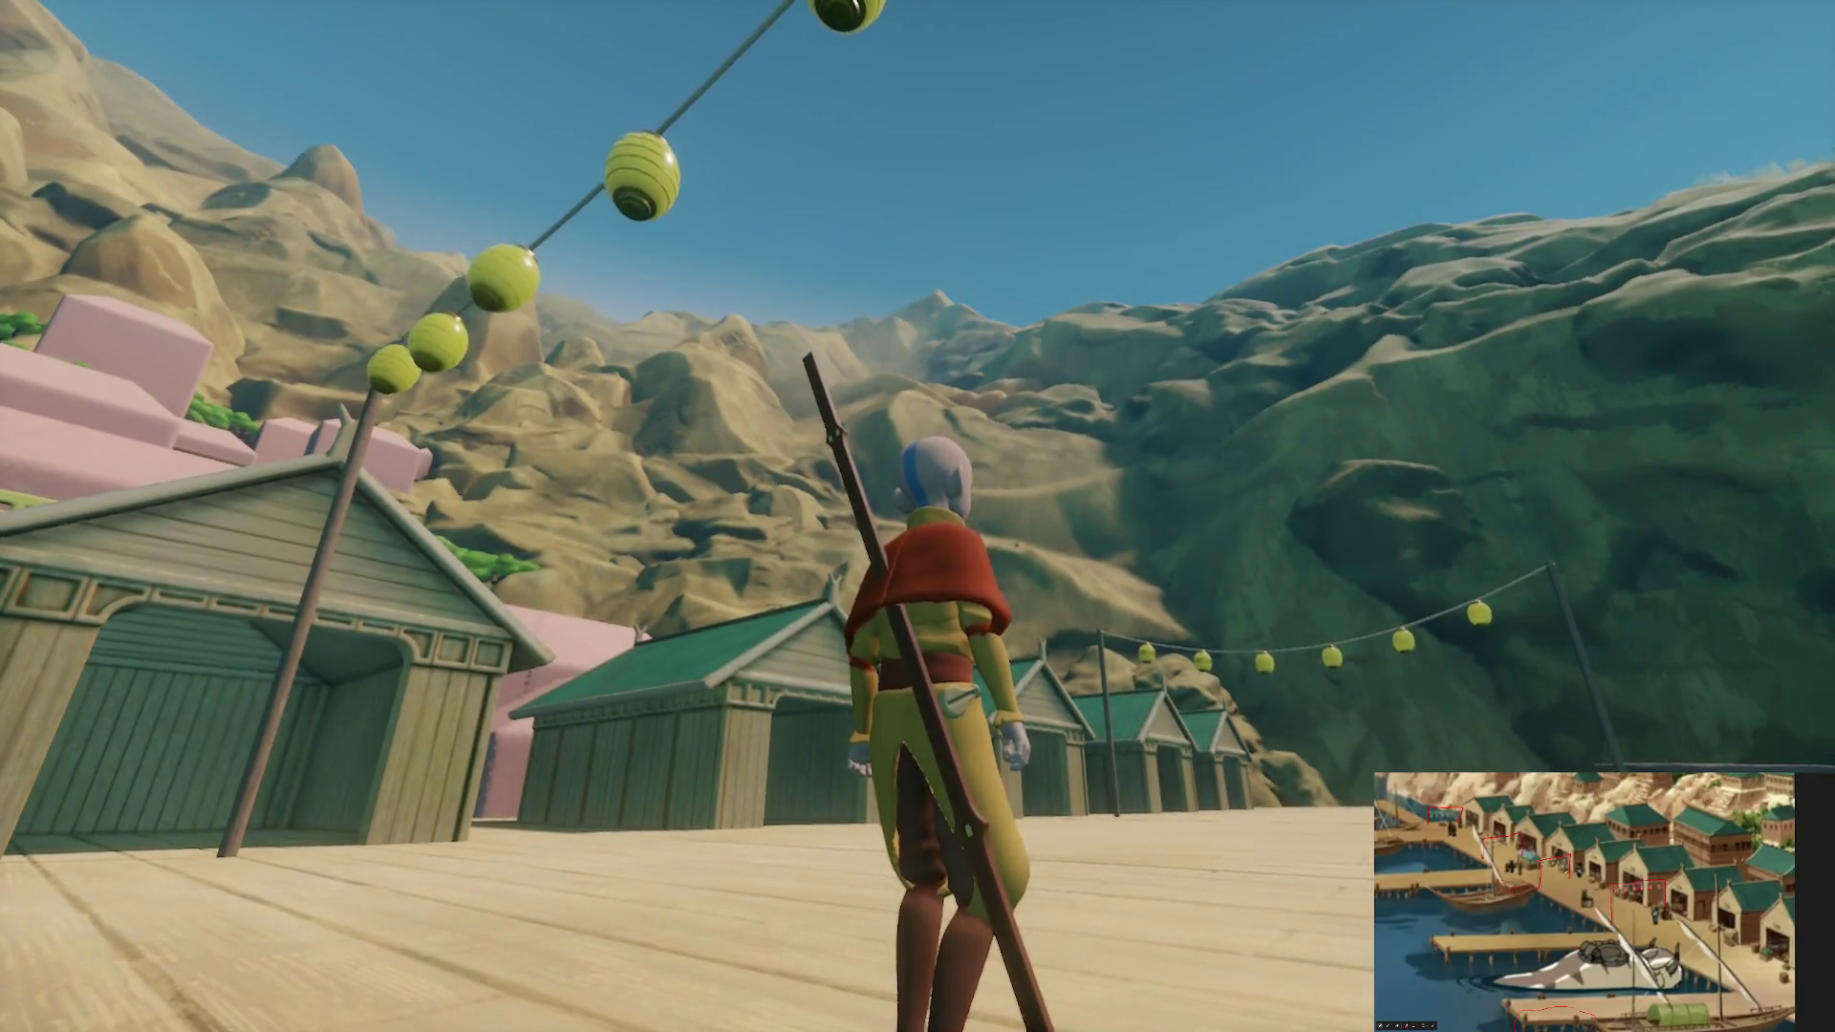
key("w")
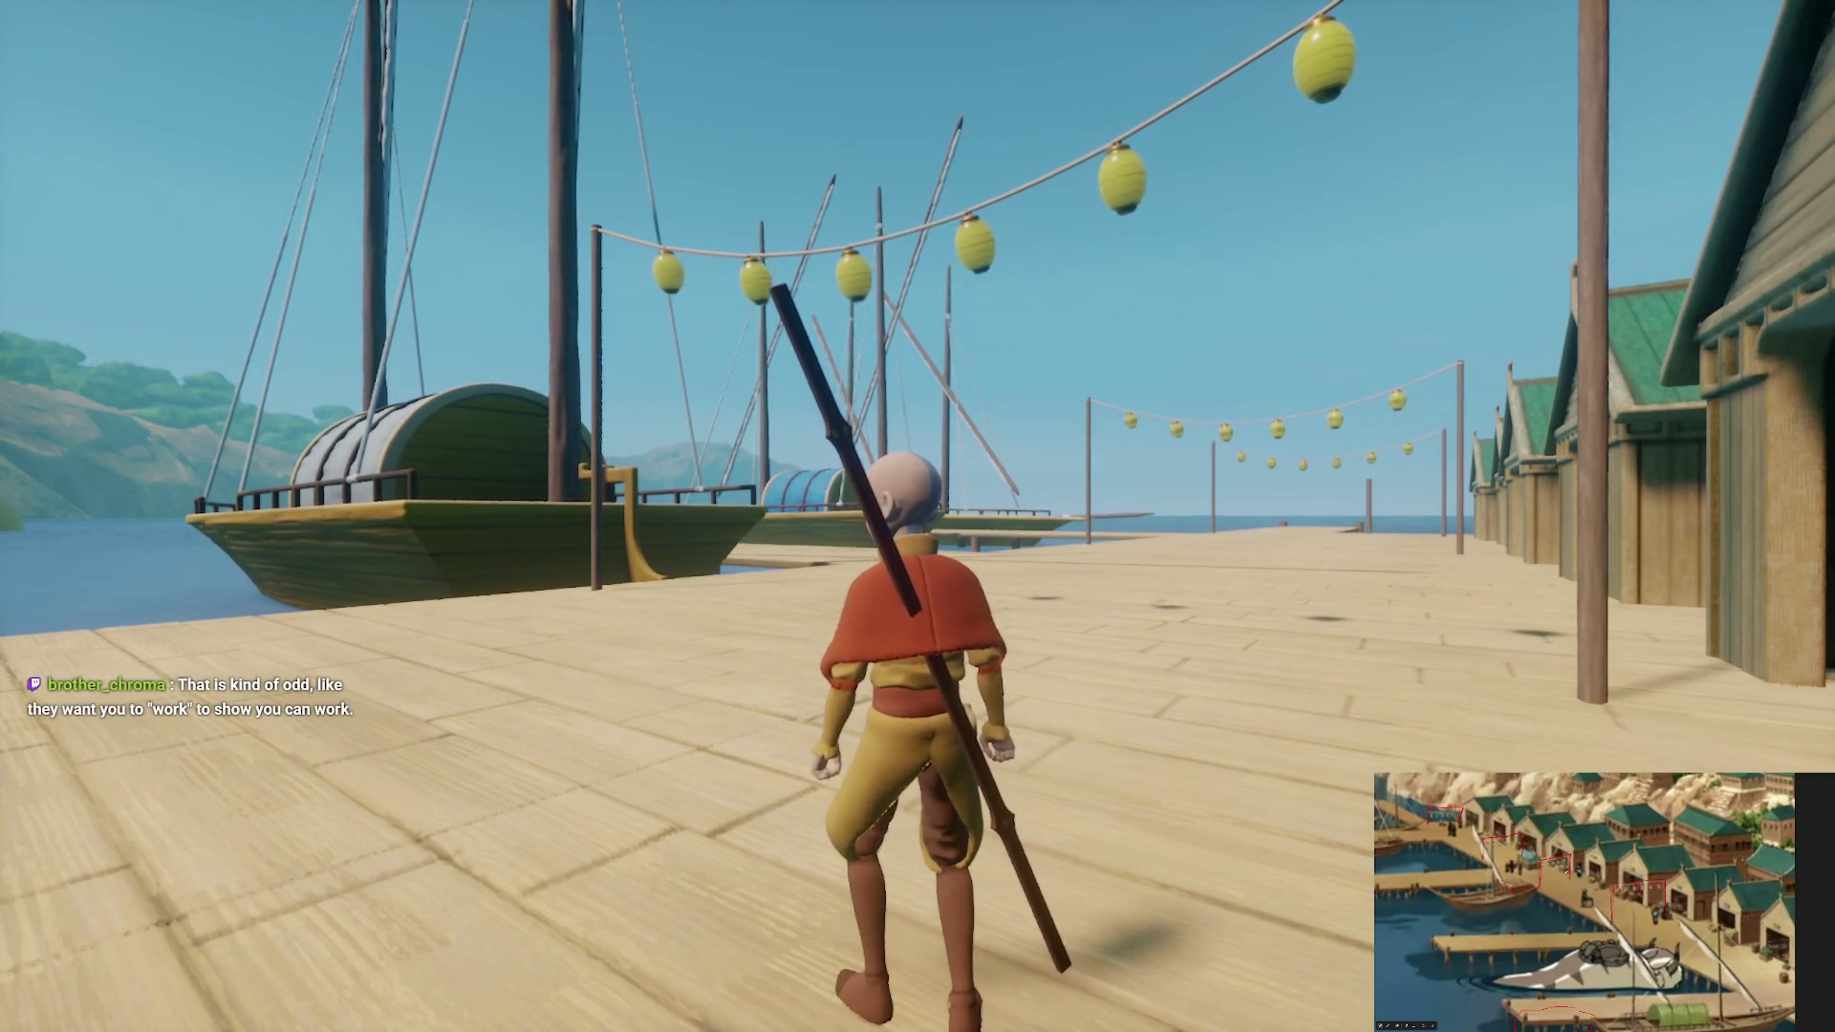
key("w")
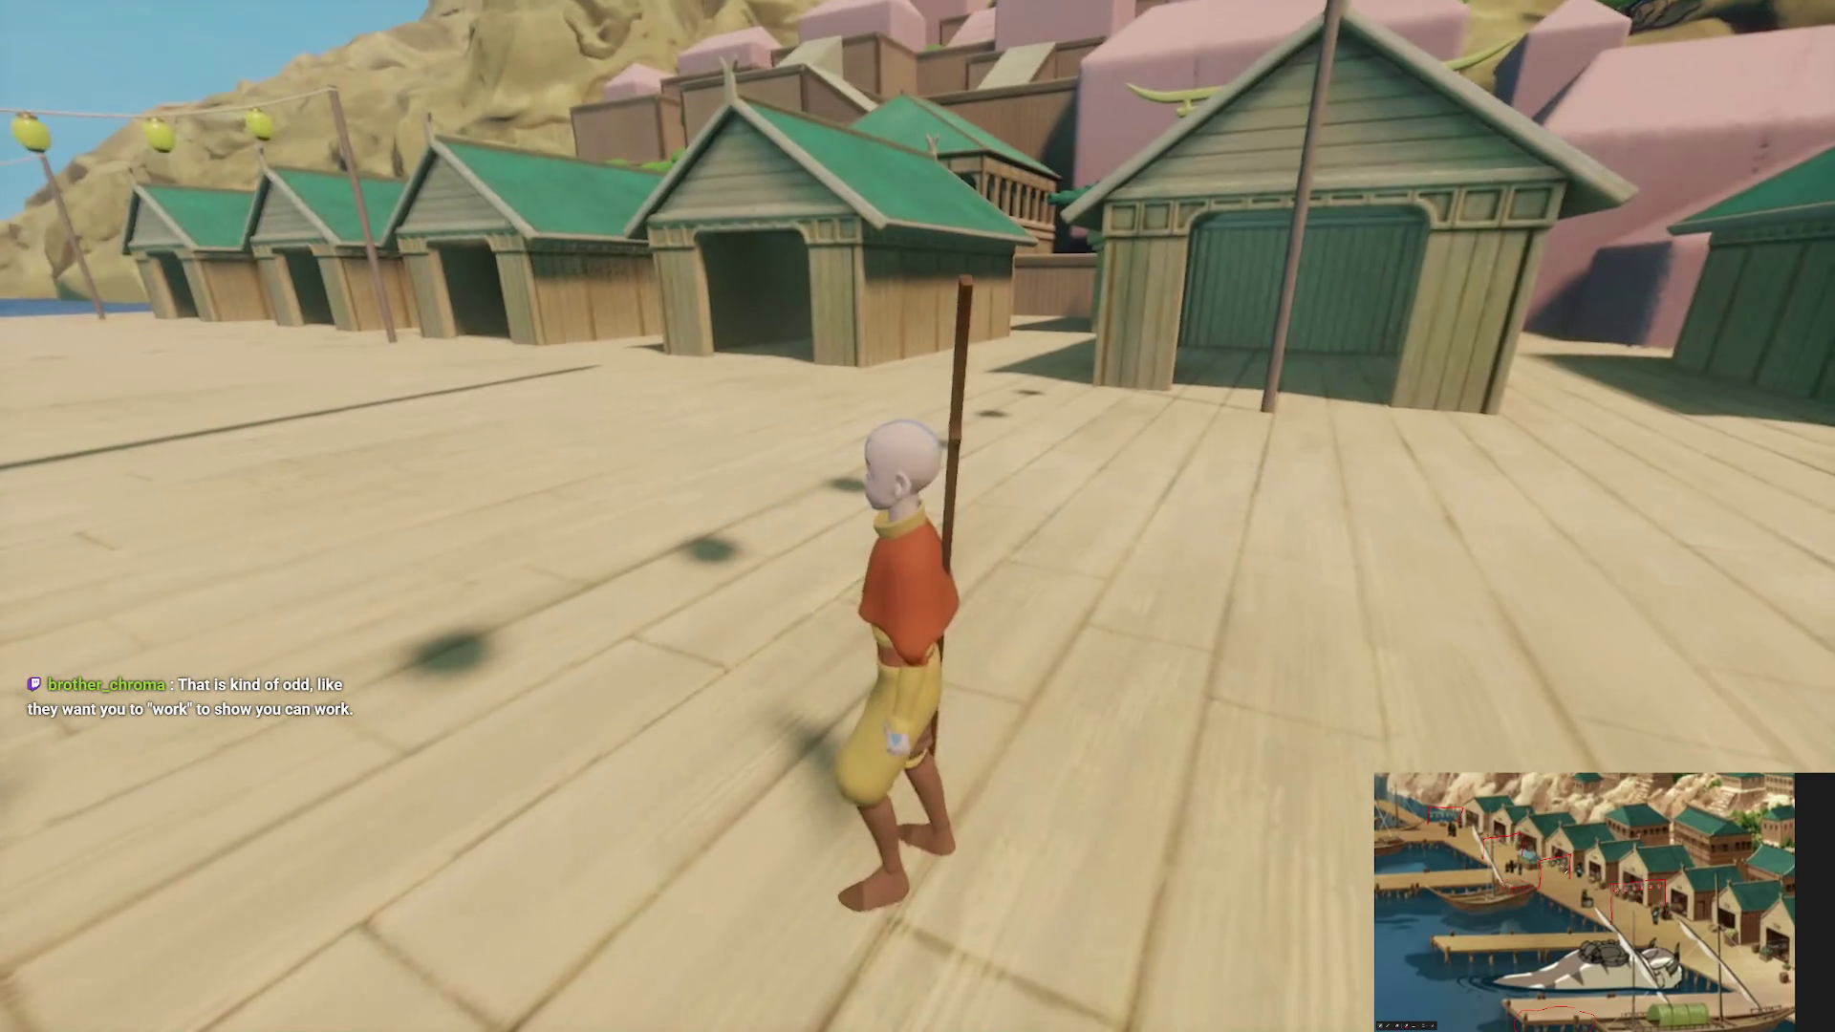
Keep running the character along the dock toward the swinging lanterns
key("w")
key("w")
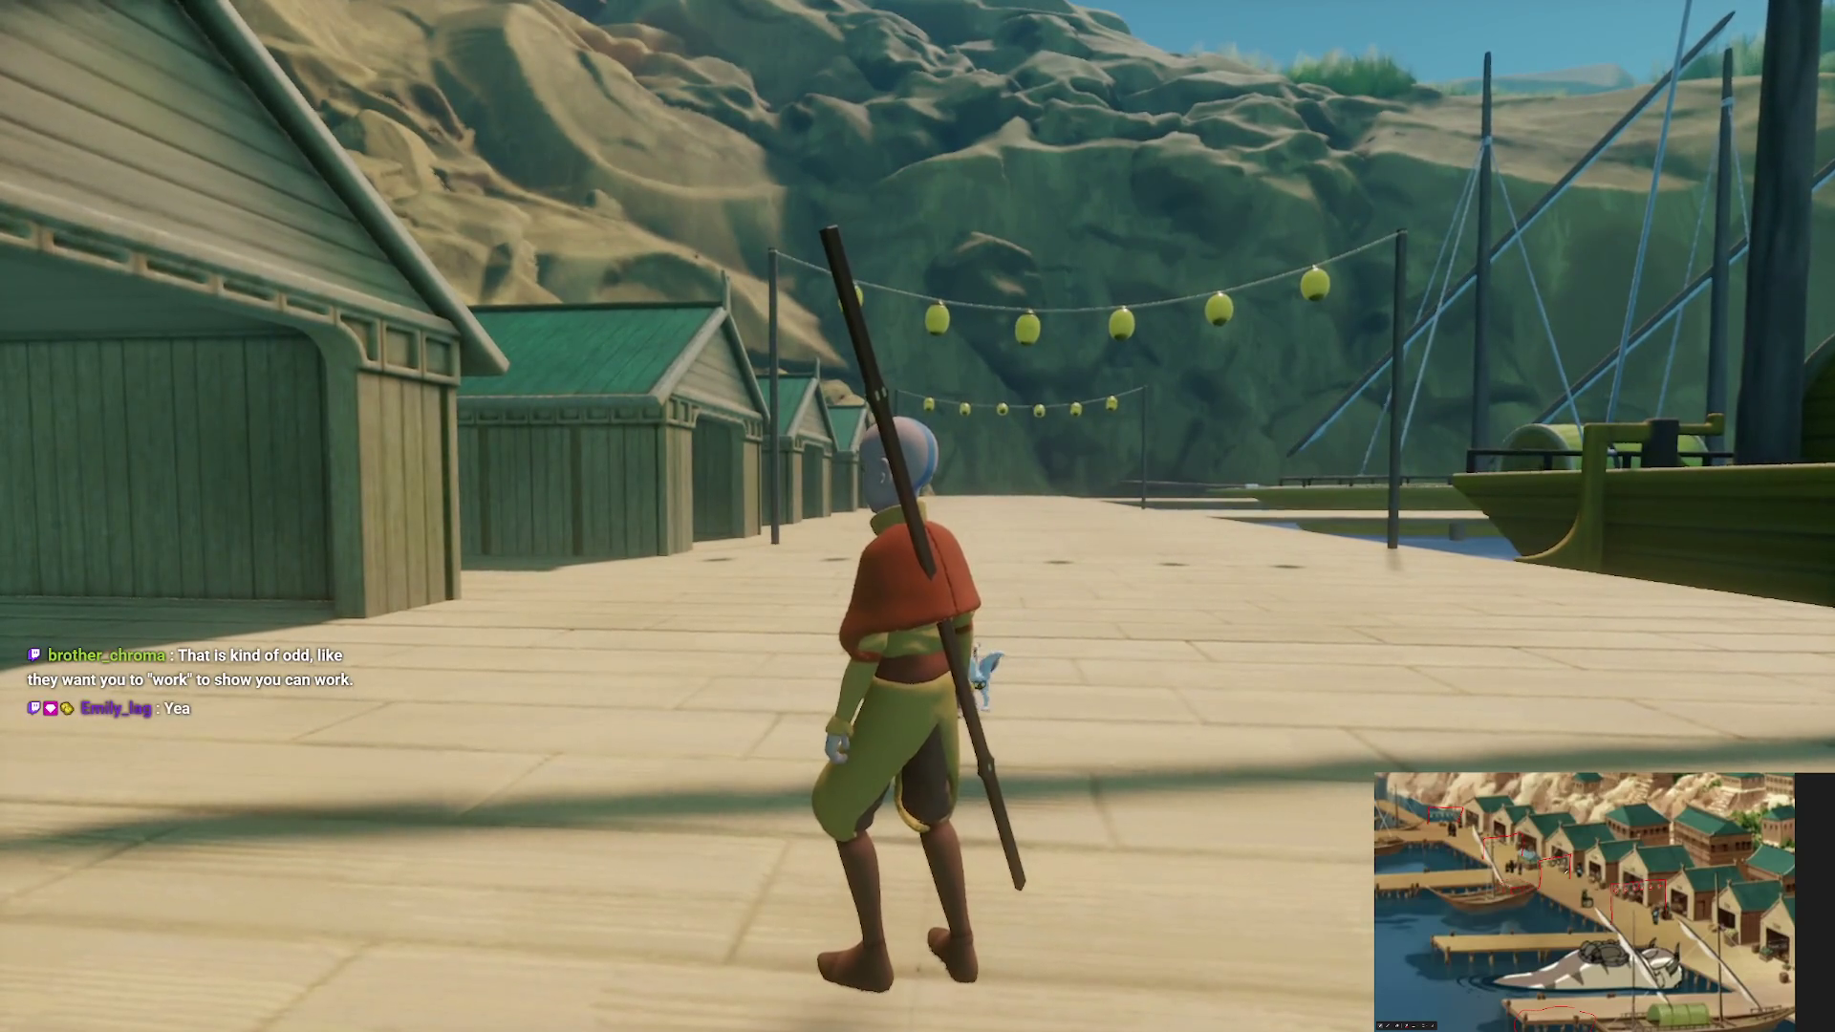
key("w")
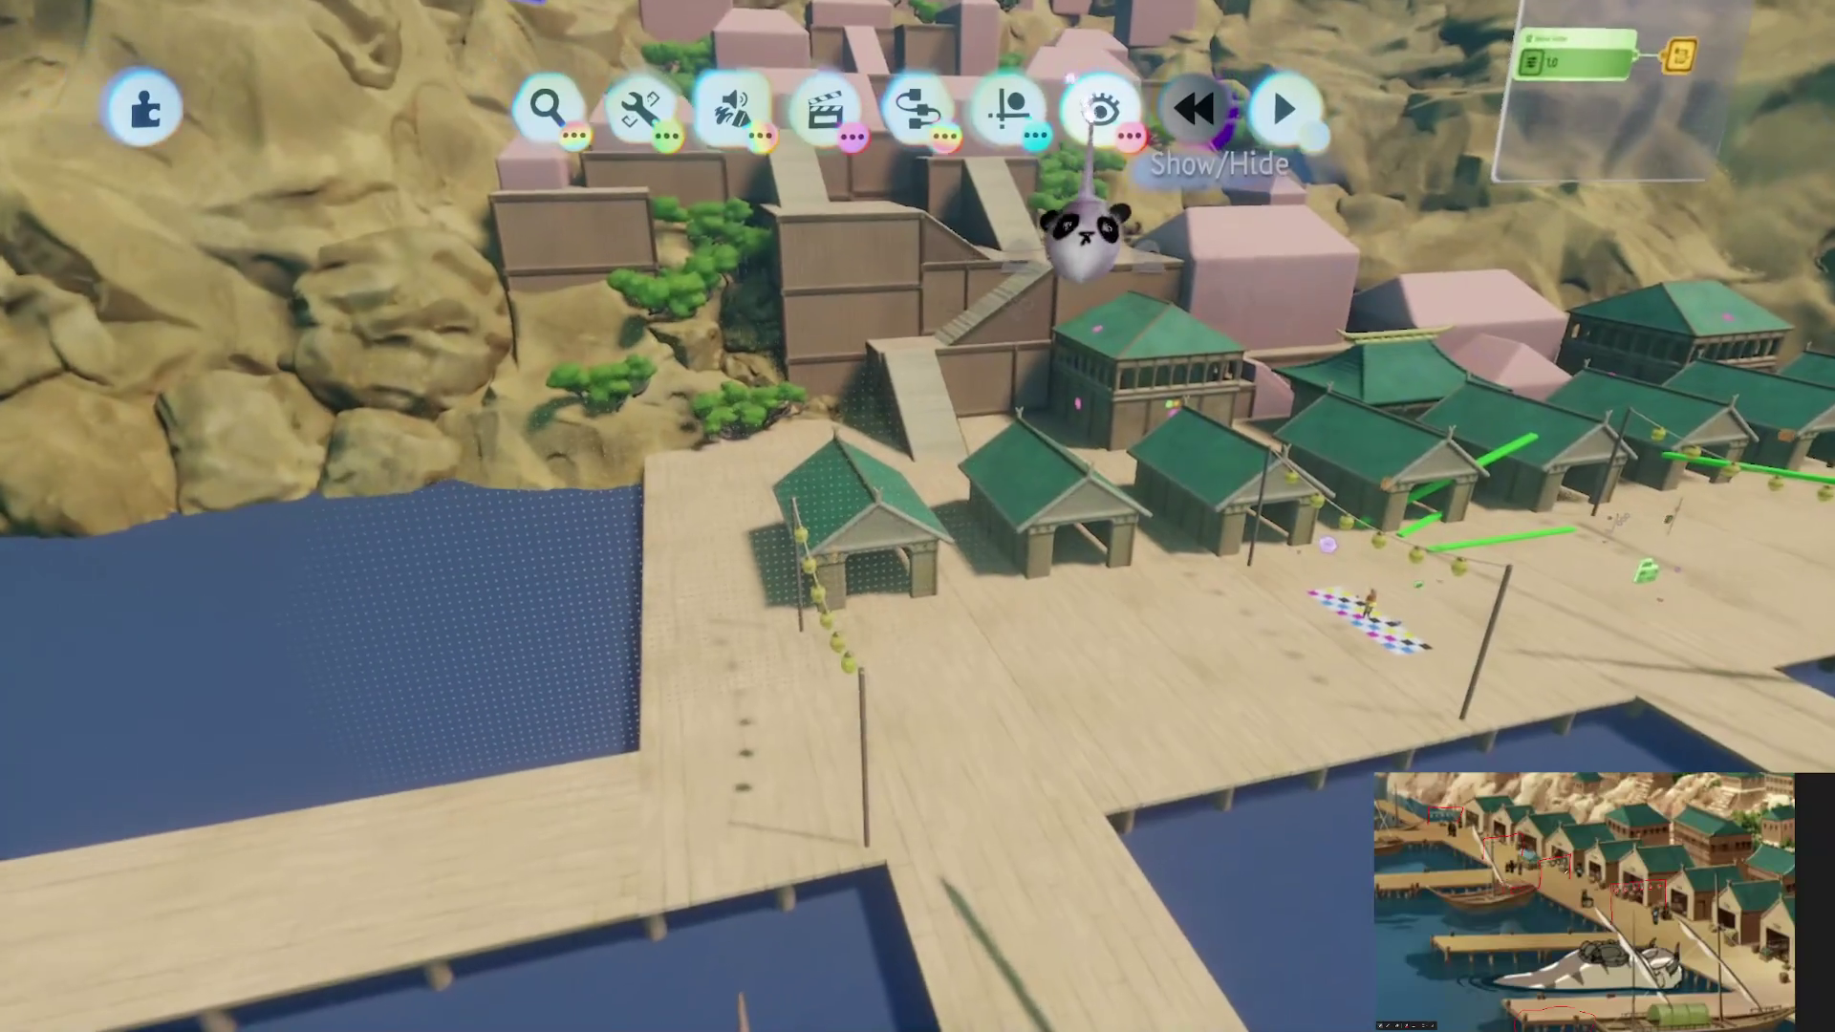
Open the Show/Hide options to reach the Sun & Sky Skybox chip's sliders
left_click(1101, 108)
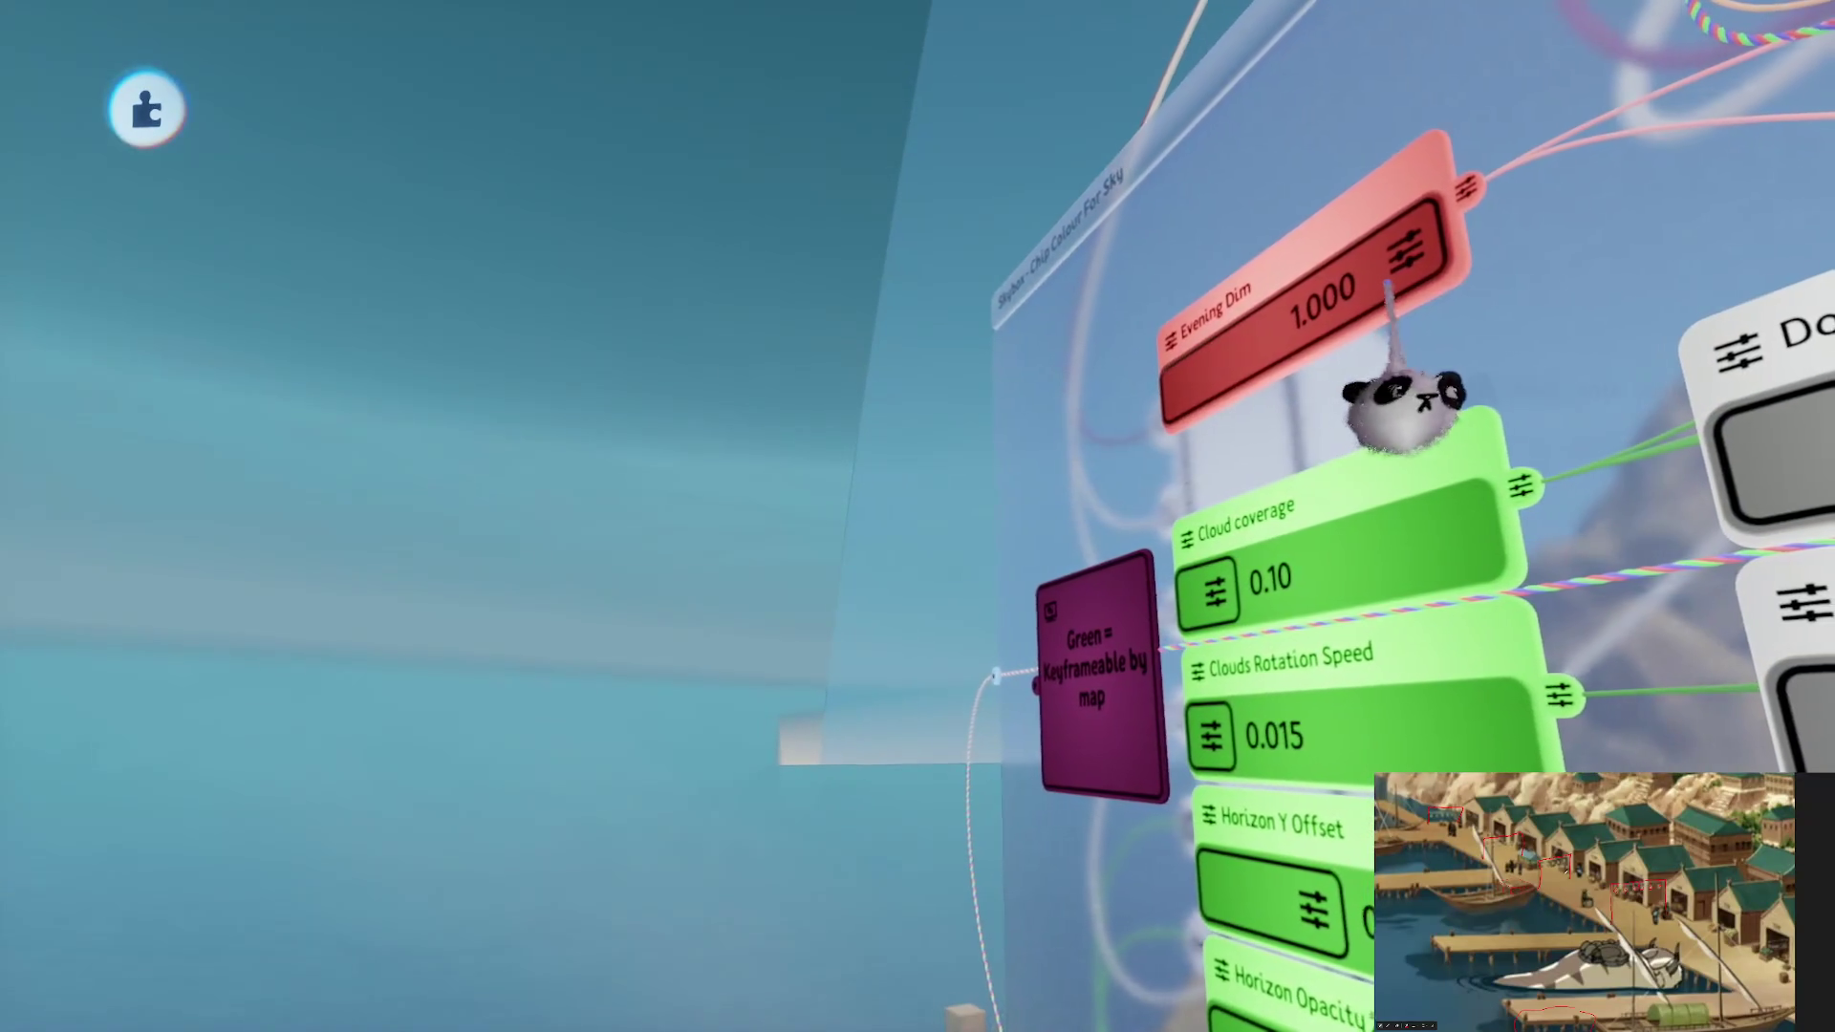
Turn Evening Dim down from 1 to 0 and lower the sun brightness to 9%
left_click_drag(1393, 402, 1099, 406)
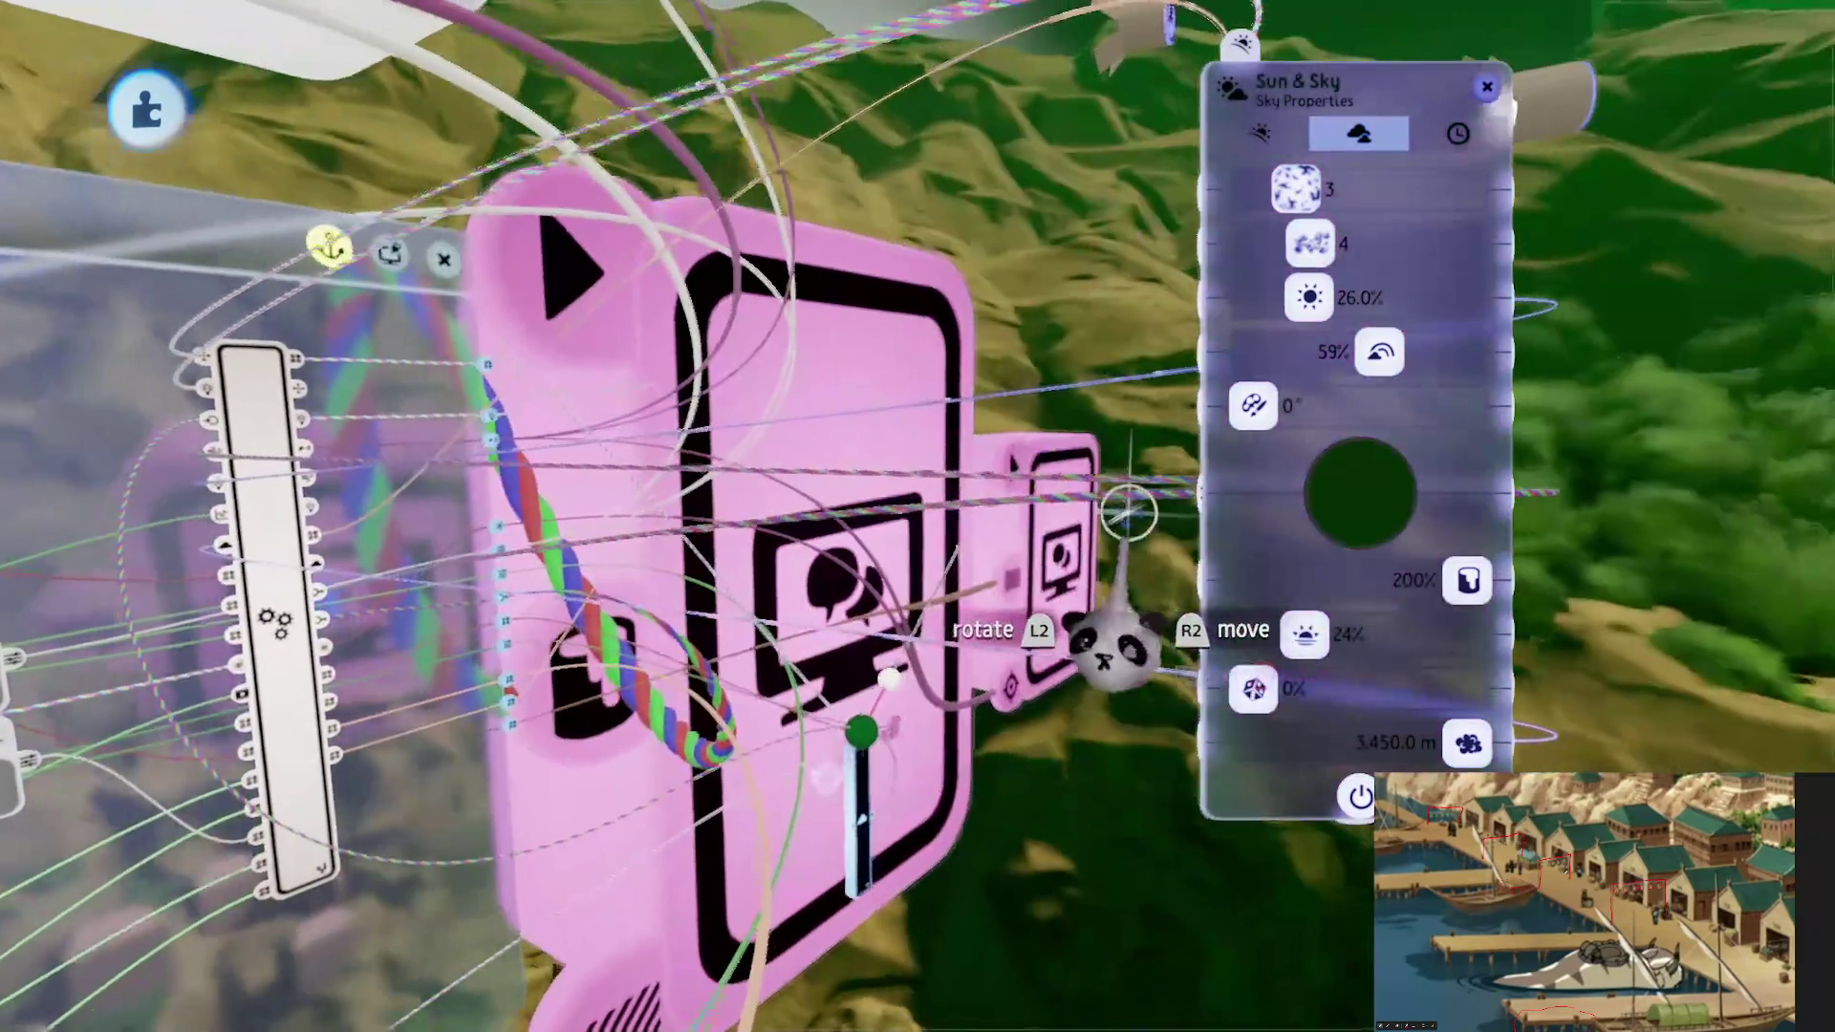
left_click_drag(1130, 514, 1108, 521)
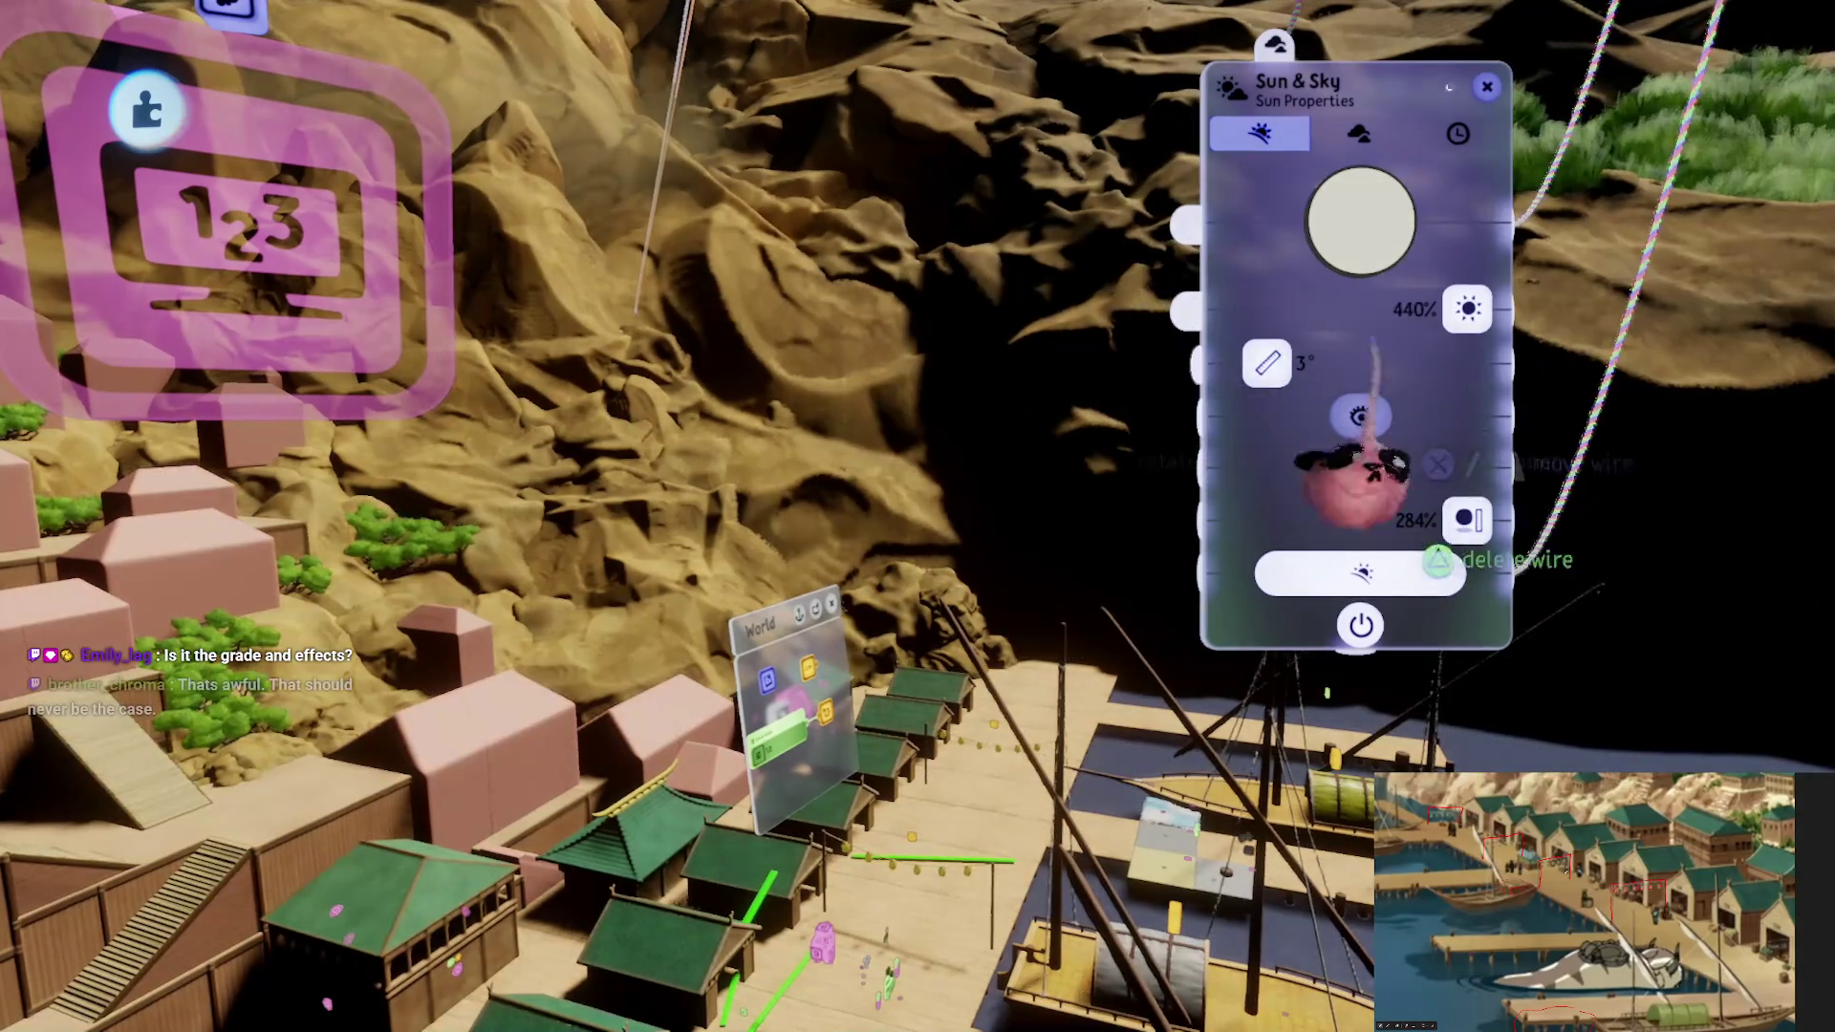
left_click_drag(1467, 308, 1257, 307)
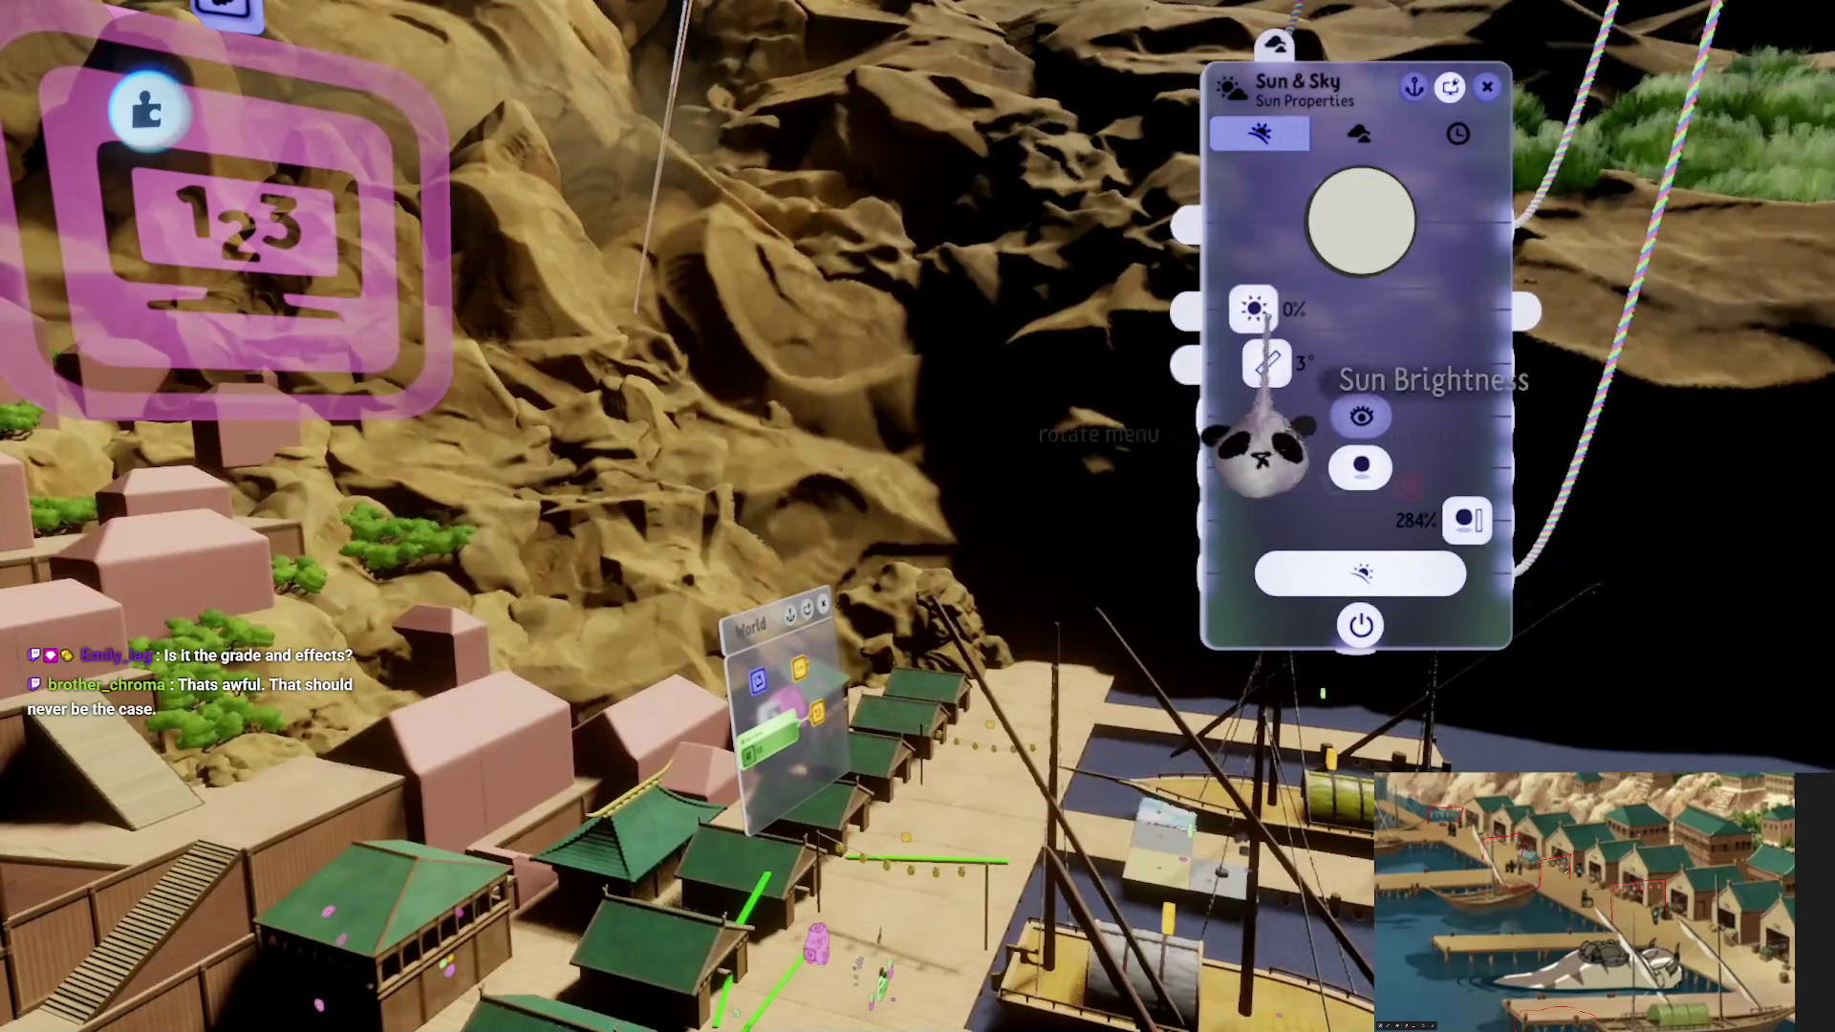
key("Right")
mouse_move(1121, 446)
left_mouse_down()
mouse_move(934, 525)
mouse_move(812, 615)
mouse_move(861, 574)
mouse_move(887, 457)
mouse_move(1120, 330)
mouse_move(881, 512)
mouse_move(828, 615)
mouse_move(1066, 622)
left_mouse_up()
key("Escape")
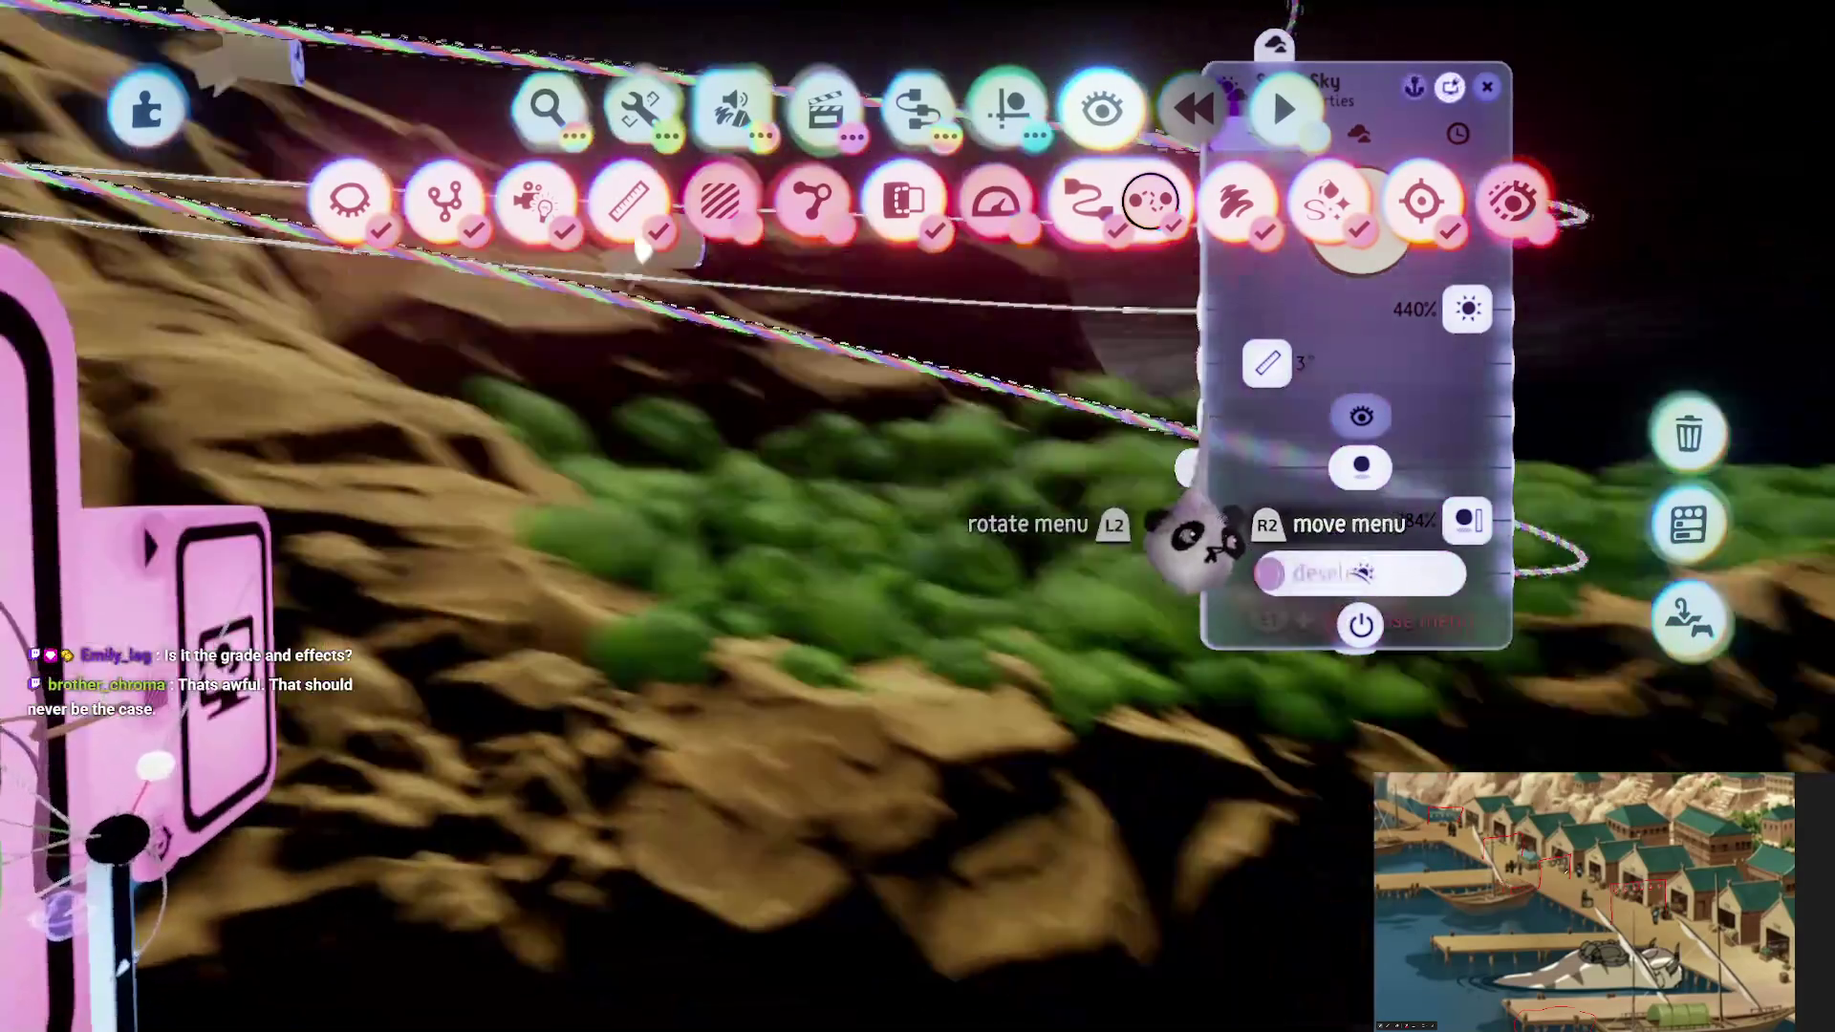
left_click(1109, 449)
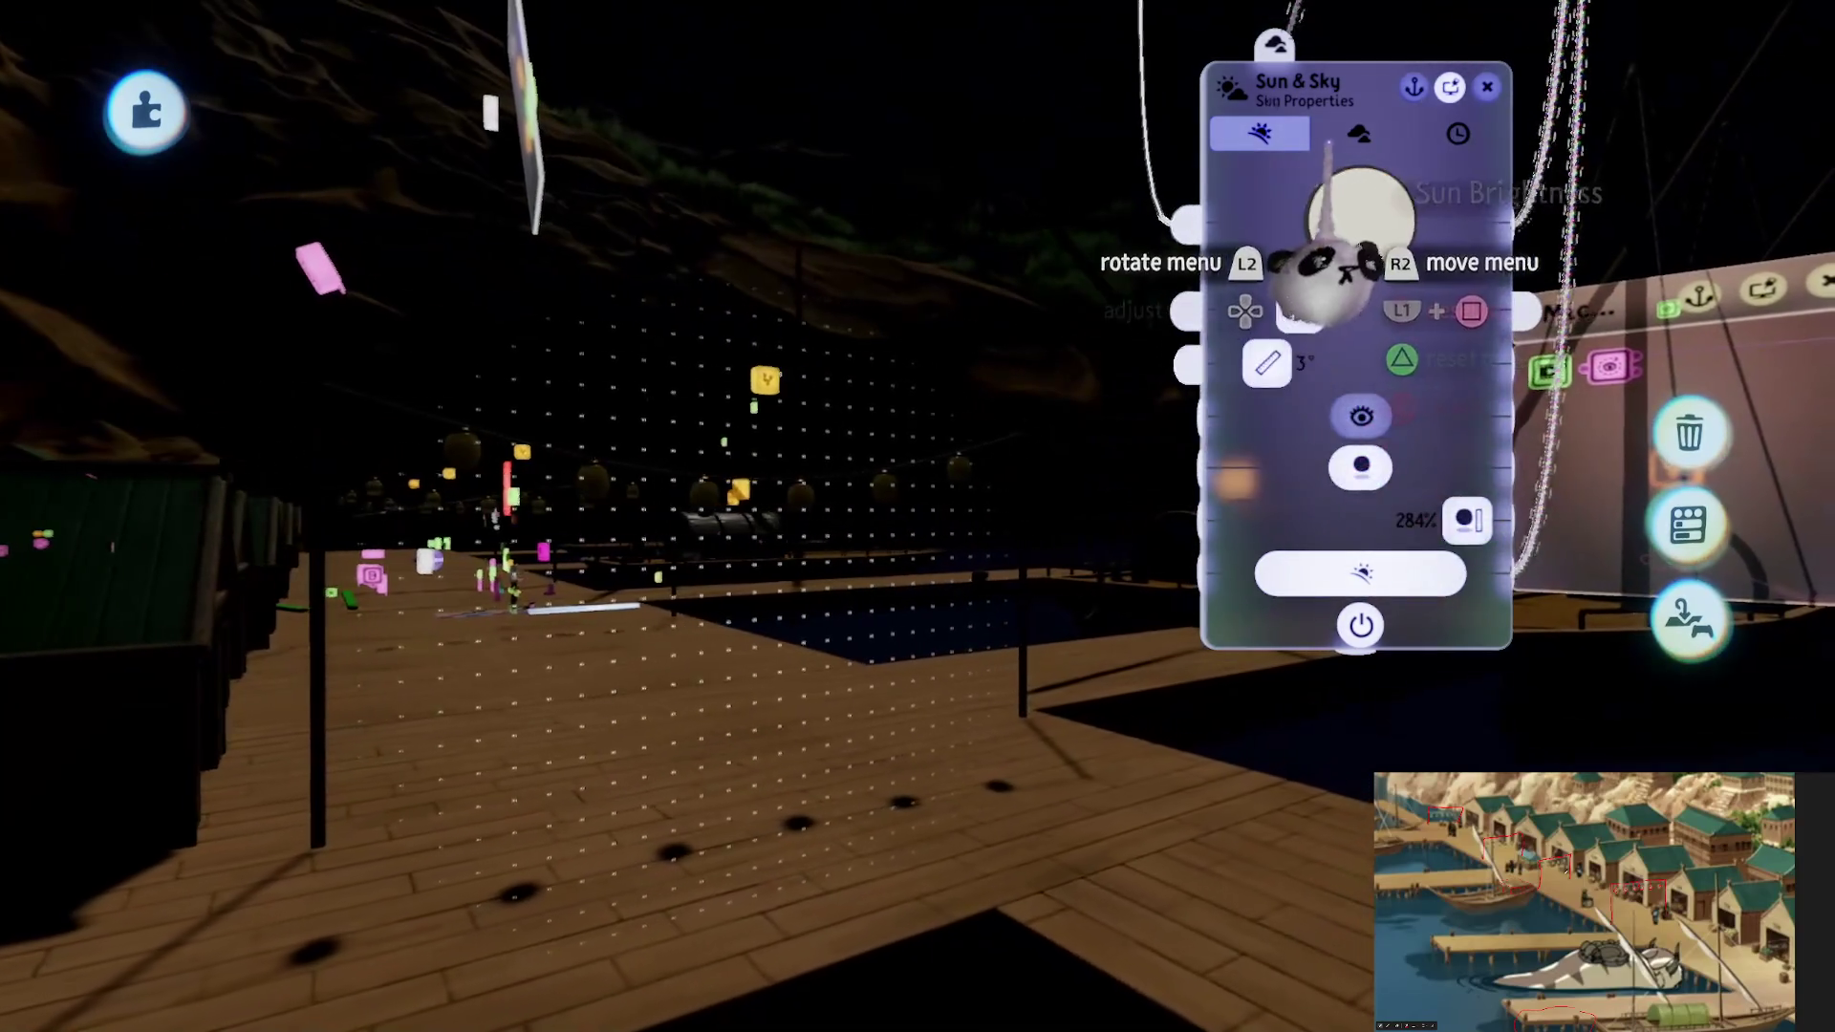
On Sky Properties, tint the sky dark blue and dim Sky Brightness to about 8.5%
left_click(1353, 135)
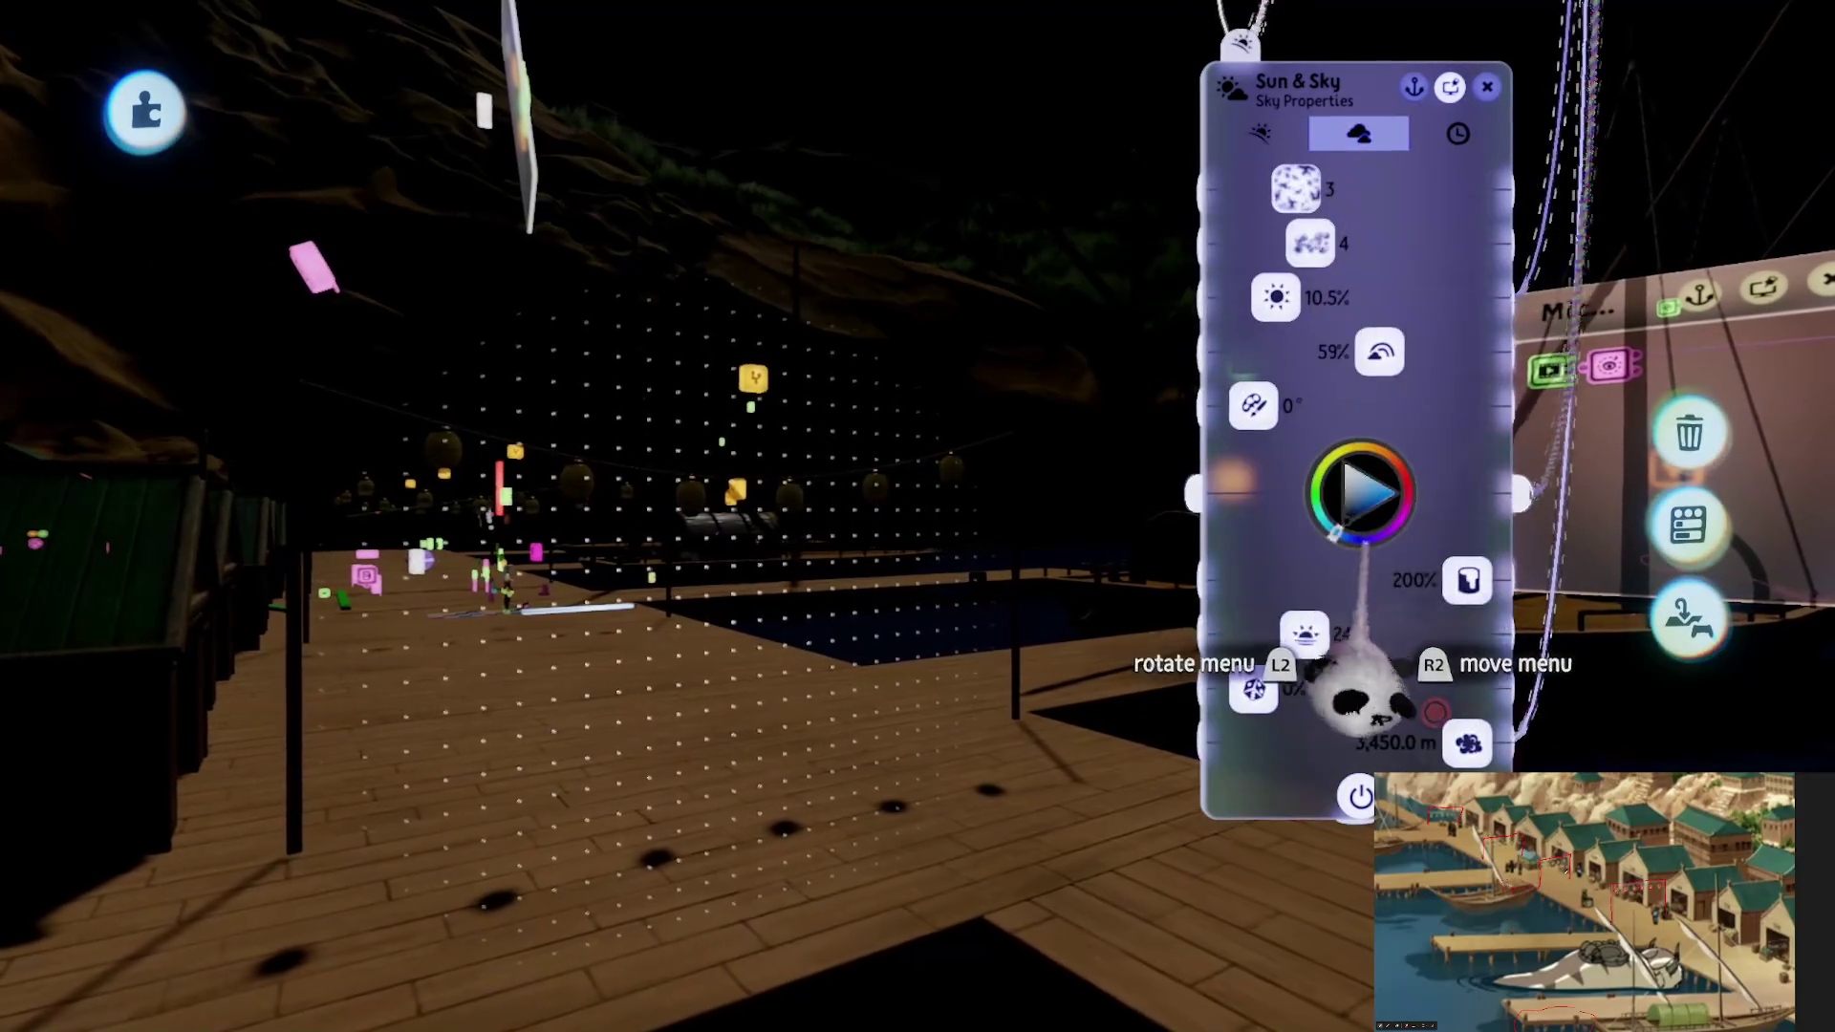
left_click_drag(1346, 521, 1339, 541)
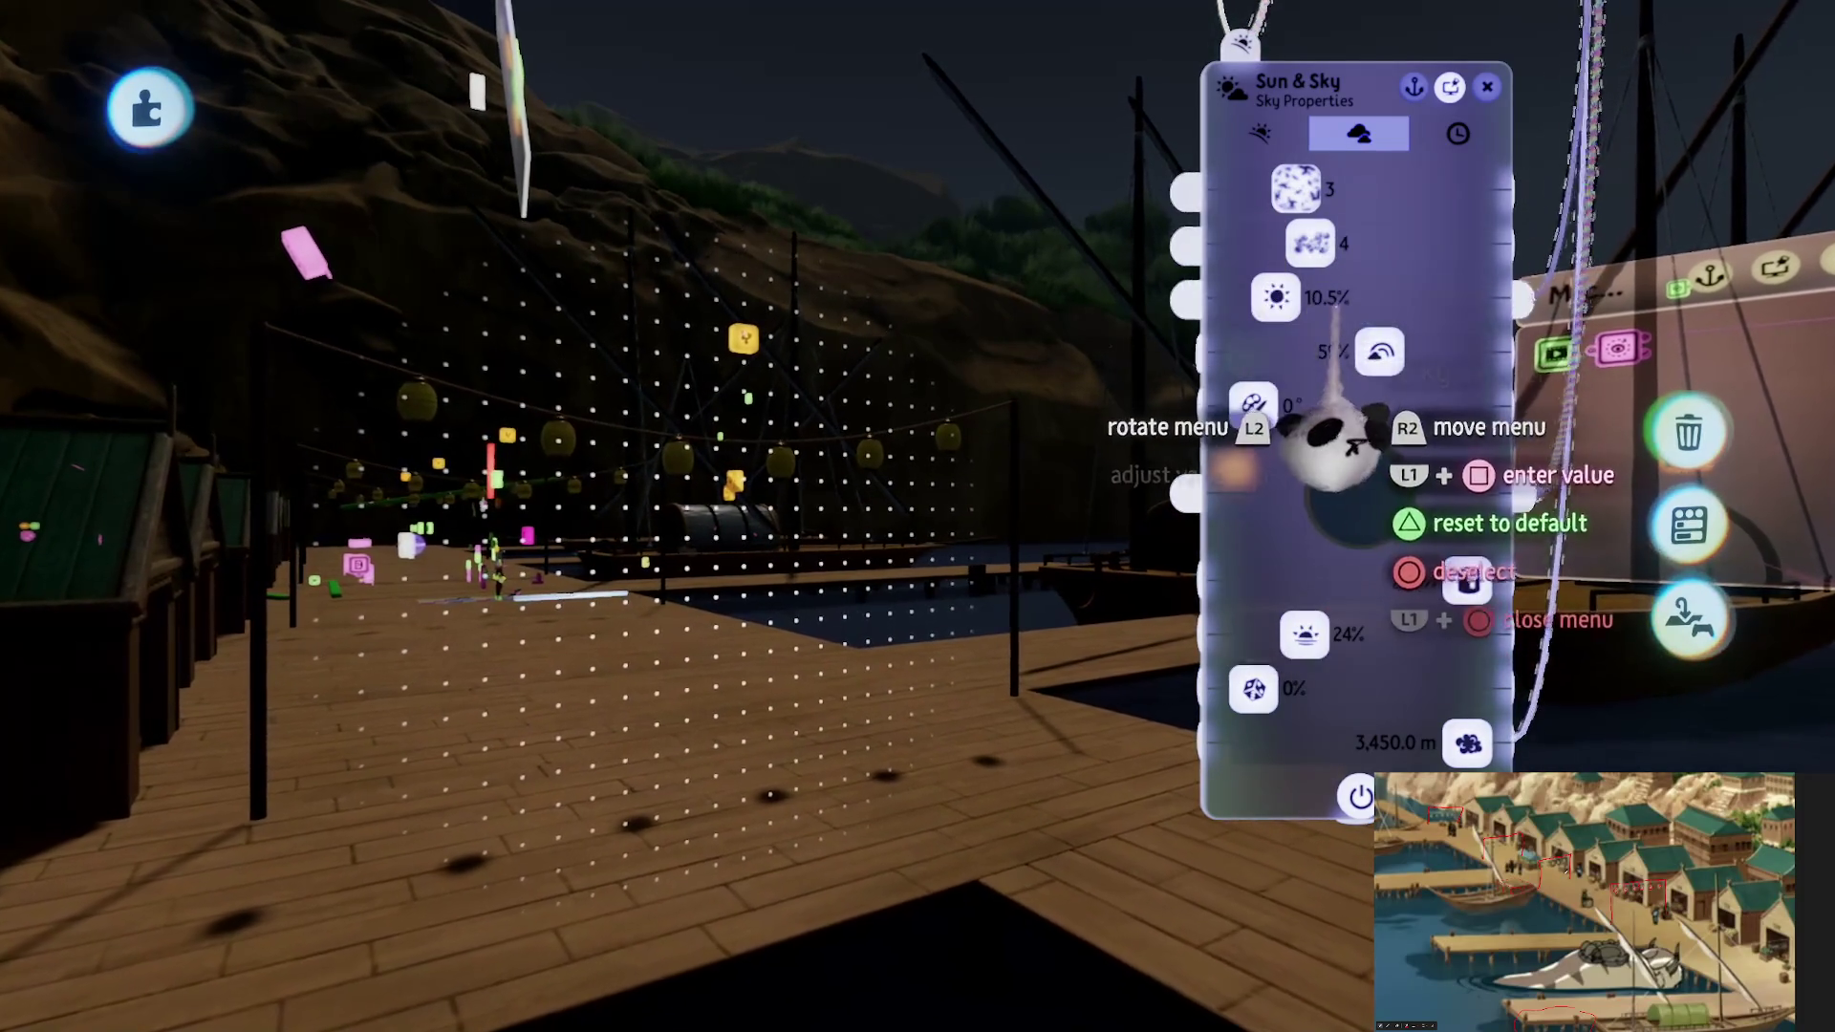
left_click_drag(1283, 434, 1276, 406)
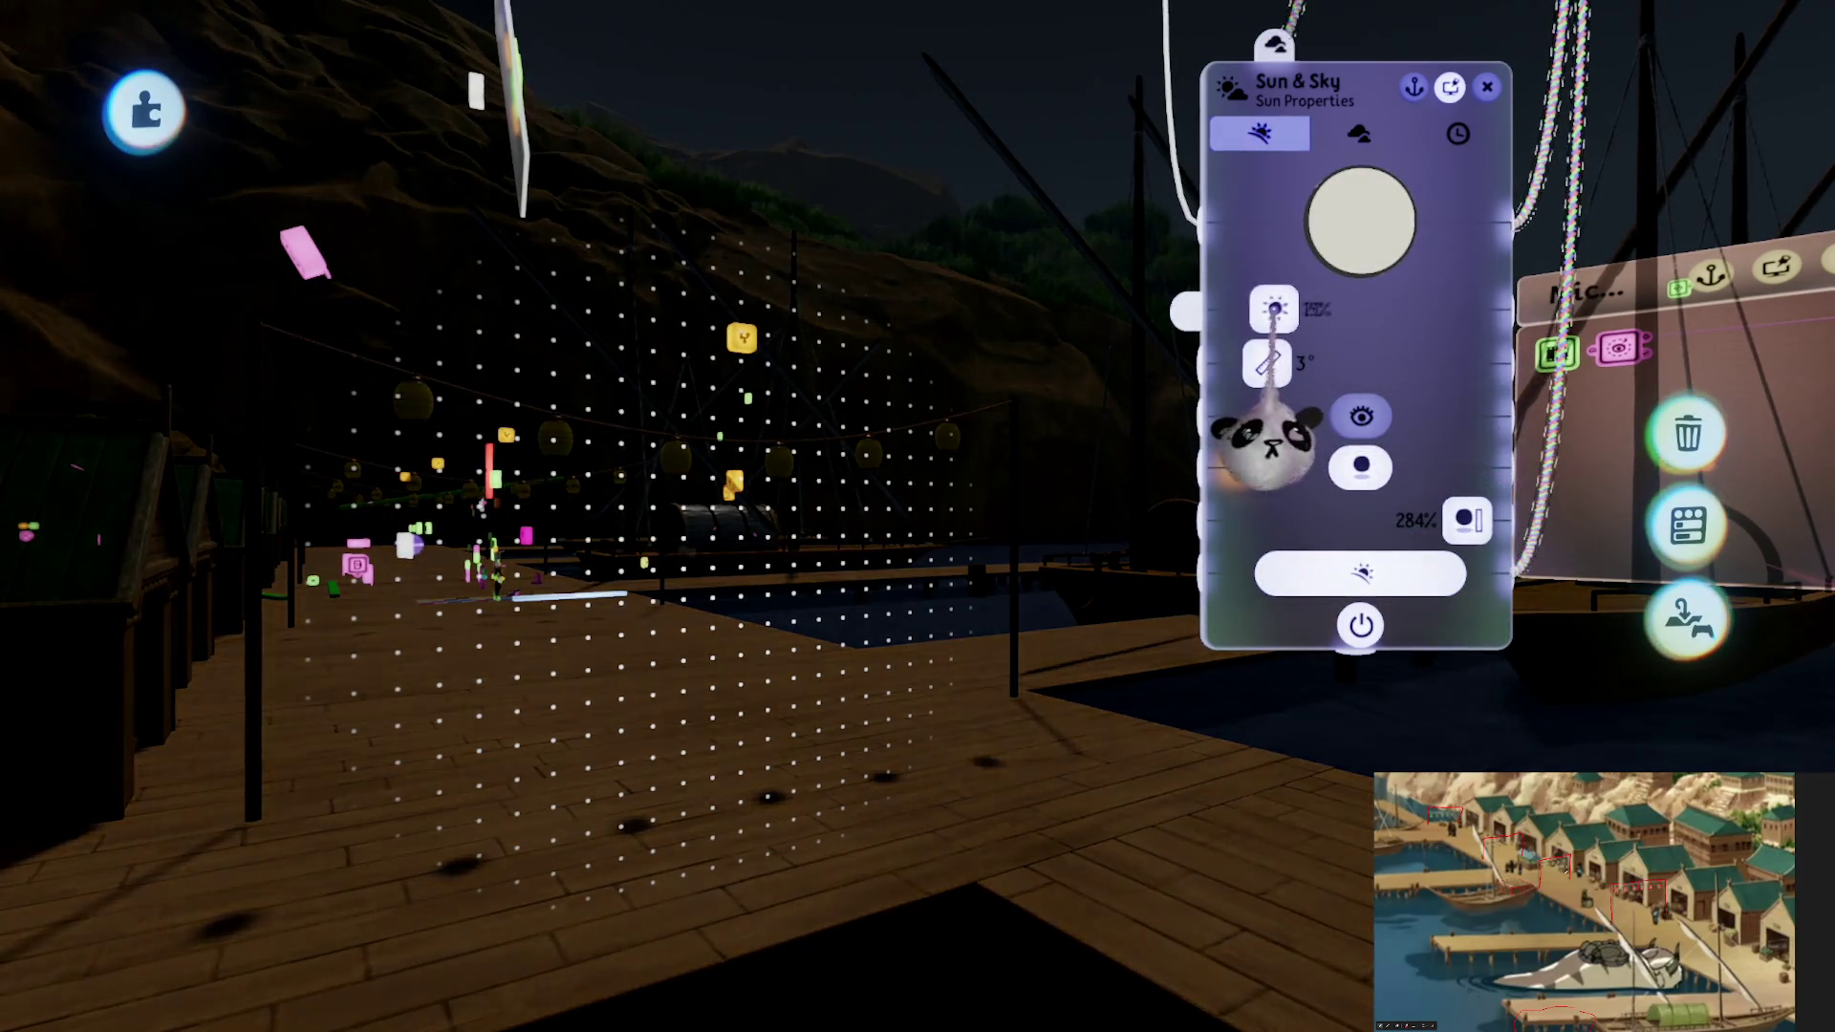
mouse_move(1359, 272)
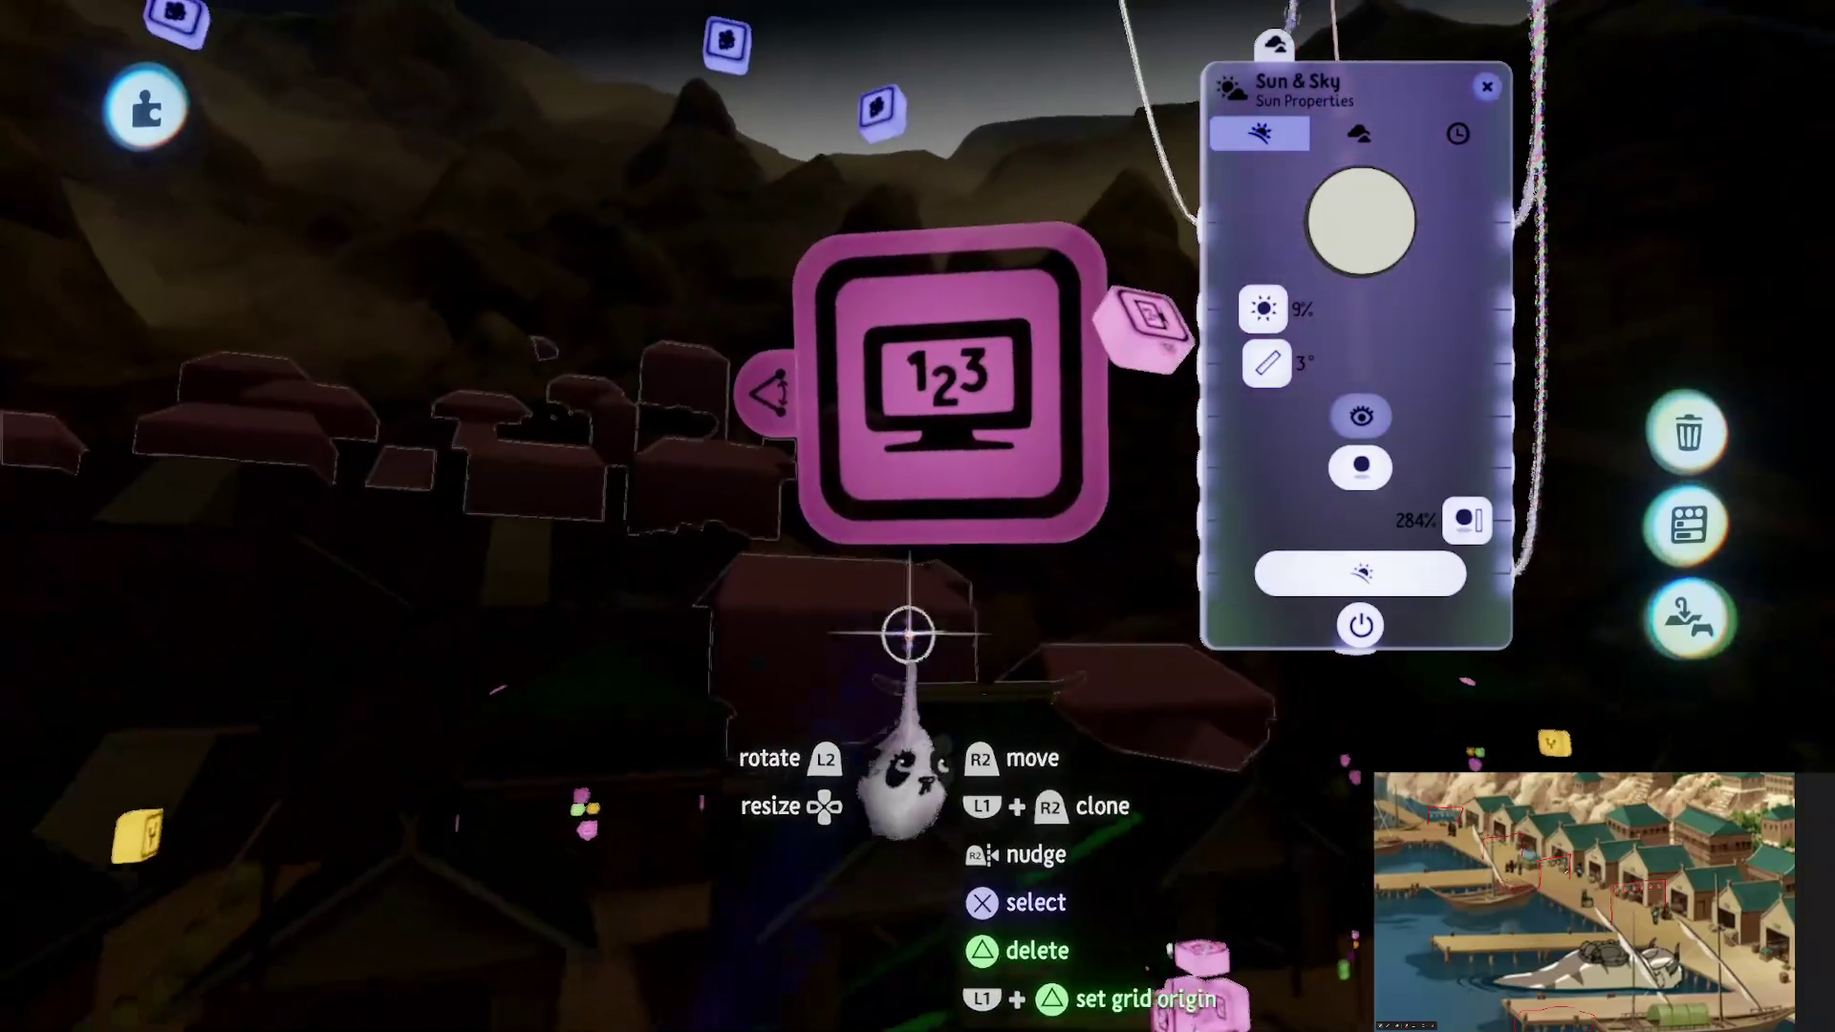
left_click(983, 729)
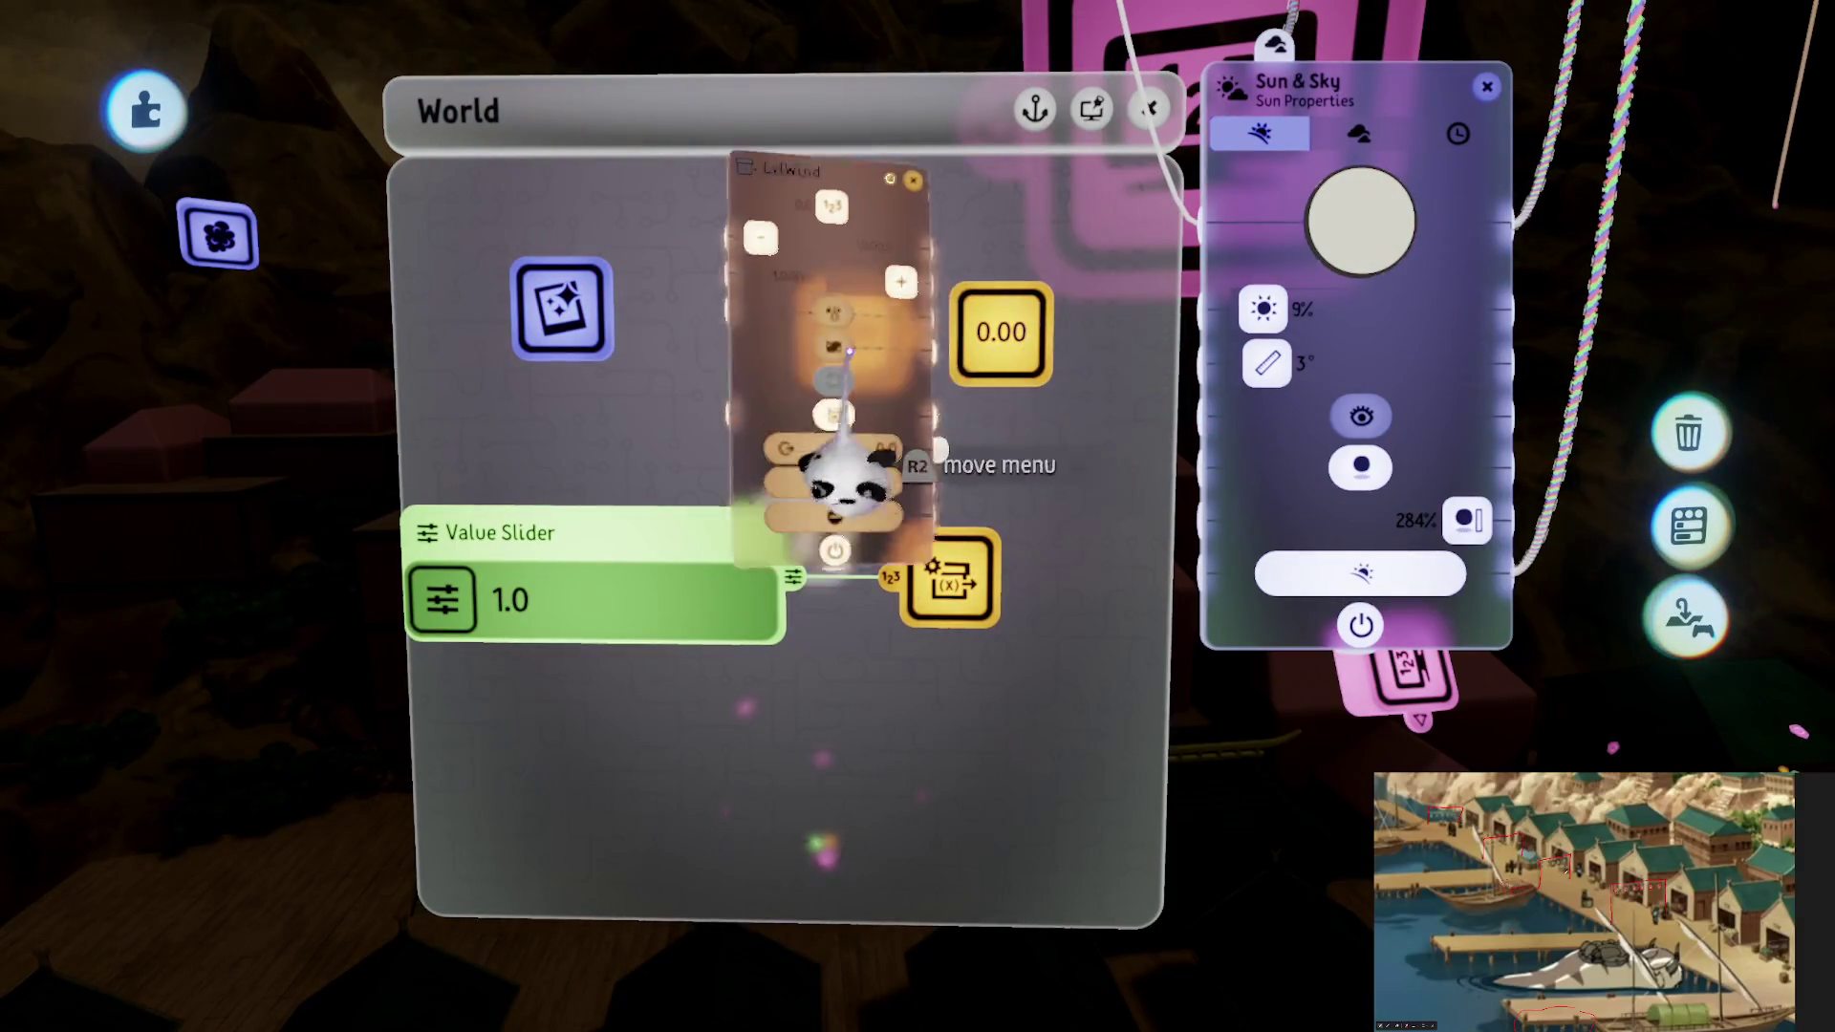
Rename the Sun & Sky gadget to 'Day/Night'
left_click(646, 230)
type("Da")
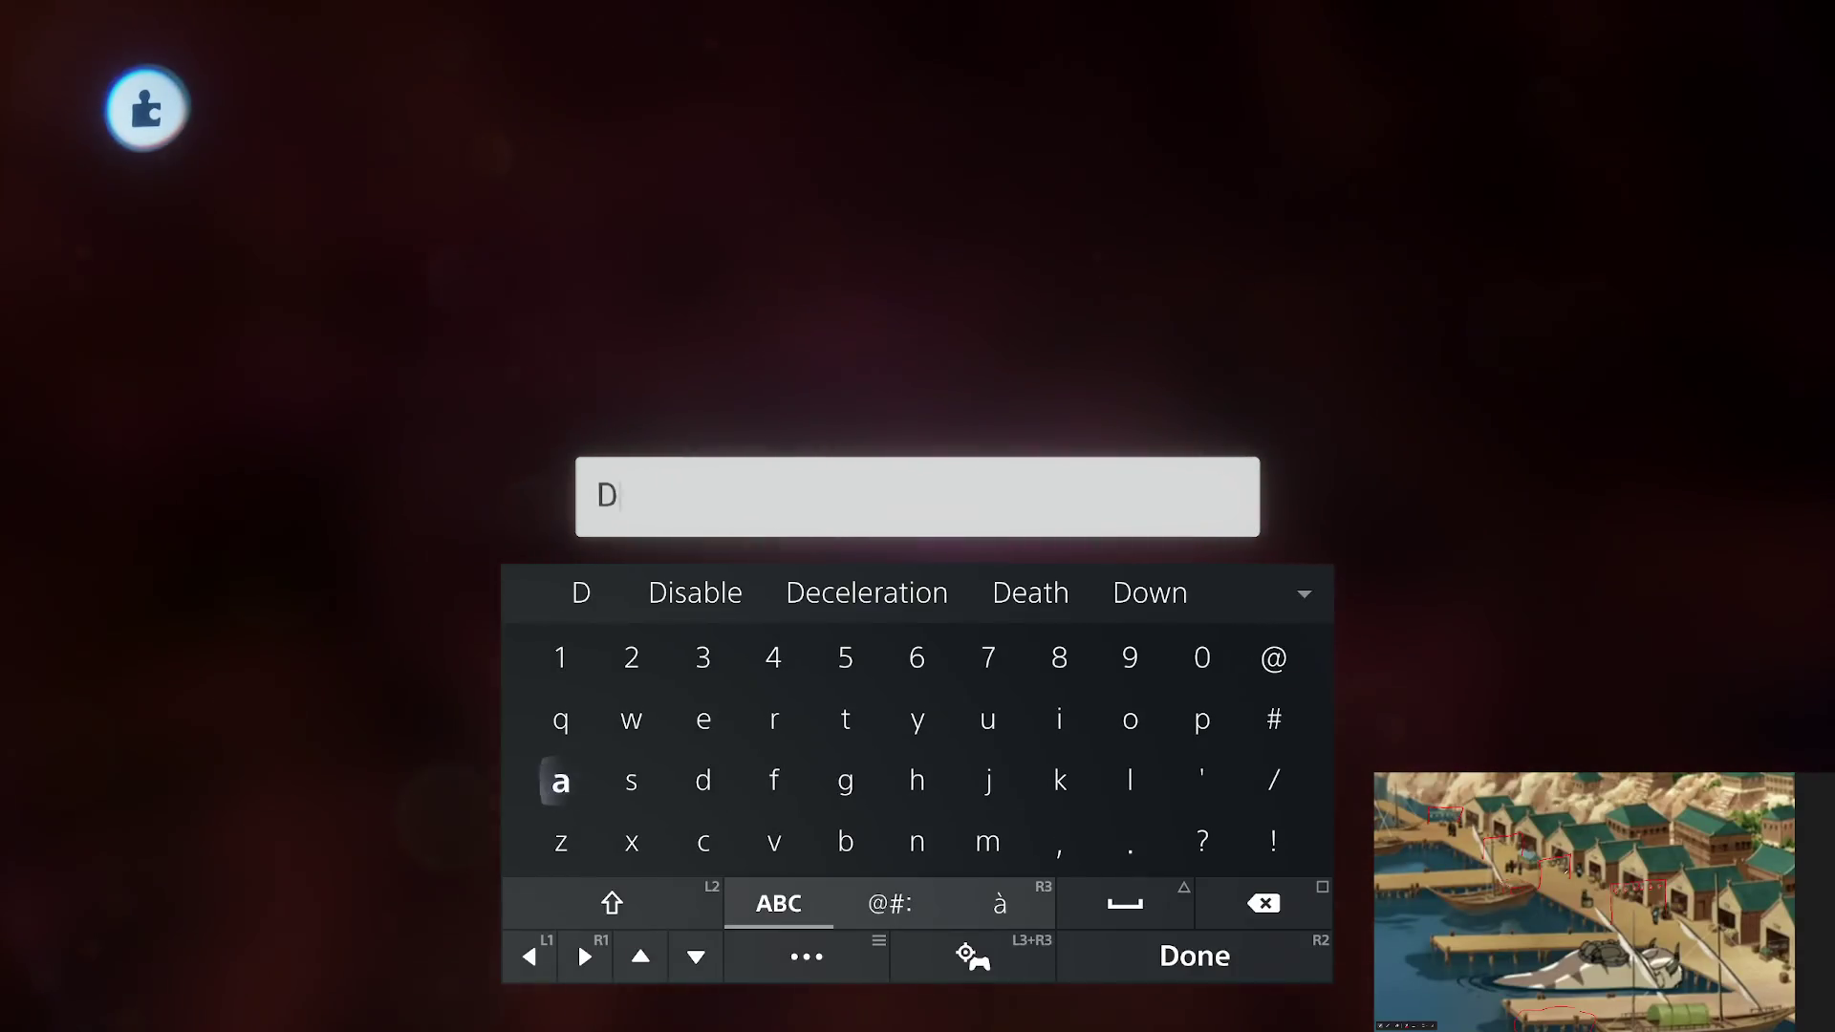
left_click(623, 593)
left_click(1195, 956)
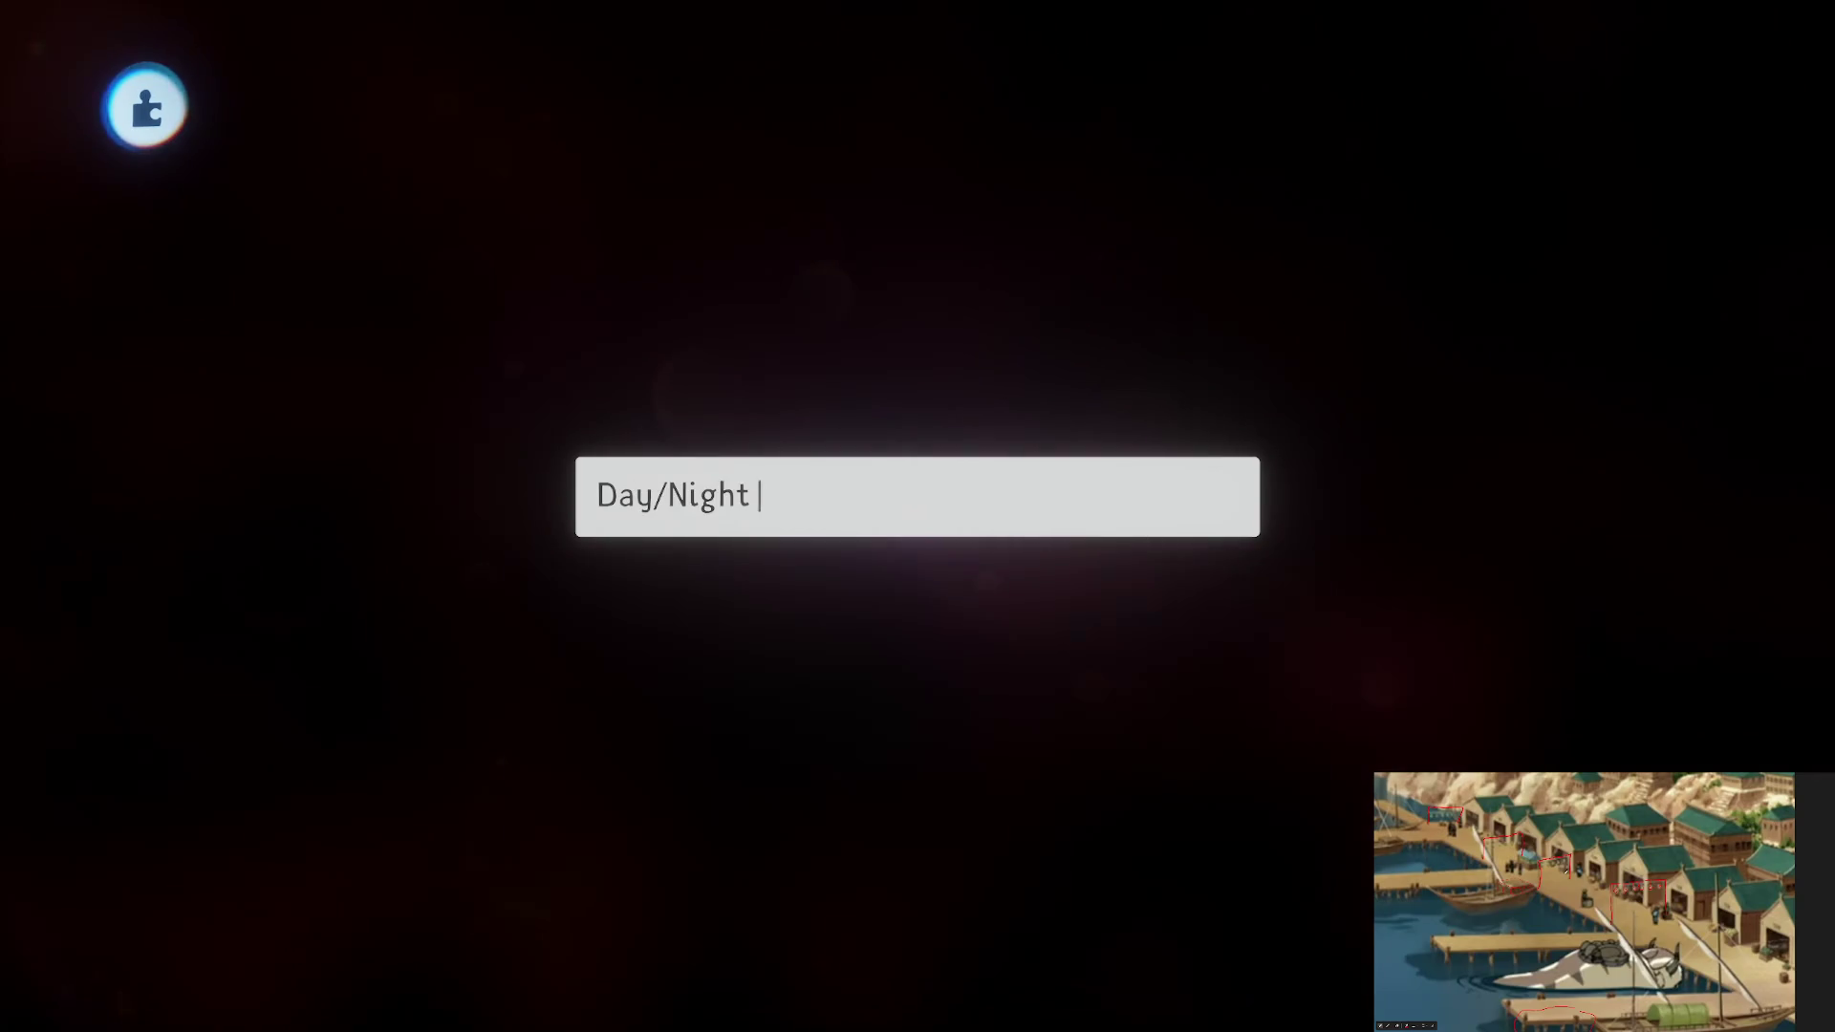
Enter a value of 1, close the settings, and play-test the night harbour
left_click(739, 140)
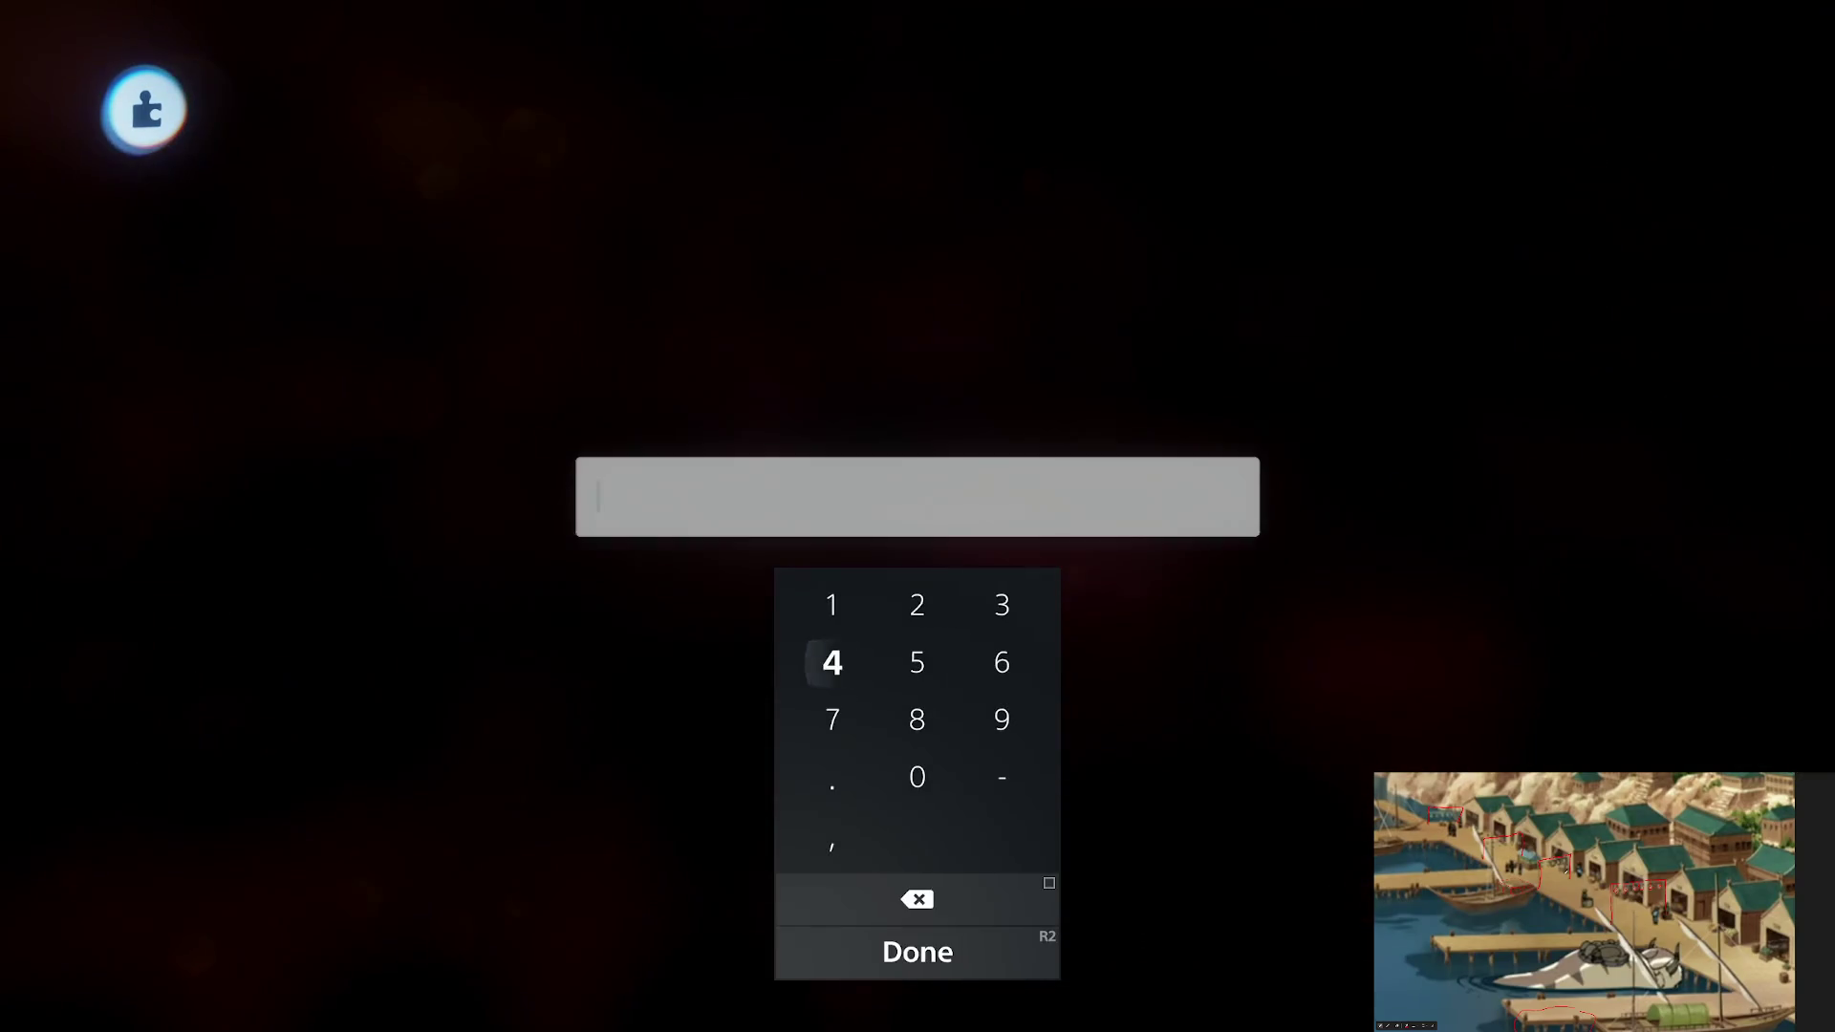
type("1")
left_click(856, 887)
key("Escape")
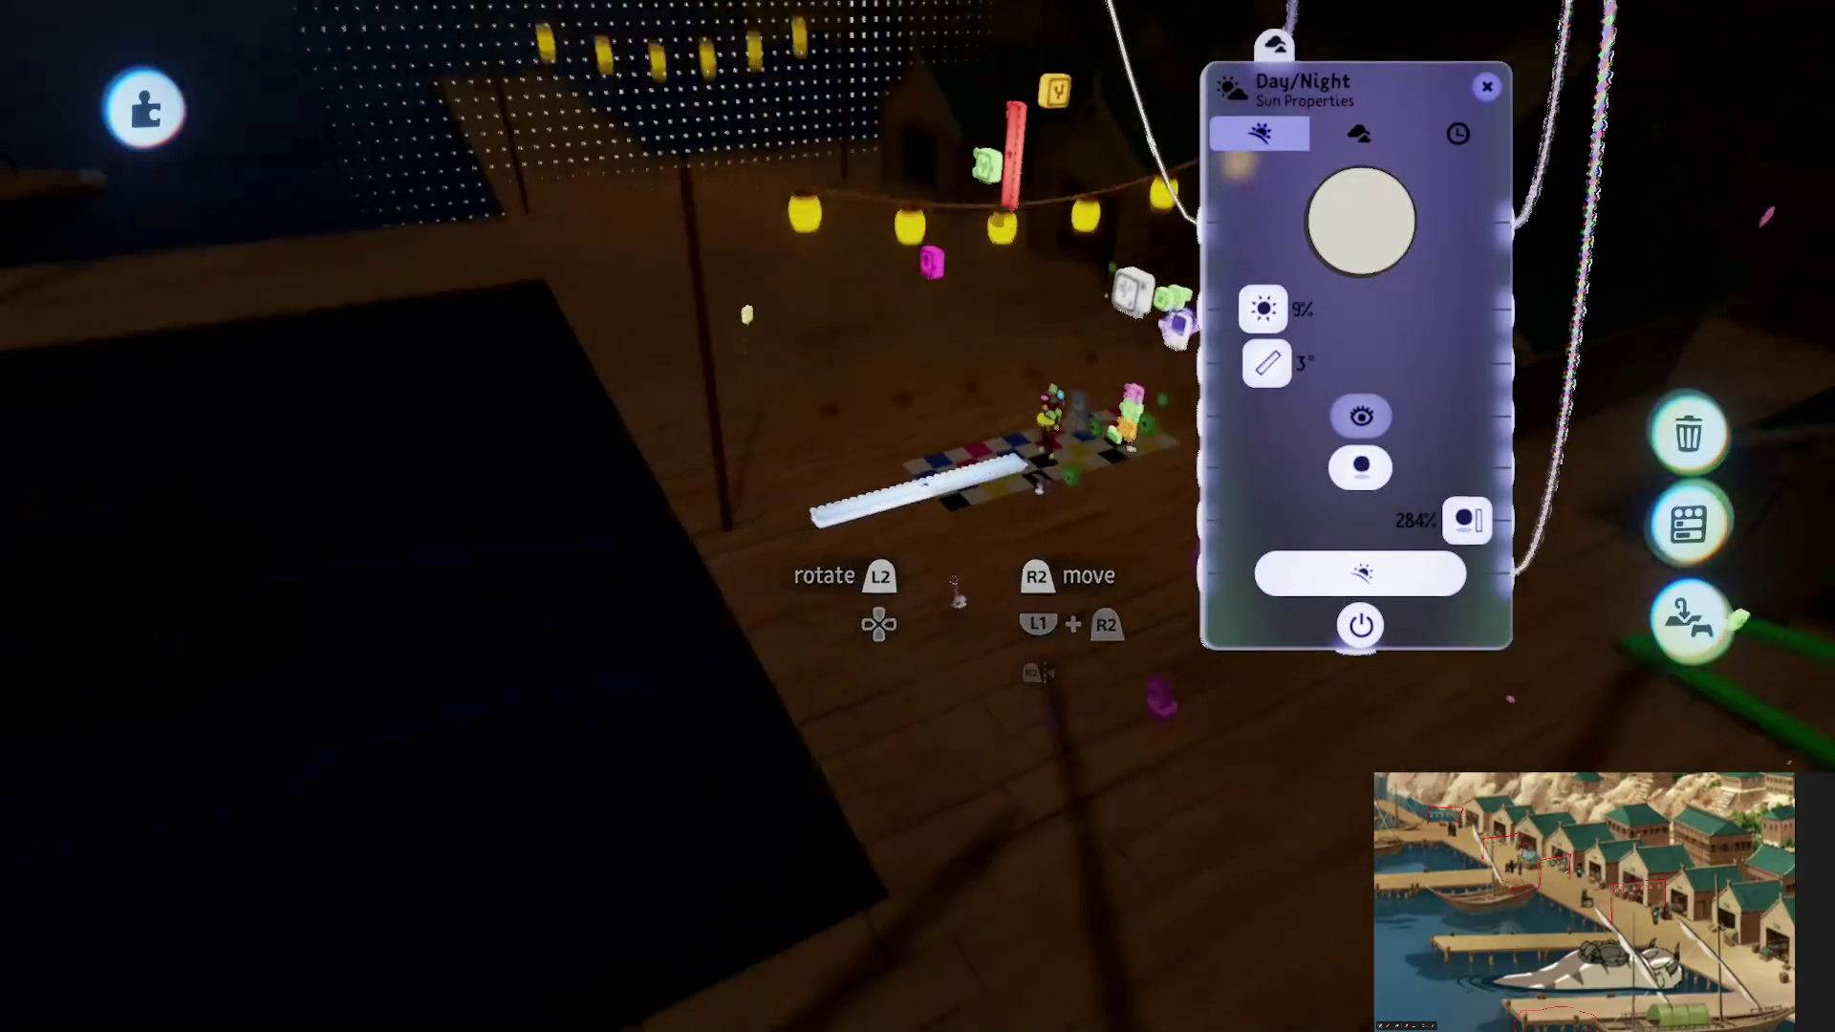
key("Escape")
left_click(517, 719)
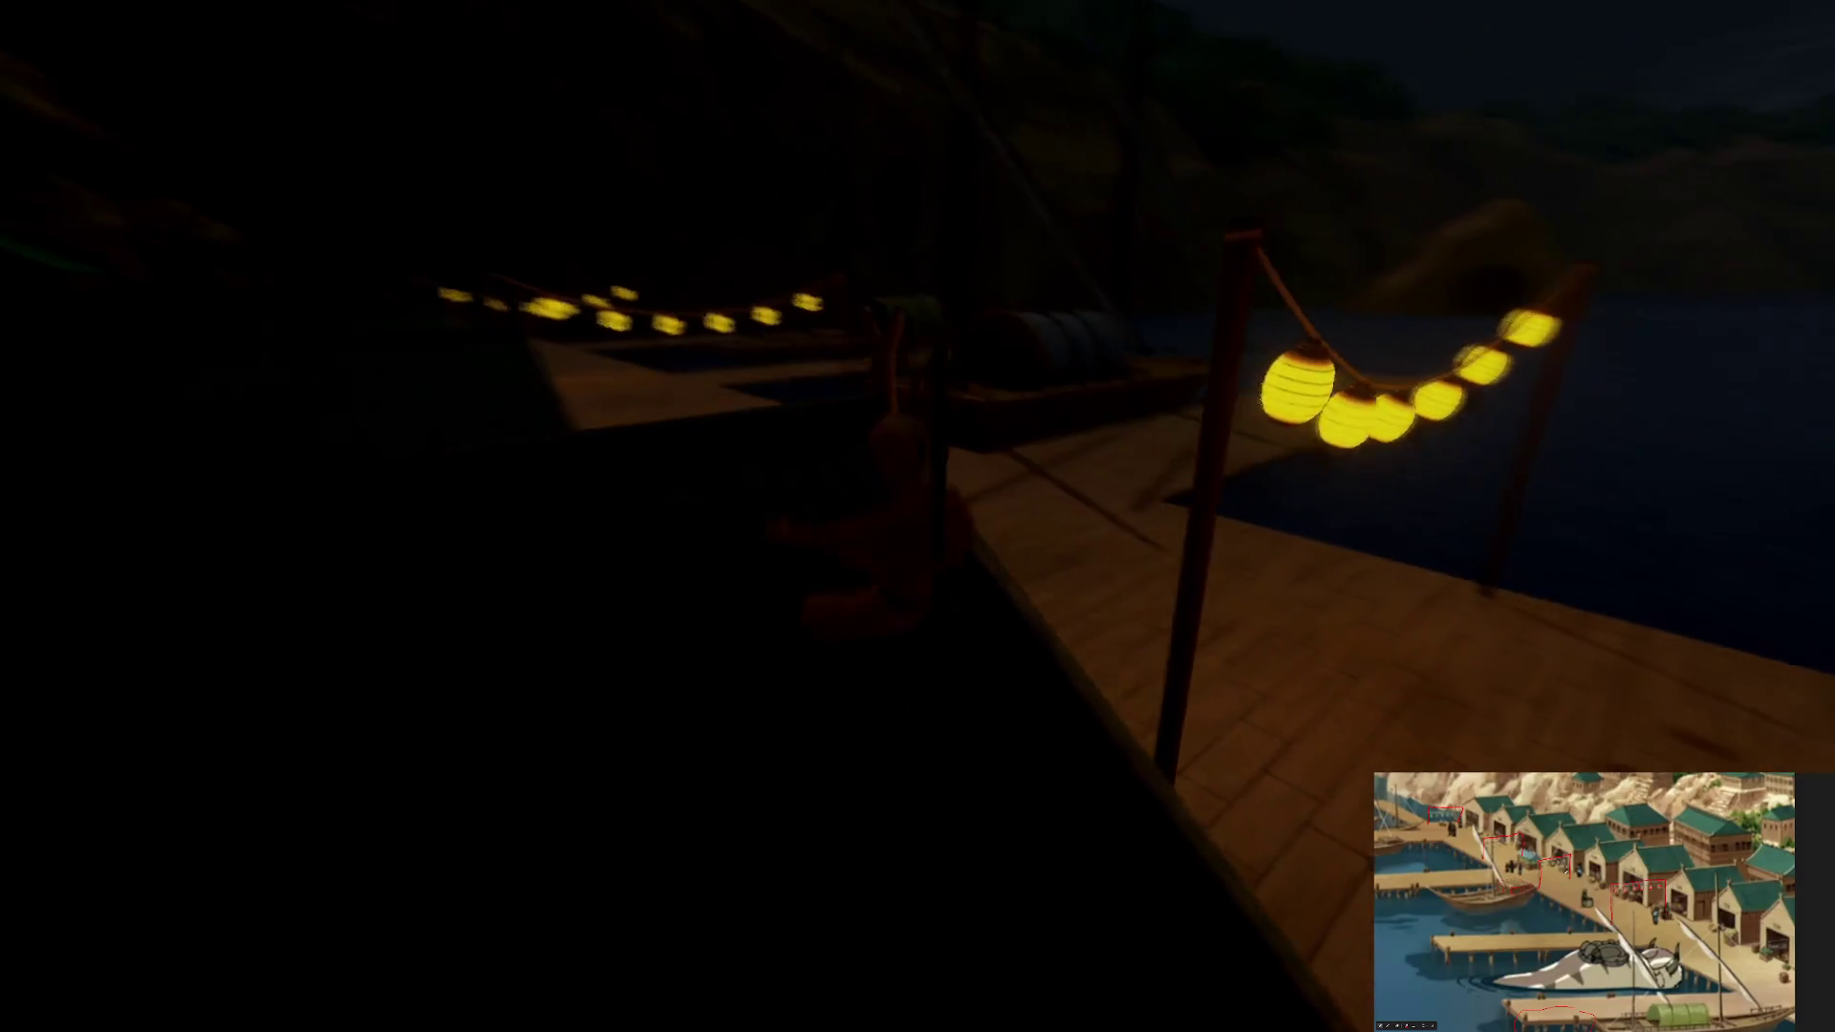
Exit without saving, reopen The Storm [B1E12] for editing, and return from play to edit mode
key("Escape")
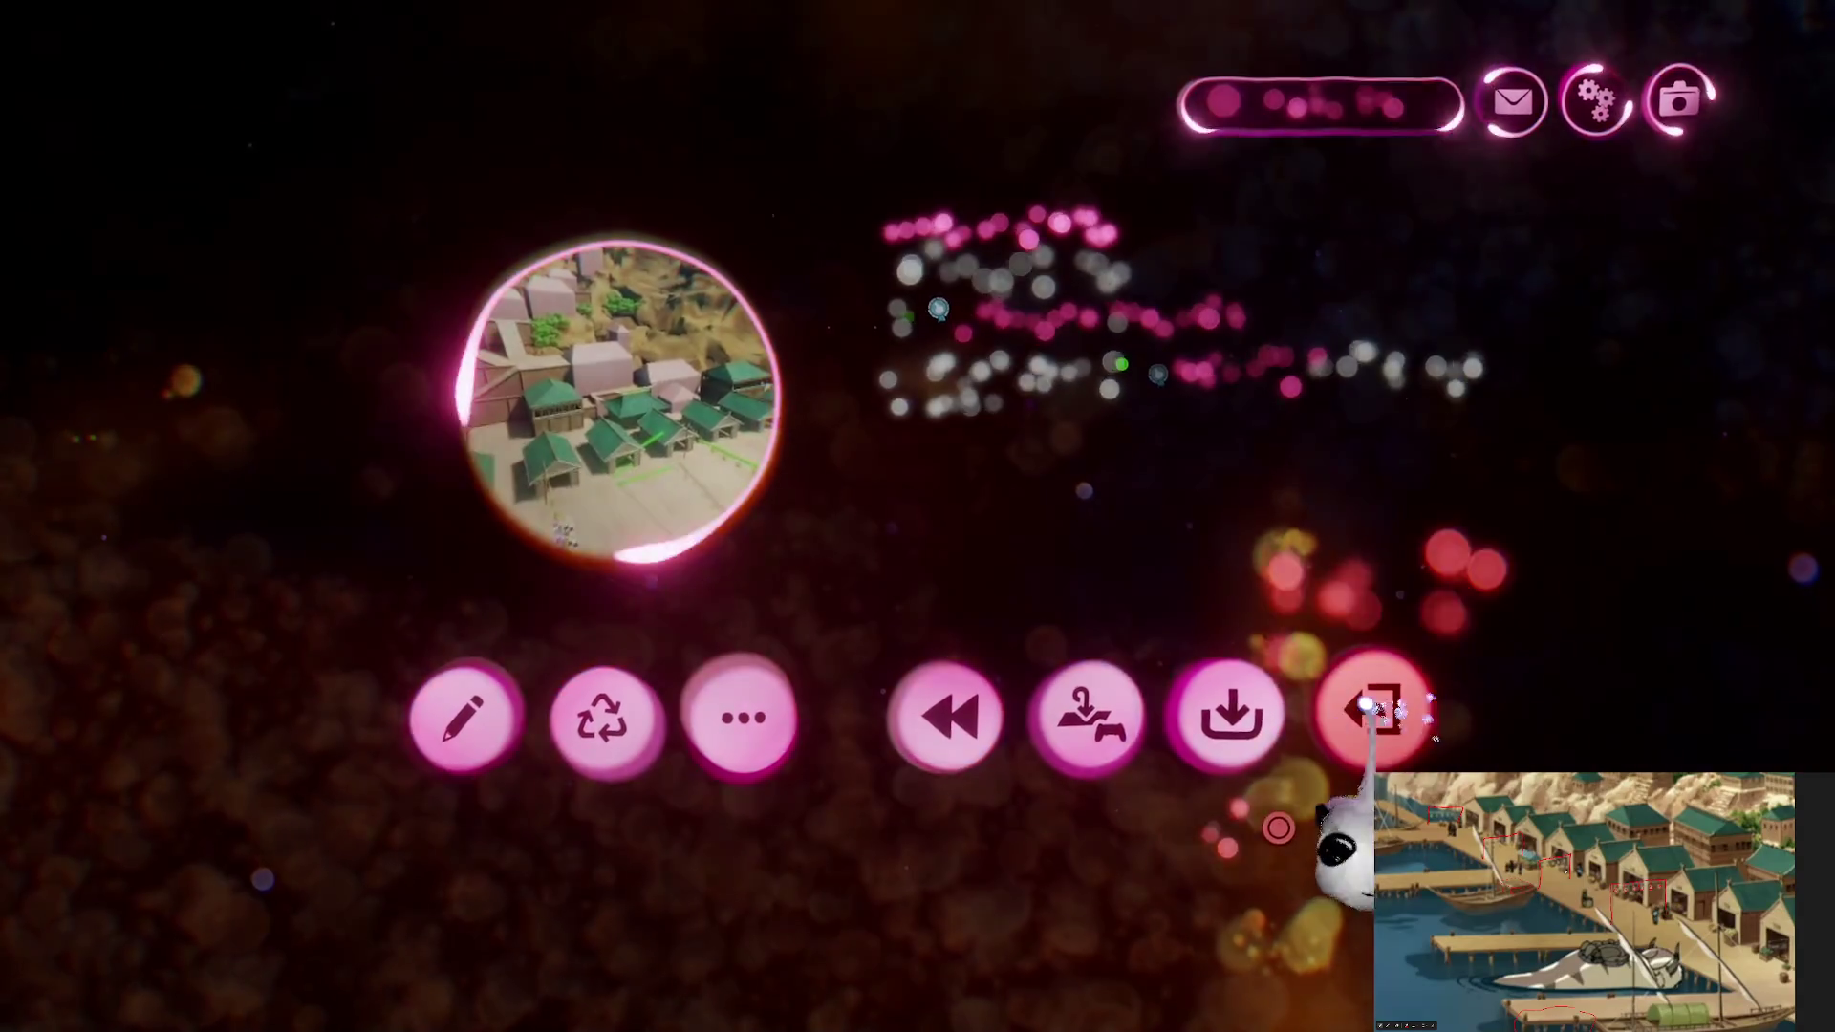
left_click(1373, 717)
left_click(499, 611)
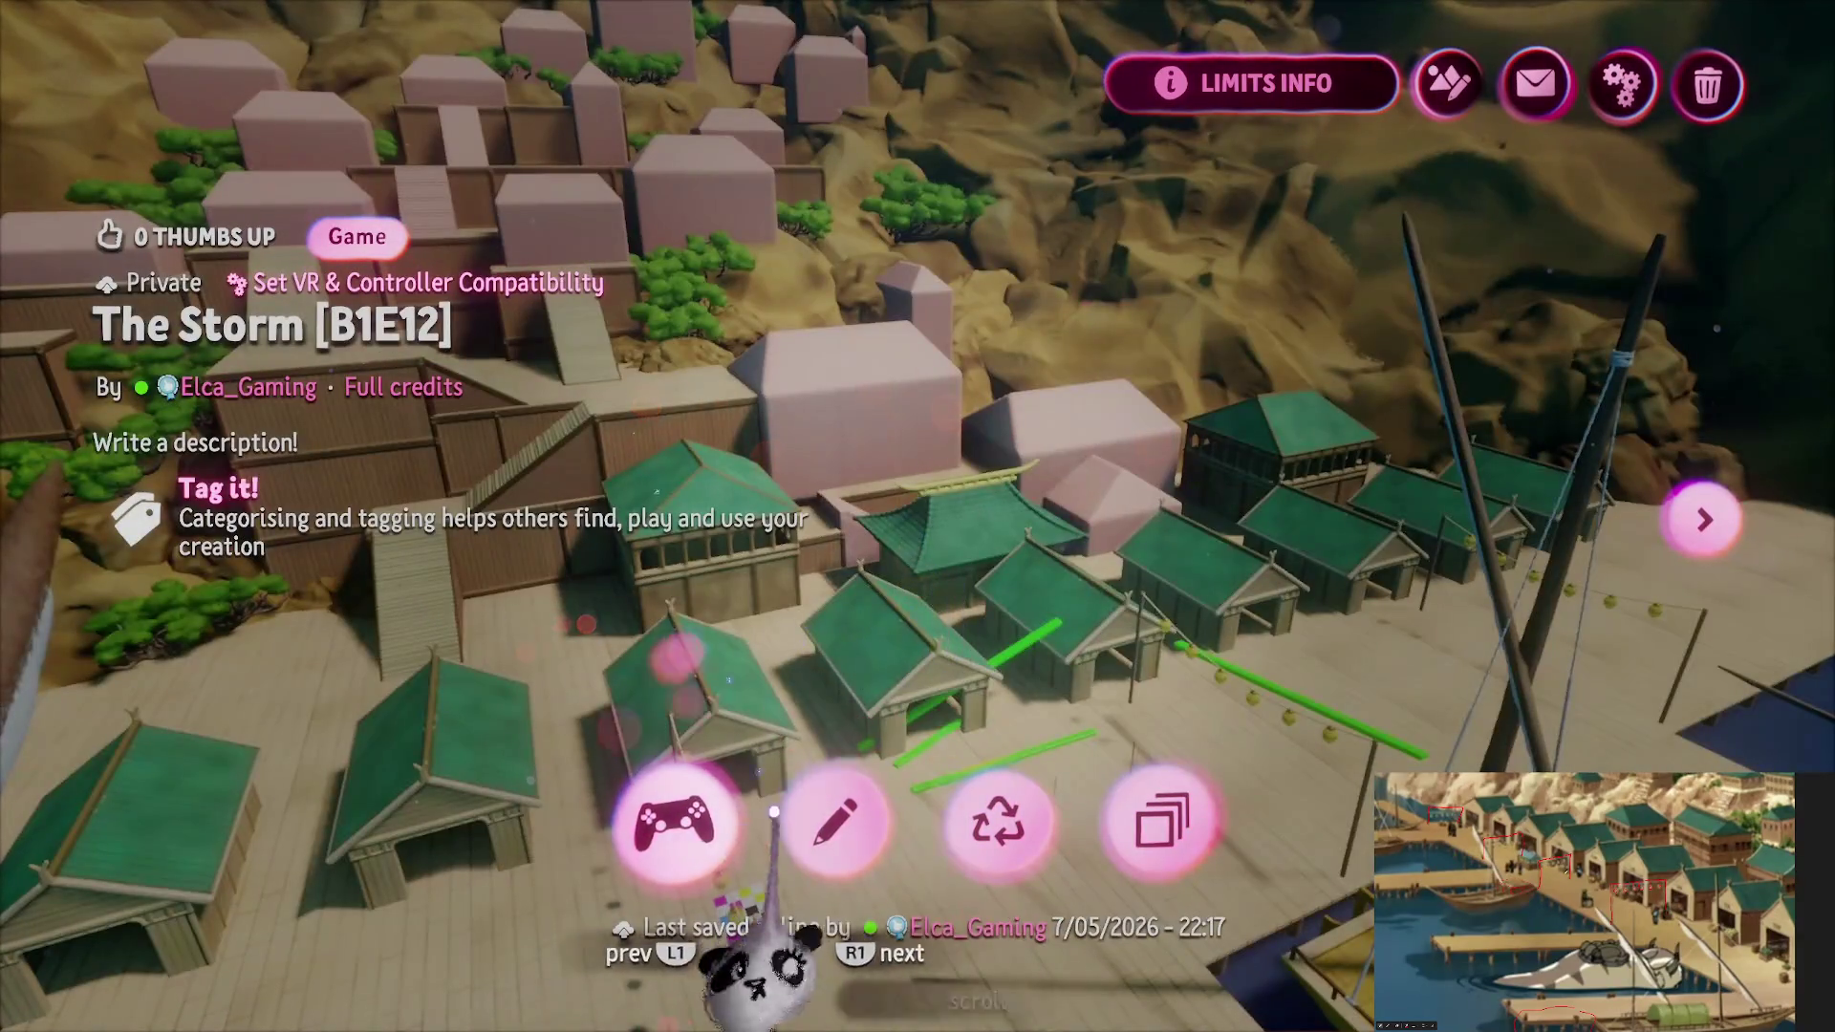
left_click(838, 818)
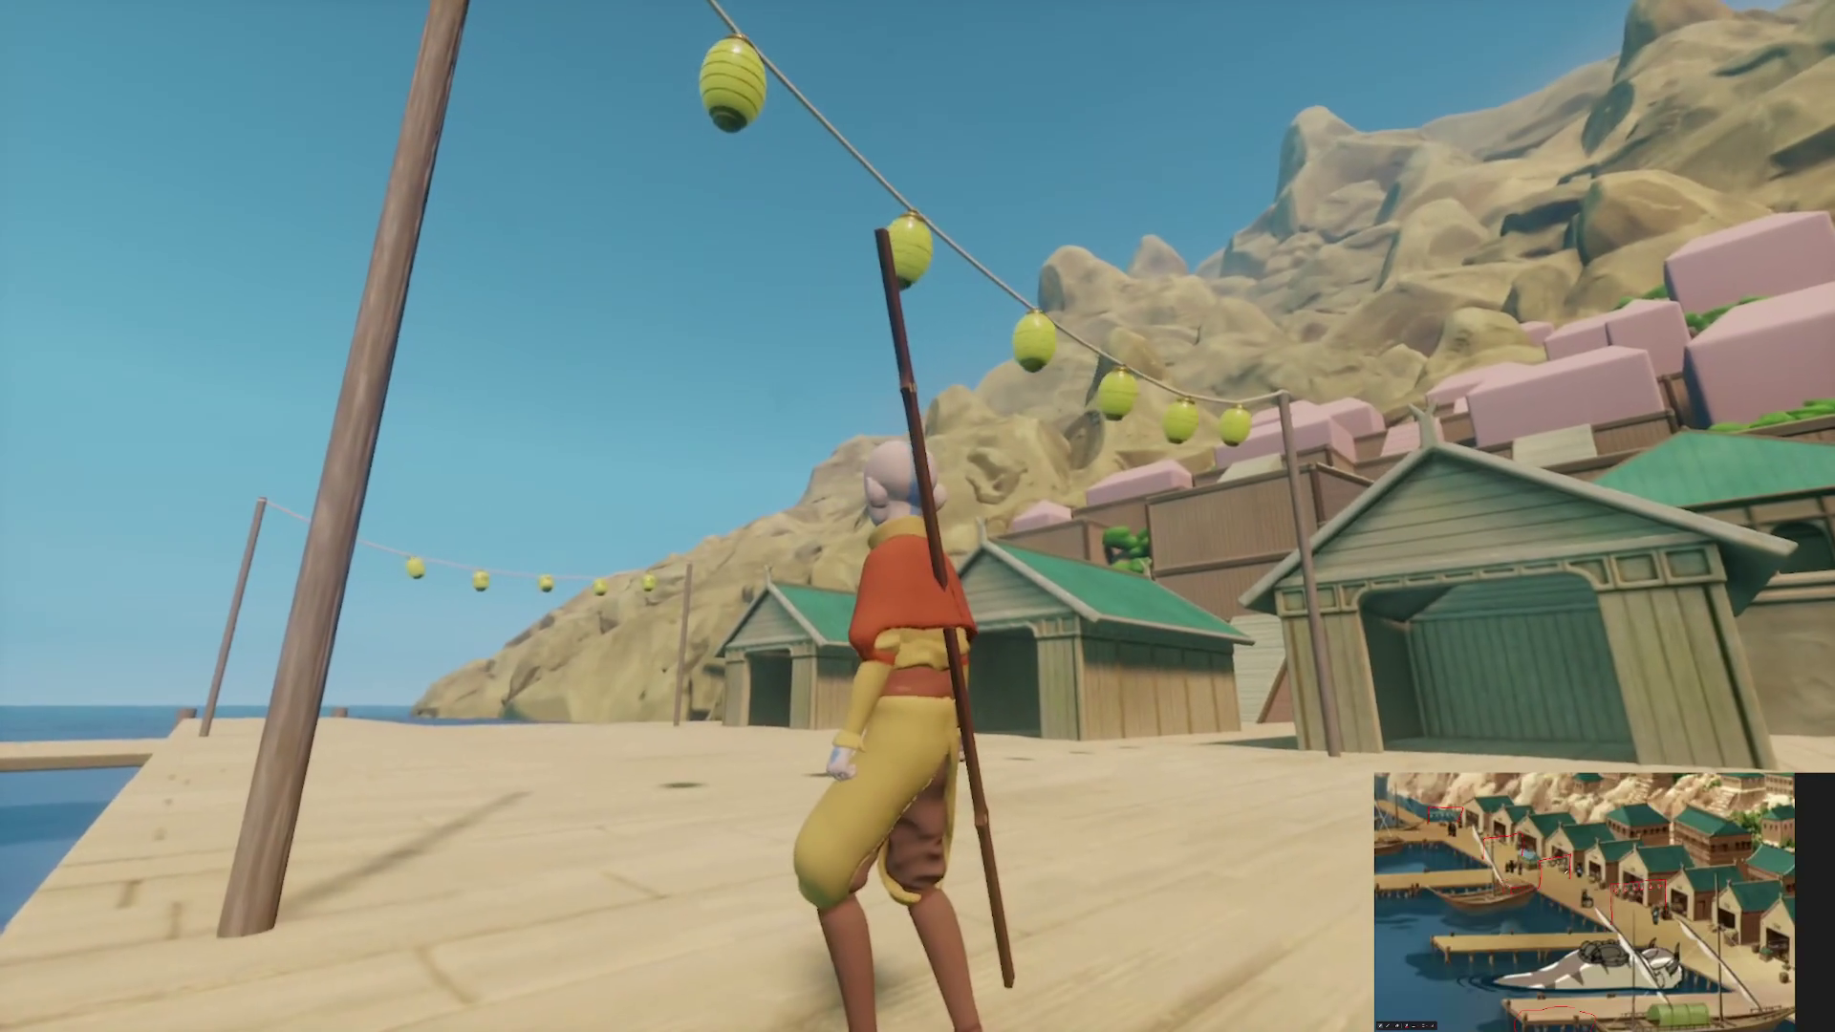
key("Escape")
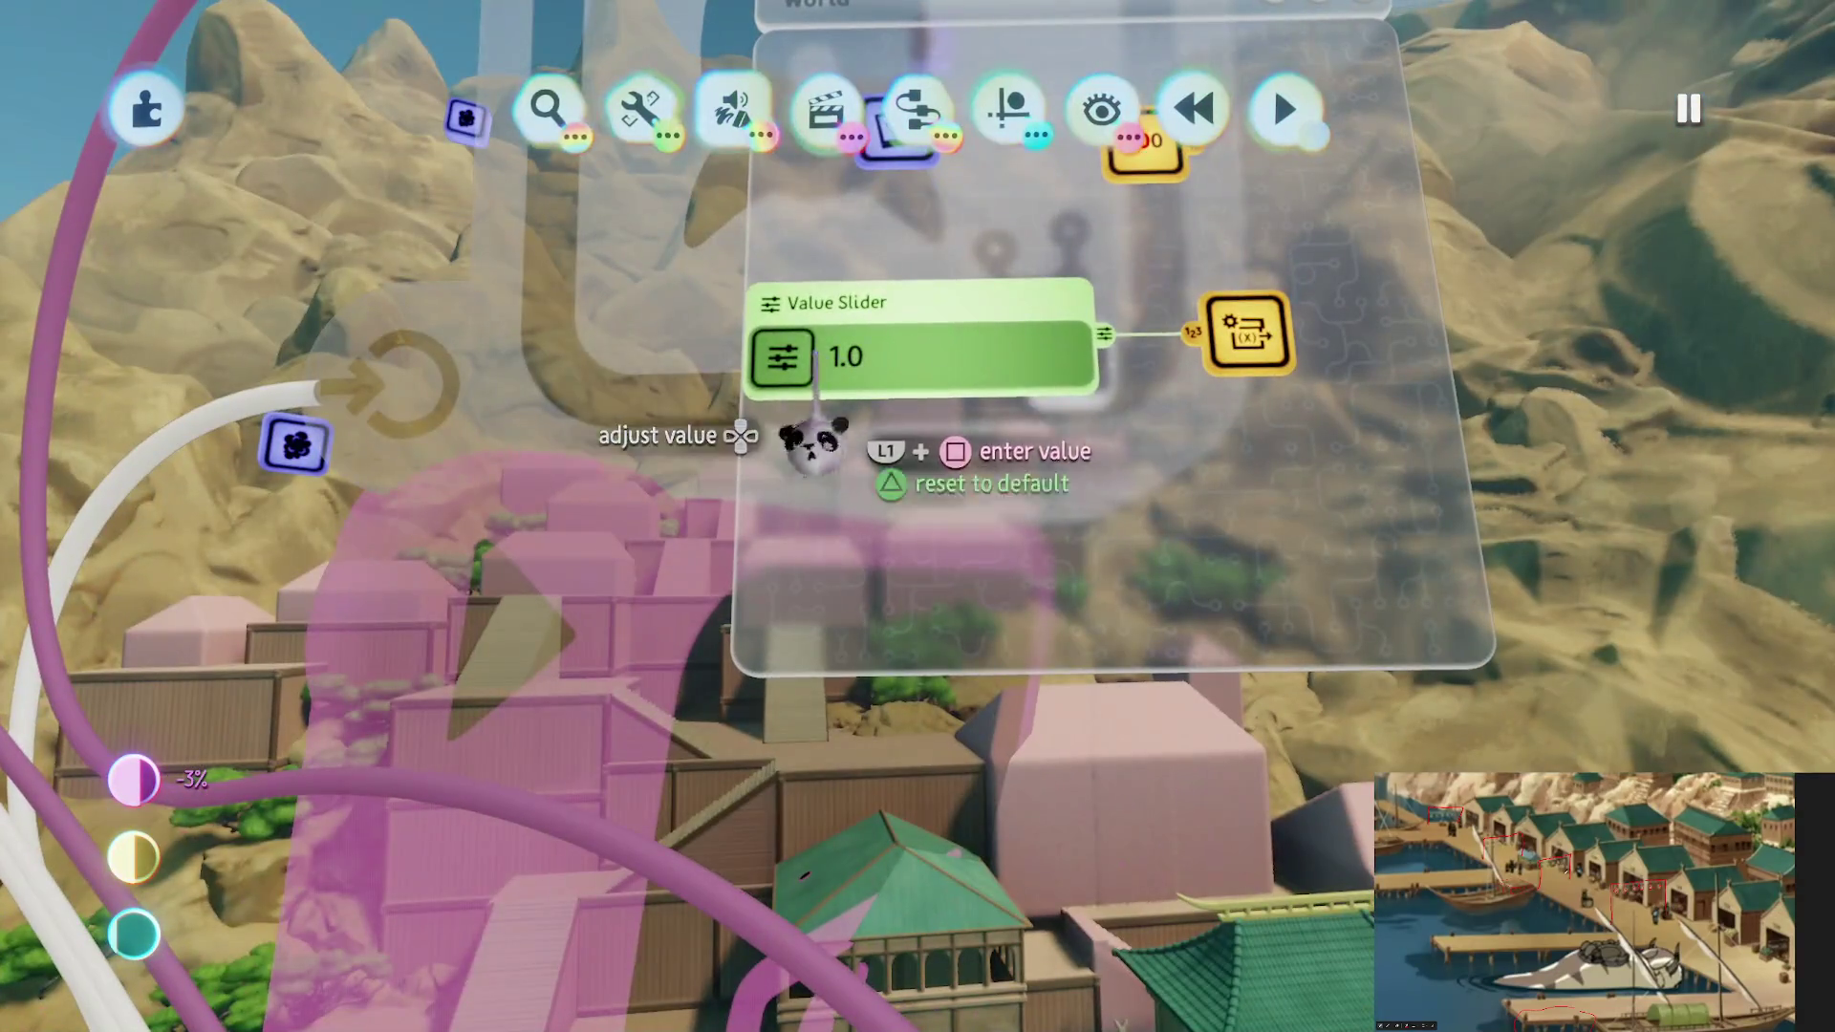
Raise the wind Value Slider to about 4.1, play-test the pier, then pause
left_click_drag(812, 442, 903, 387)
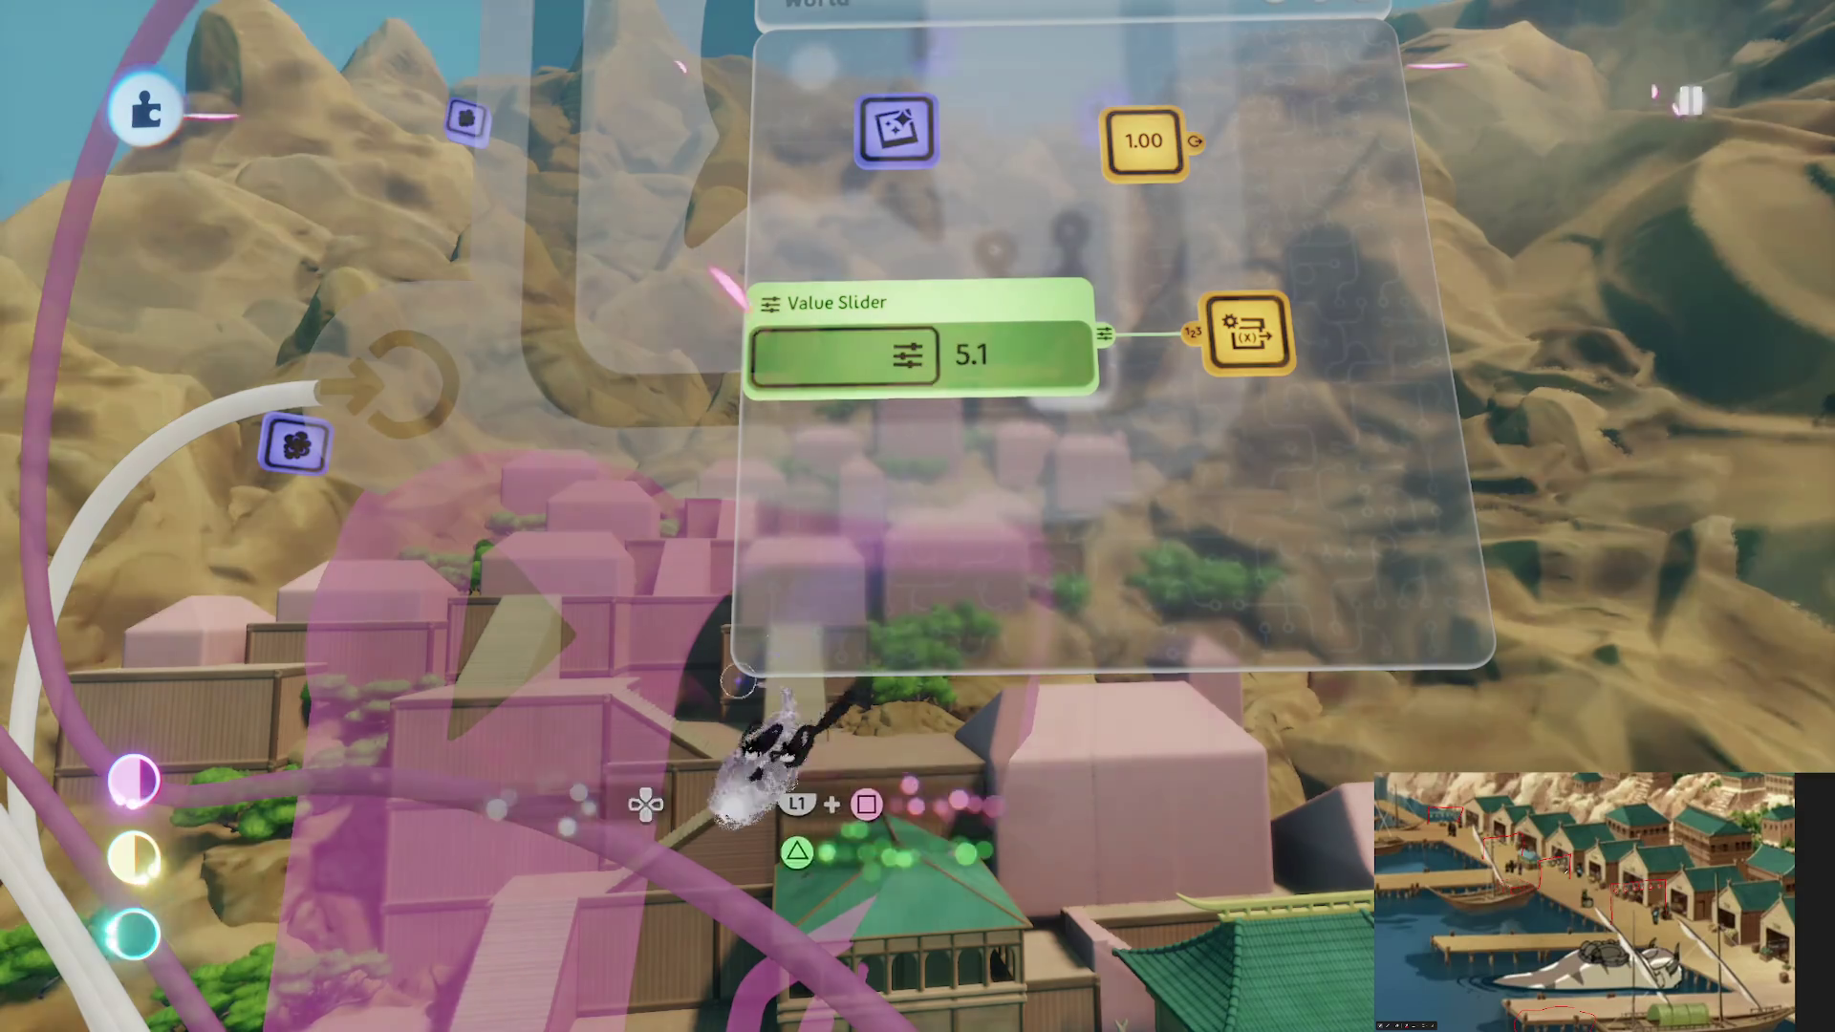
key("Escape")
left_click(513, 726)
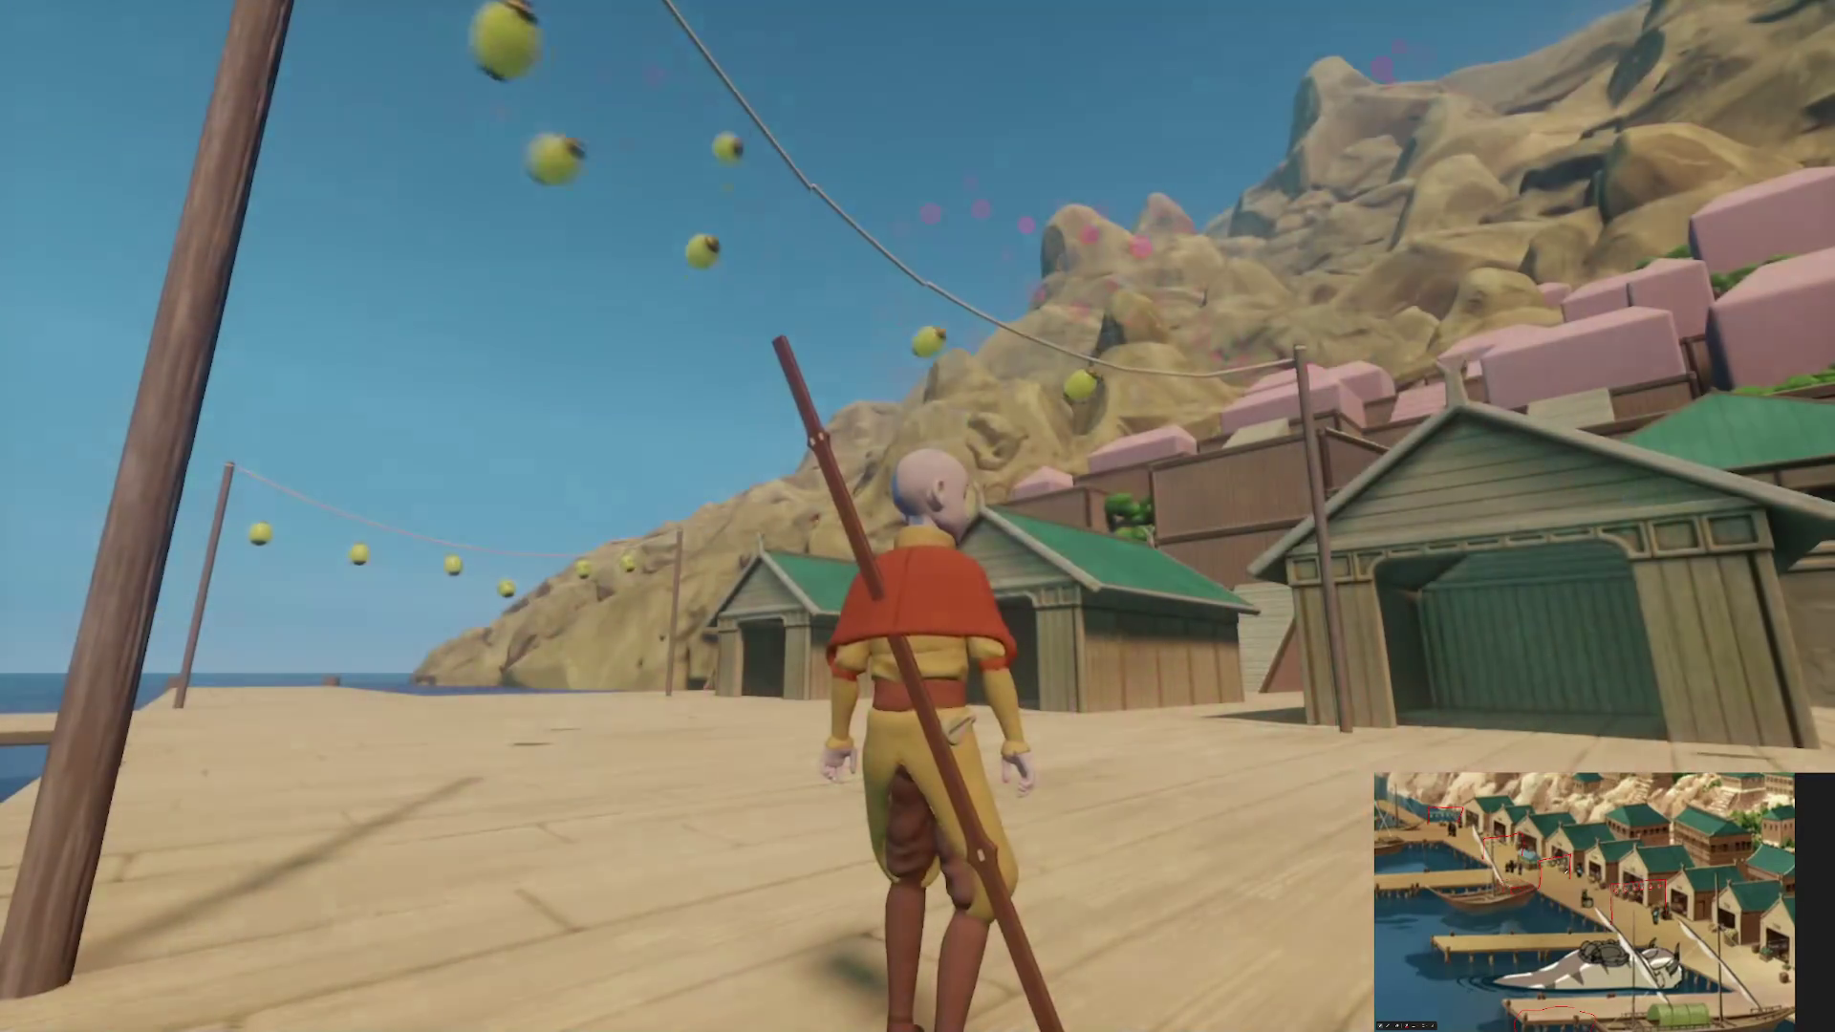
key("s")
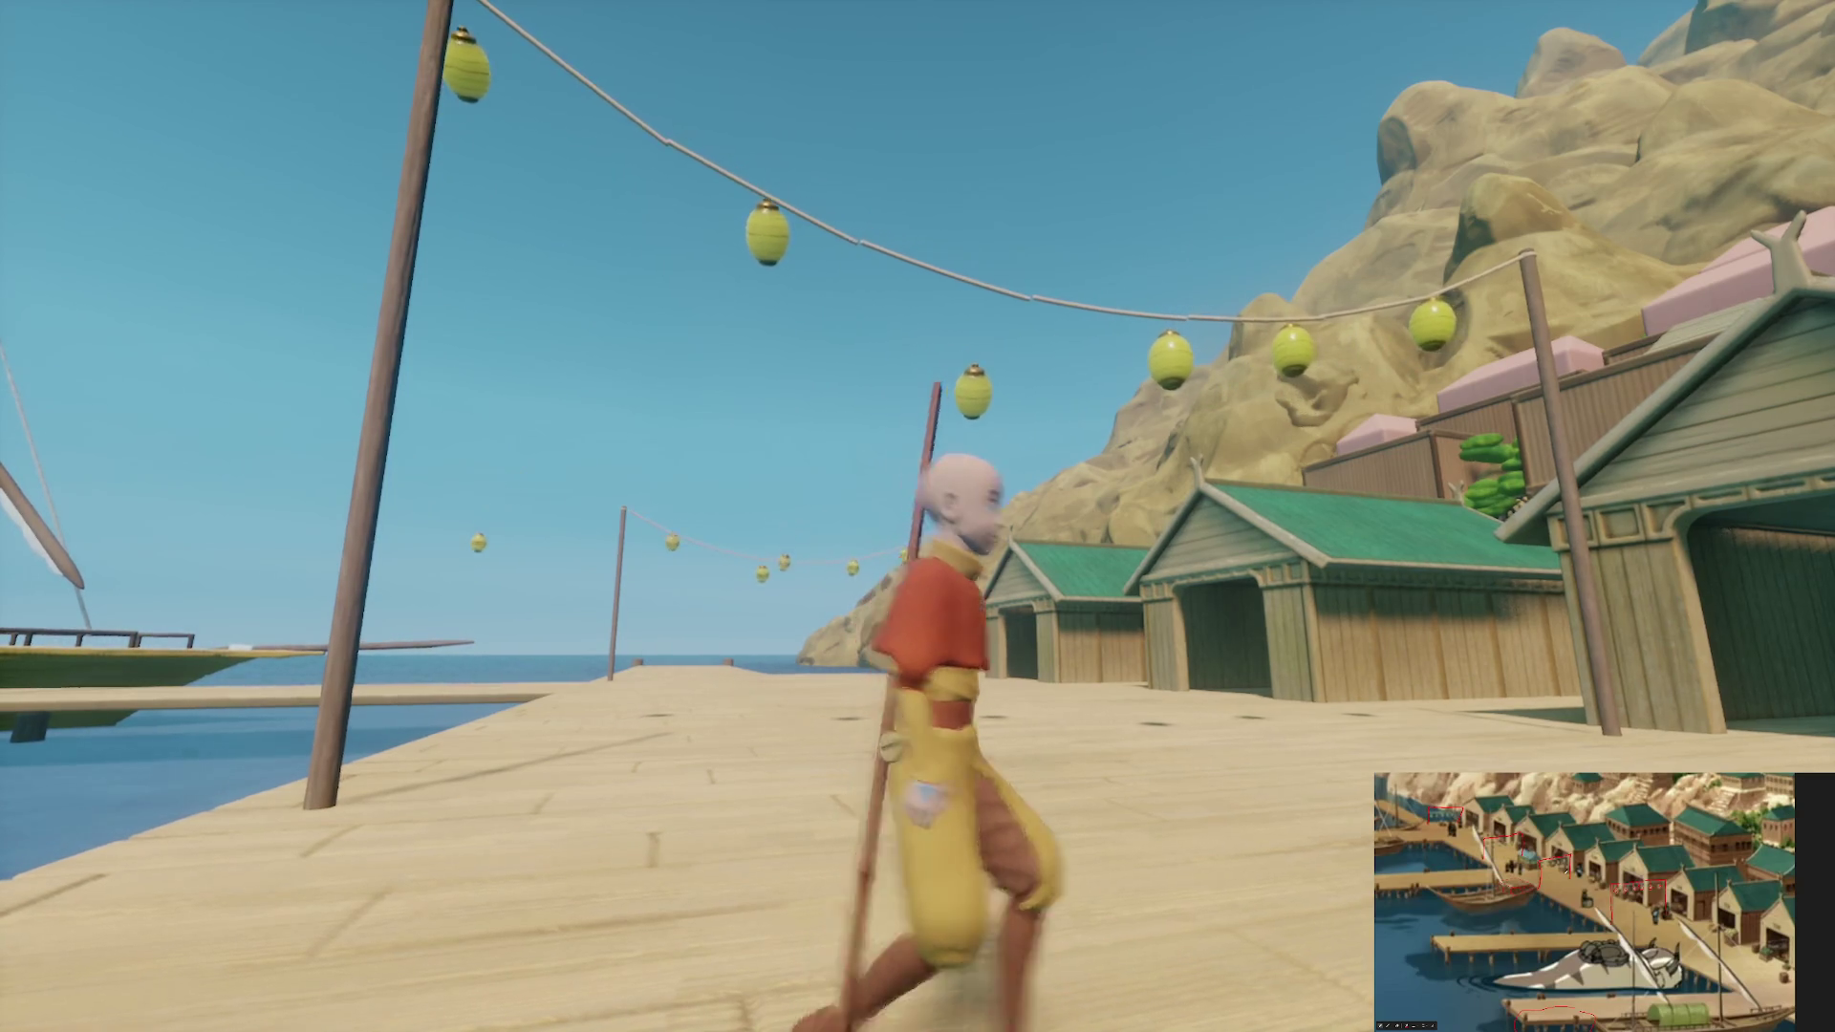
key("Escape")
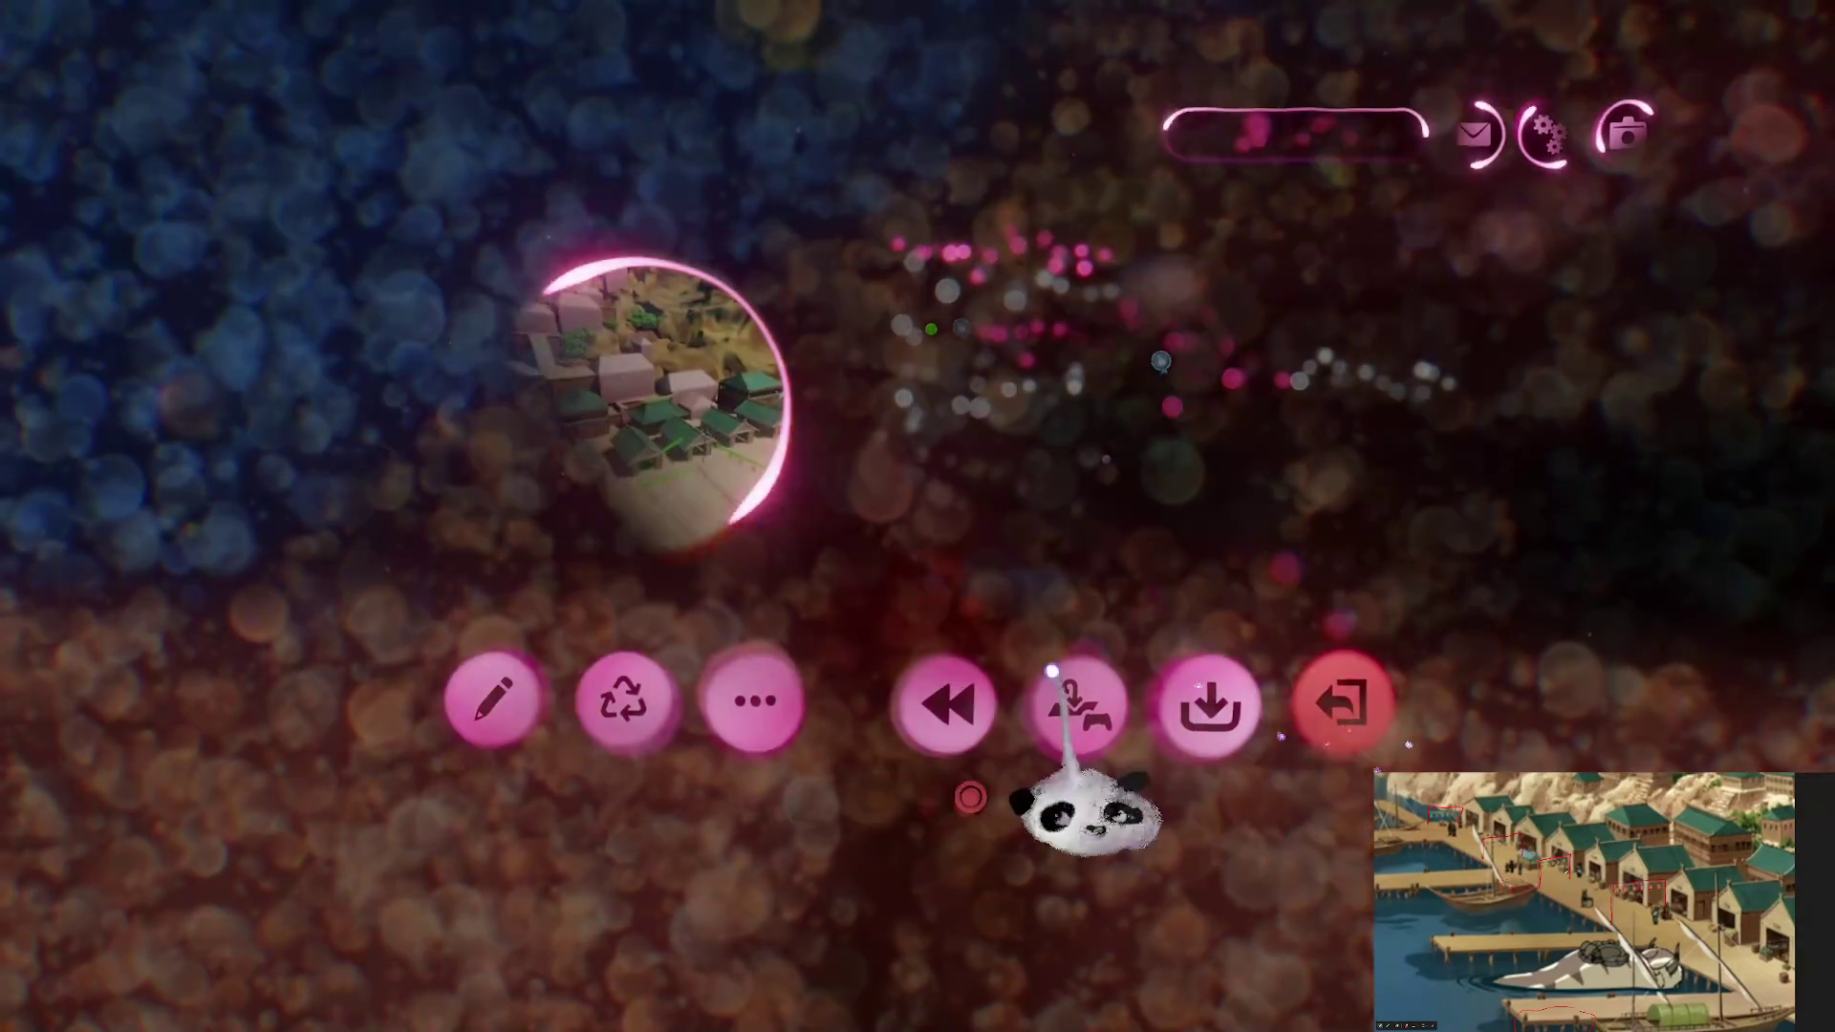
Exit the game and open The Storm Assets from My Creations for editing
left_click(1051, 672)
left_click(588, 615)
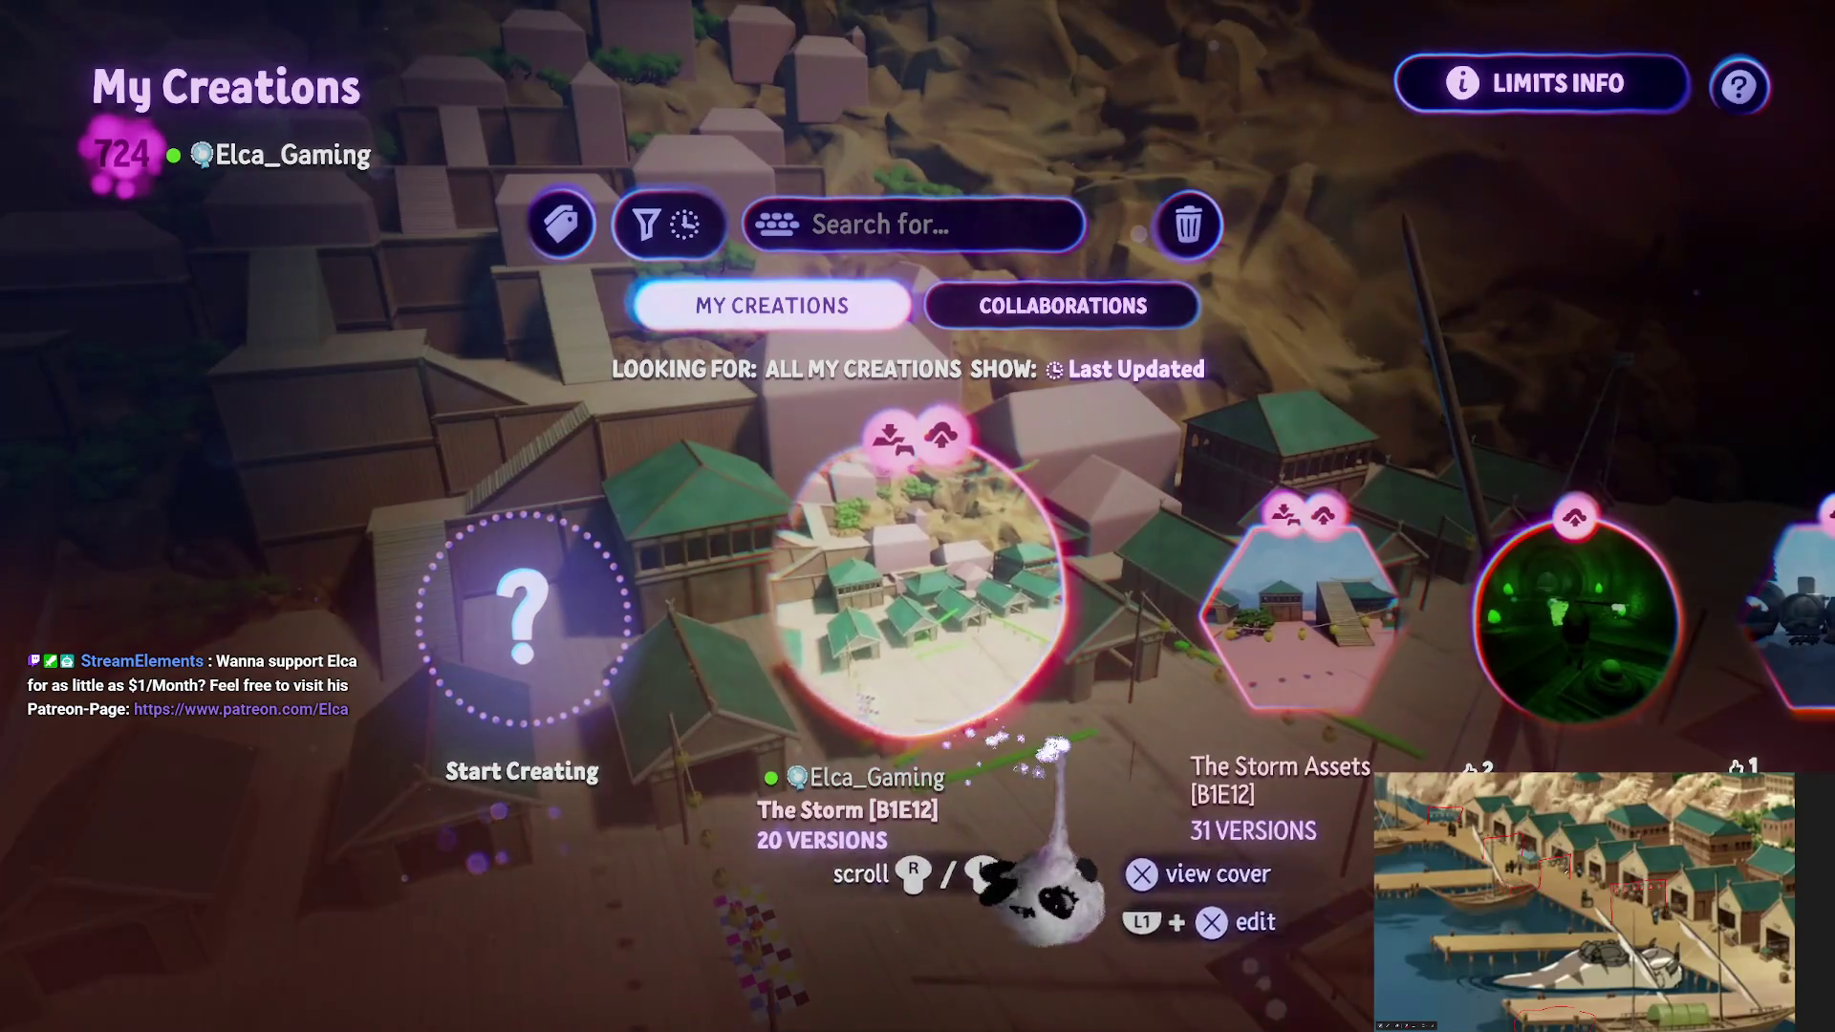
scroll(1047, 889, "right", 1)
left_click(1212, 602)
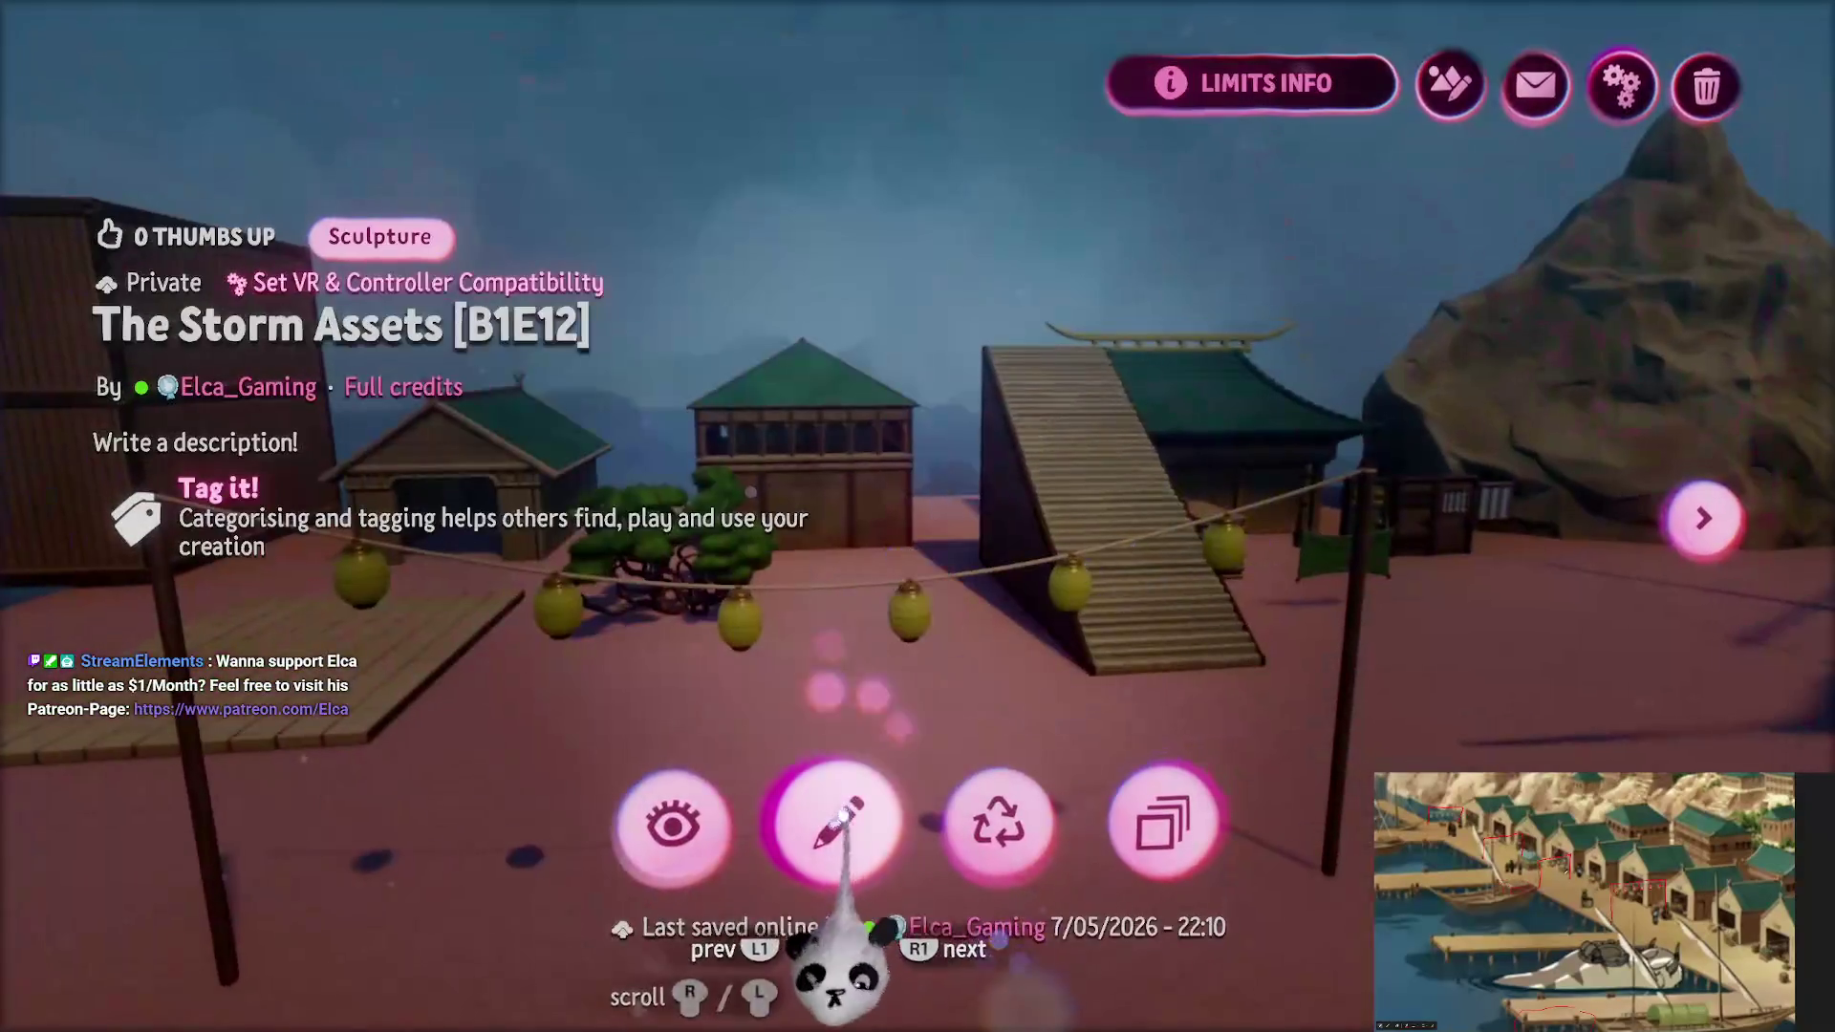
left_click(823, 822)
Open an earlier saved version of The Storm Assets from Versions & Release for editing
key("Escape")
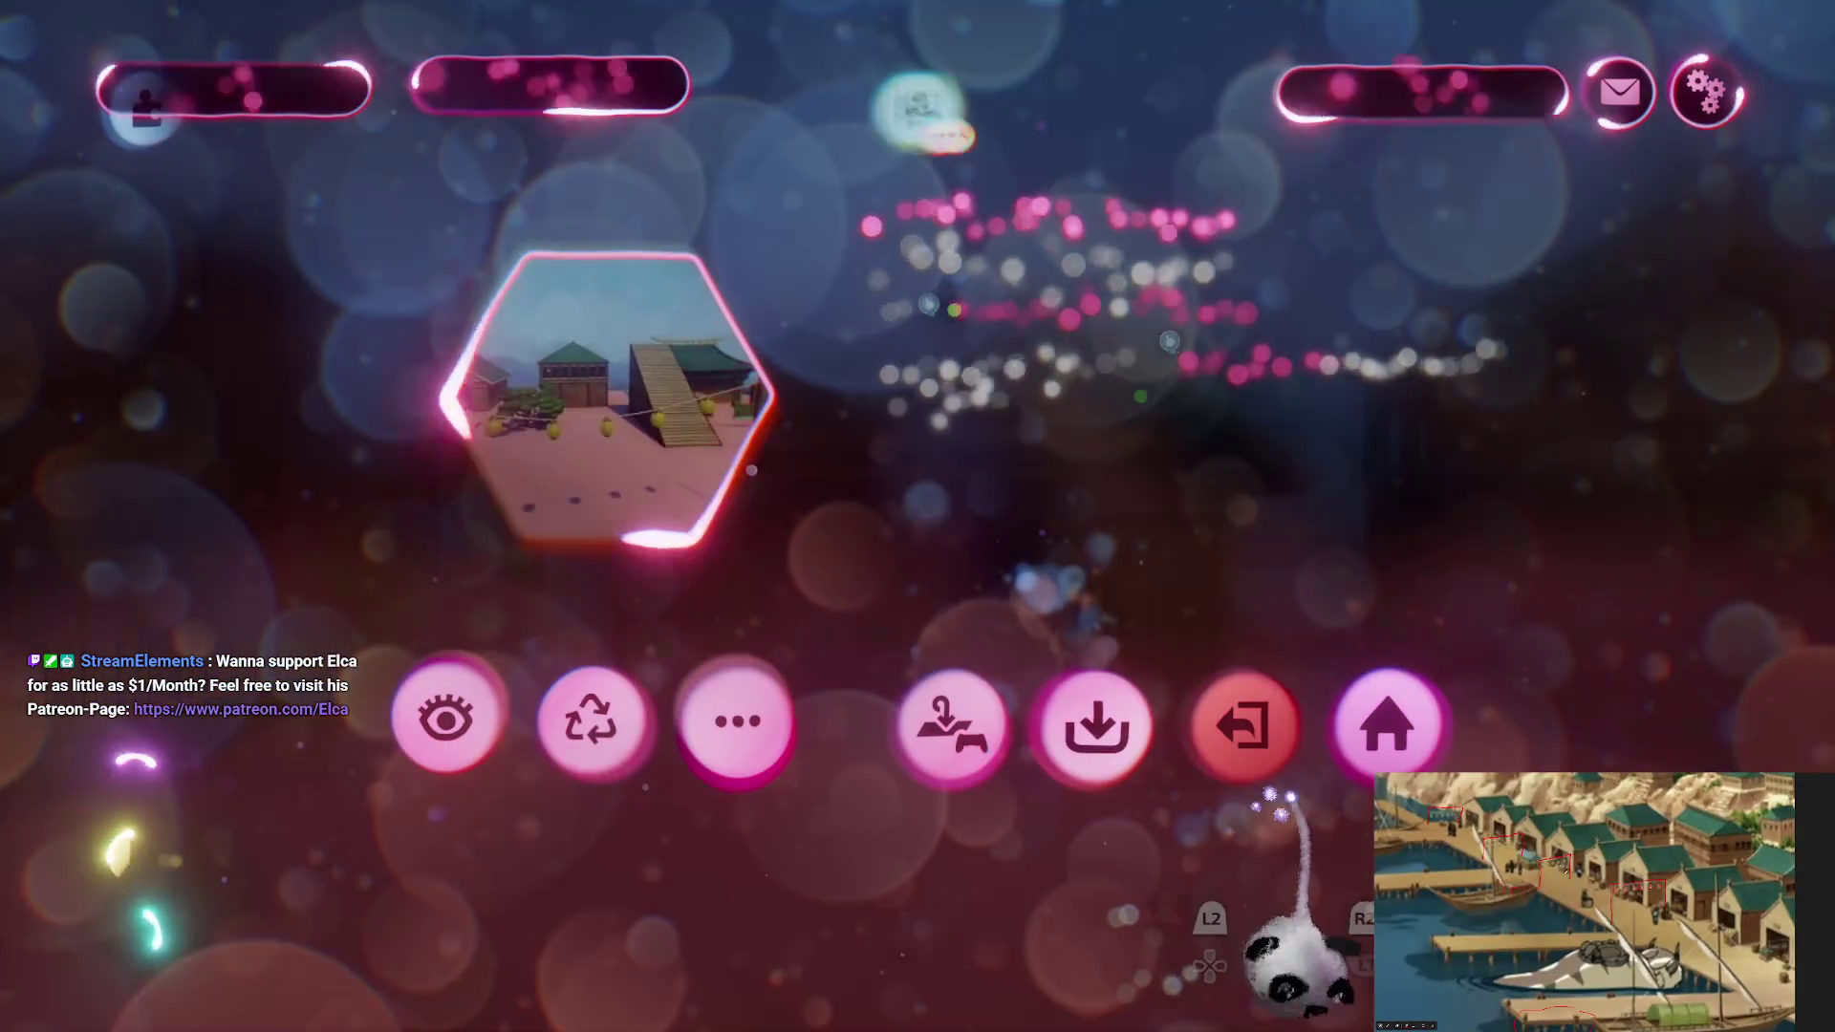
left_click(1249, 734)
left_click(1167, 834)
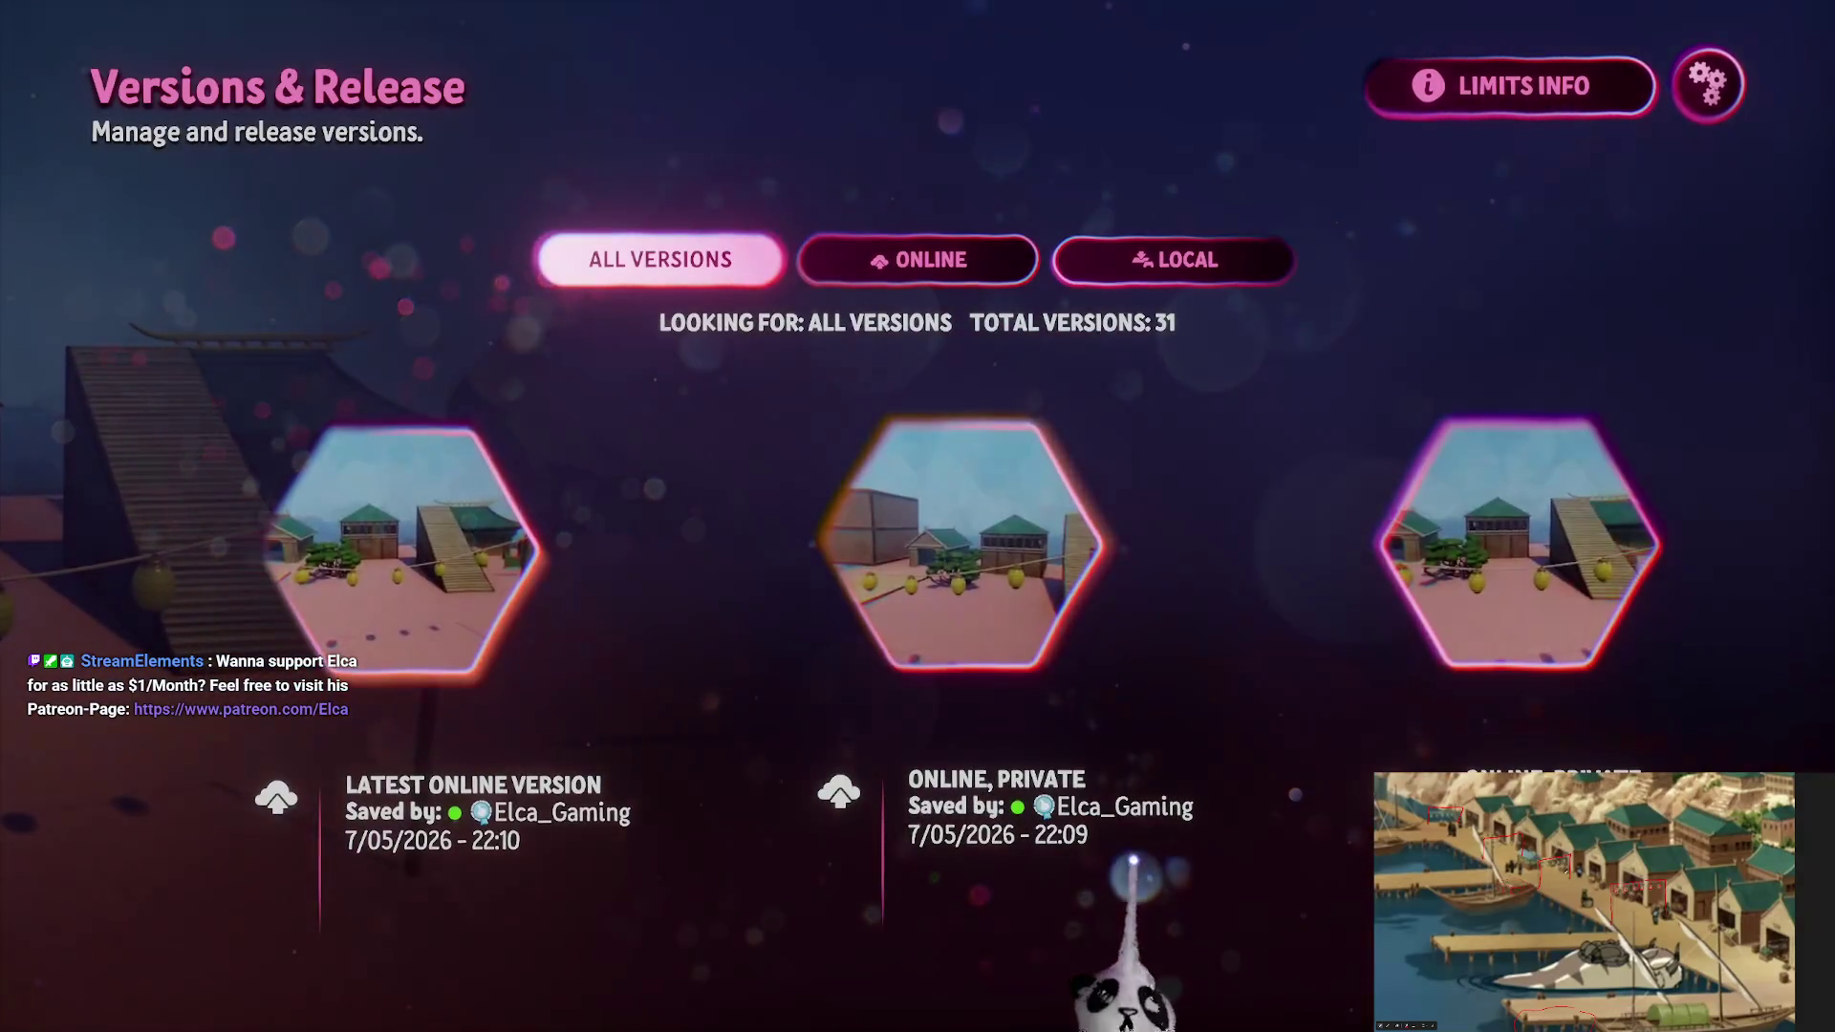
left_click(971, 541)
left_click(1147, 803)
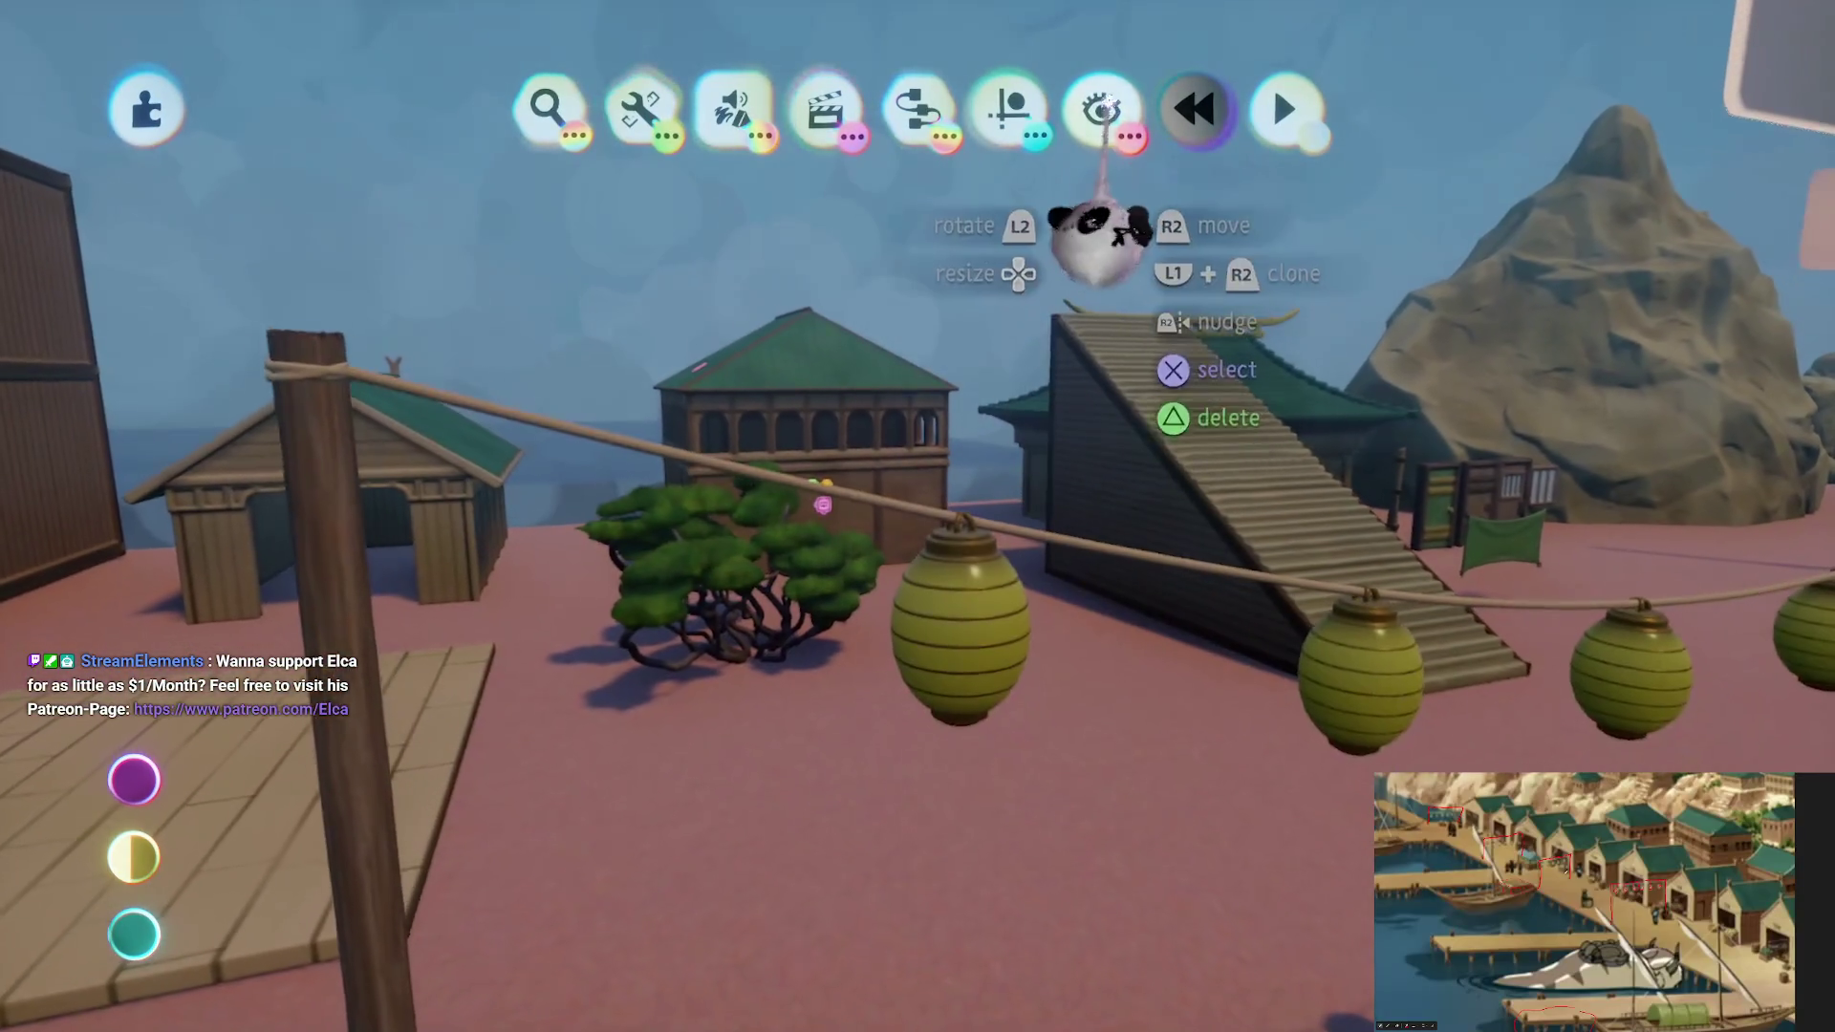
Set the lantern Switch's On Value to 1.5 in the microchip, then return to the versions list
left_click(1102, 107)
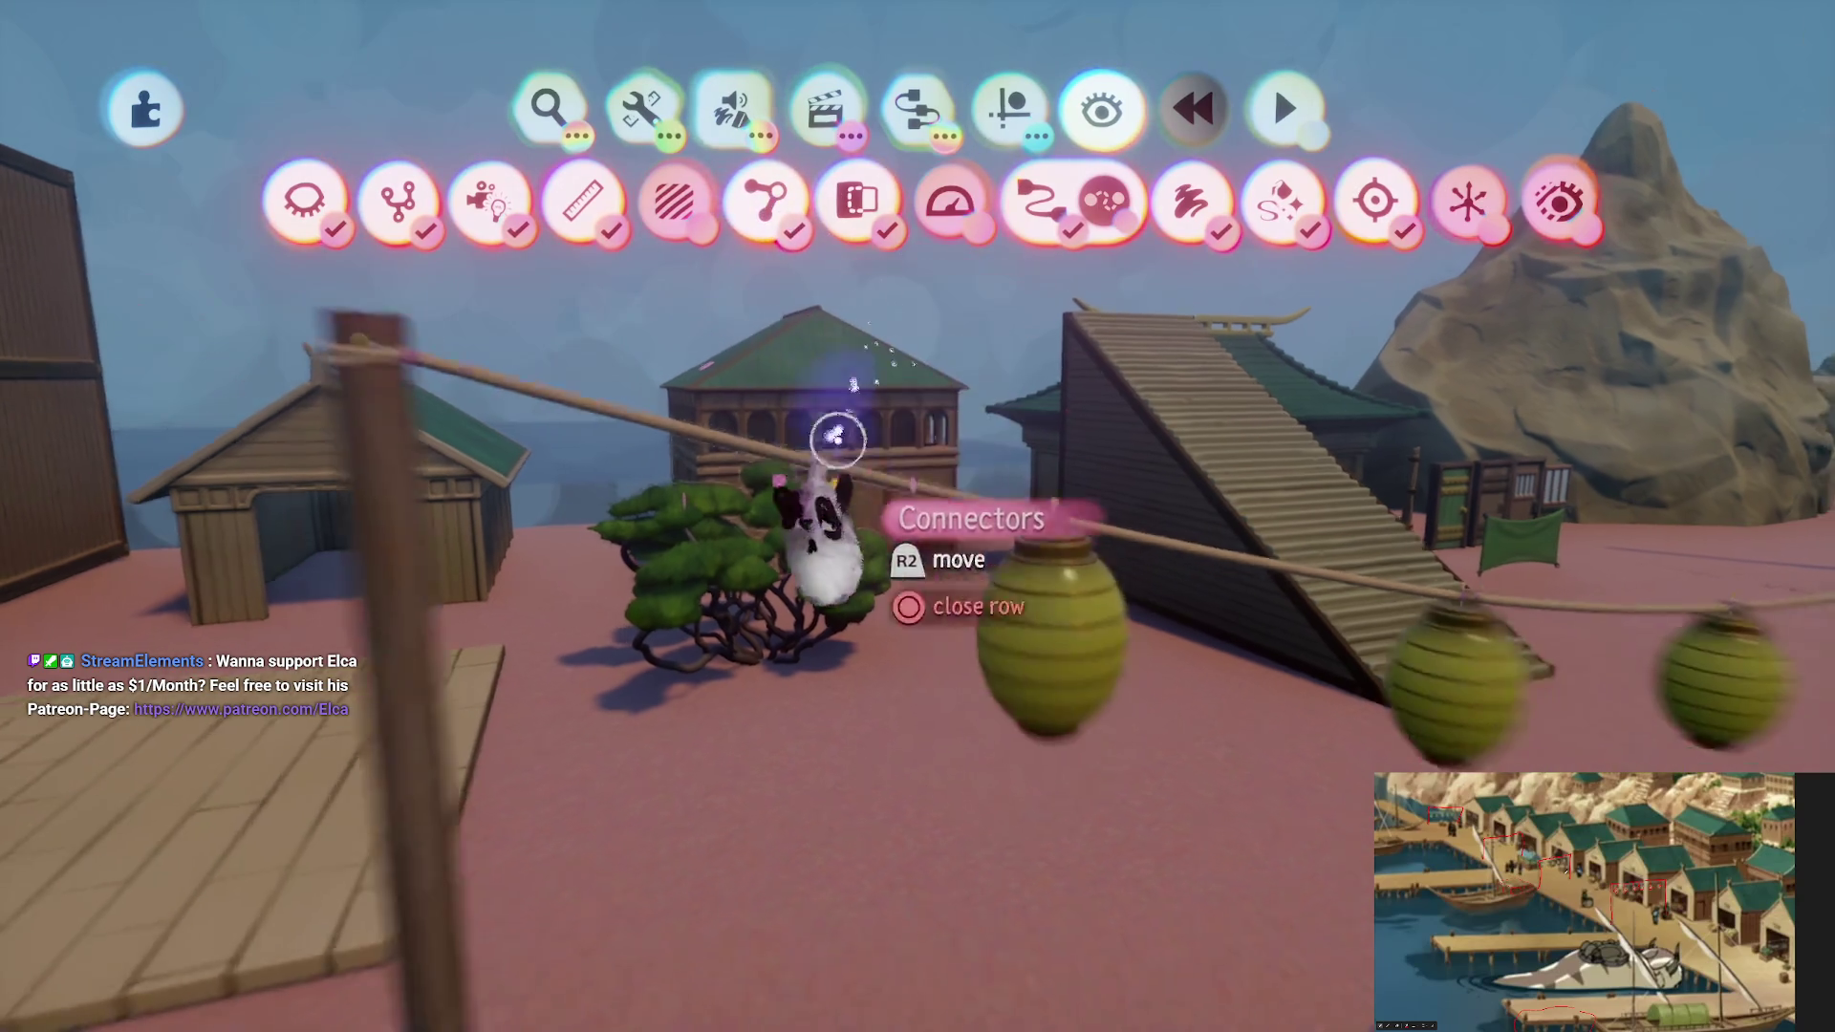
left_click(840, 439)
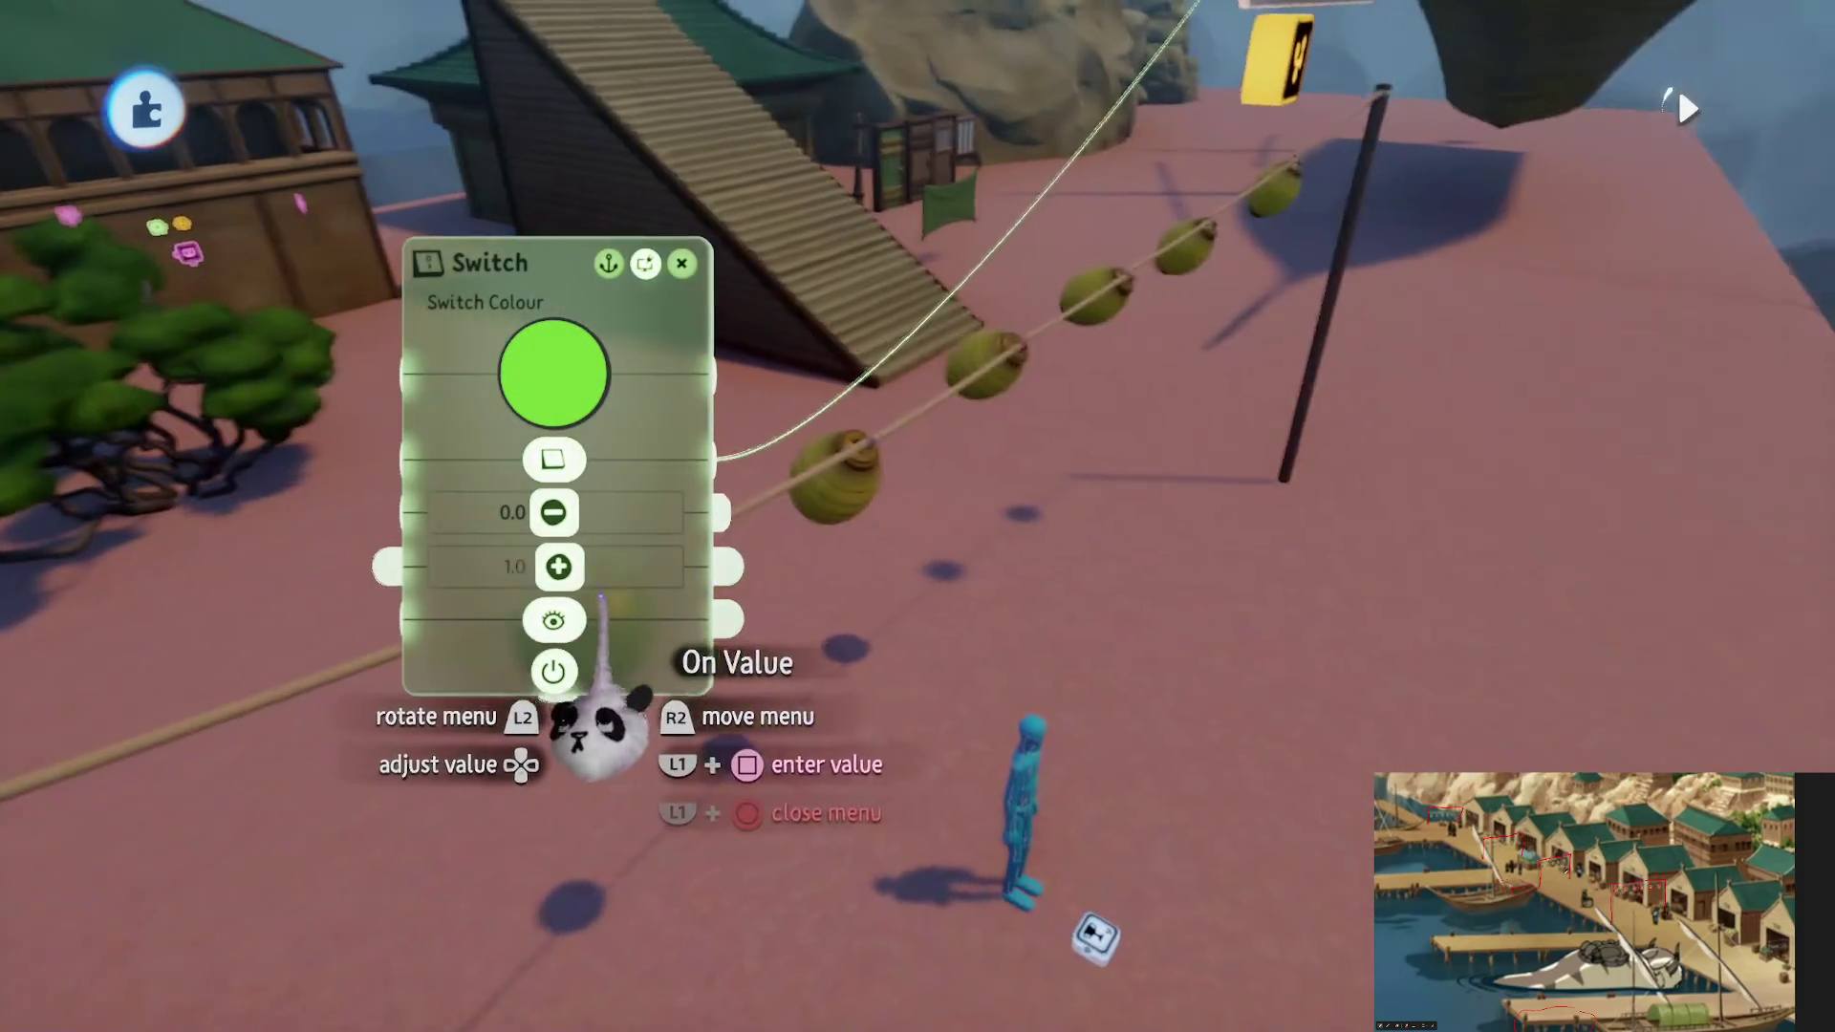
key("Left")
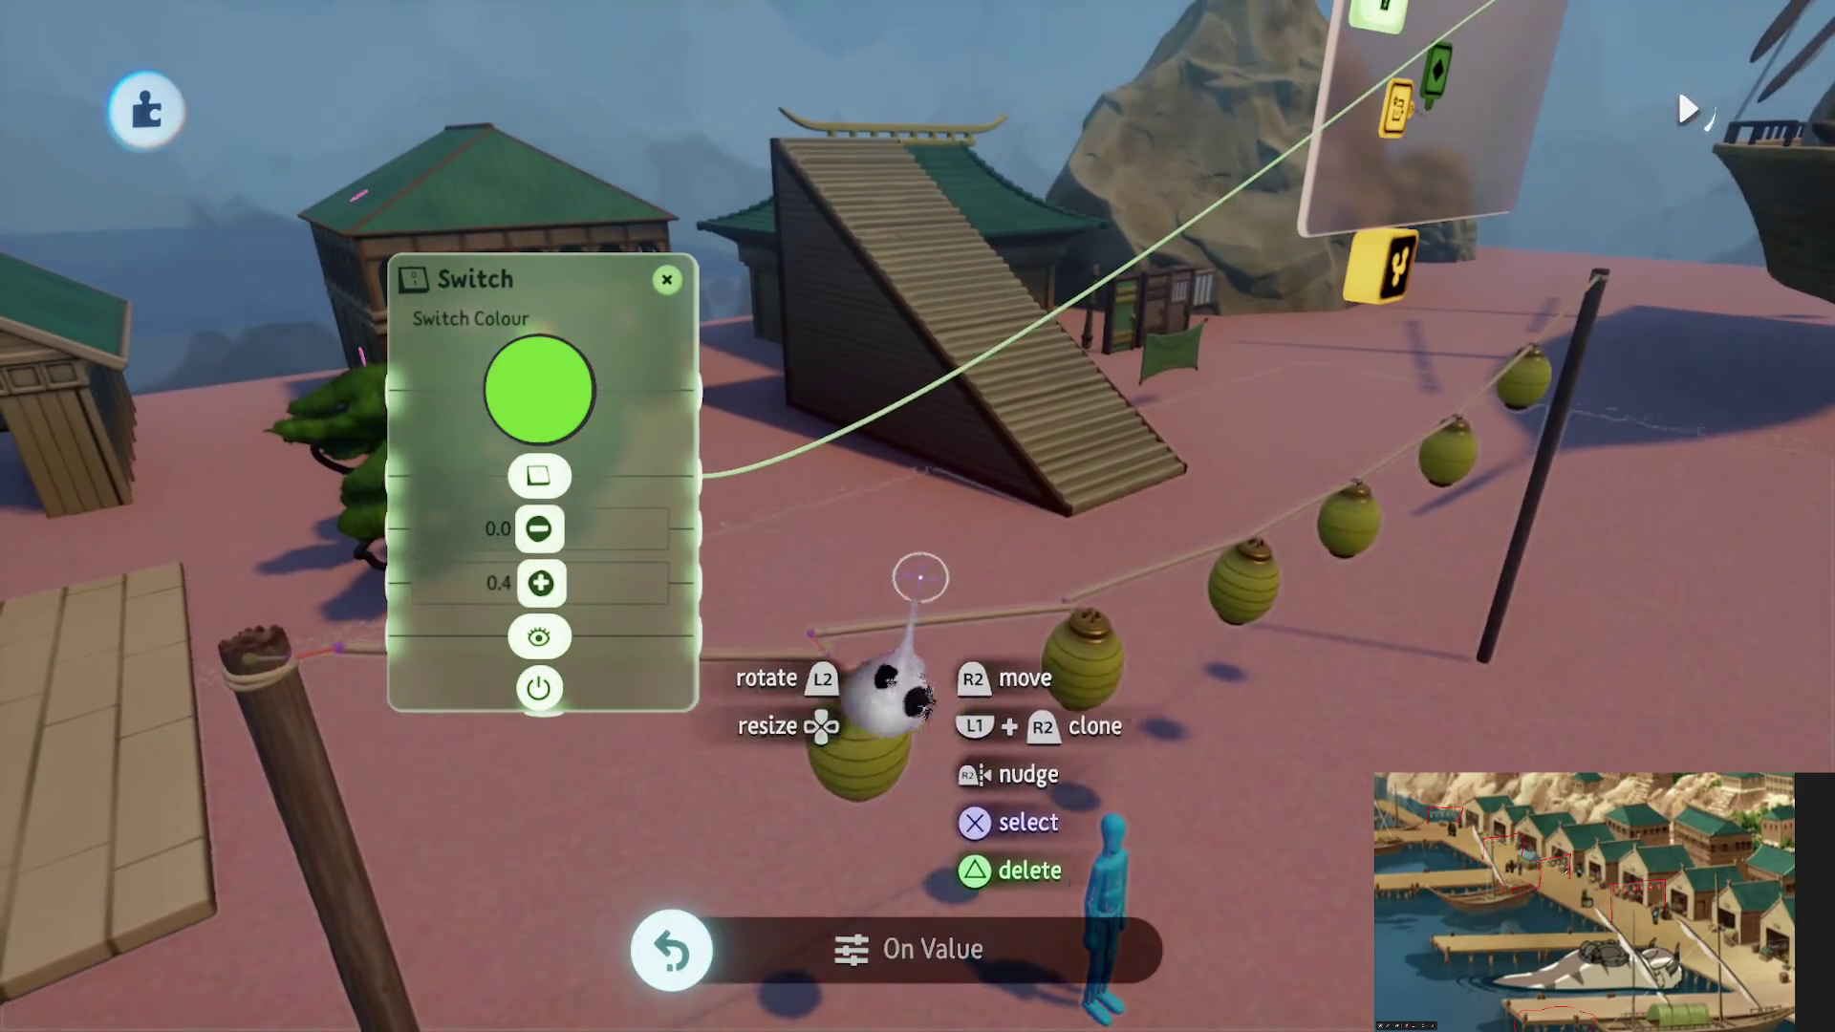
key("Escape")
left_click(669, 723)
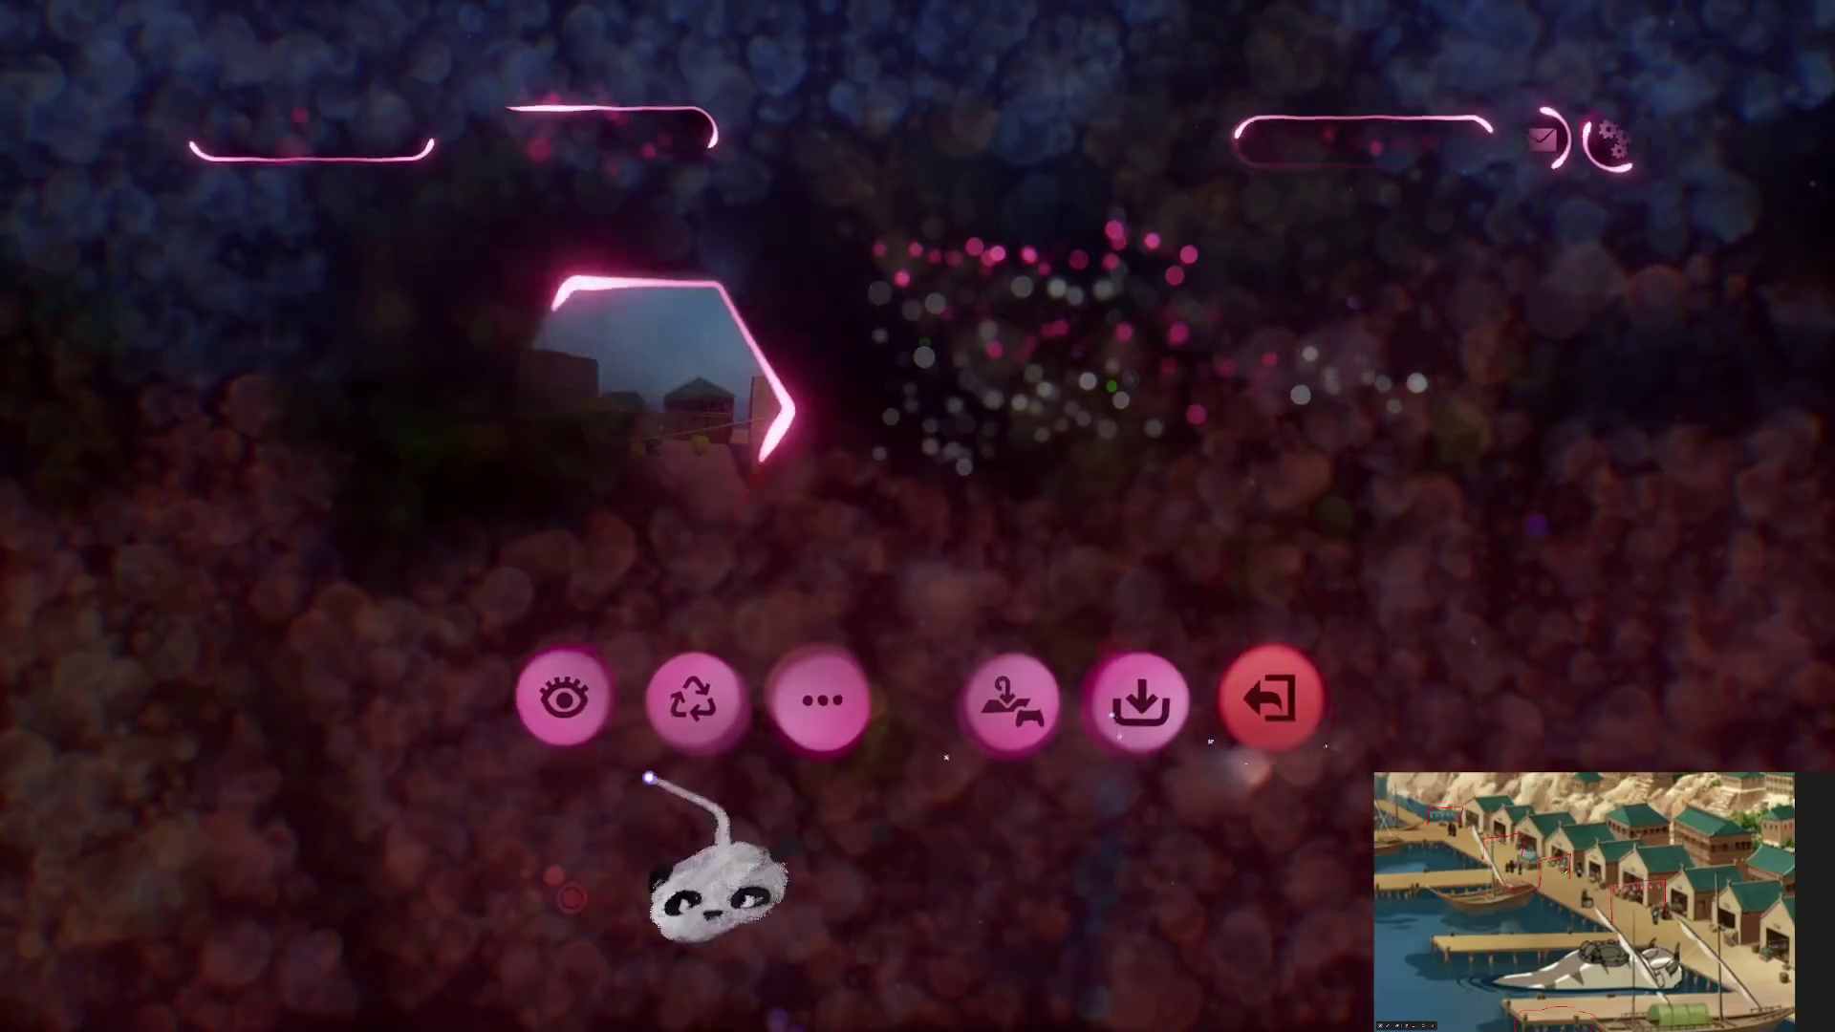
Reopen The Storm for editing and set the wind Value Slider's minimum and value to 0.0
key("Escape")
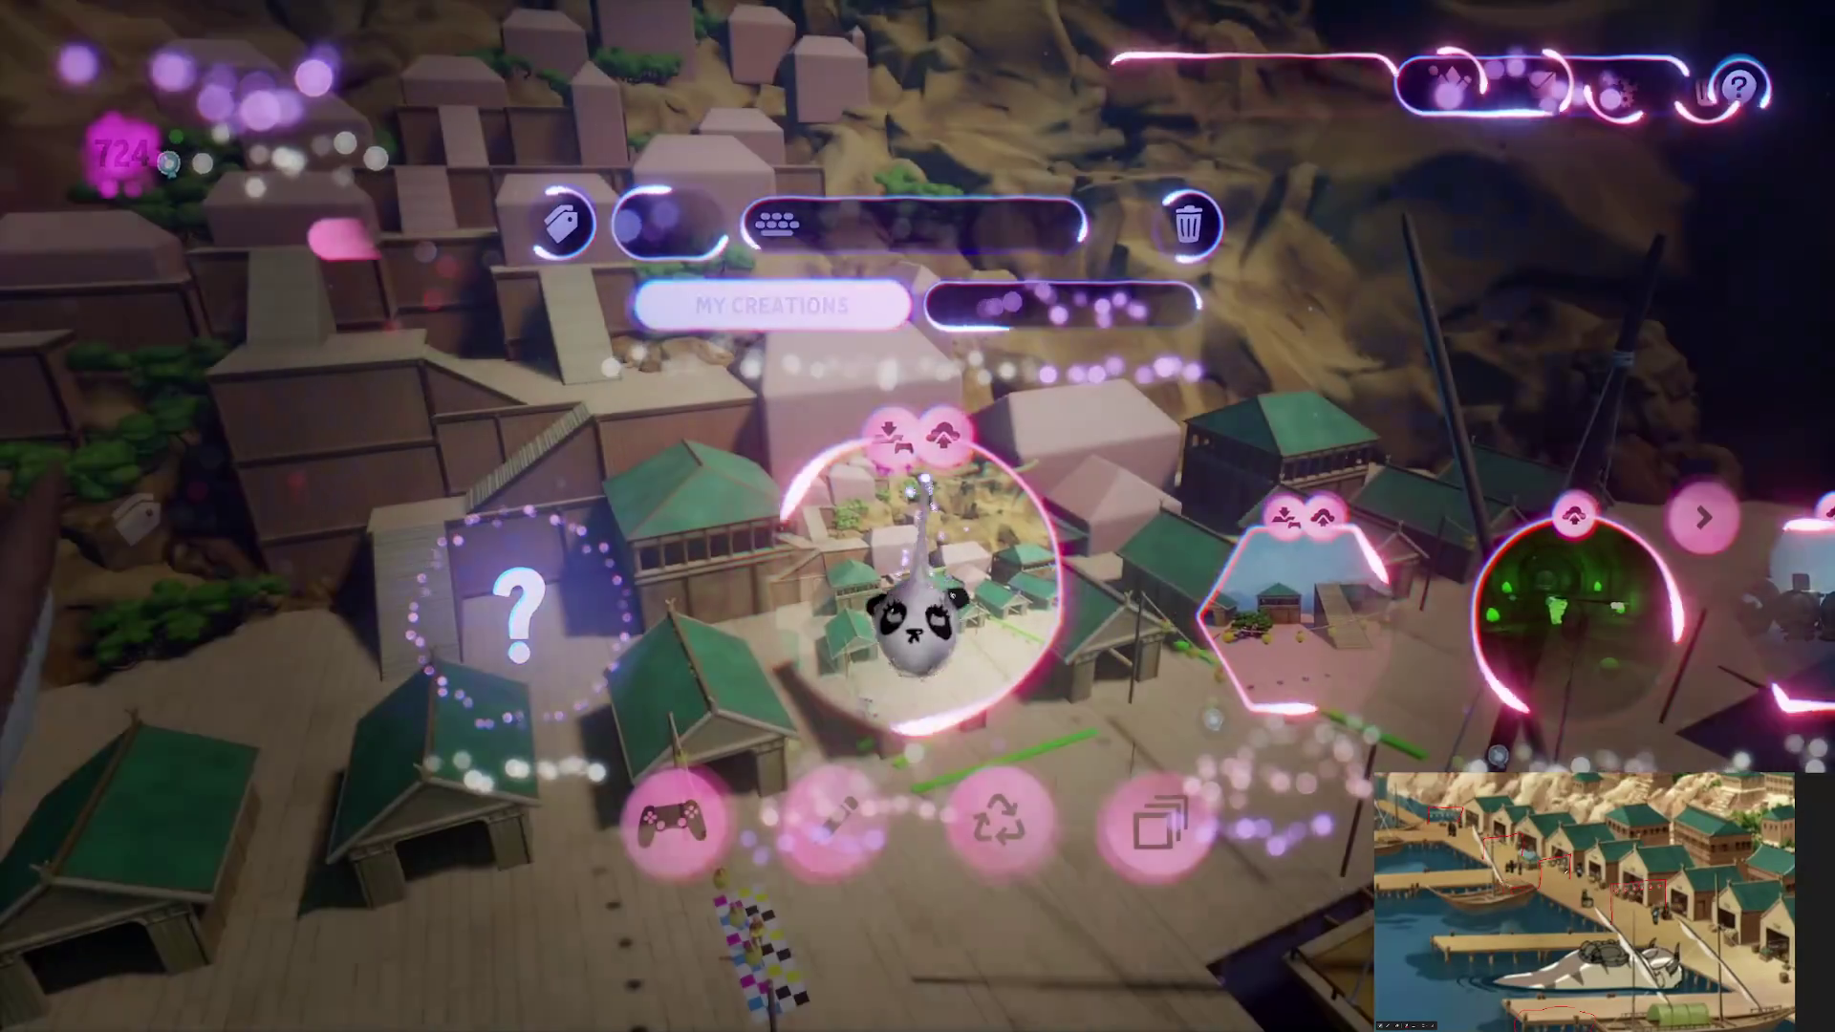
left_click(830, 824)
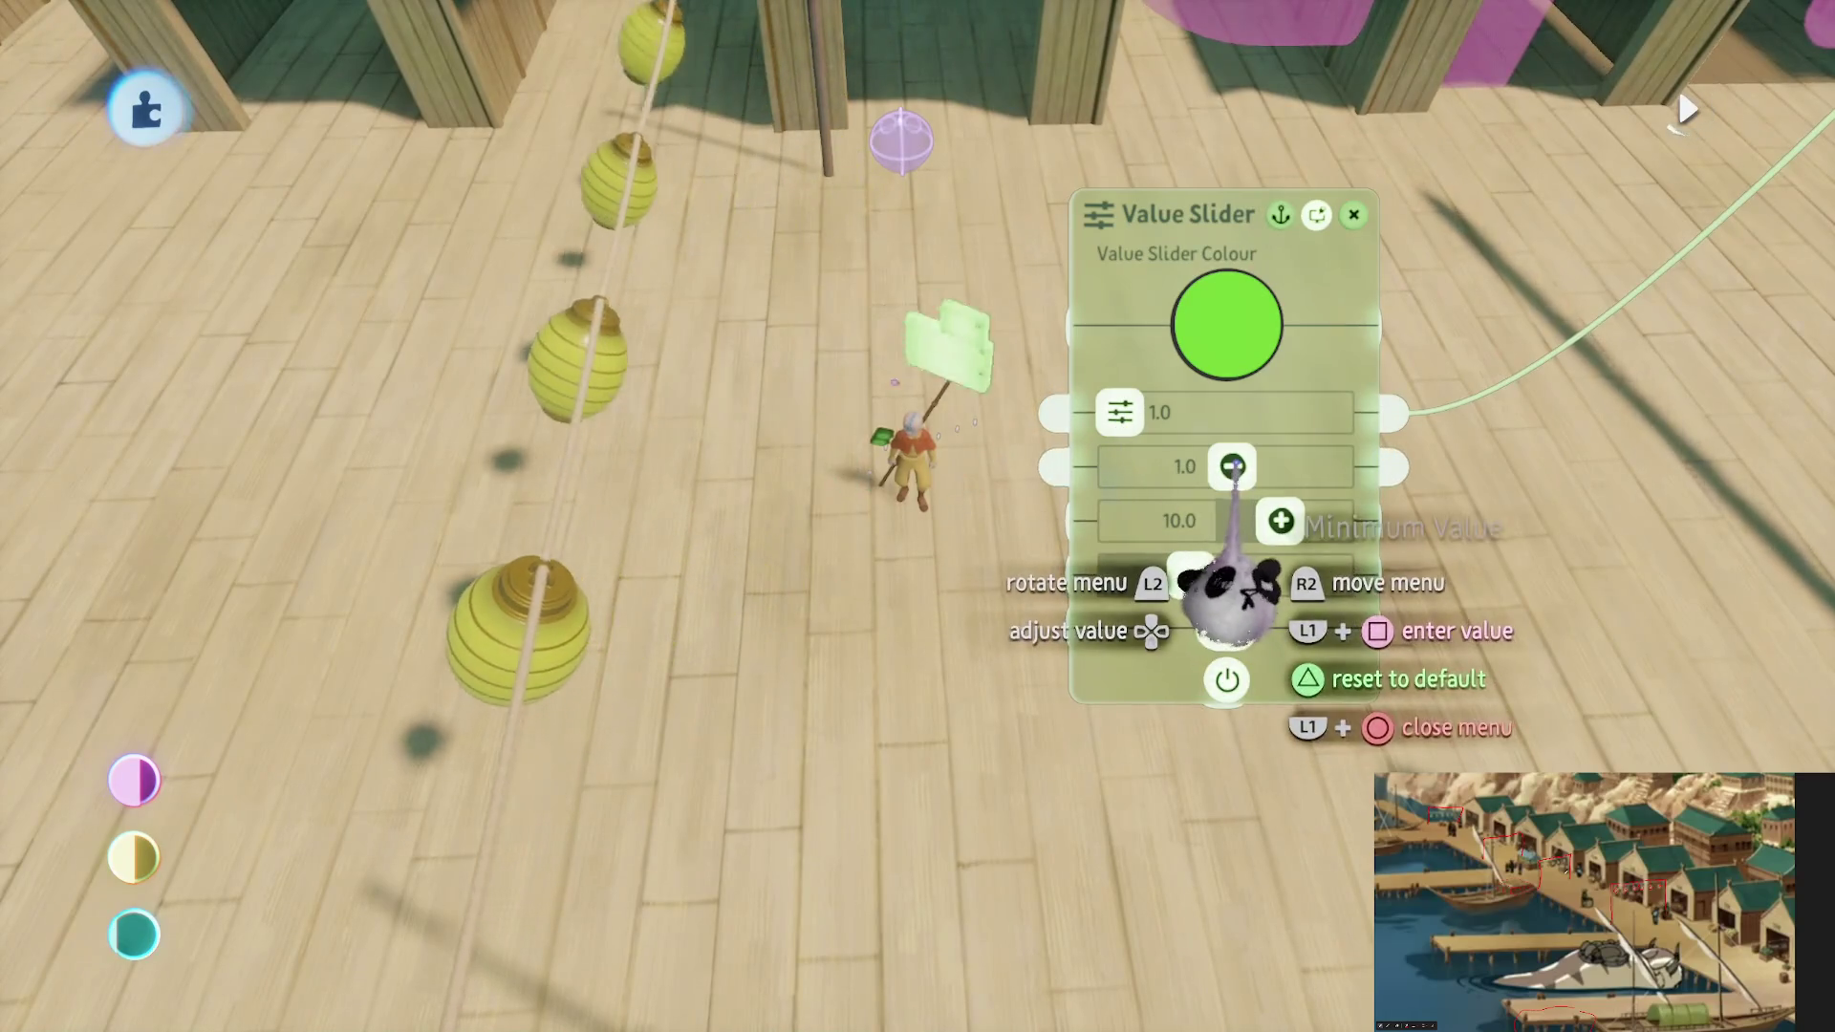
left_click(1233, 466)
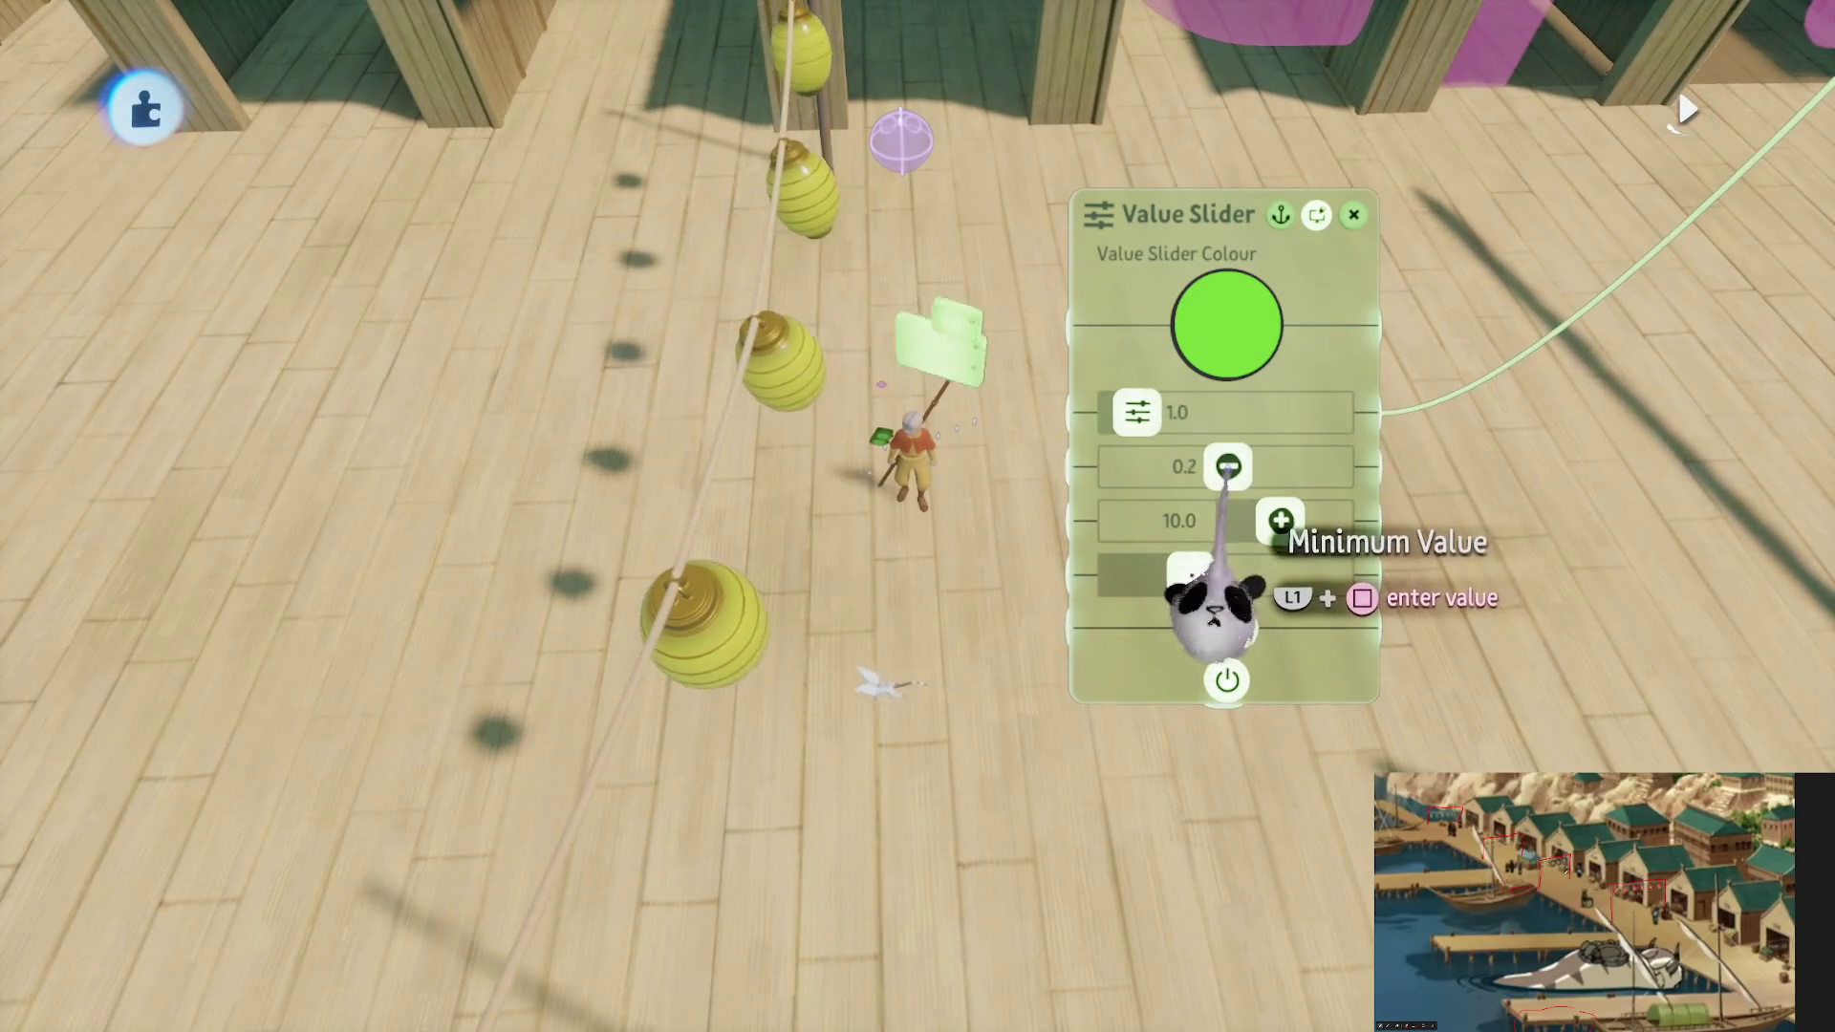
left_click(1228, 466)
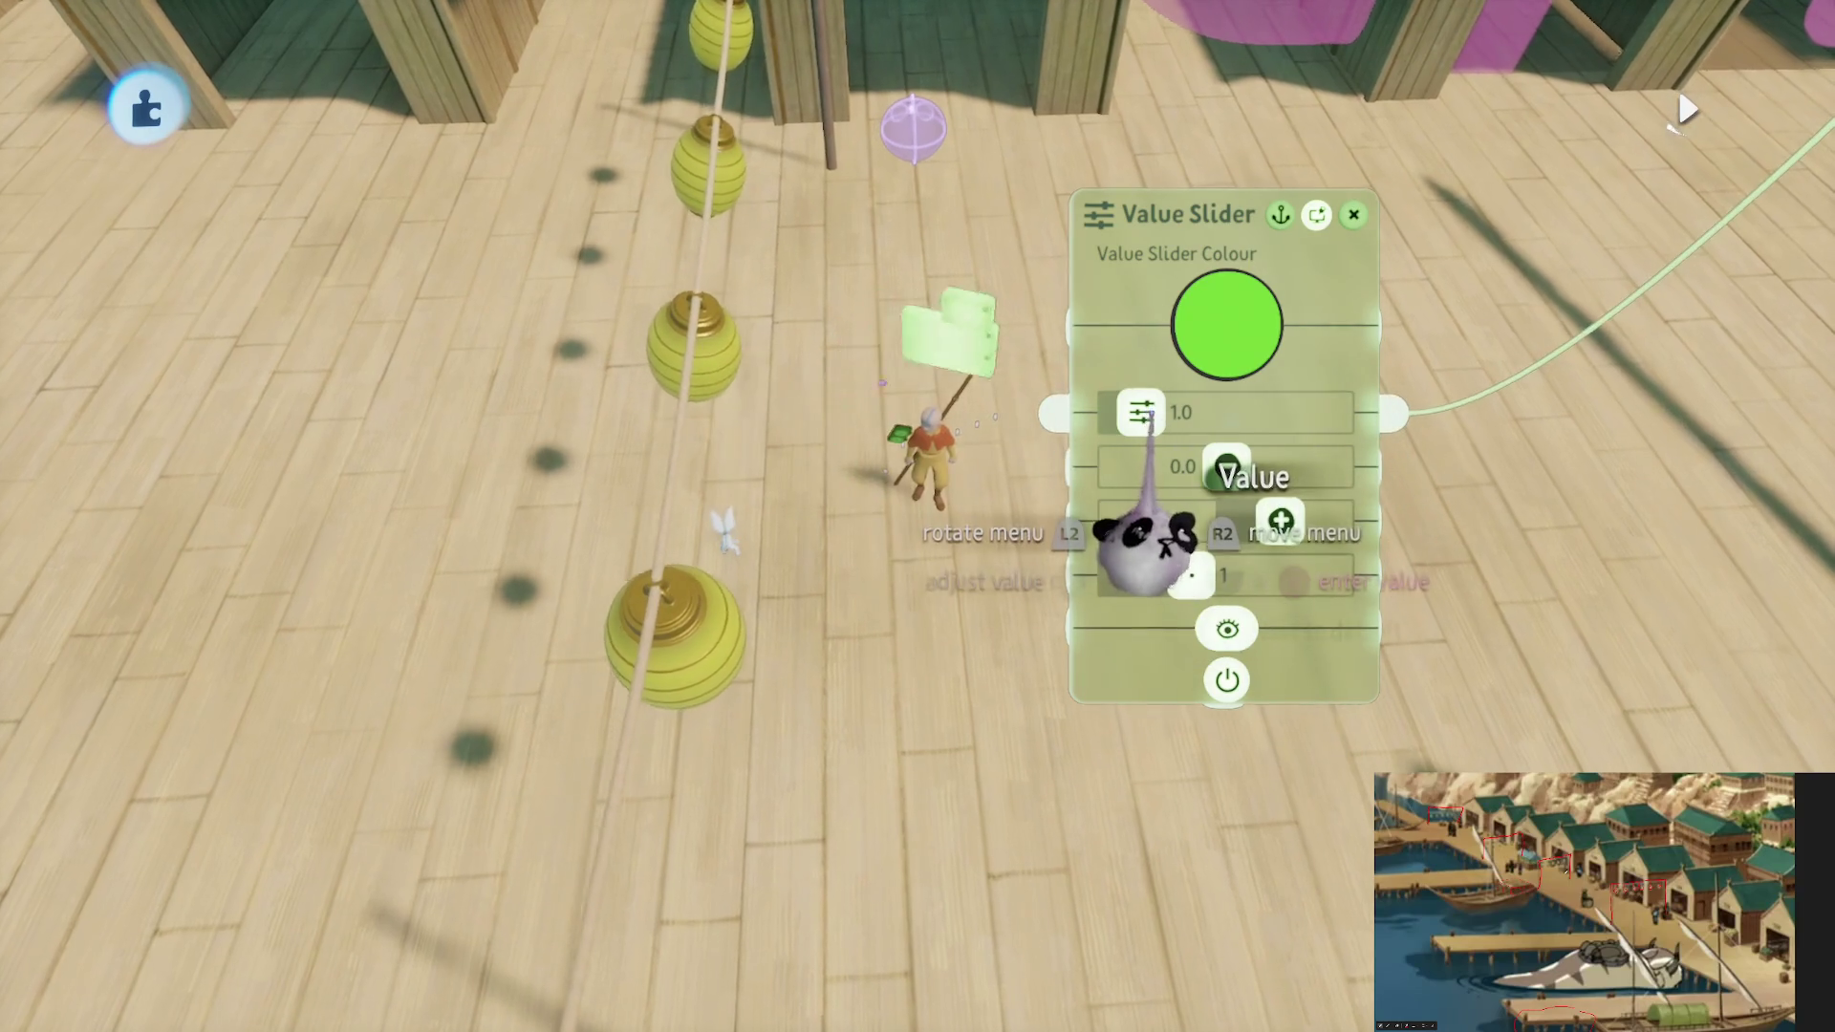
left_click_drag(1143, 414, 1132, 416)
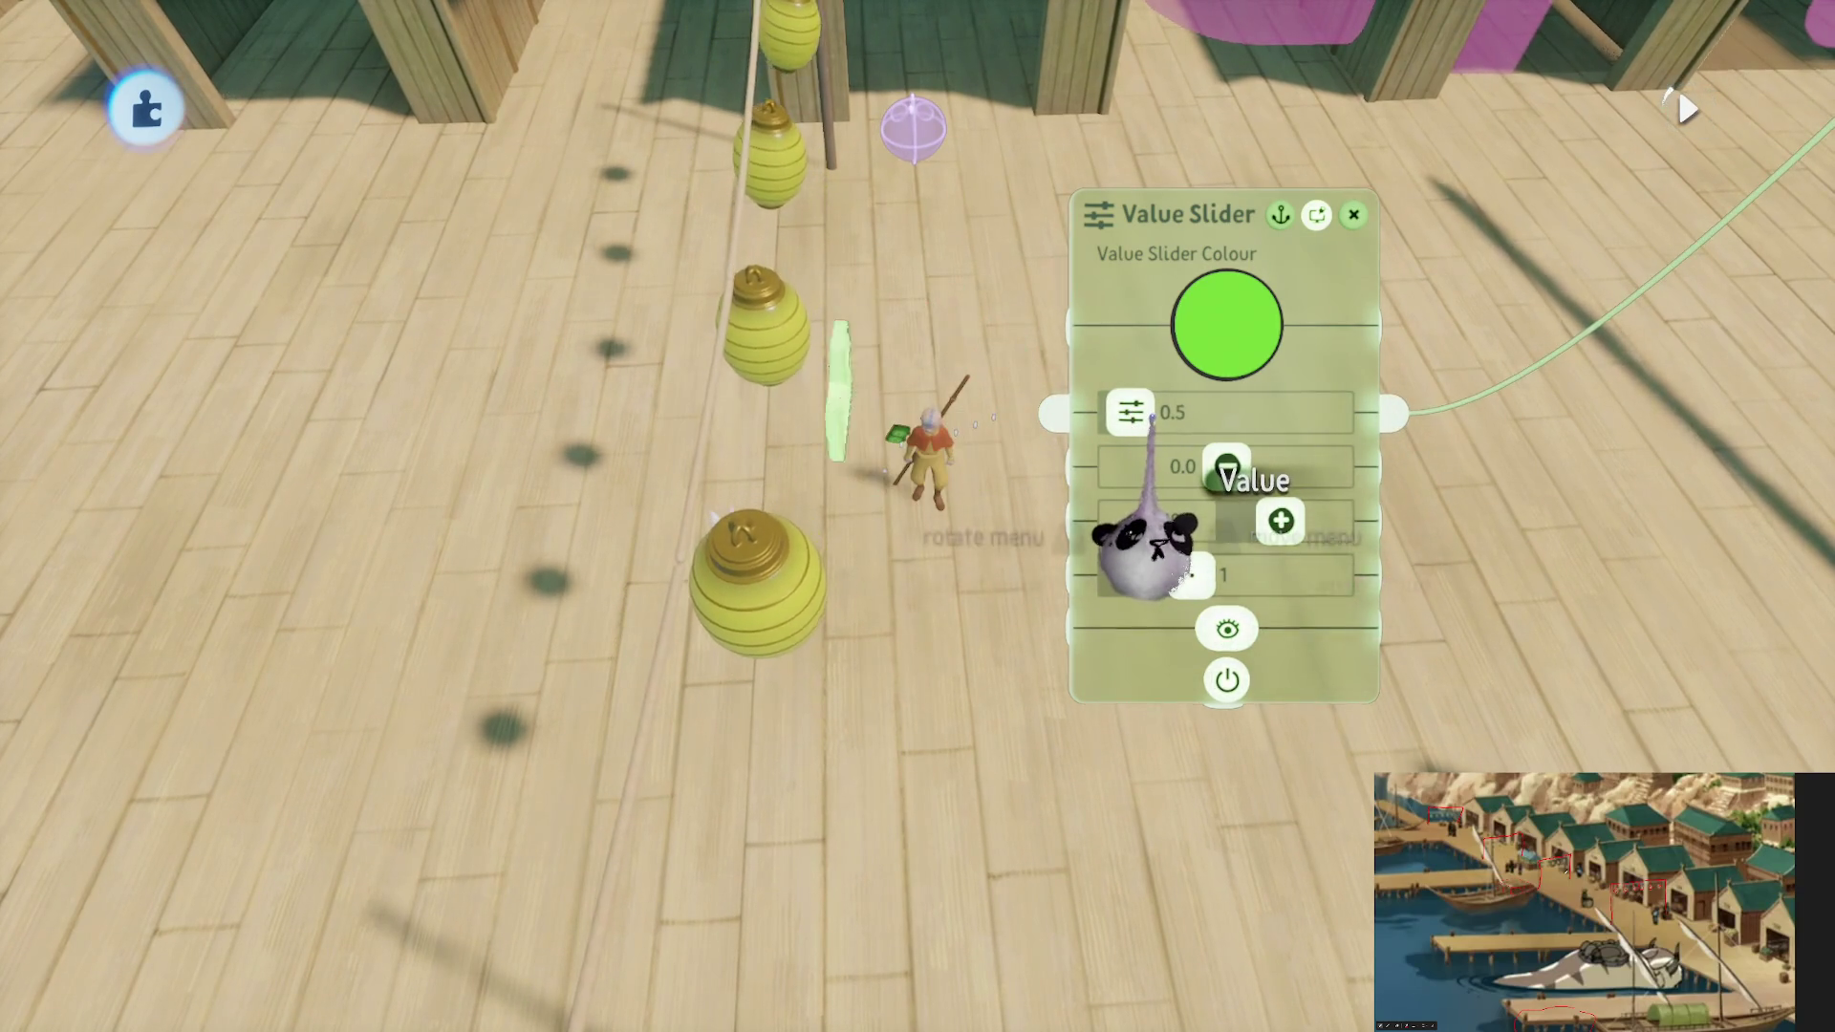
mouse_move(1152, 417)
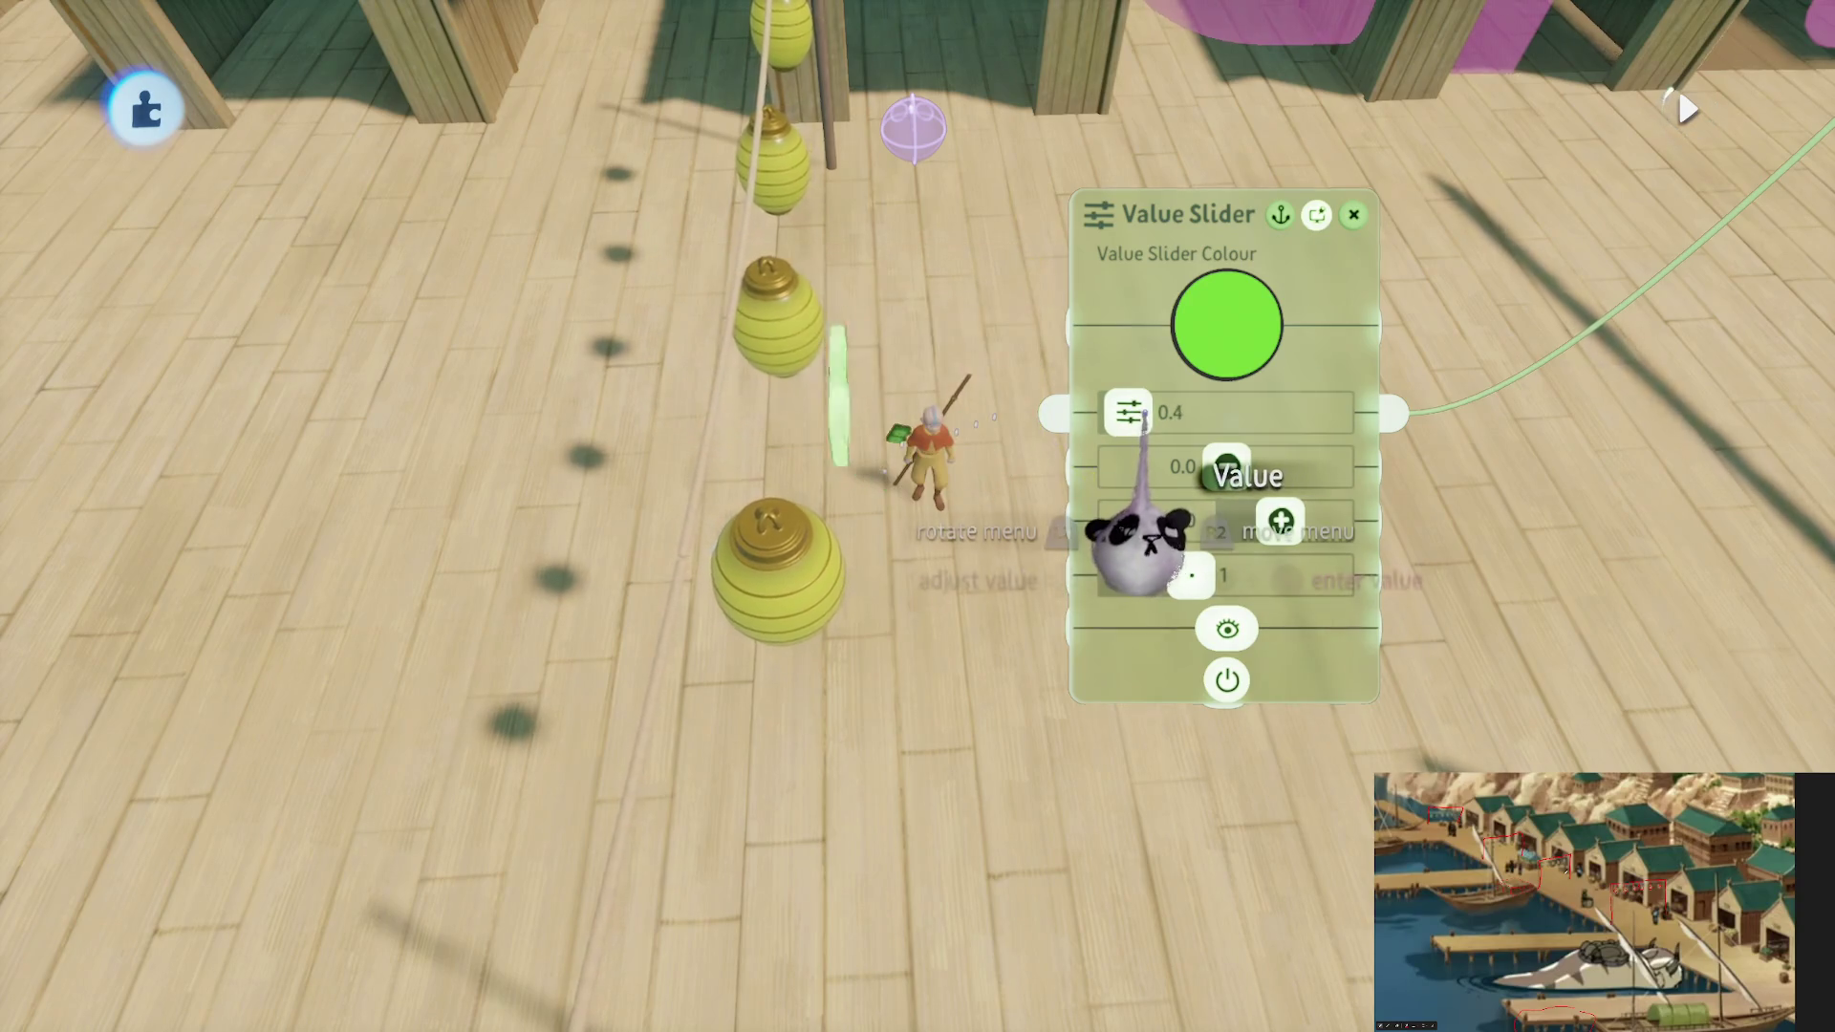
left_click_drag(1128, 417, 1120, 413)
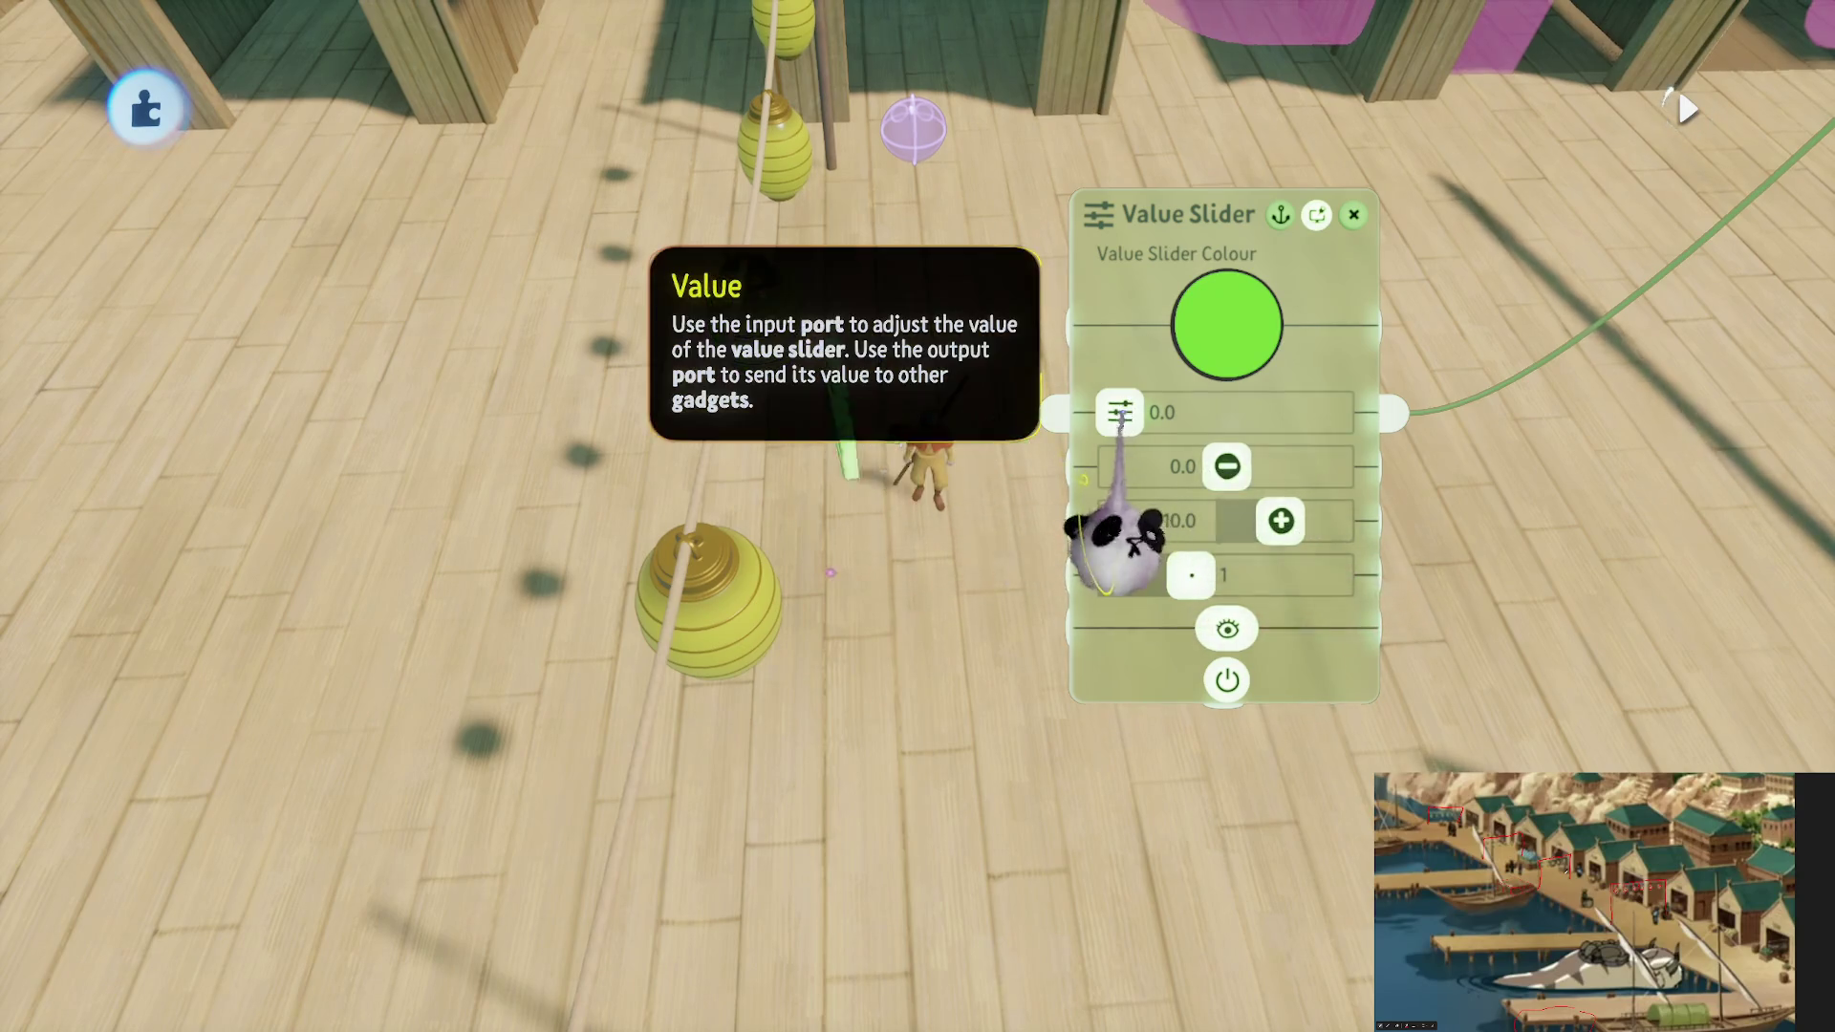